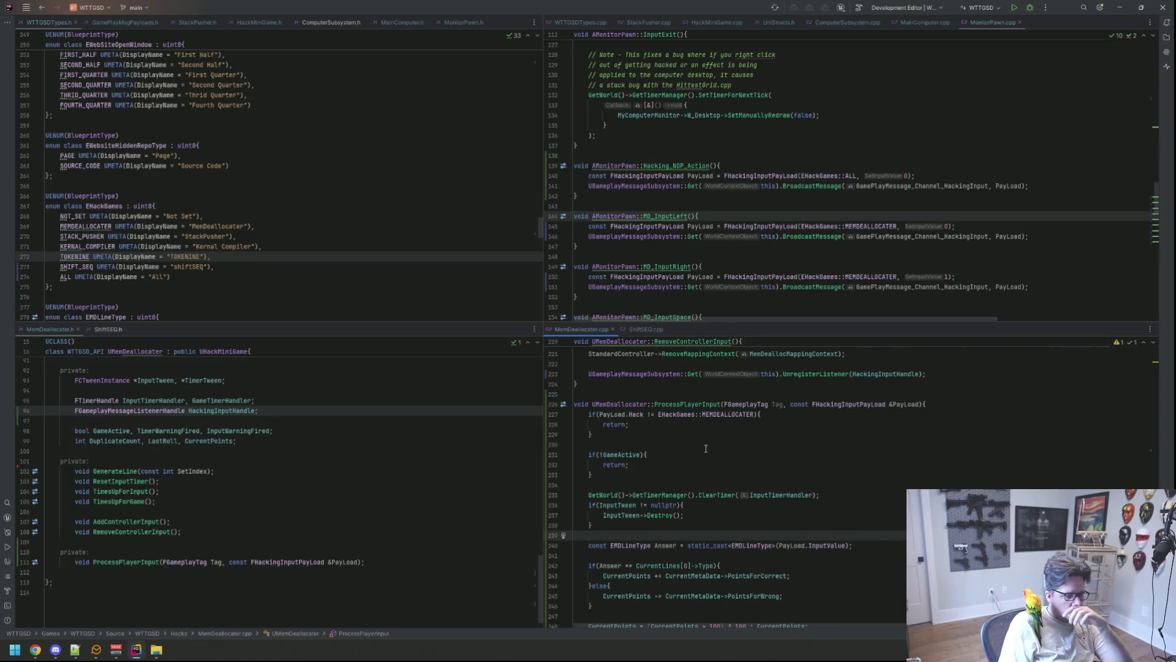
Step: Review the ProcessPlayerInput code in MemDeallocater.cpp
scroll(738, 450, down, 15)
scroll(738, 450, up, 15)
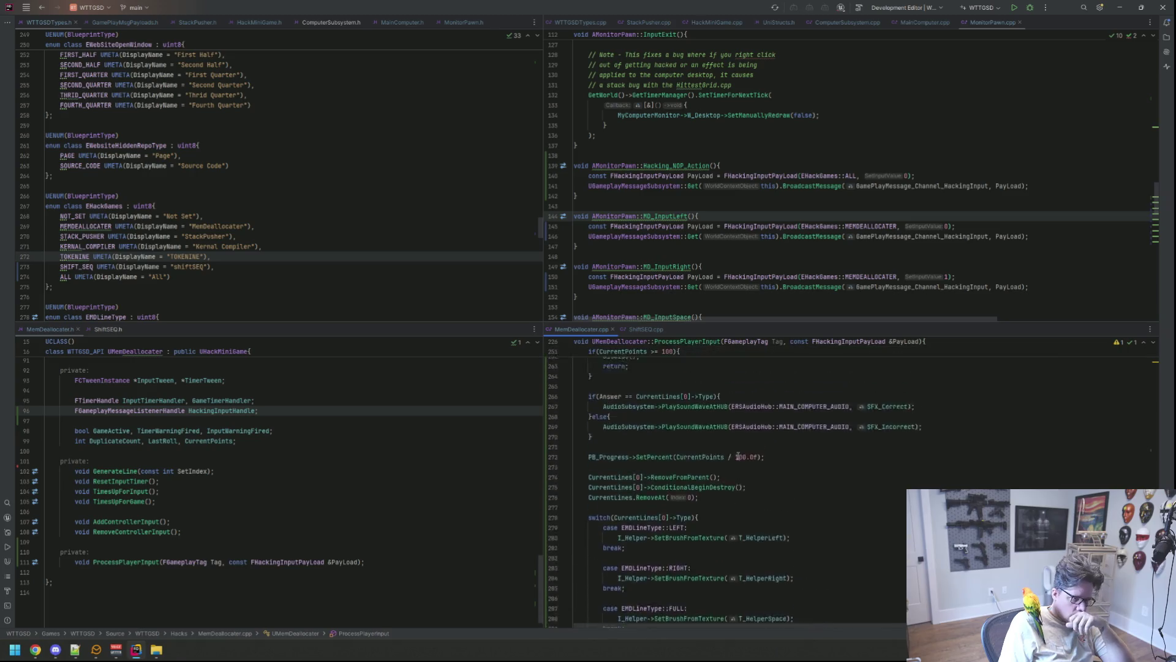
scroll(738, 455, down, 15)
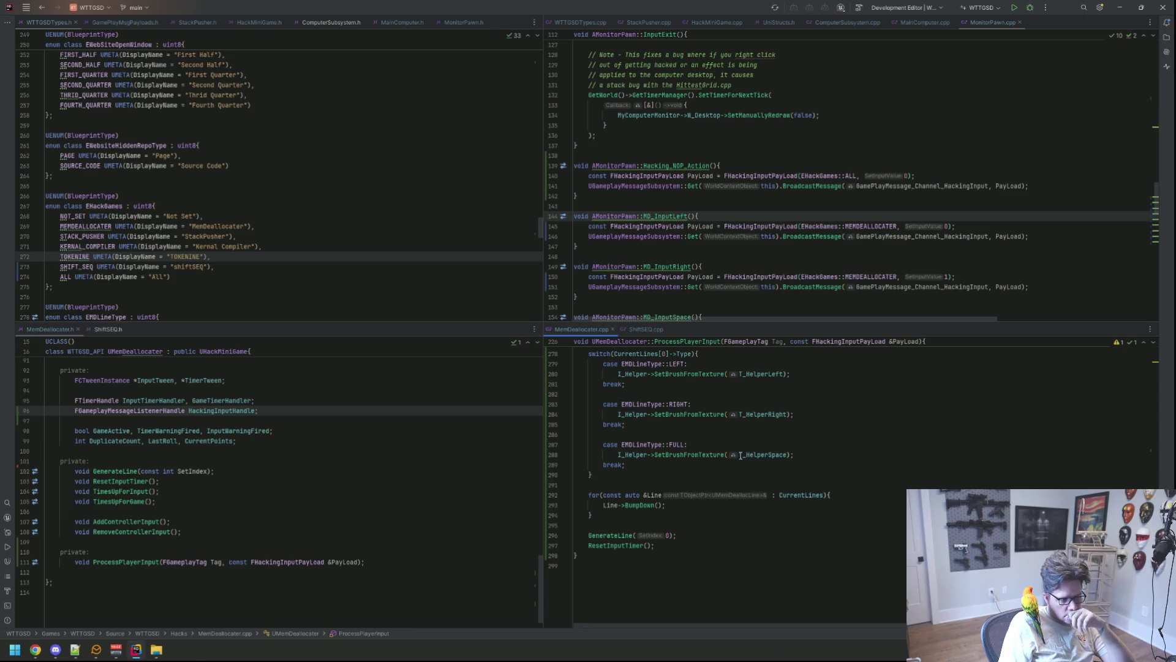
scroll(741, 457, up, 15)
scroll(740, 459, down, 10)
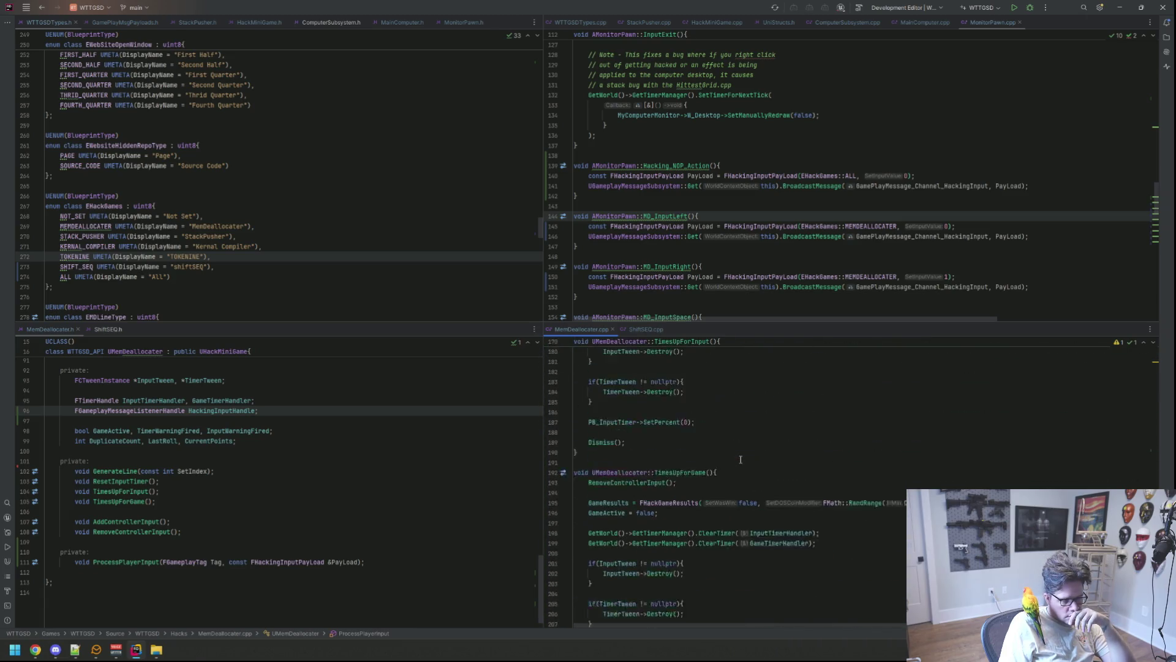
Step: Copy the ProcessPlayerInput declaration from MemDeallocater.h and bring up ShiftSEQ.h and ShiftSEQ.cpp
click(368, 569)
key(shift+Home)
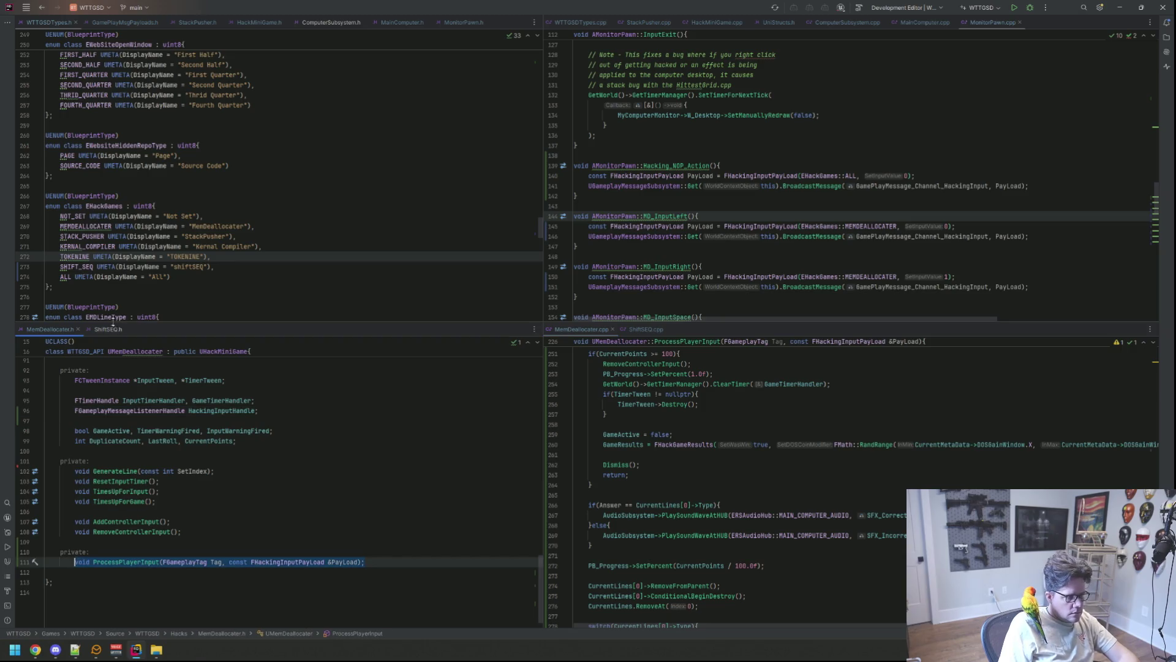
click(109, 329)
click(649, 330)
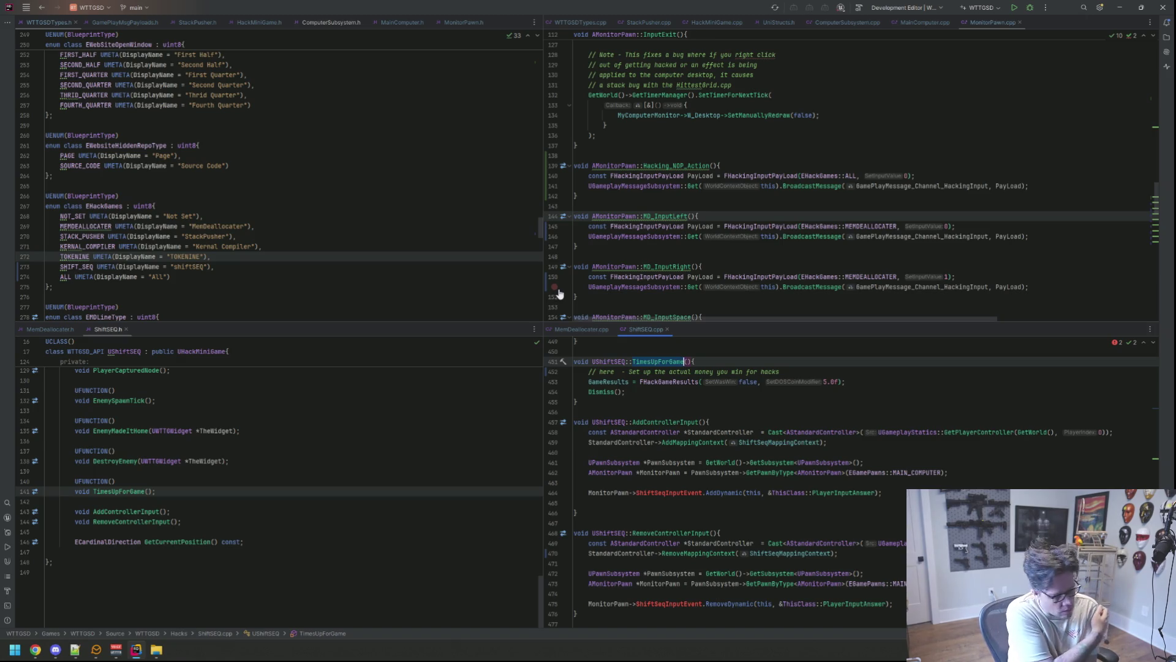
click(463, 424)
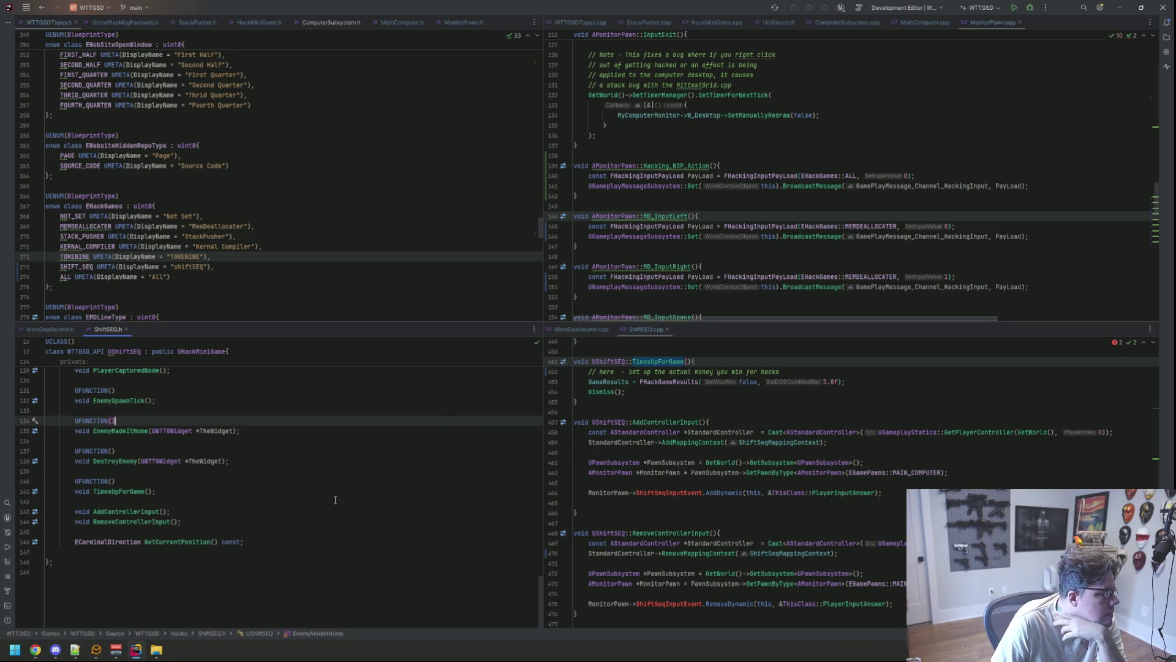
scroll(335, 499, up, 10)
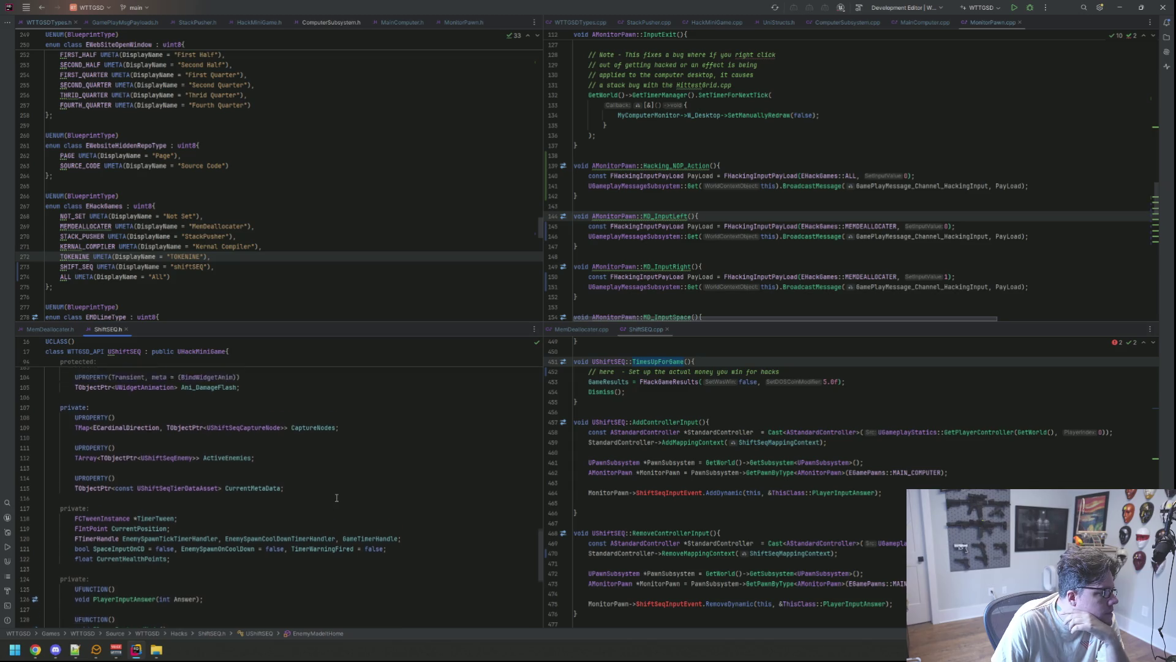
scroll(336, 497, up, 4)
scroll(336, 497, up, 18)
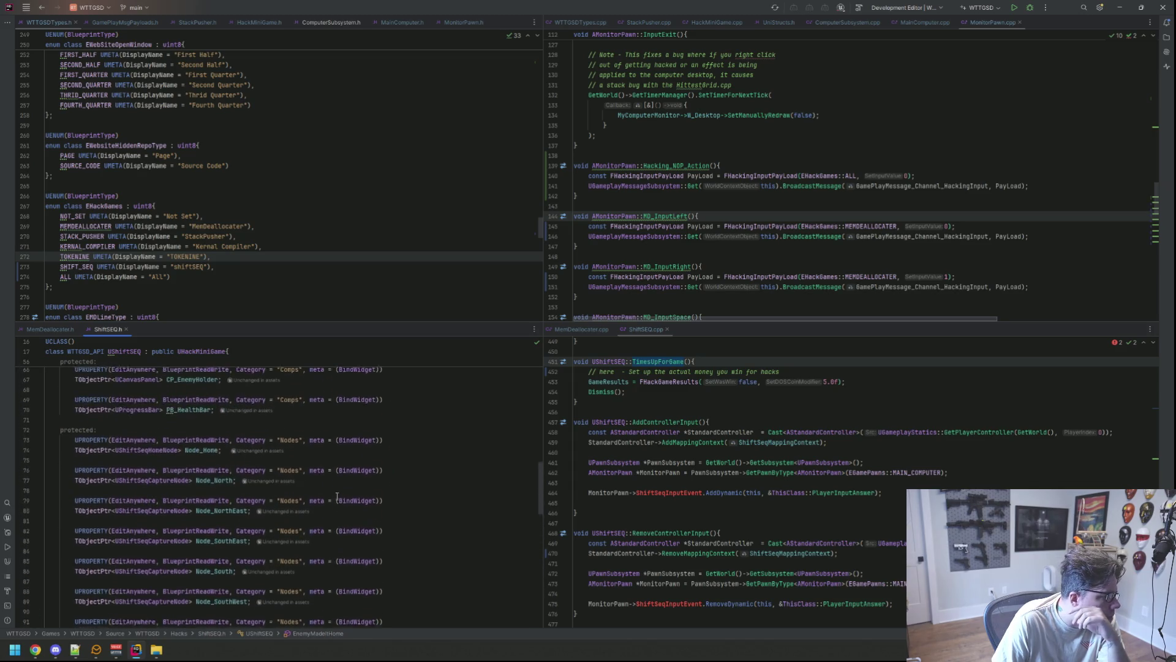
scroll(338, 495, up, 2)
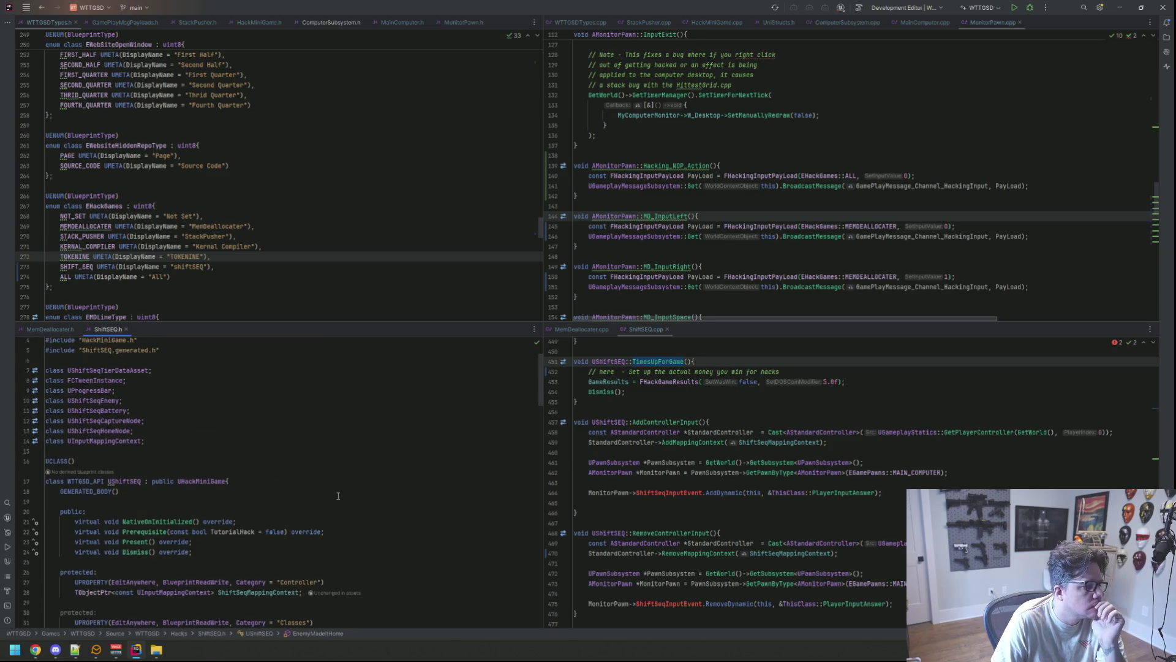
scroll(338, 494, down, 8)
scroll(337, 494, down, 20)
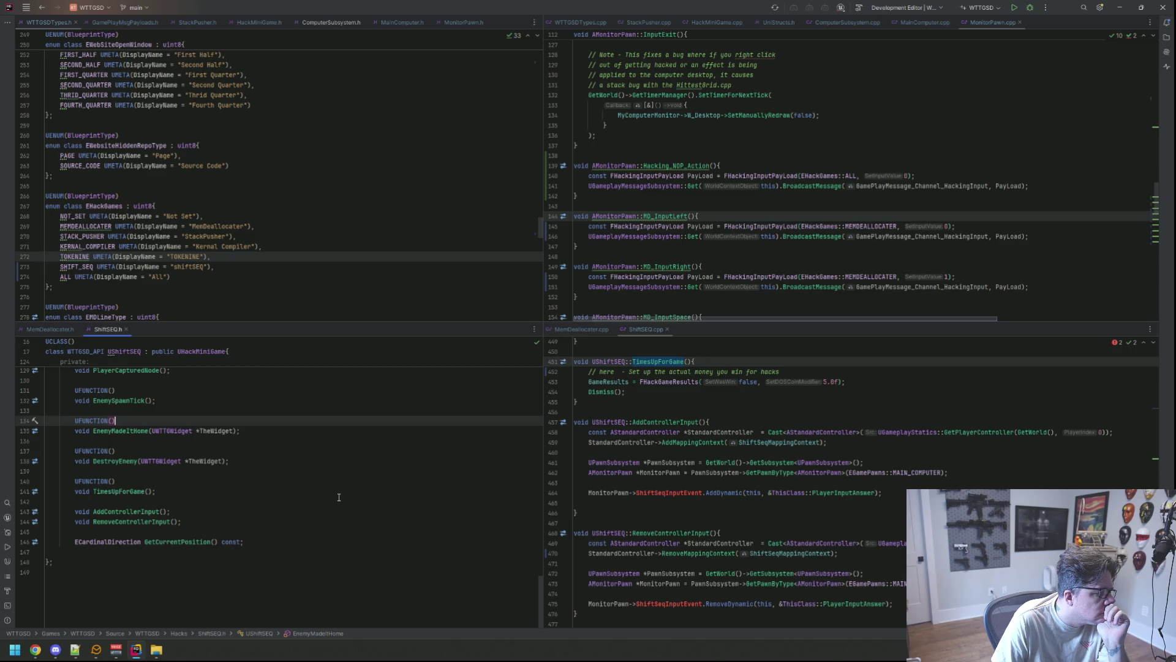
scroll(339, 497, up, 4)
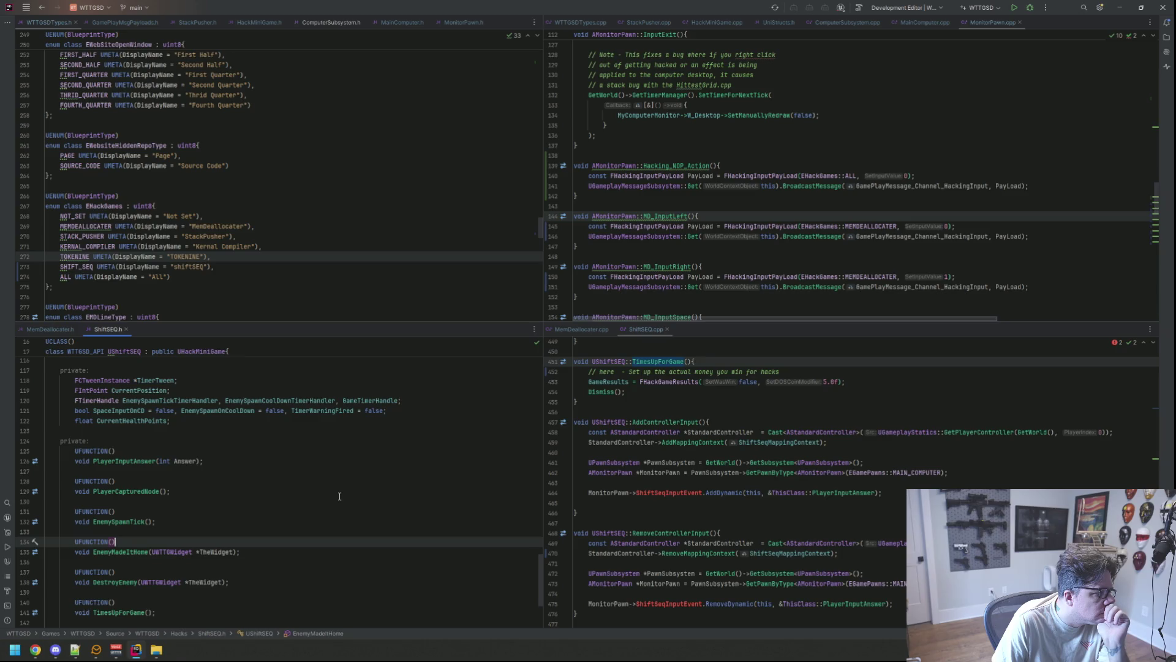
scroll(686, 509, up, 3)
click(708, 493)
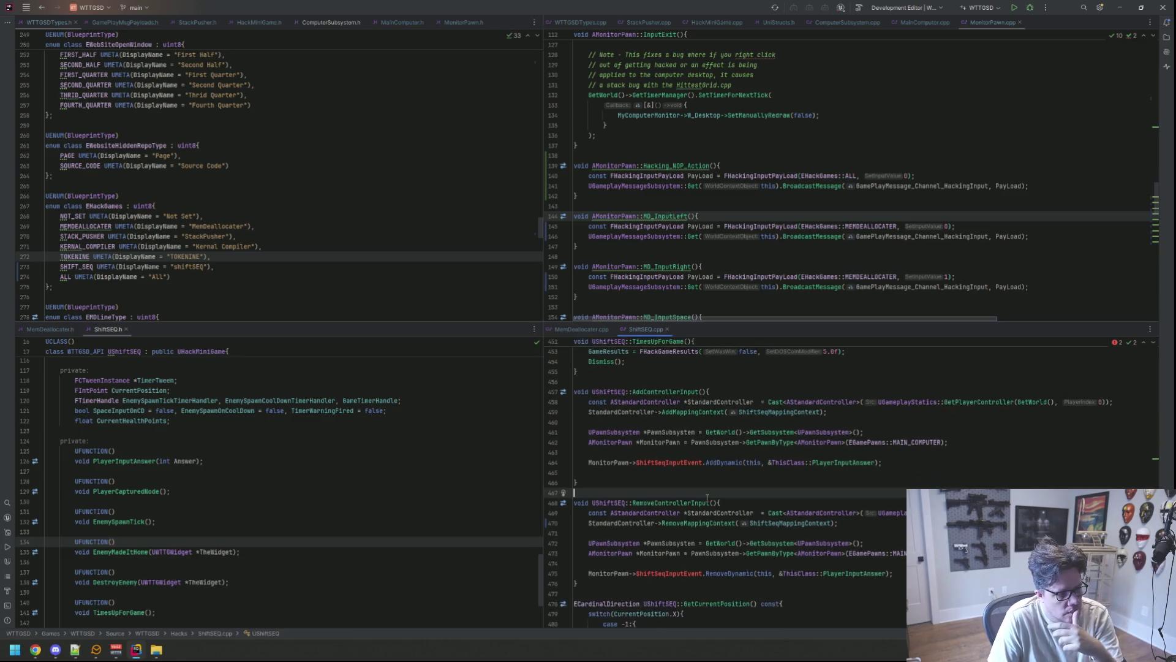
scroll(708, 493, up, 9)
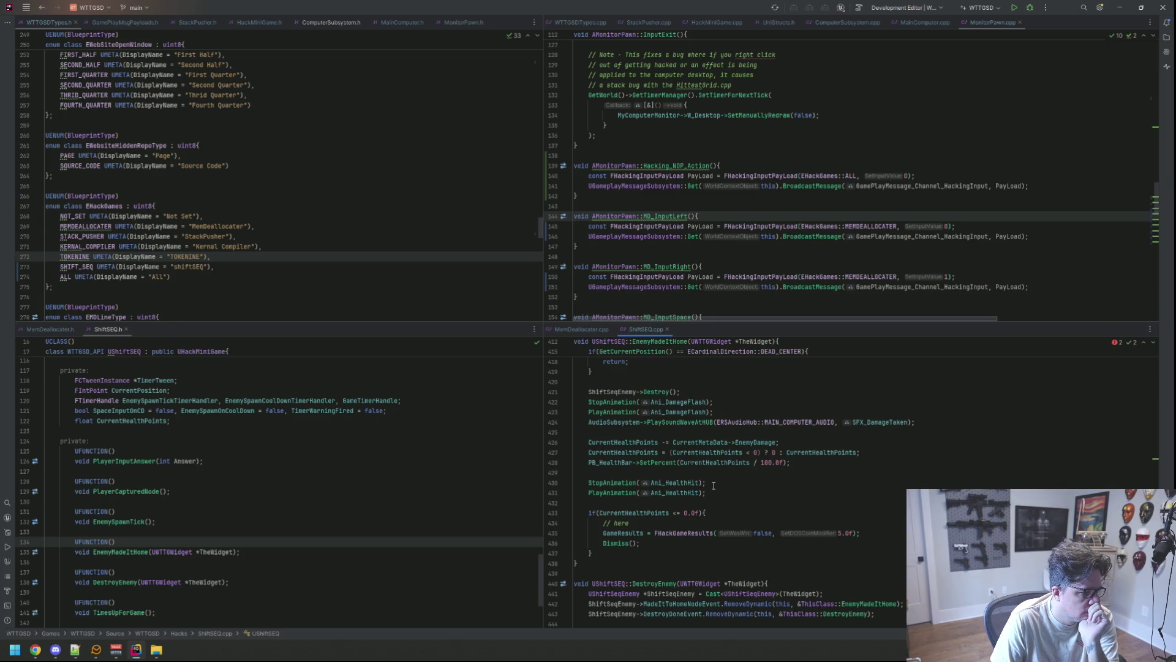
Step: Delete the UFUNCTION and PlayerInputAnswer declaration lines from ShiftSEQ.h
click(220, 453)
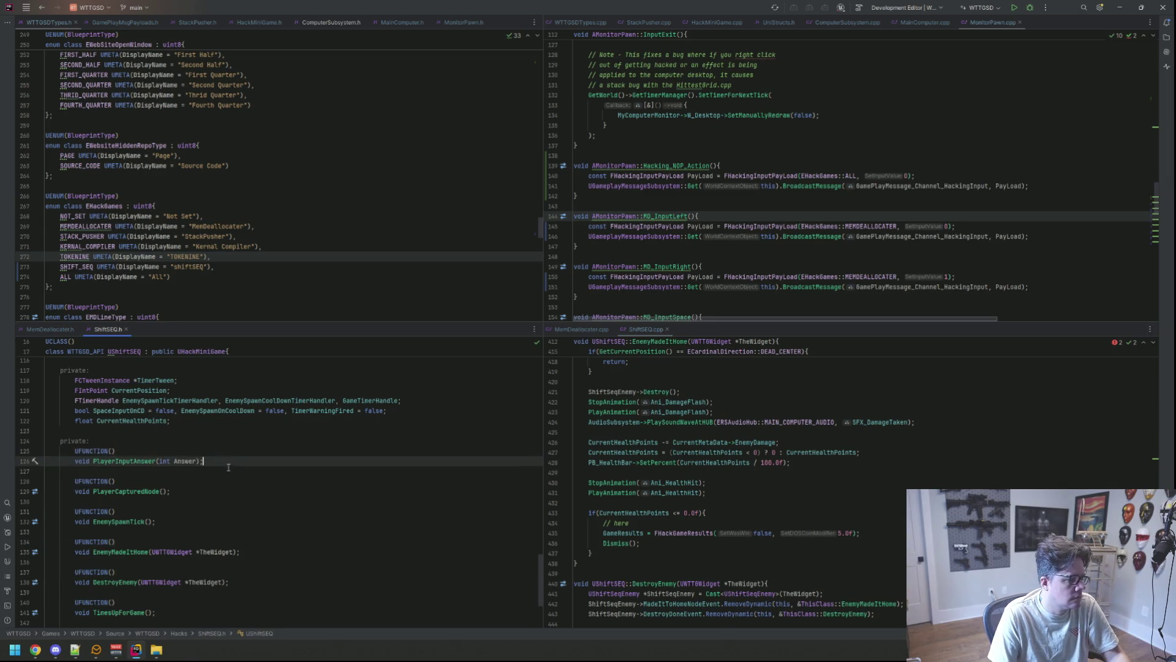
key(ctrl+w)
key(ctrl+w)
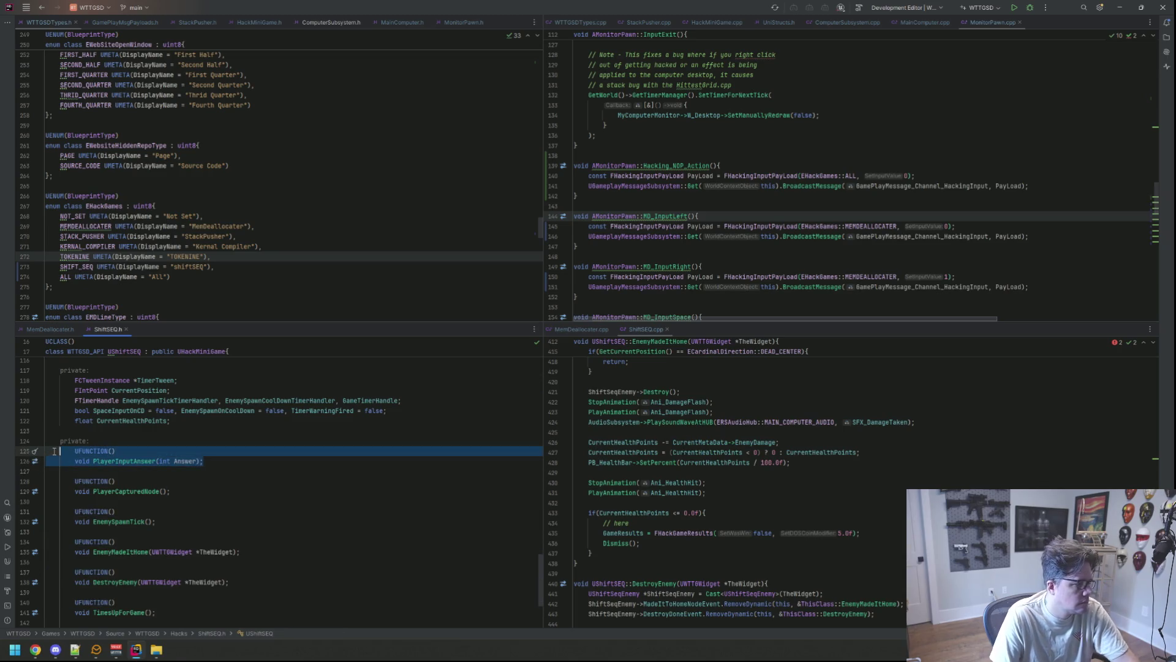
key(Delete)
key(Delete)
key(Delete)
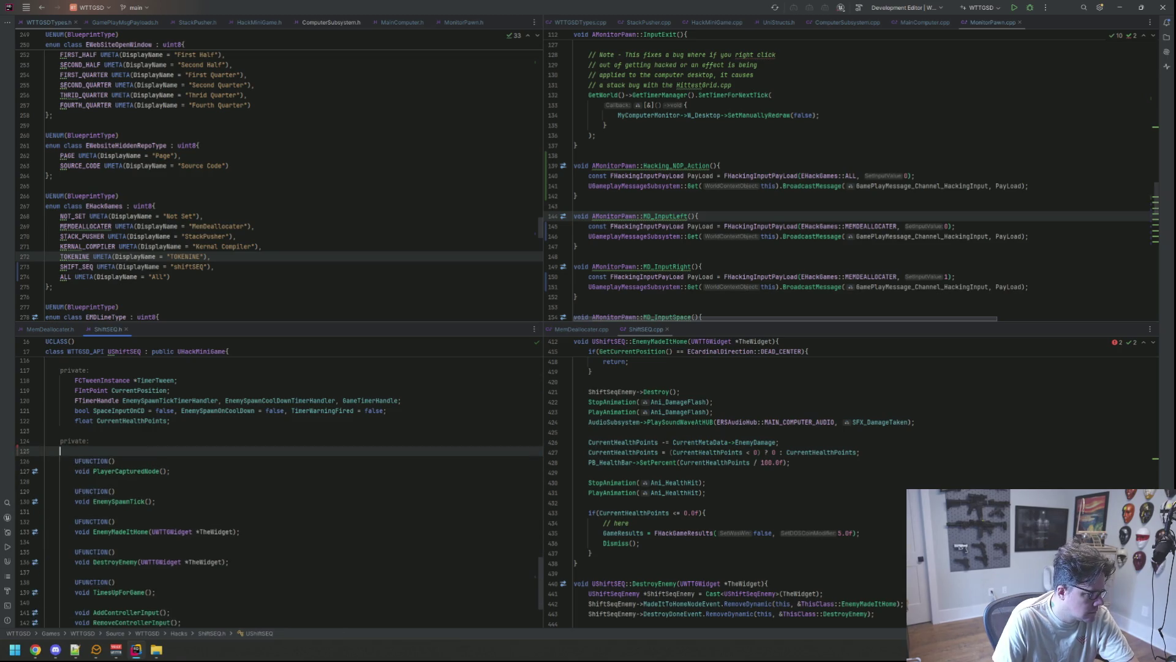
scroll(254, 491, down, 3)
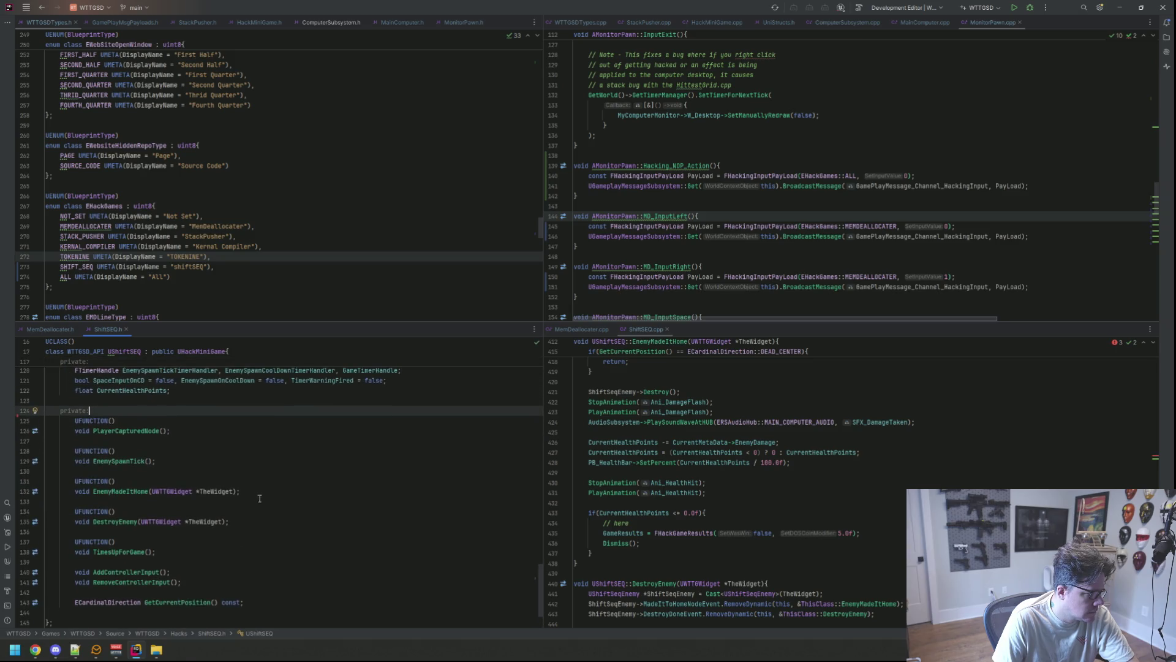
Step: Start a new line after GetCurrentPosition, undoing an accidental UE_PRIVATE_IF_0 autocomplete
click(370, 545)
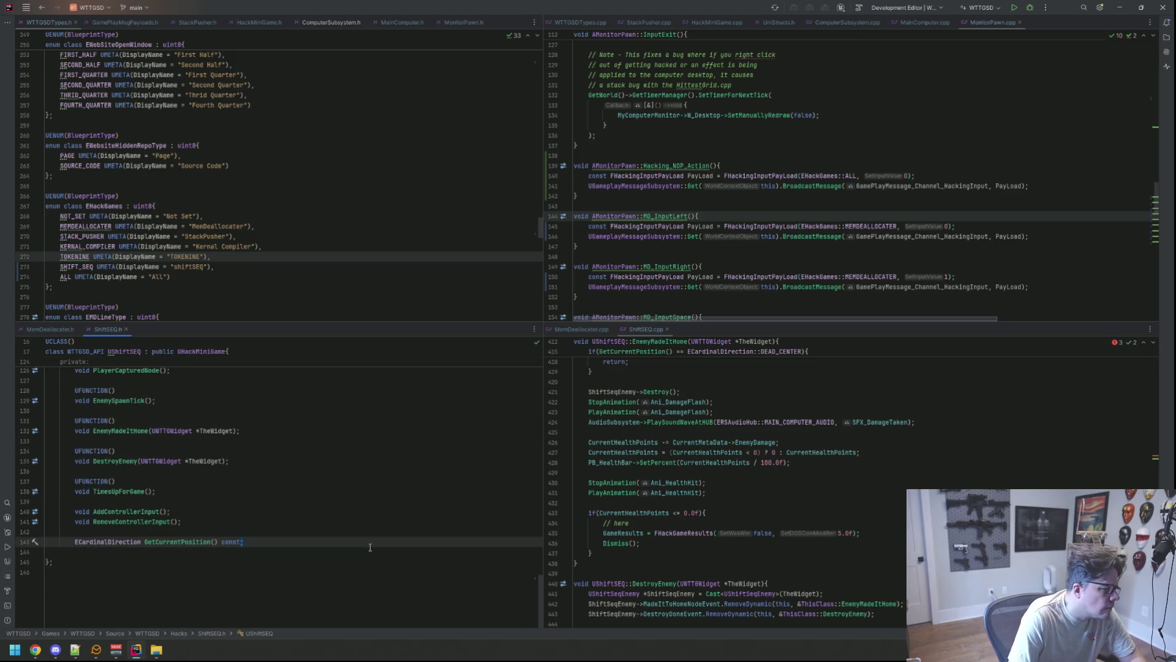
scroll(360, 538, up, 5)
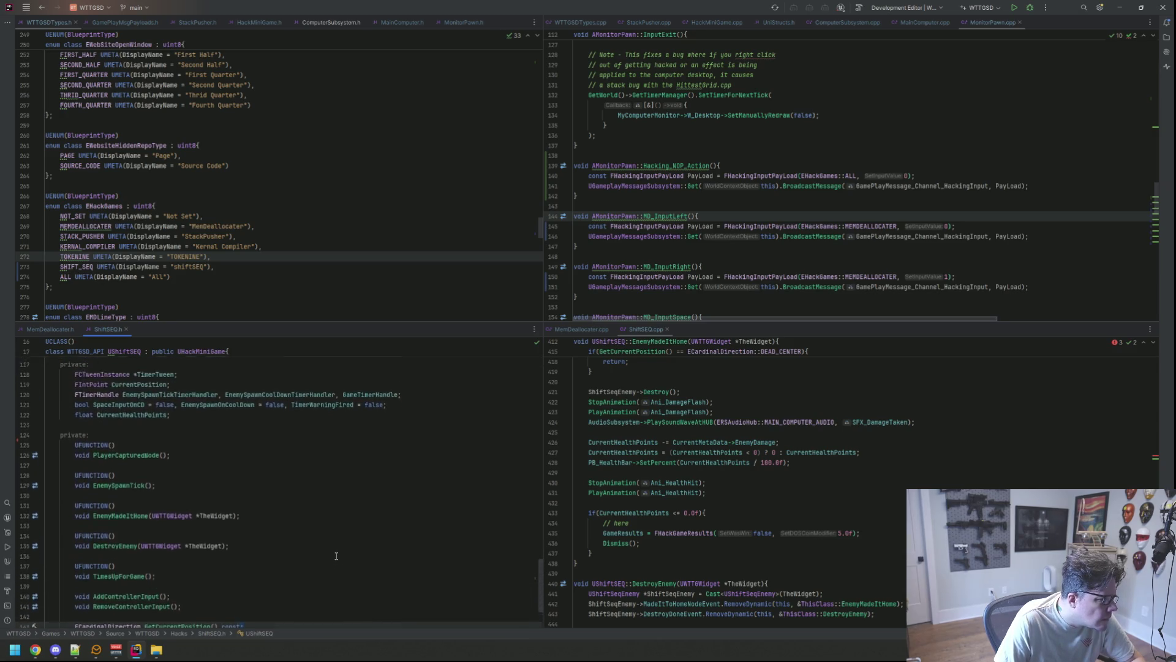
scroll(336, 556, down, 5)
key(BackSpace)
key(Return)
key(Return)
text(UE)
key(Return)
key(ctrl+z)
key(ctrl+z)
key(ctrl+z)
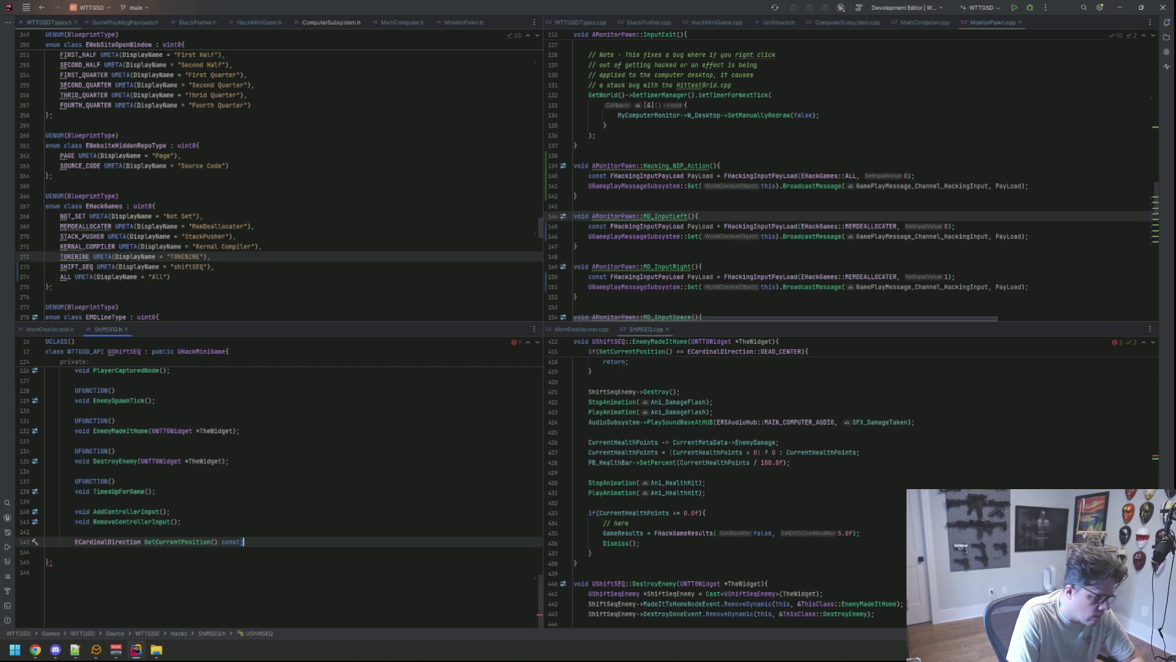
Step: Add a private: section and paste the indented ProcessPlayerInput declaration under it
key(Return)
key(Return)
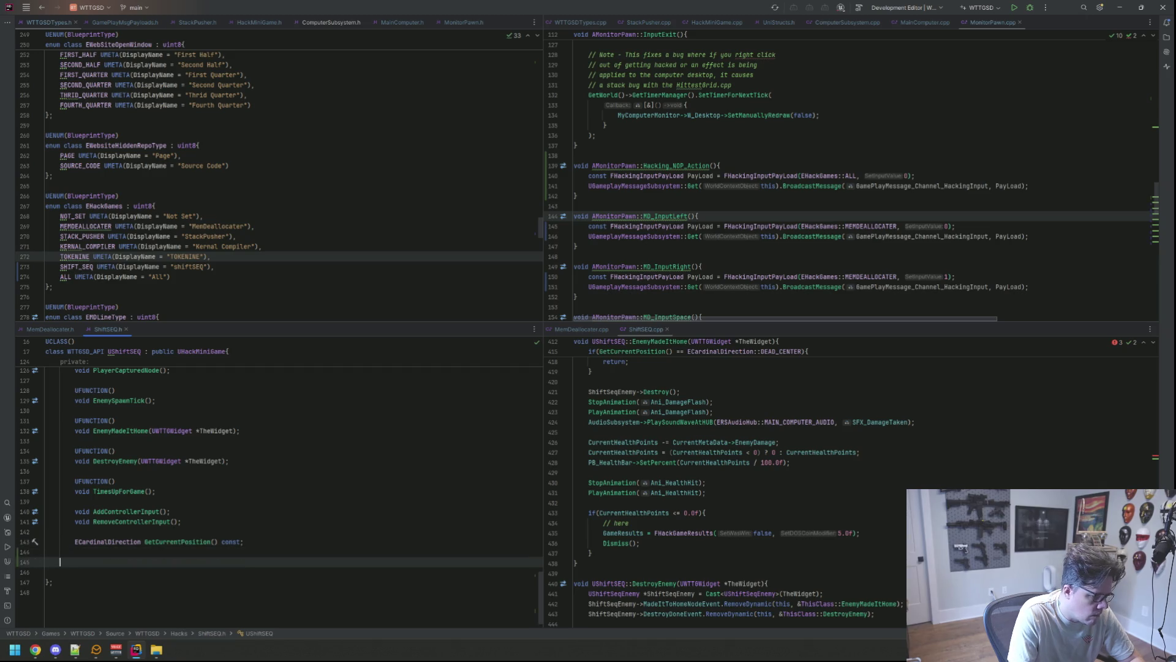
text(priv)
key(Return)
key(Return)
text(void ProcessPlayerInput(FGameplayTag Tag, const FHackingInputPayLoad &PayLoad);)
key(Home)
key(Tab)
scroll(153, 532, down, 1)
Step: Generate the ProcessPlayerInput definition in ShiftSEQ.cpp from its header declaration
click(153, 532)
click(144, 542)
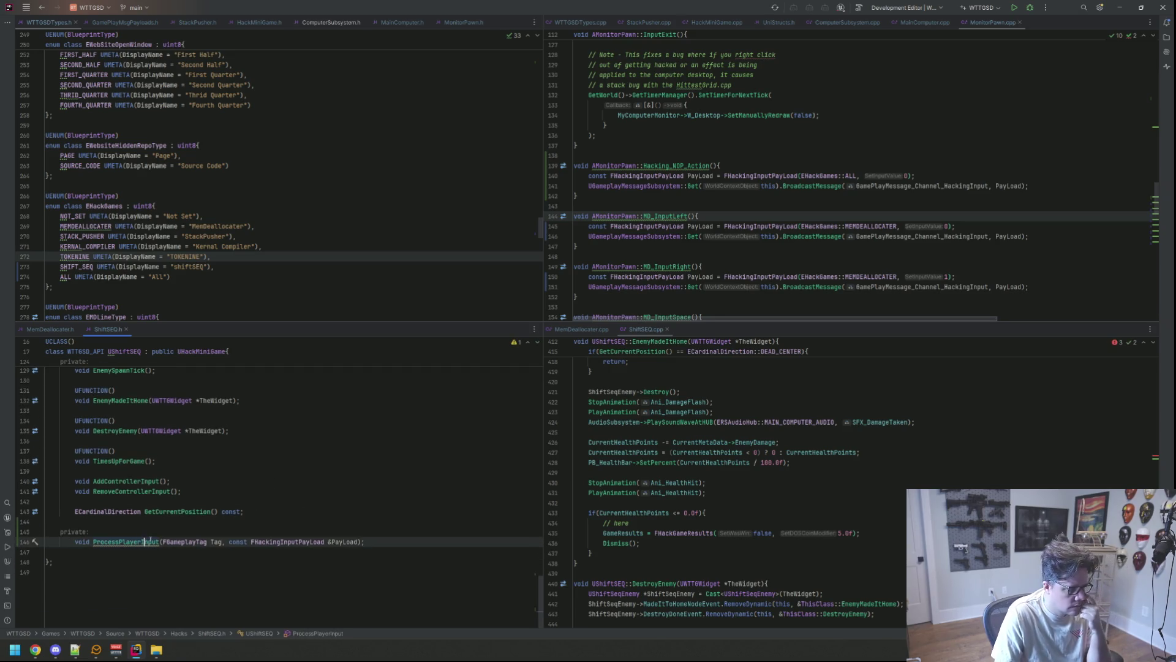
key(alt+Return)
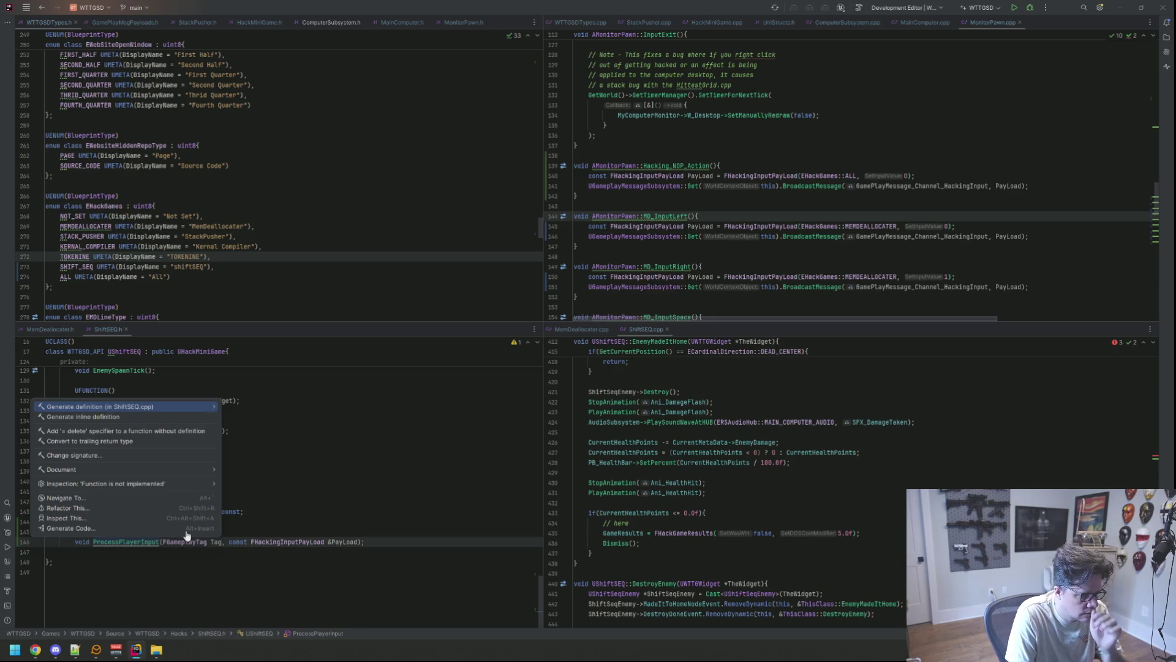
key(Return)
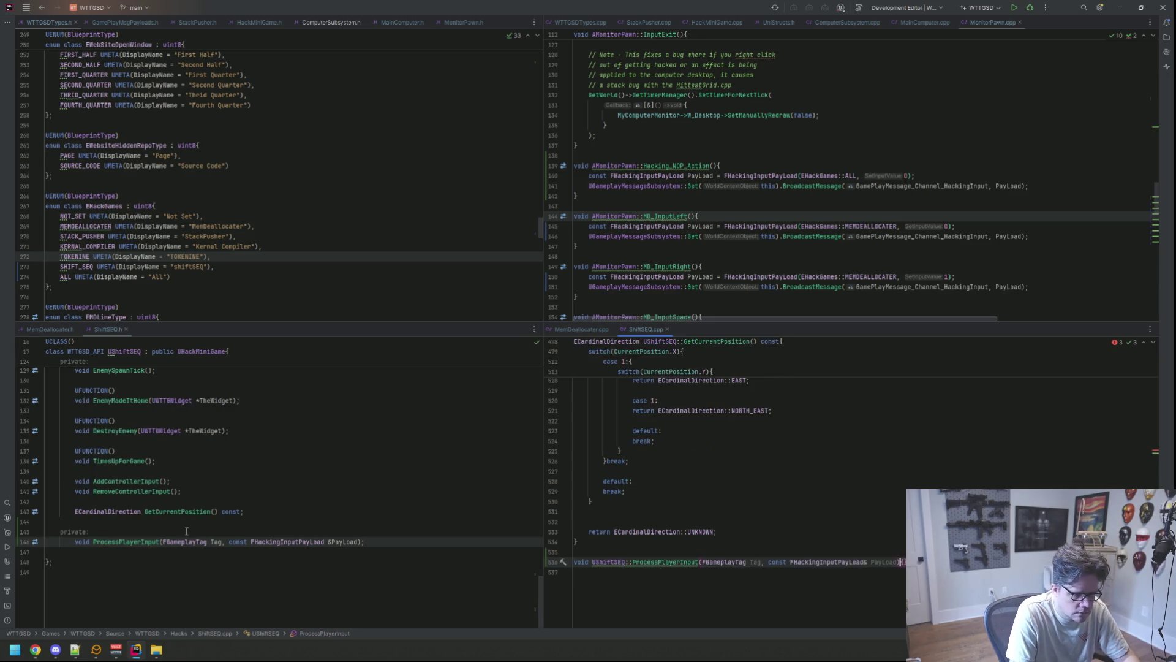
key(Return)
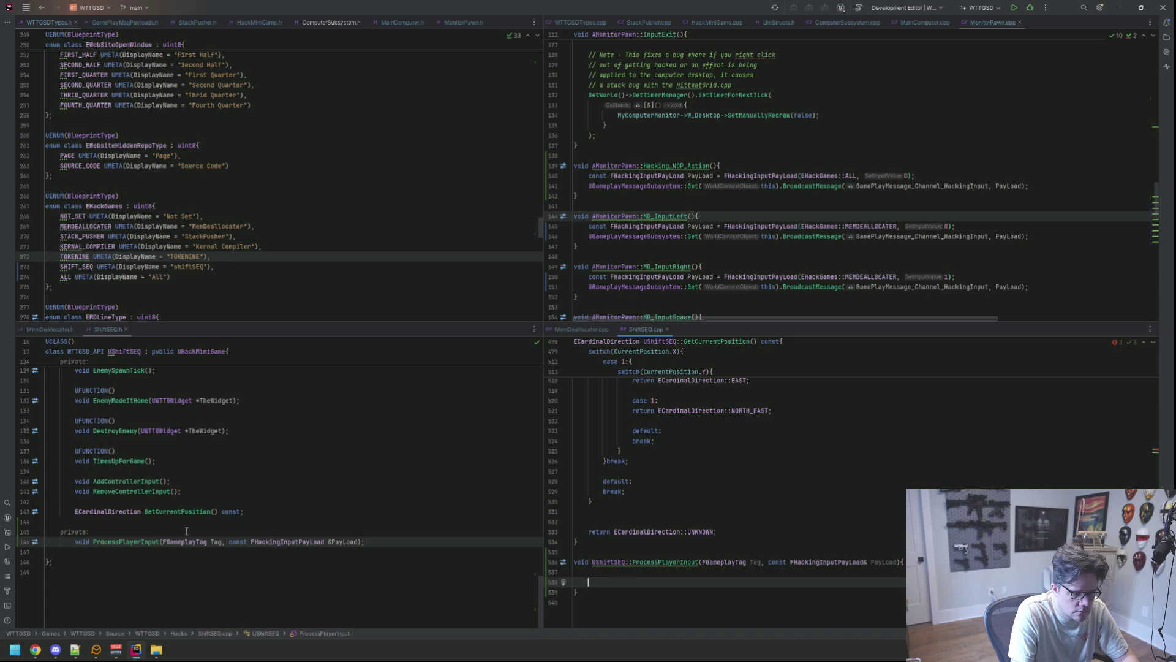
key(ctrl+z)
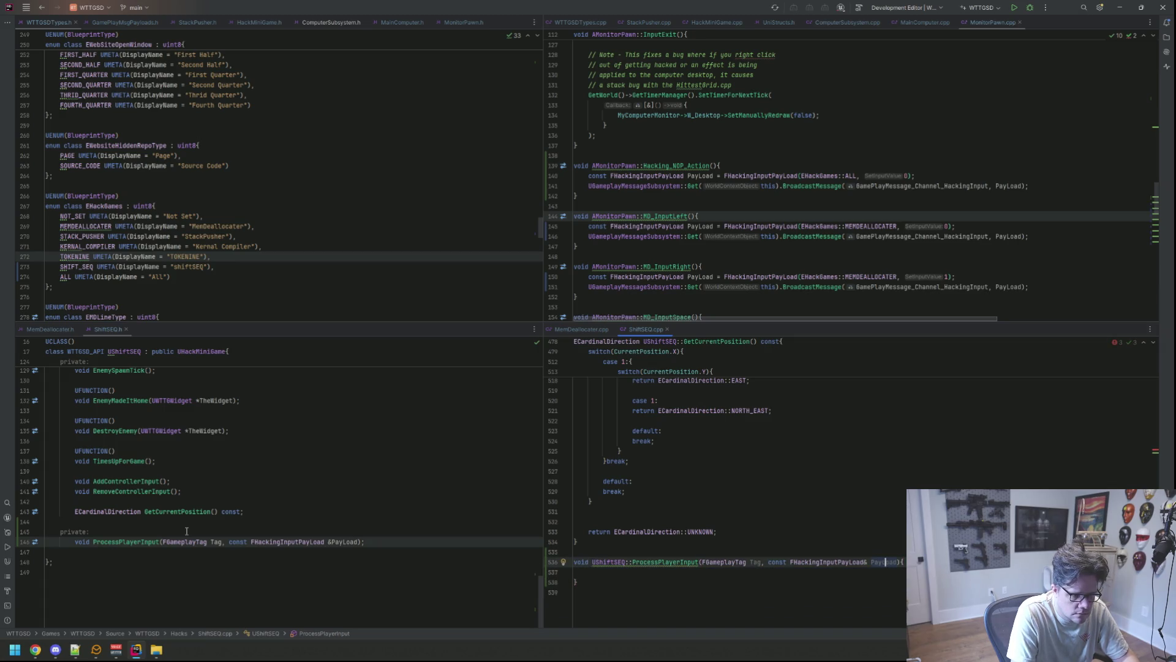
key(ctrl+z)
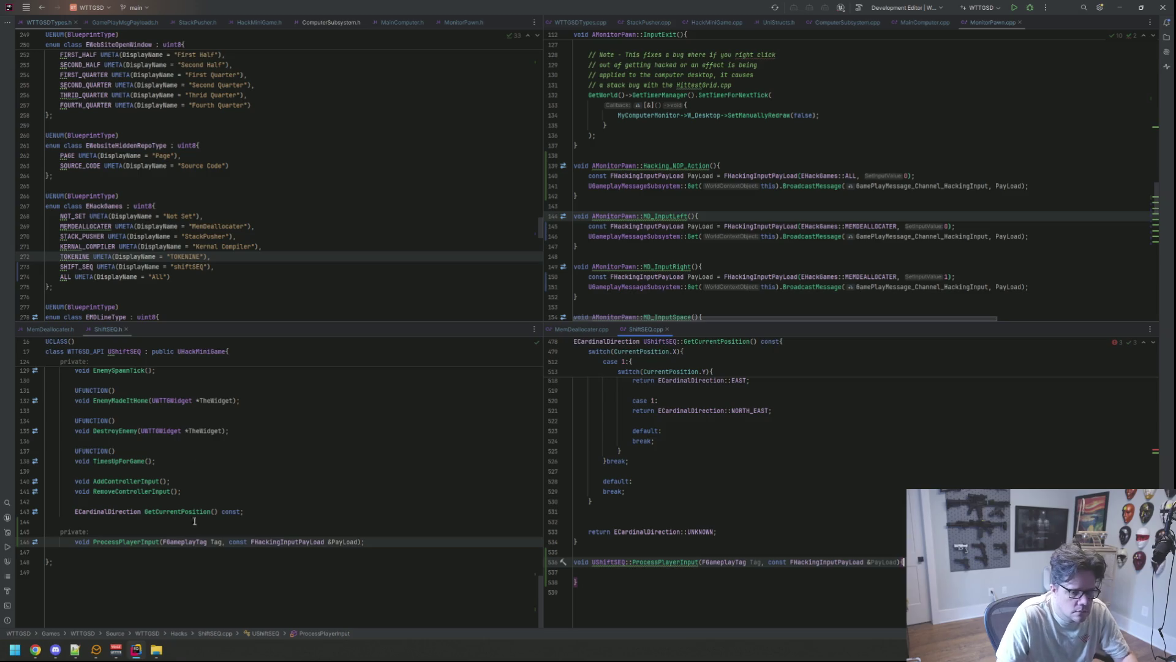
Step: Select PlayerInputAnswer's whole body, from the closing brace up to the first if
scroll(714, 468, up, 15)
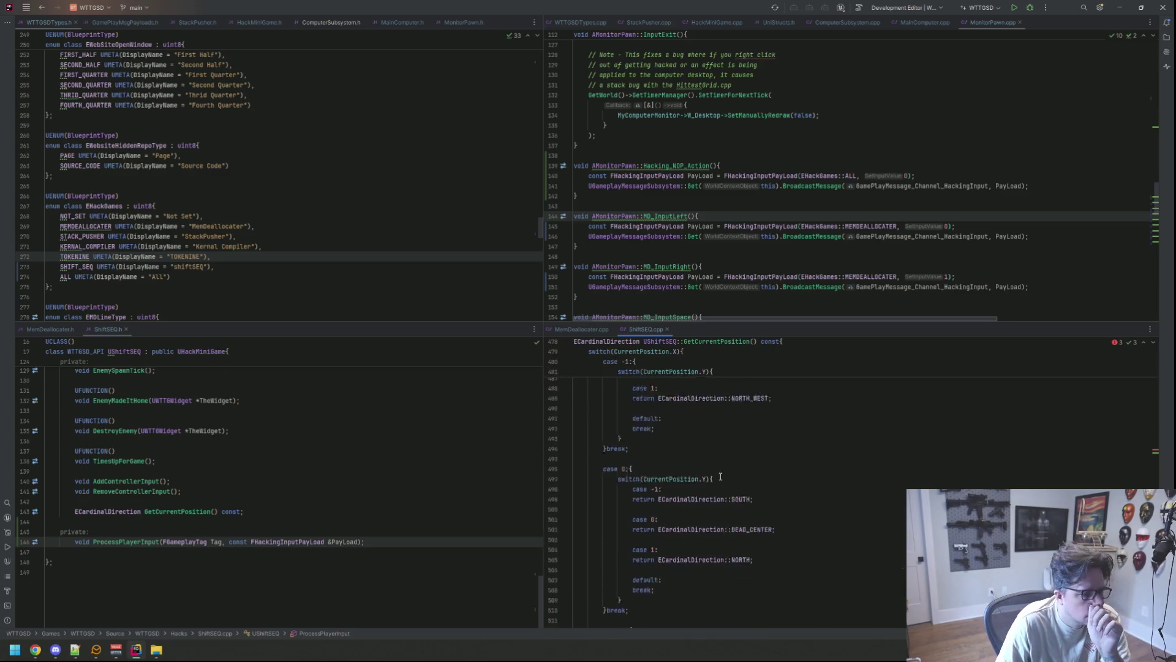
scroll(732, 456, up, 20)
scroll(776, 466, up, 20)
scroll(776, 465, down, 12)
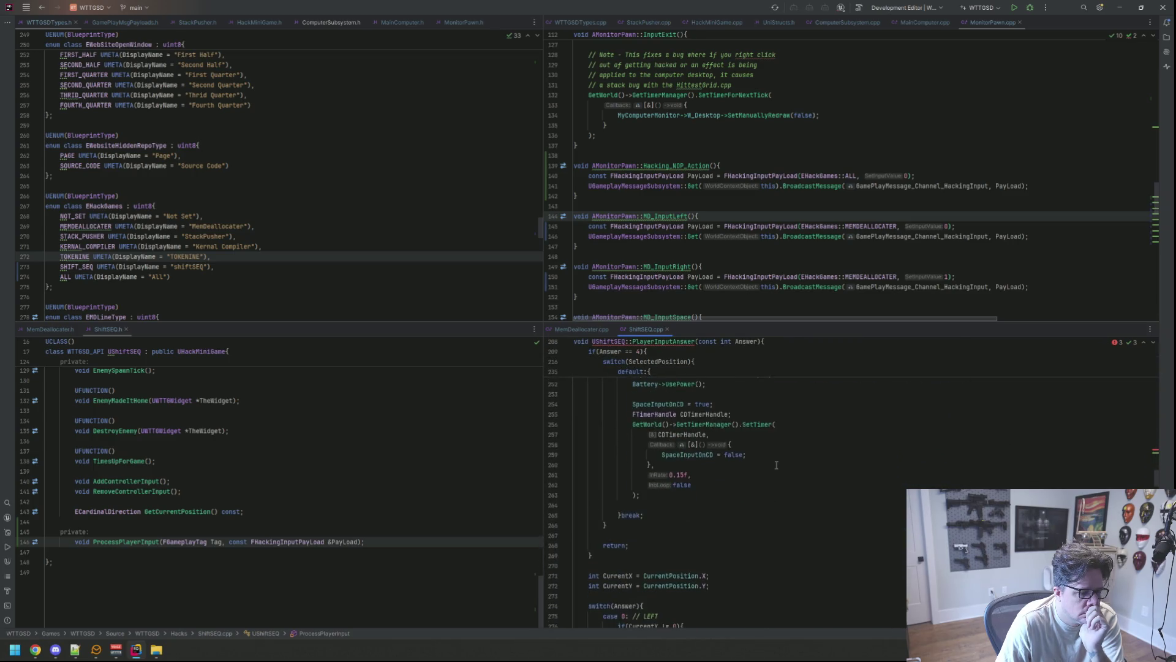
scroll(776, 464, down, 10)
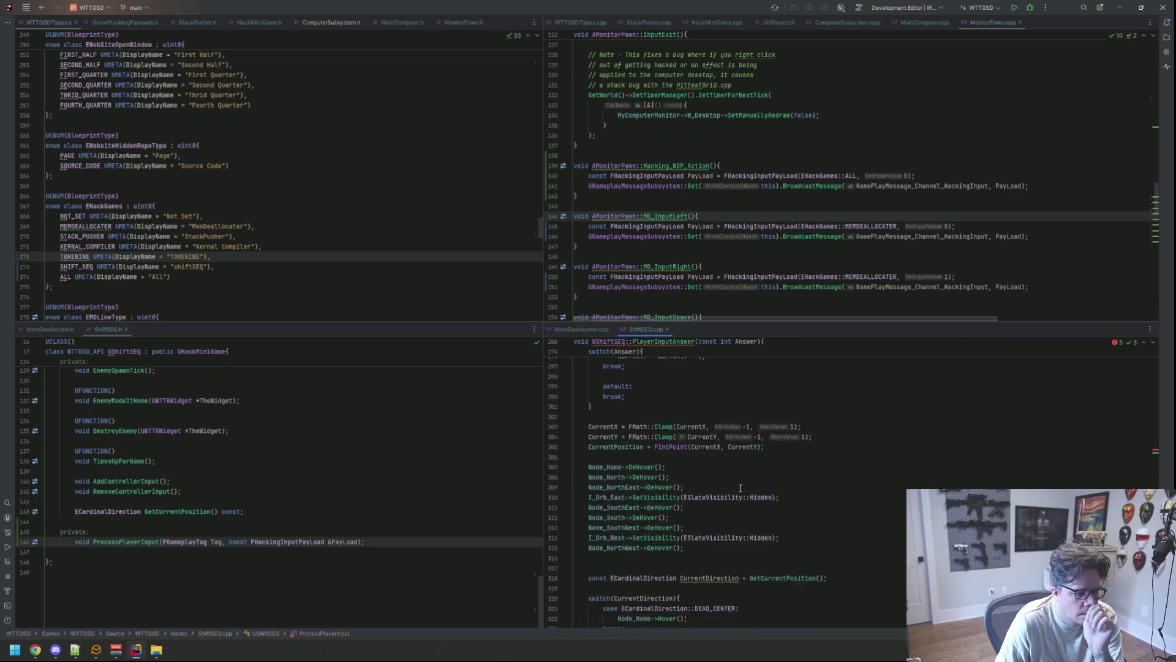
scroll(735, 493, down, 6)
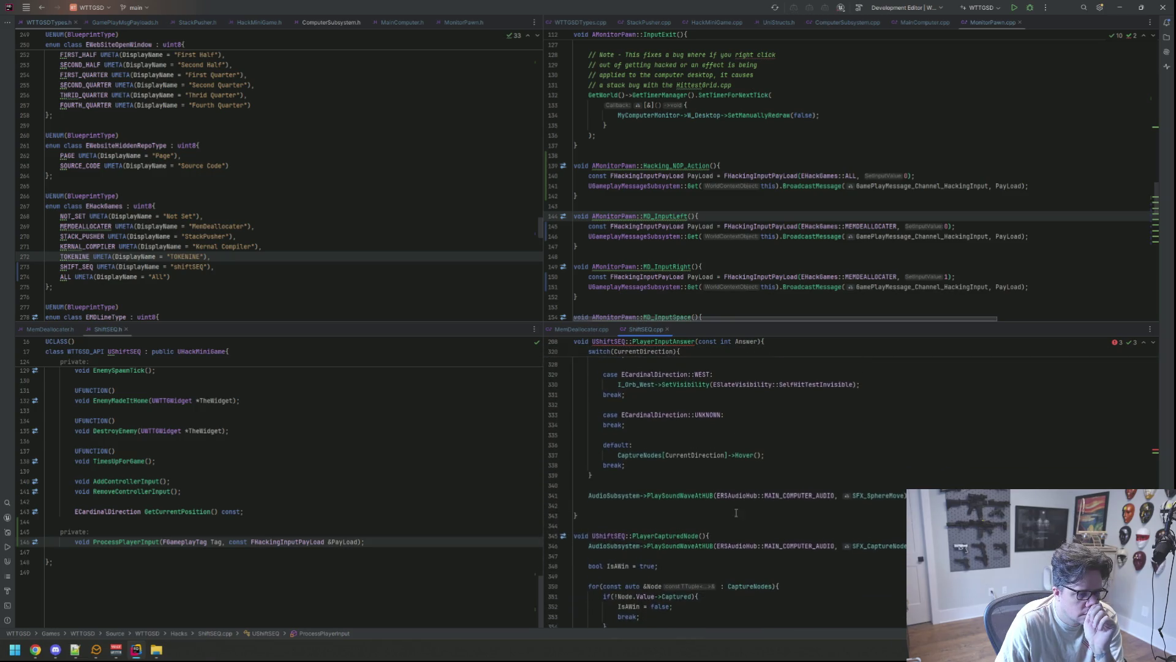
mouse_move(735, 495)
mouse_down()
mouse_move(711, 487)
mouse_move(698, 447)
mouse_move(699, 472)
mouse_move(696, 424)
mouse_move(595, 427)
mouse_move(574, 408)
mouse_up()
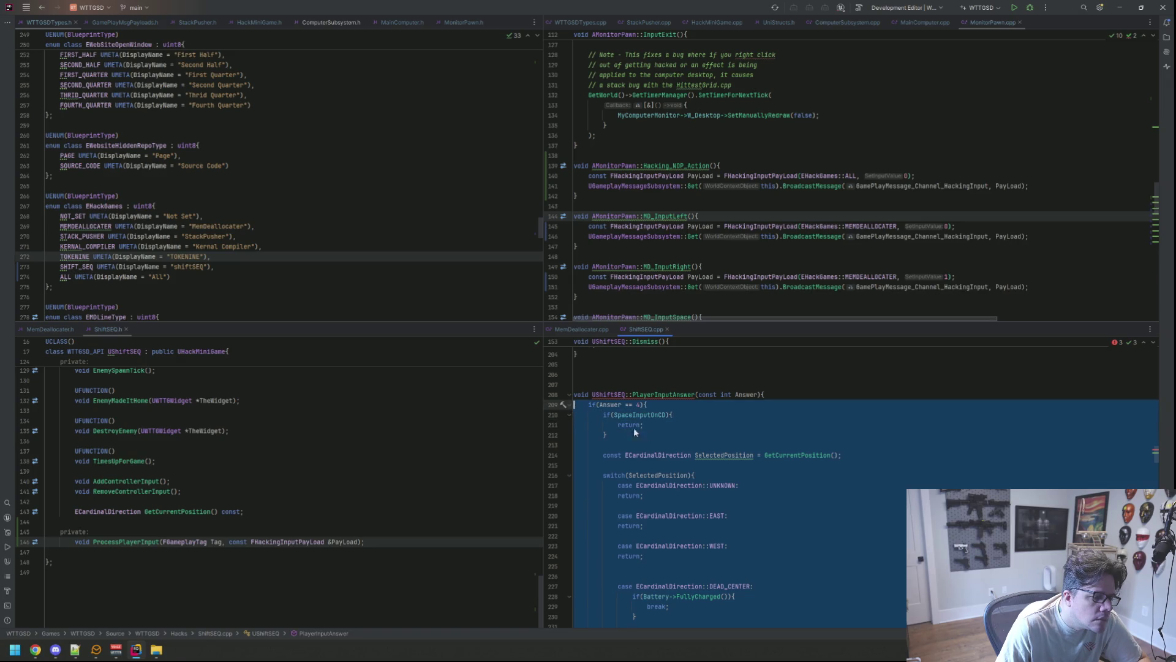
Step: Cut the PlayerInputAnswer body and delete the emptied PlayerInputAnswer function
key(Delete)
click(696, 415)
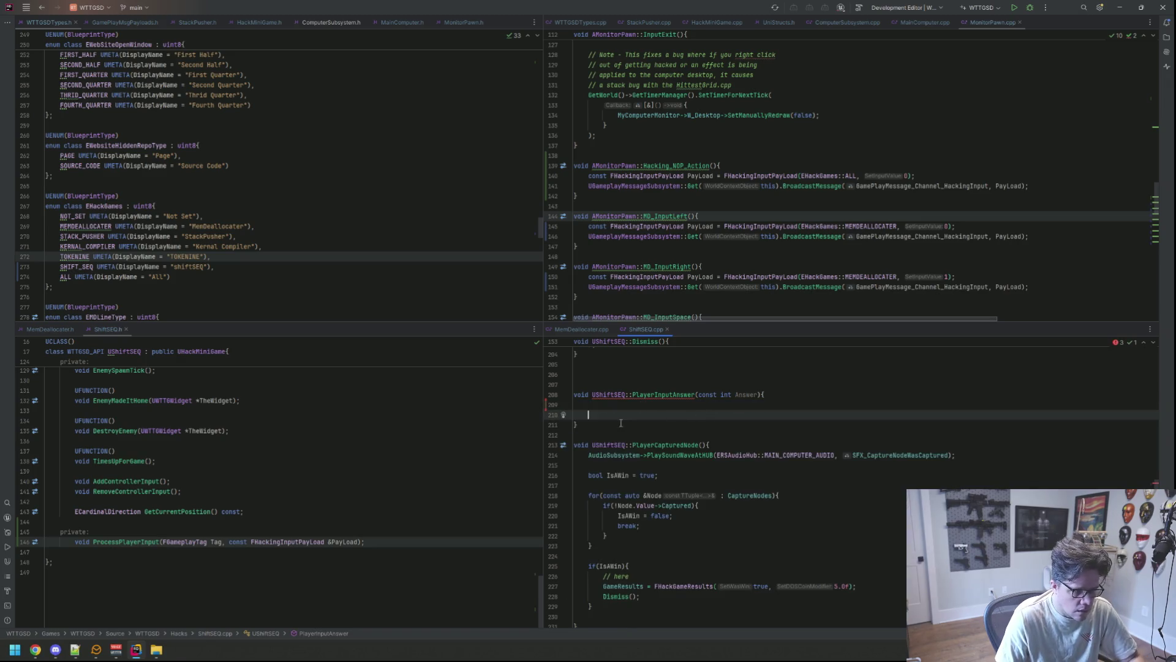
key(ctrl+w)
key(ctrl+w)
key(Delete)
scroll(902, 491, down, 20)
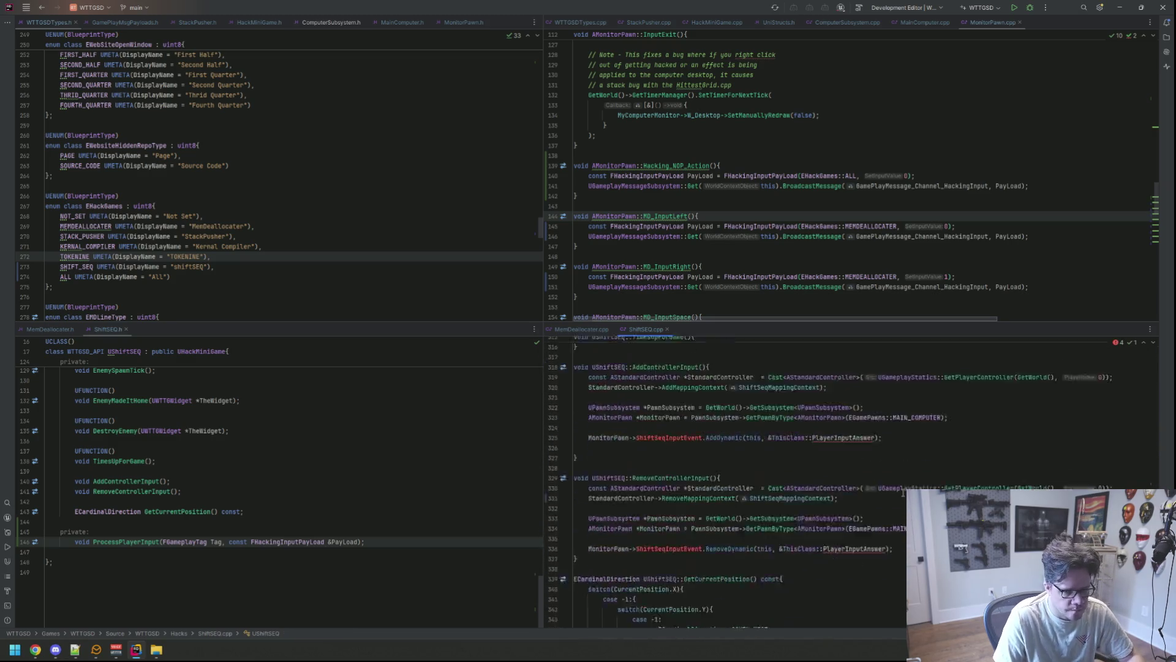
scroll(902, 491, down, 9)
Step: Paste the moved answer-handling logic into ProcessPlayerInput's body
click(674, 551)
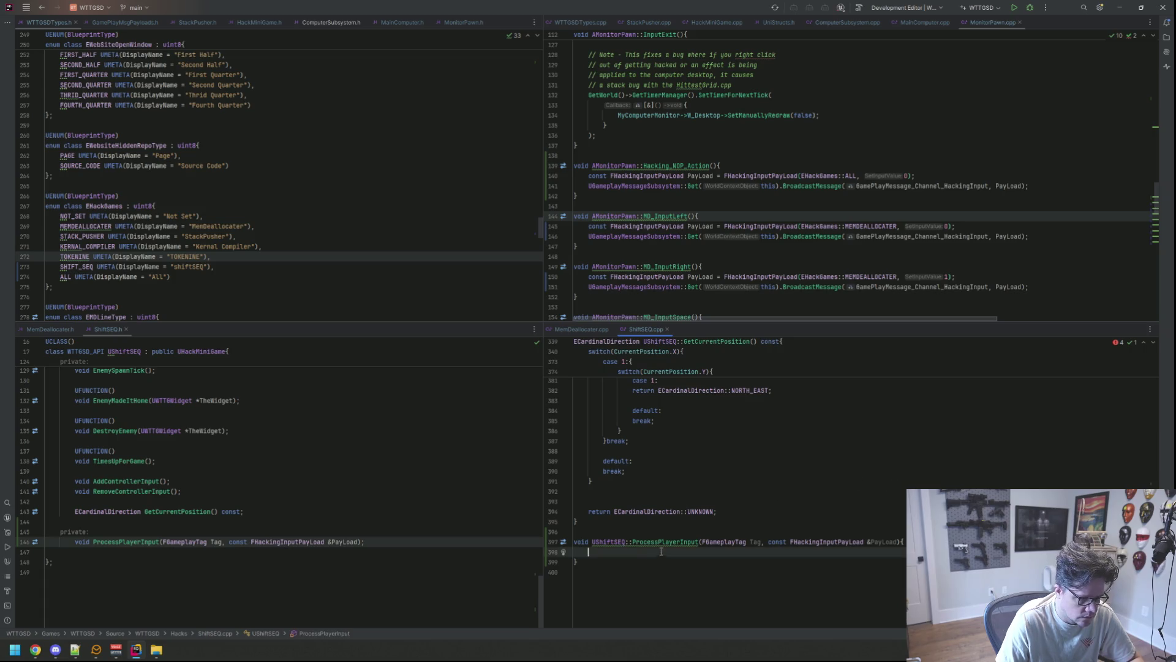
key(ctrl+v)
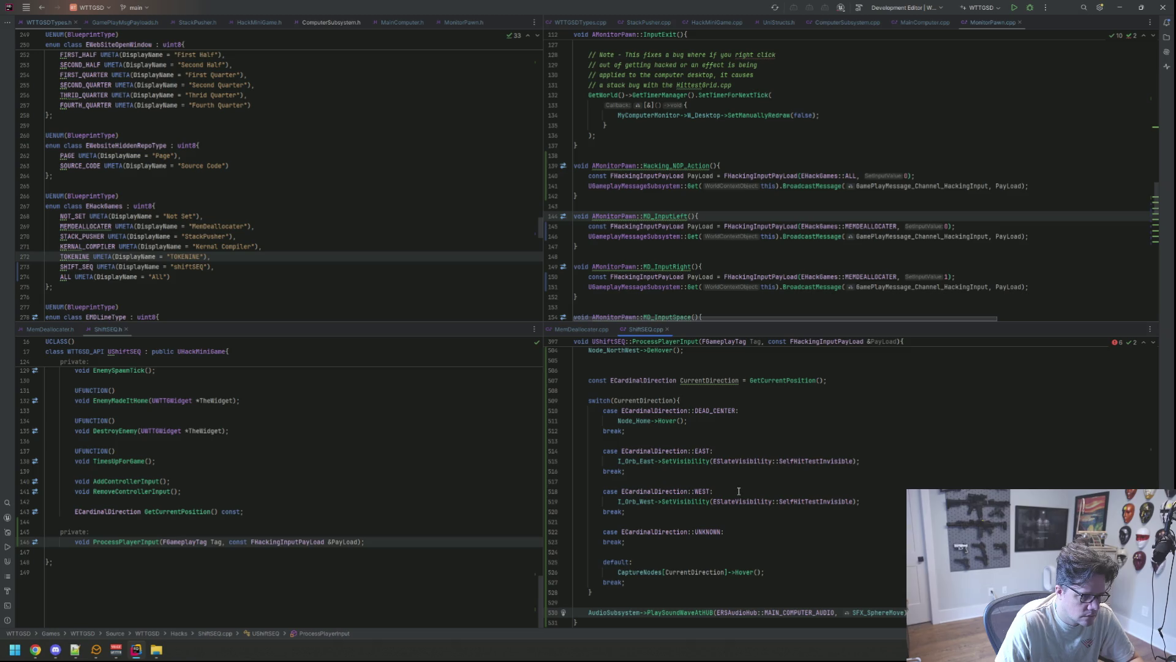
scroll(778, 479, up, 10)
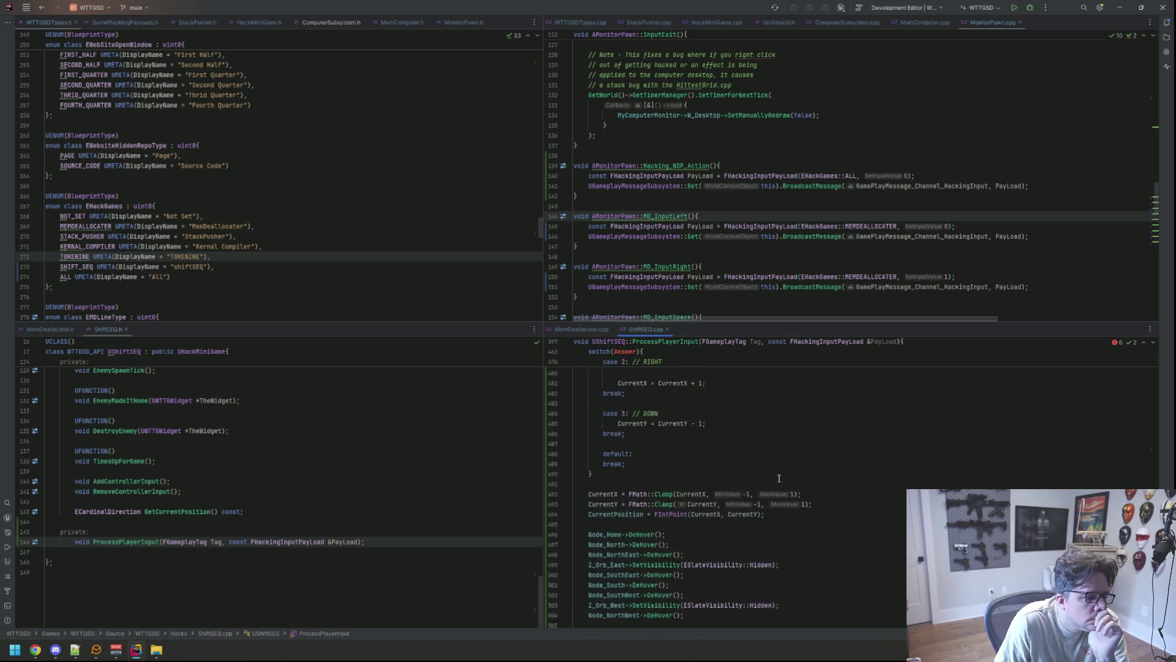
scroll(778, 479, up, 15)
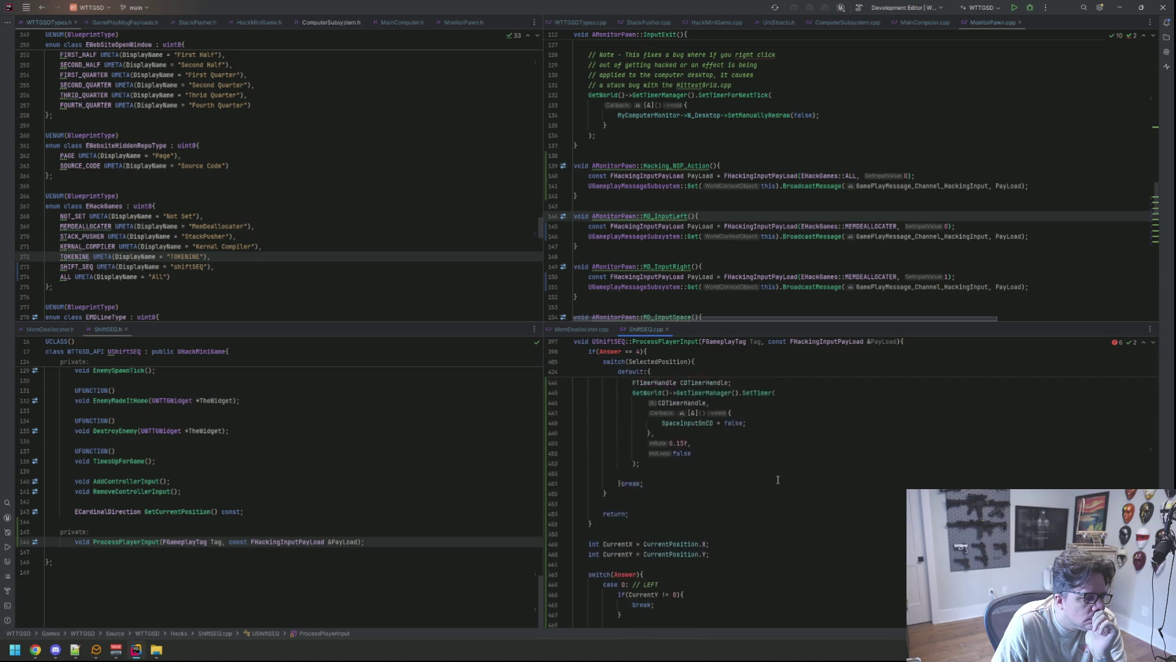
scroll(778, 479, up, 13)
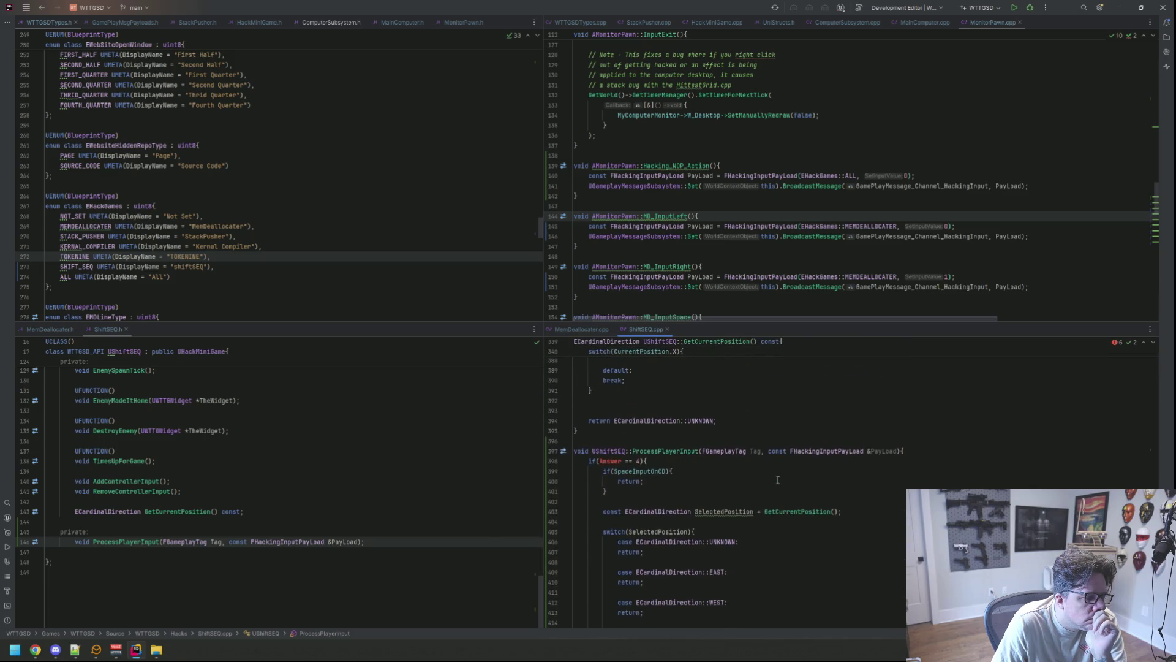
scroll(778, 479, down, 1)
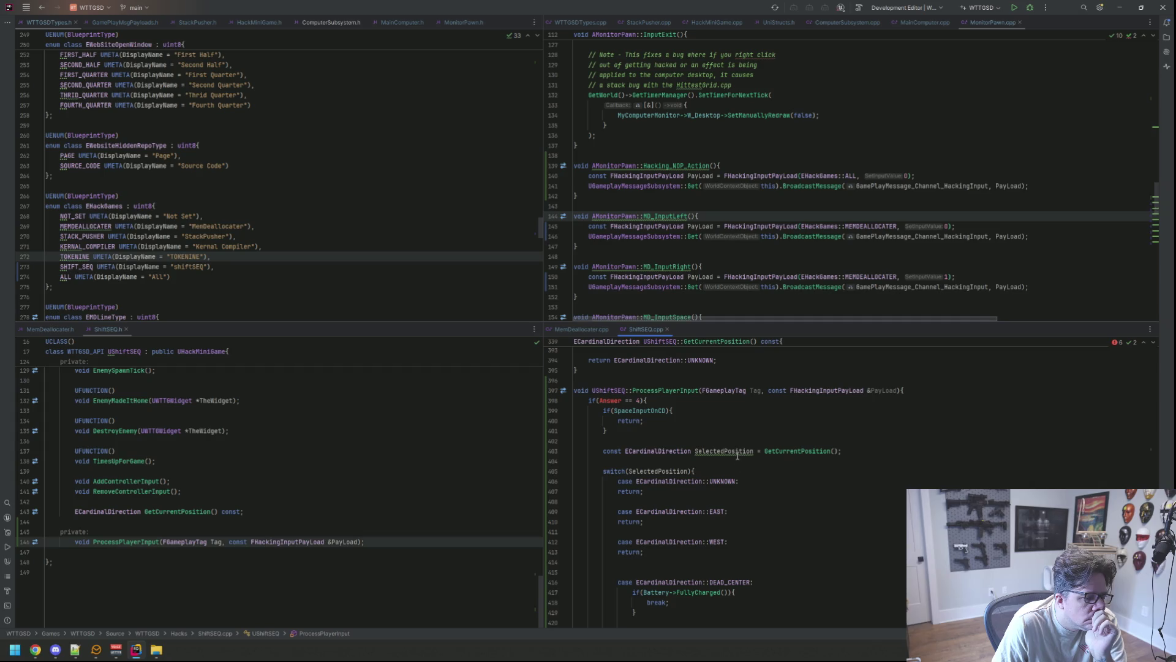
Step: Highlight SelectedPosition to check its usages in the pasted code
mouse_move(737, 452)
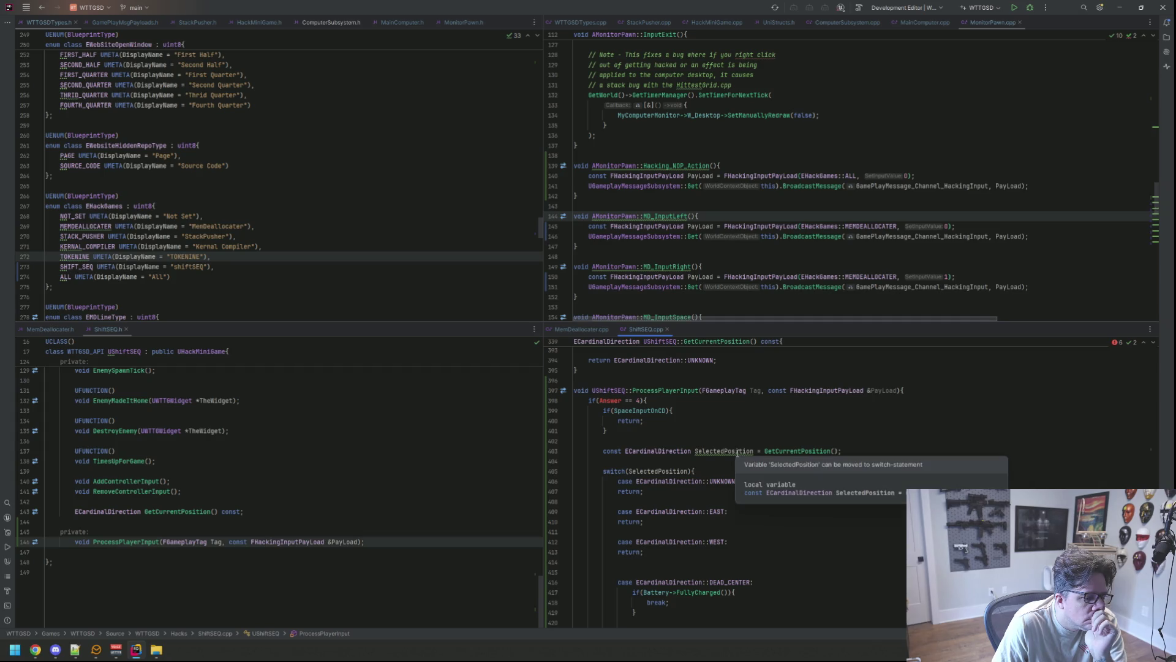
double_click(737, 451)
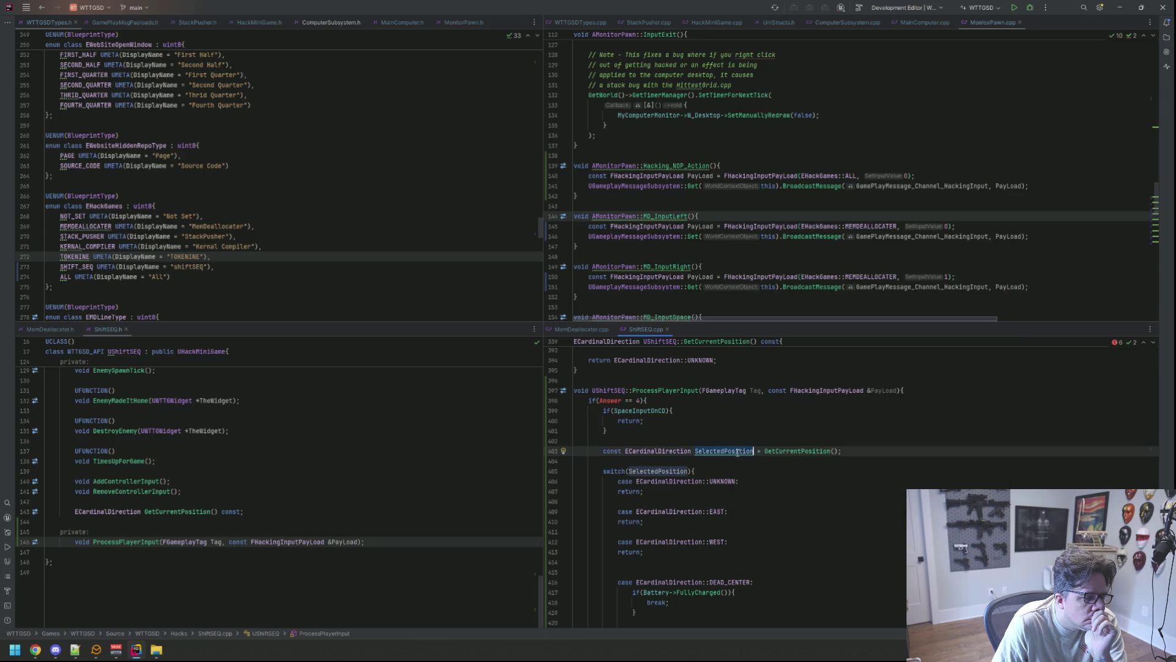
scroll(736, 452, down, 10)
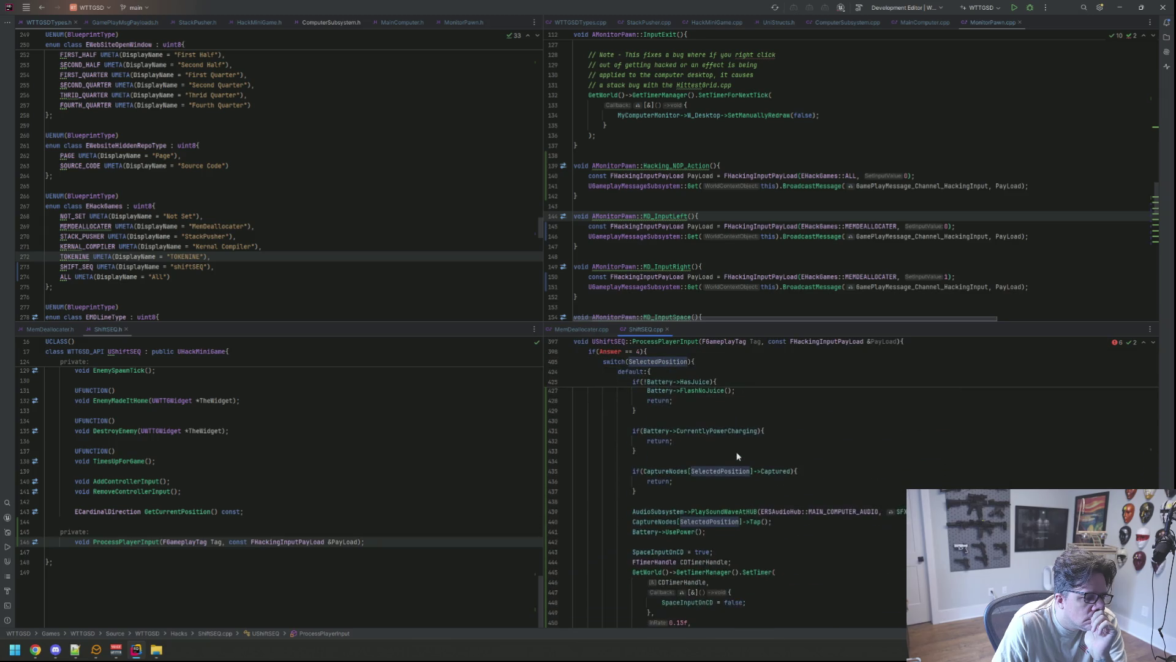
scroll(737, 456, up, 8)
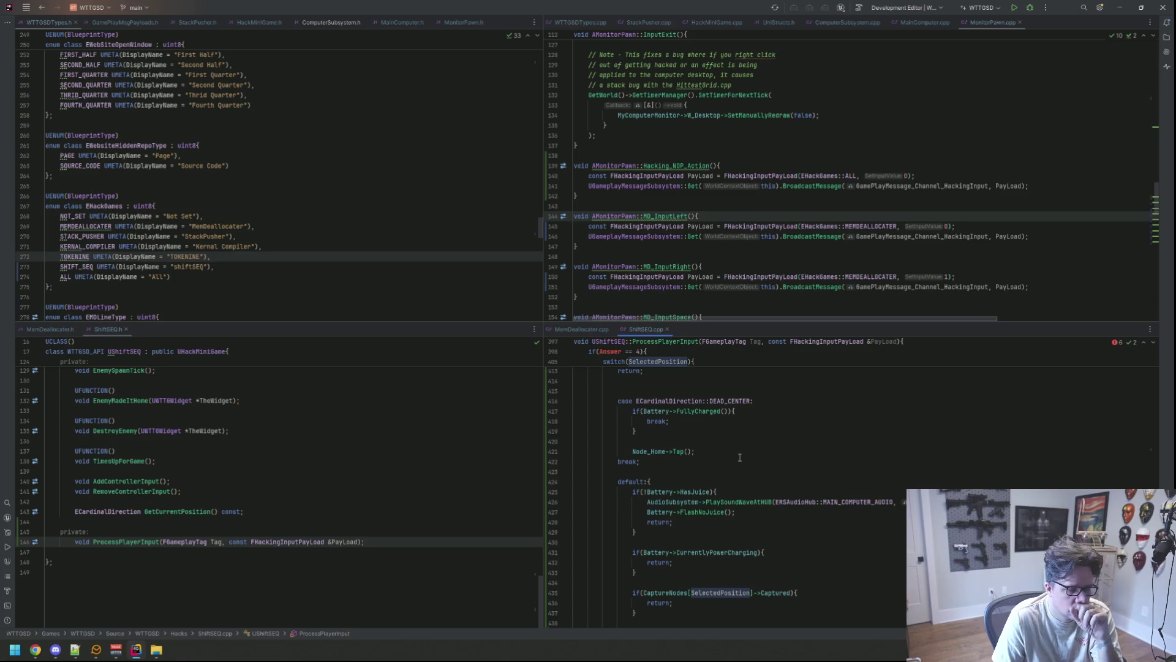
scroll(739, 457, up, 2)
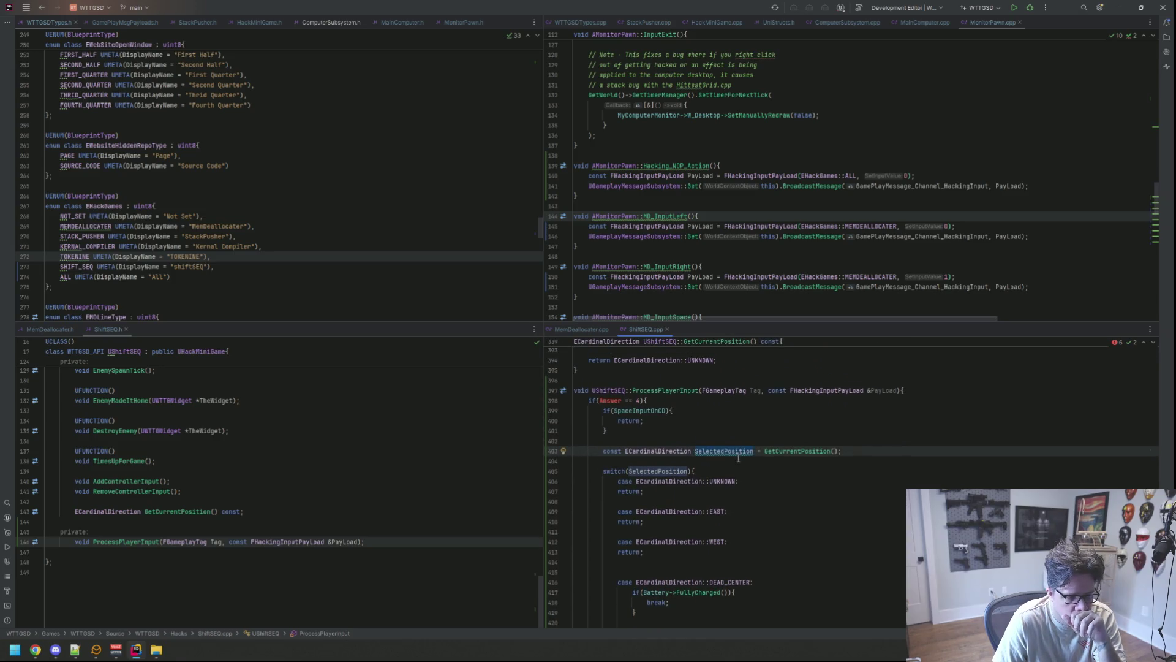
Step: Open blank lines above the if(Answer == 4) check
mouse_move(711, 451)
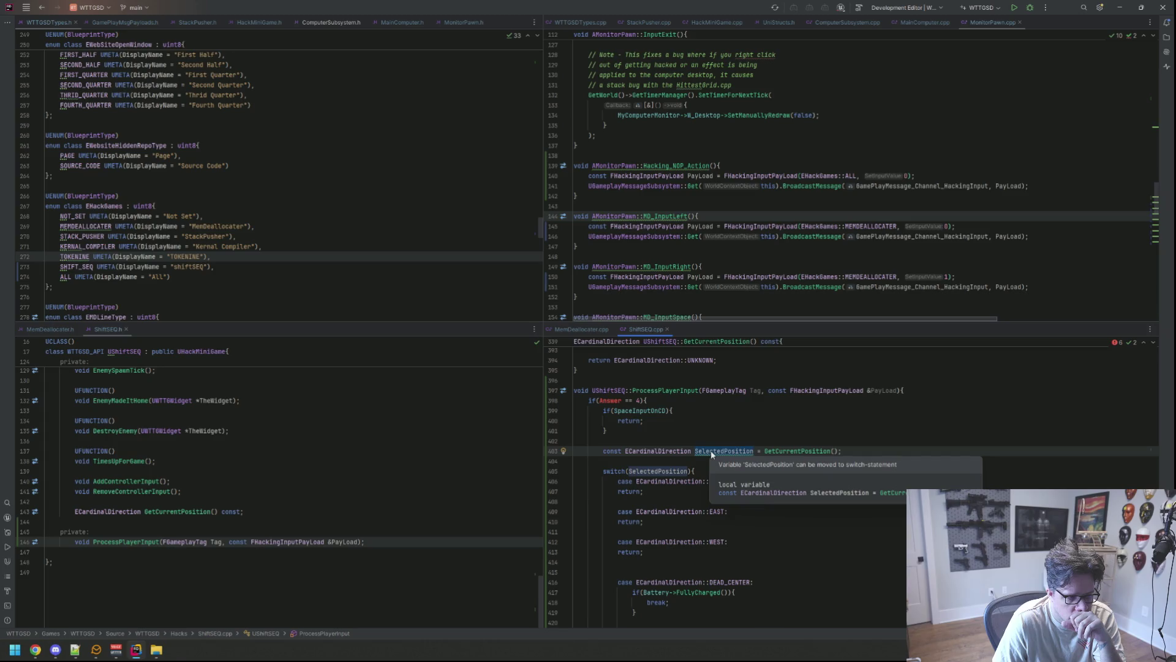
click(621, 400)
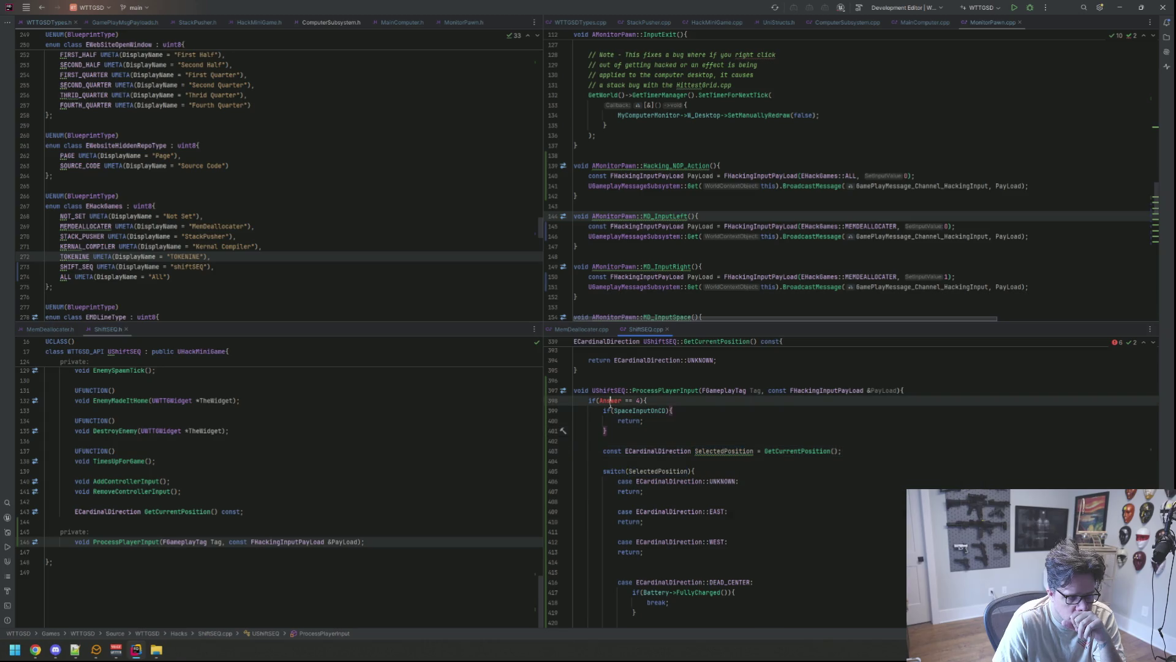
scroll(762, 485, down, 15)
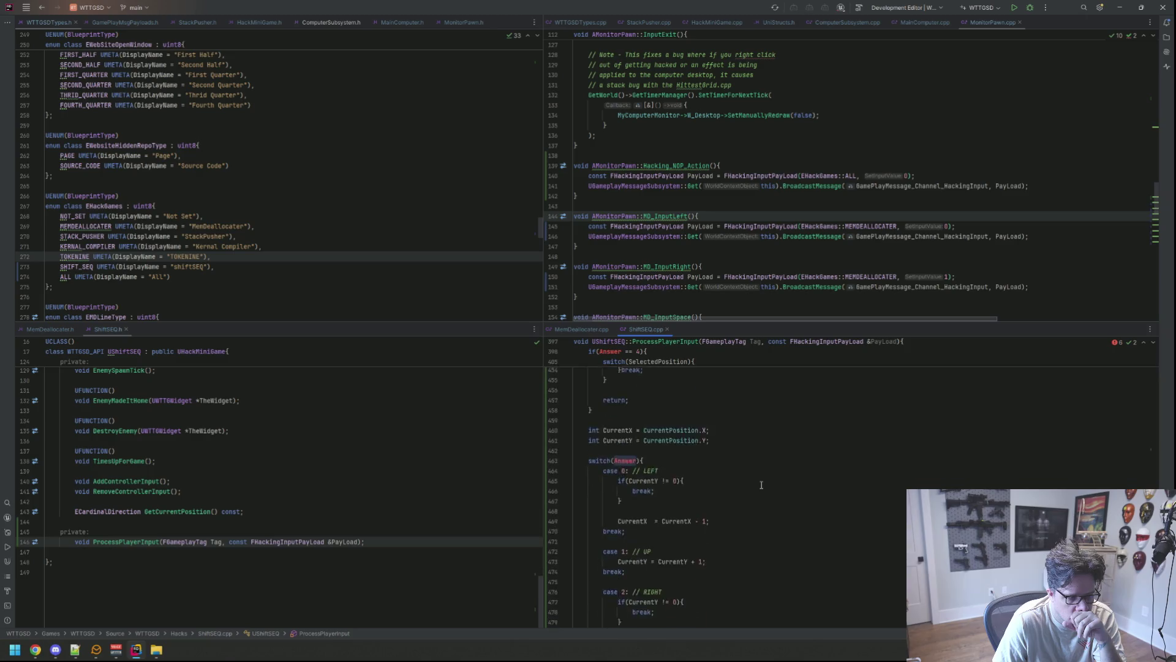
scroll(762, 485, up, 11)
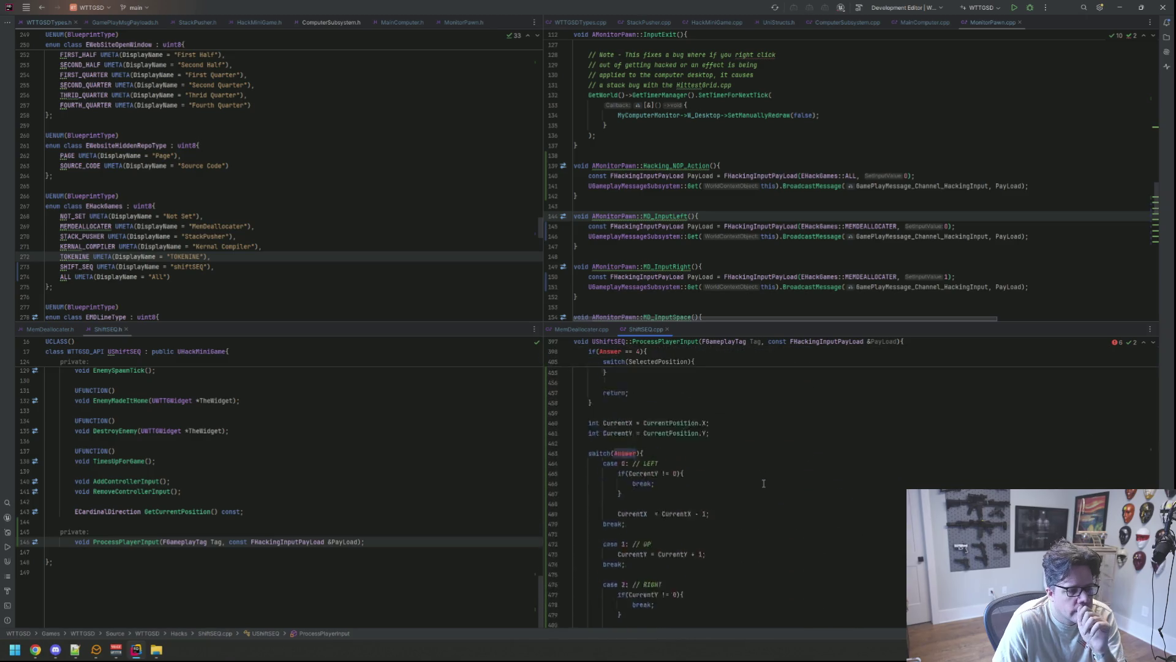
scroll(763, 484, up, 6)
key(ctrl+alt+Return)
key(ctrl+alt+Return)
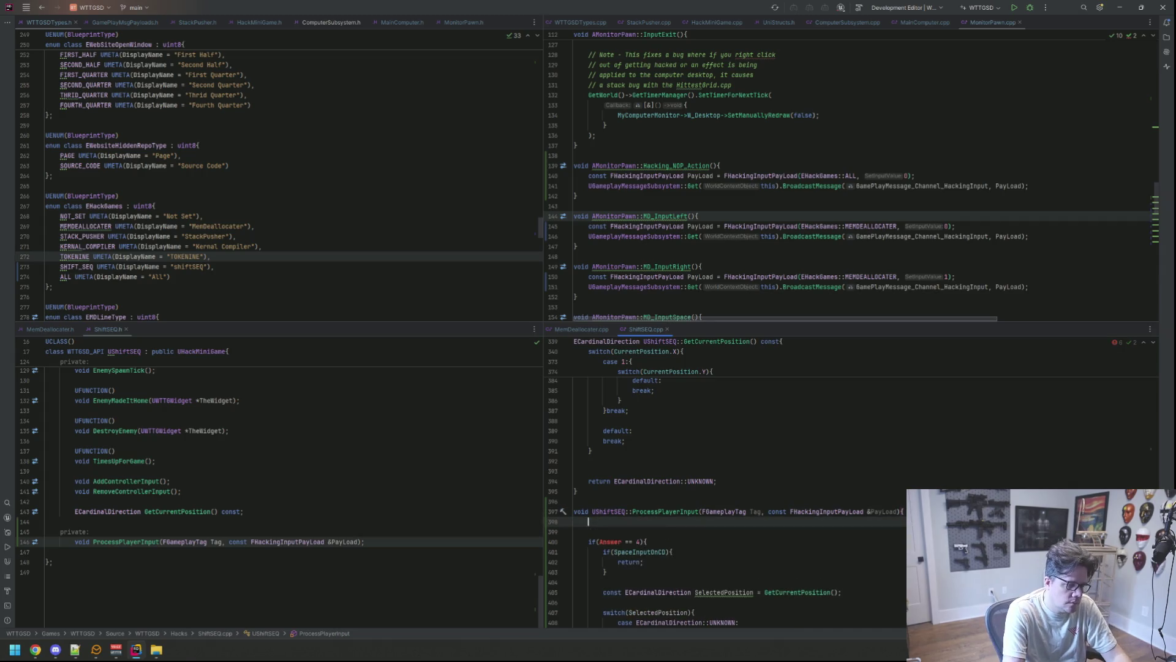
Step: Add an early return when PayLoad.Hack != EHackGames::SHIFT_SEQ
text(if(Payl)
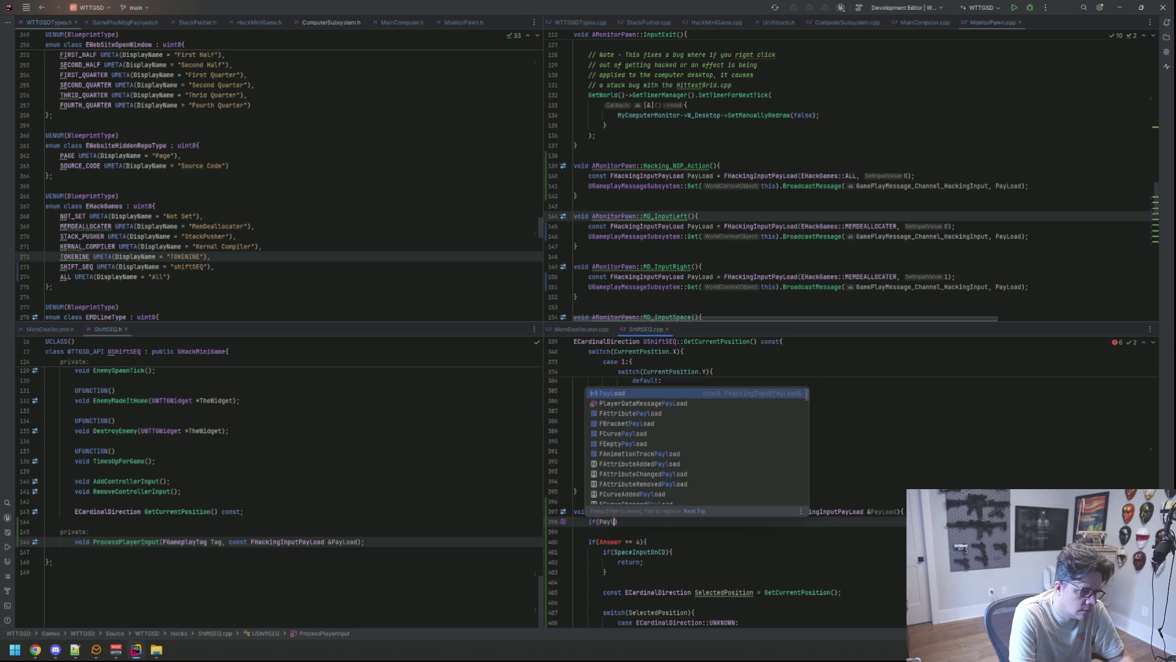
key(Return)
text(.)
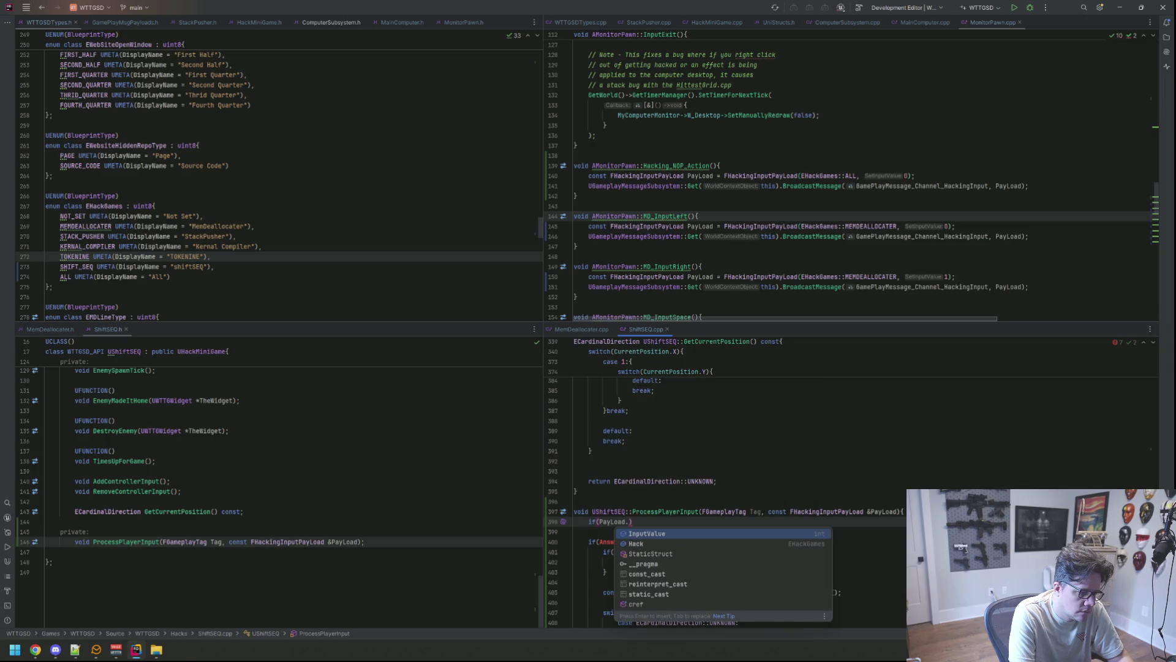
text(H)
key(Return)
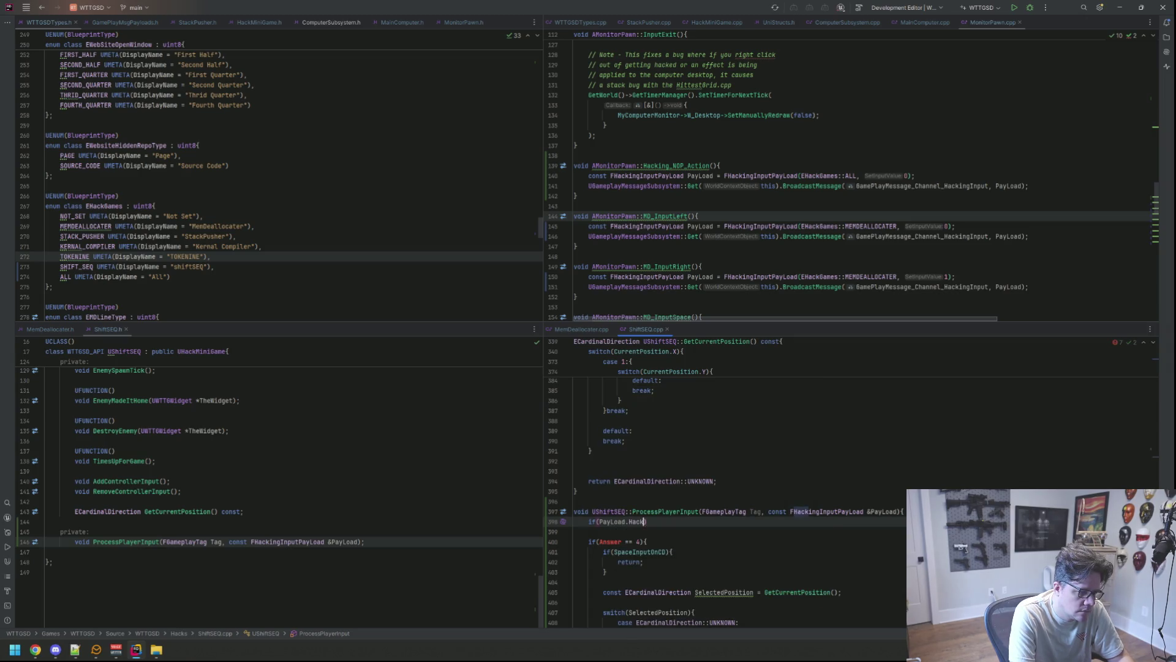
text(!= E)
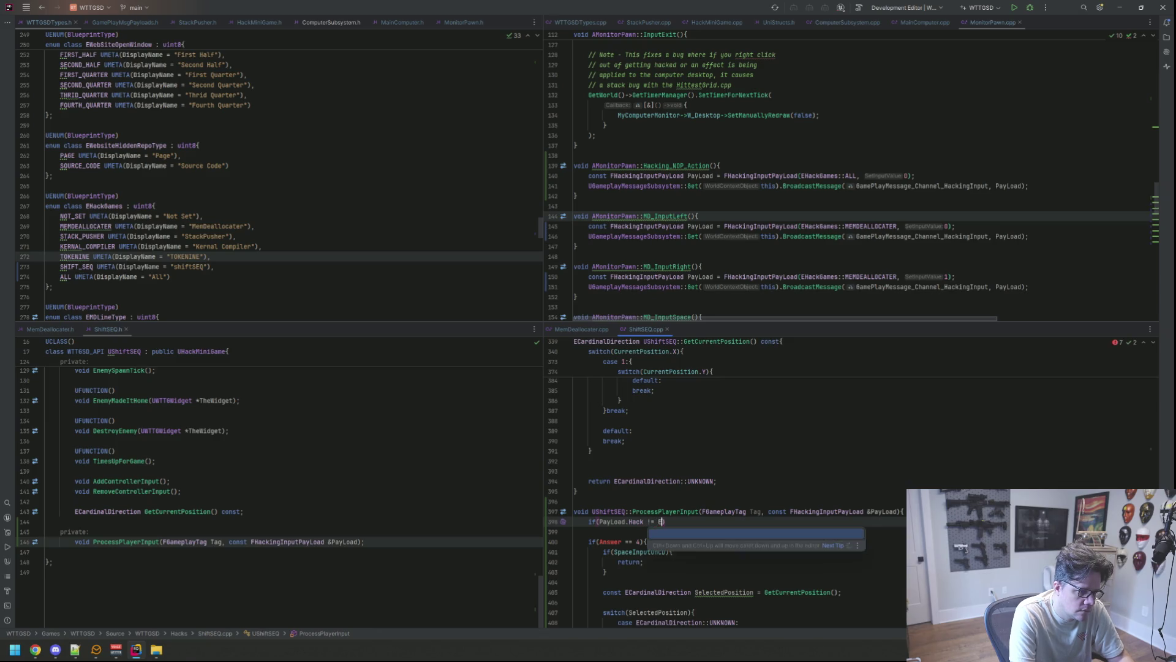
key(Down)
key(Down)
key(Down)
key(Down)
key(Up)
key(Up)
key(Up)
key(Down)
key(Return)
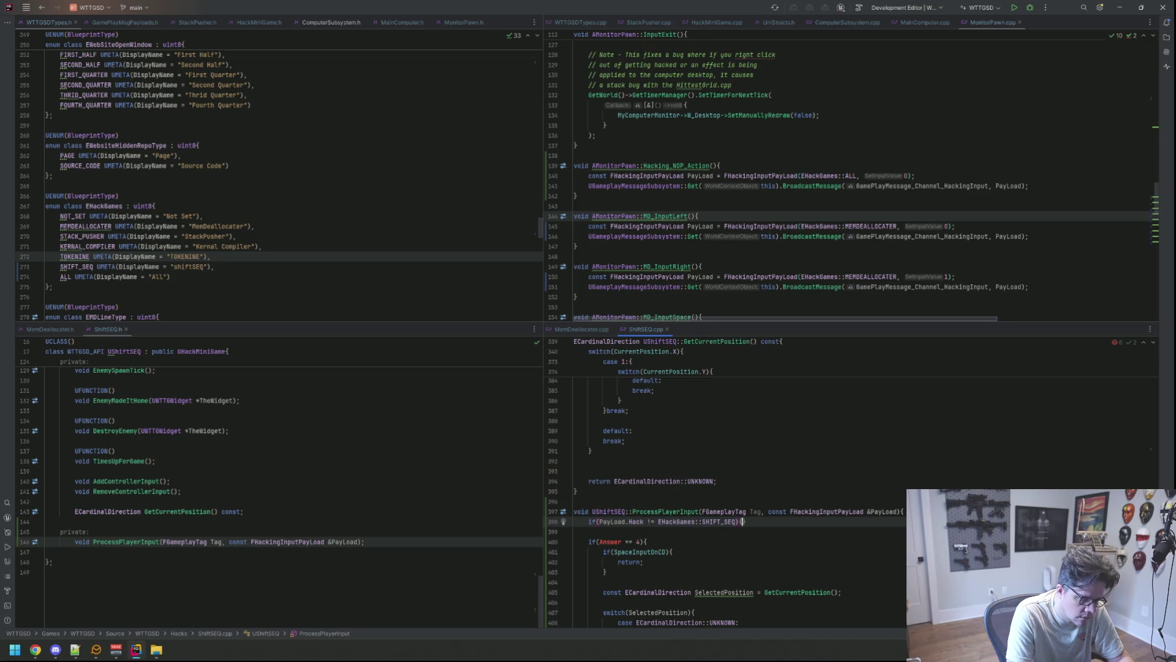
key(Return)
text(return;)
key(Down)
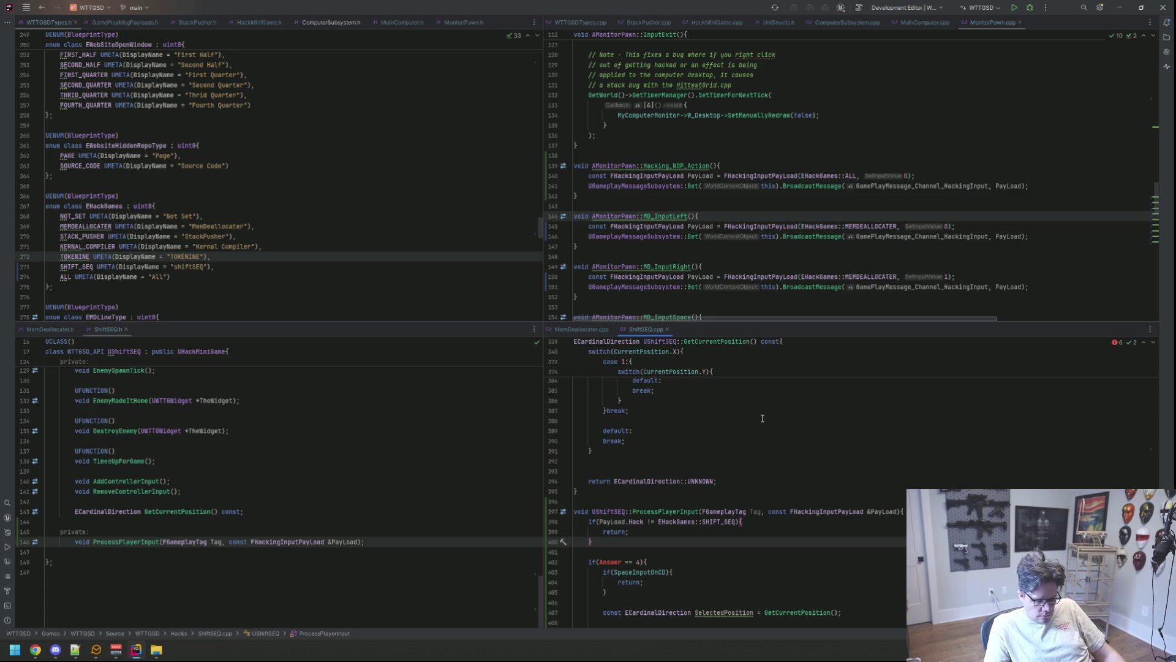
scroll(778, 448, down, 4)
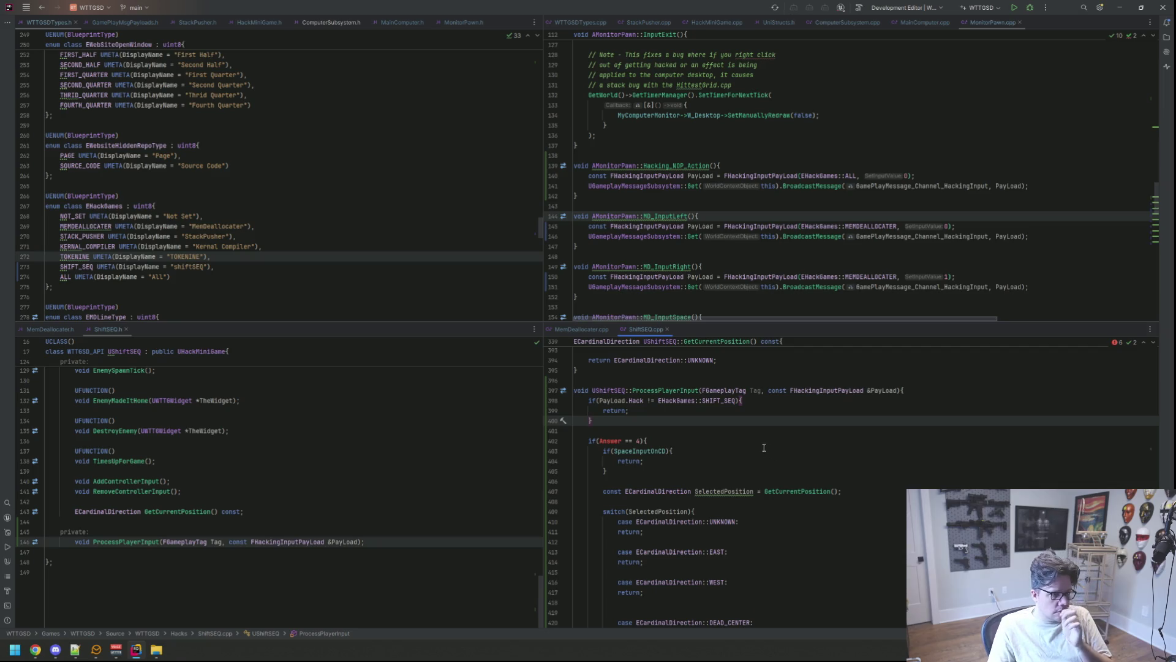
Step: Add 'const int Answer = PayLoad.InputValue;' below the hack check
key(Return)
key(Return)
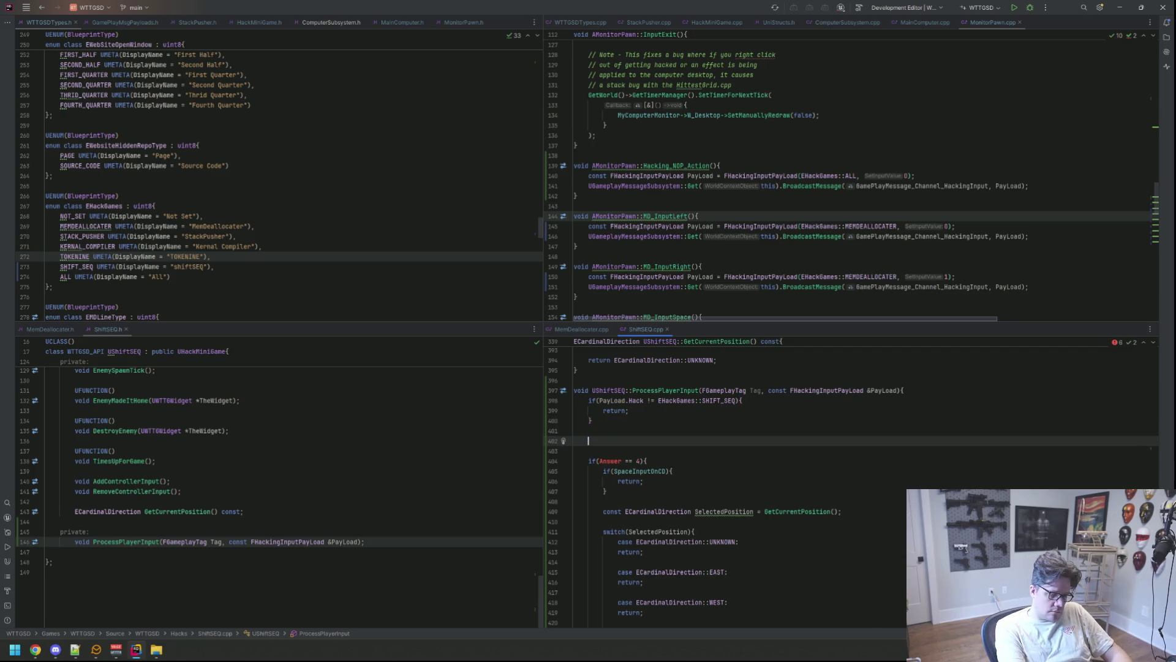
text(PayLoad.)
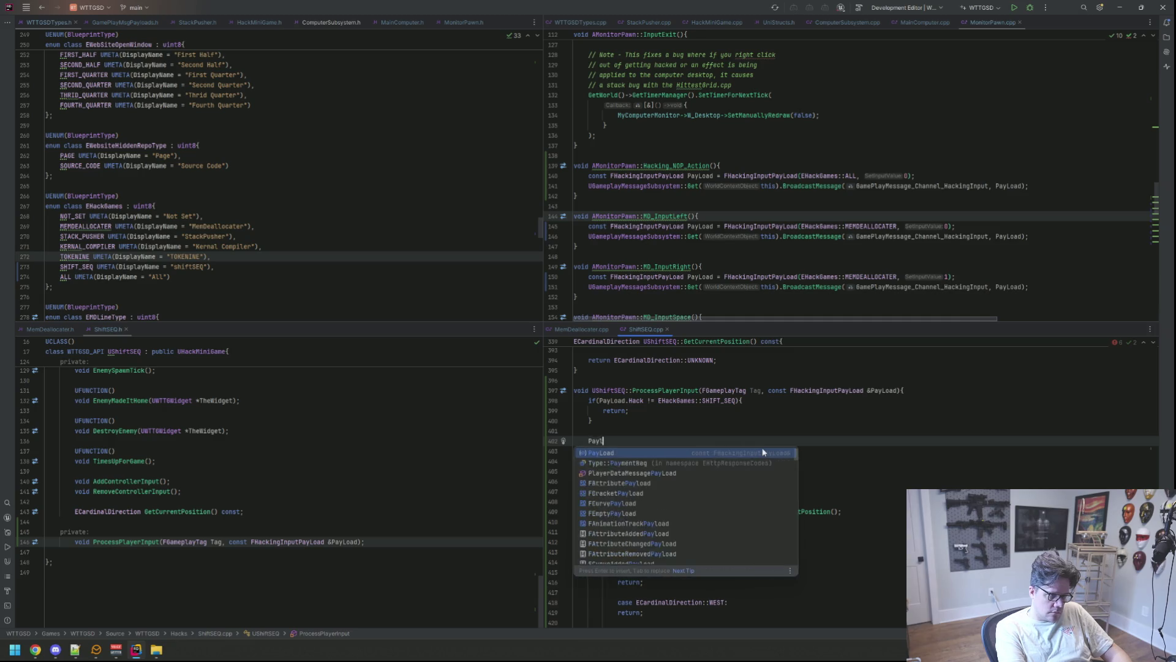
key(Escape)
key(BackSpace)
key(BackSpace)
key(BackSpace)
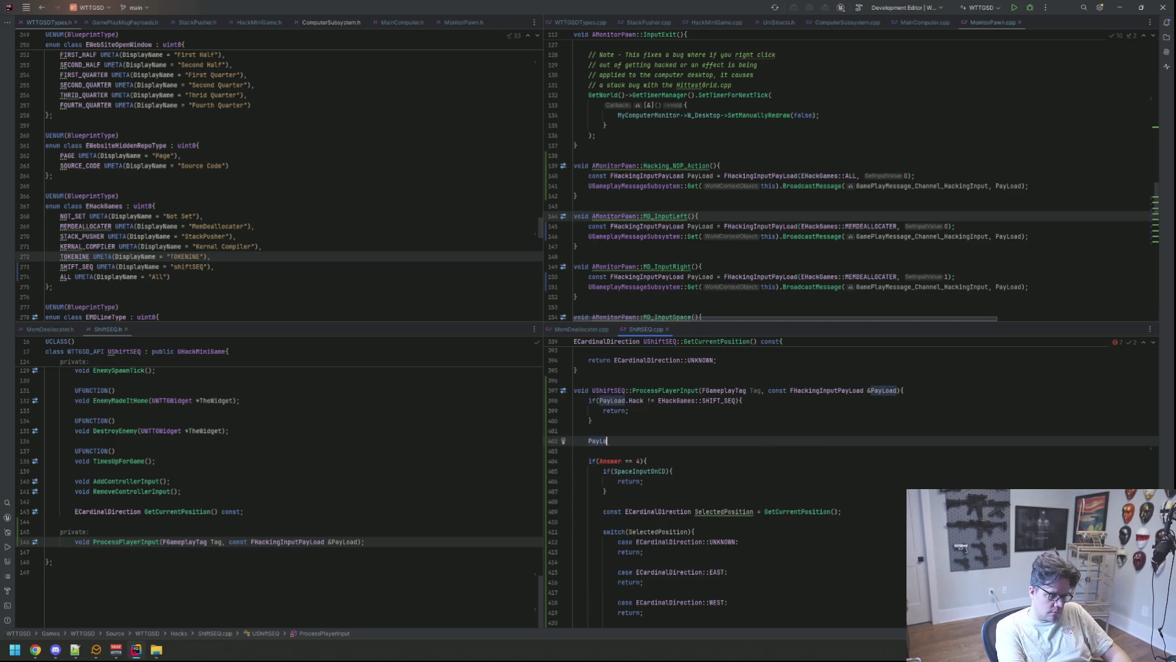
text(con)
text(st int An)
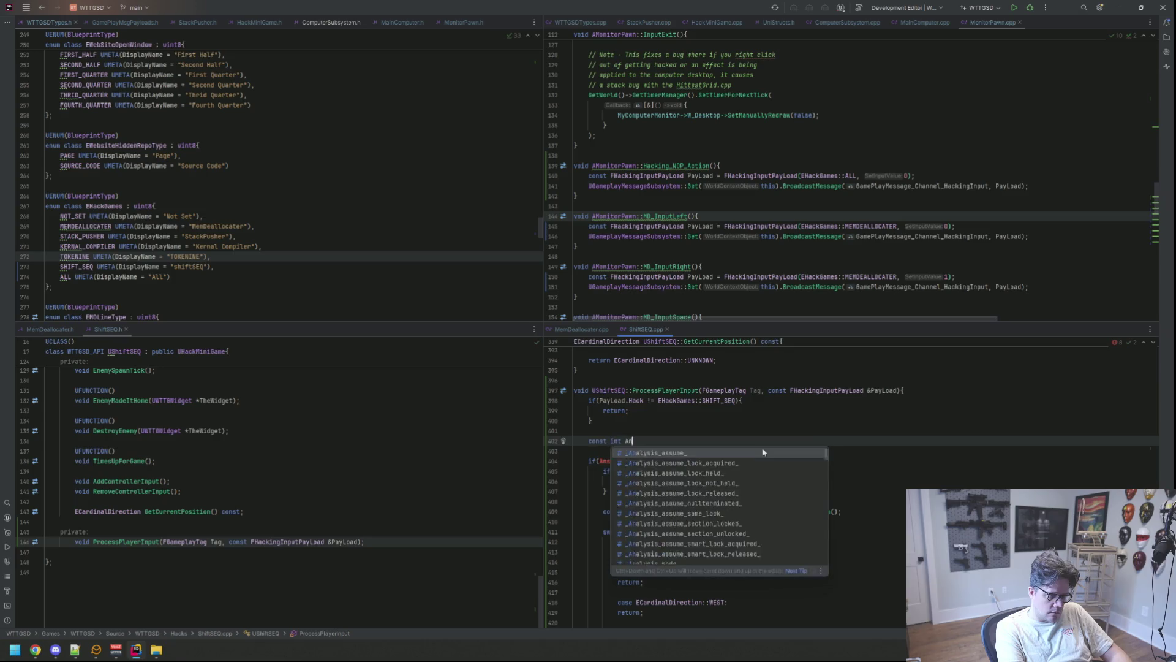
text(swer = P)
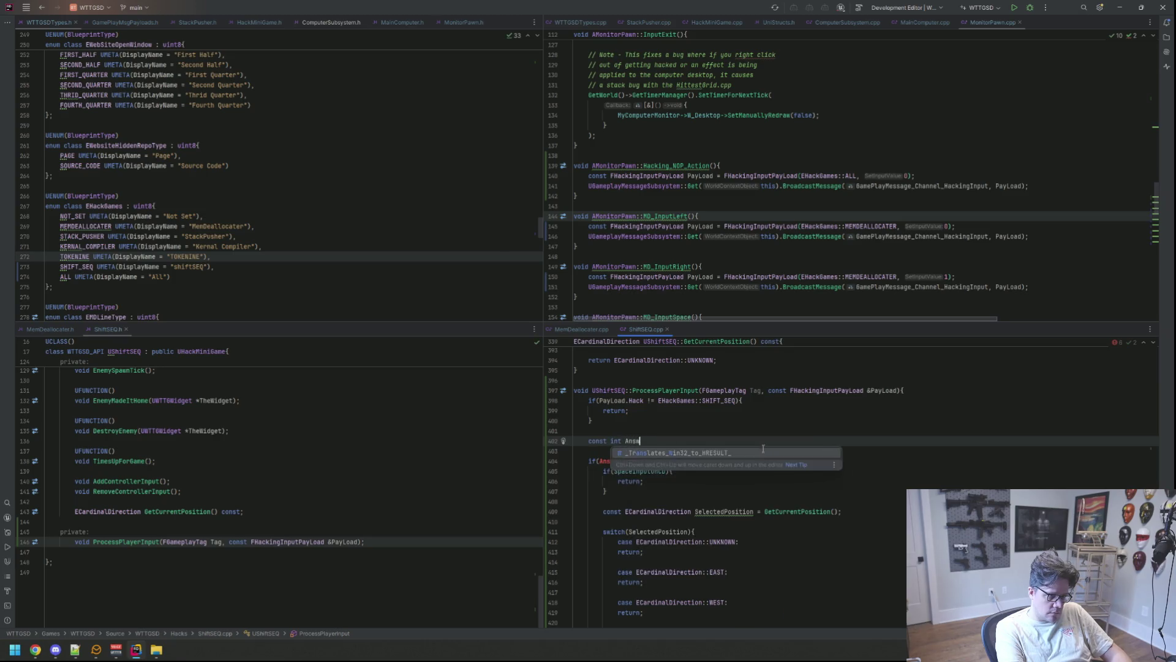
key(BackSpace)
key(BackSpace)
key(BackSpace)
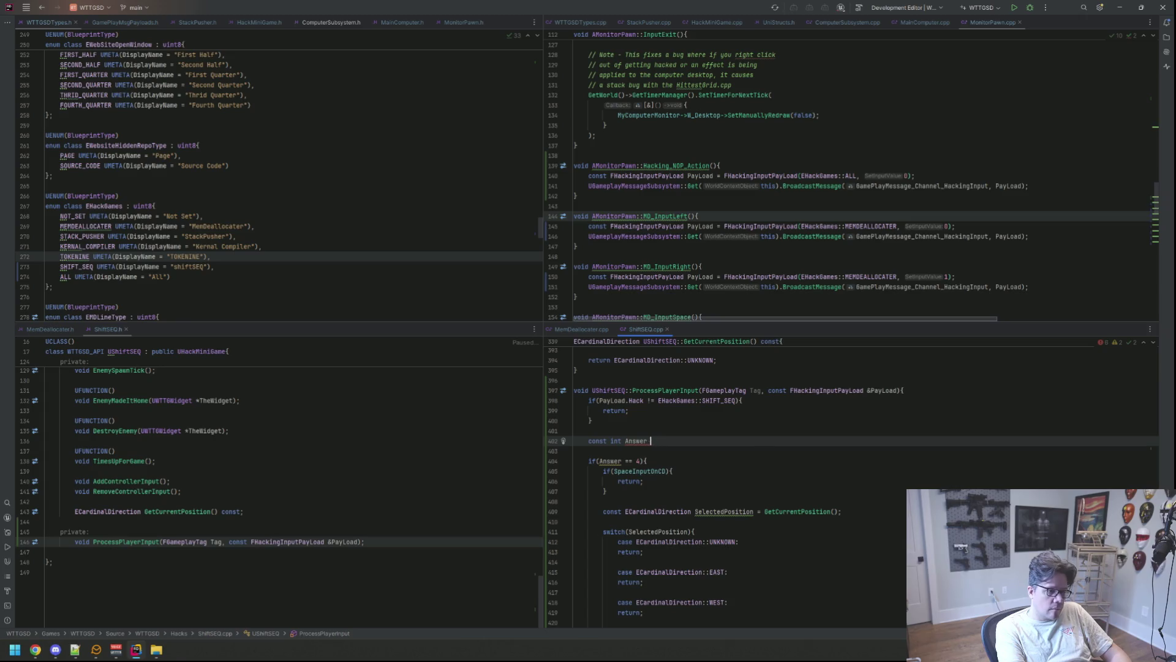
text(= PayLoad.)
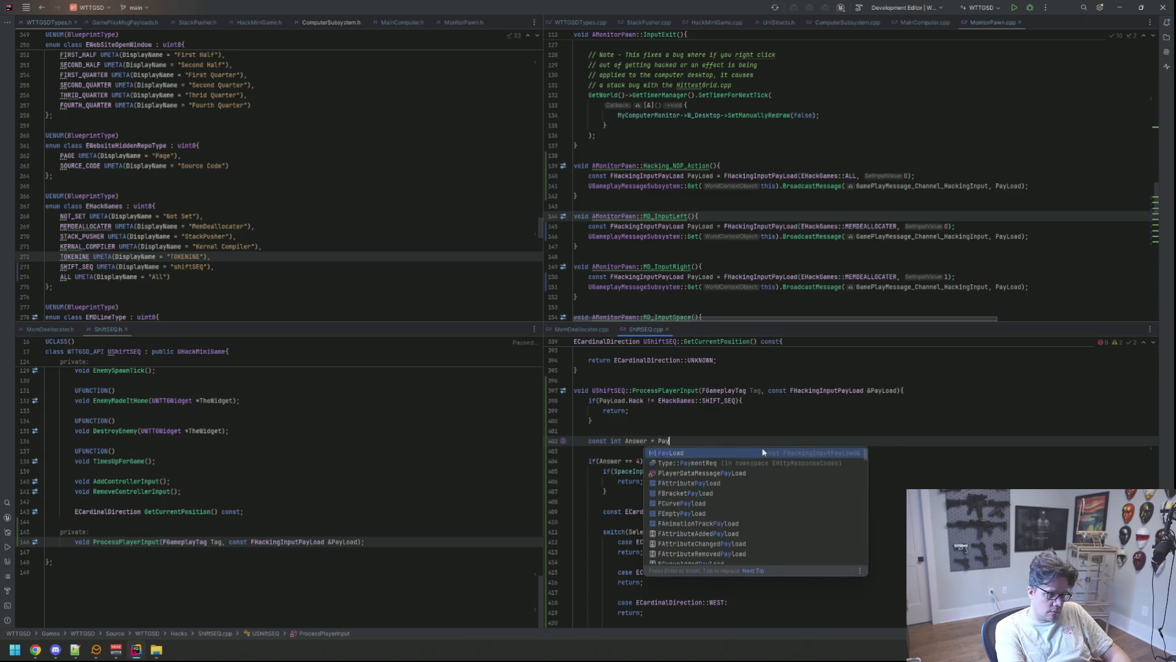
key(Return)
text(;)
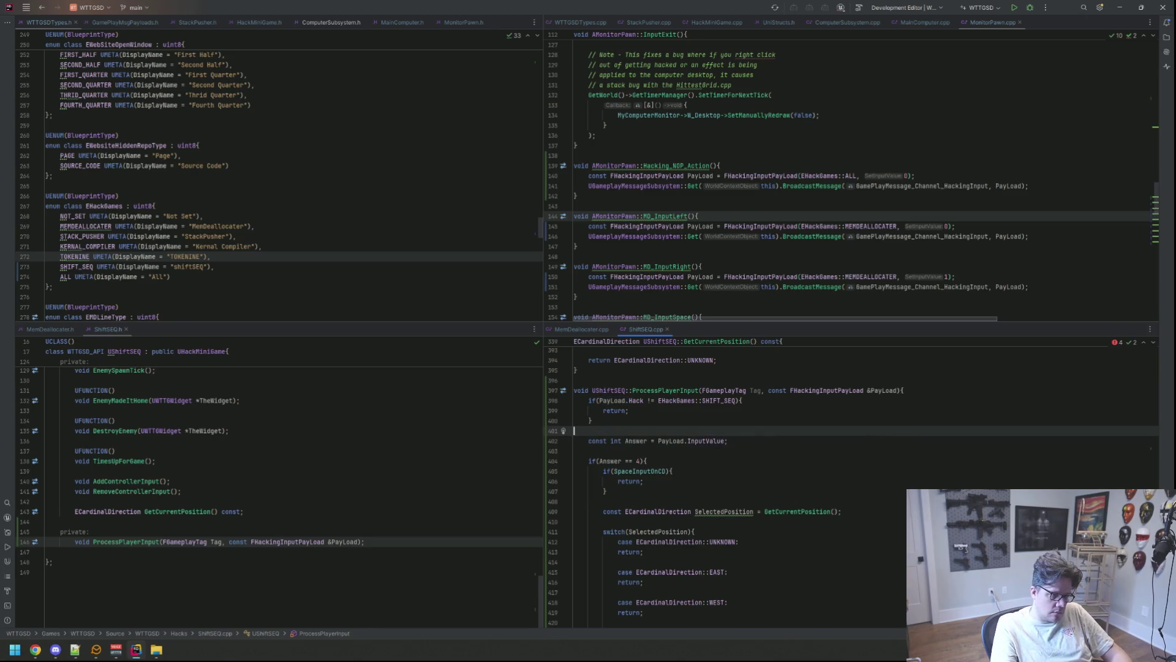
scroll(780, 442, down, 15)
Step: Scroll through ShiftSEQ.cpp's updated ProcessPlayerInput code
scroll(780, 443, down, 10)
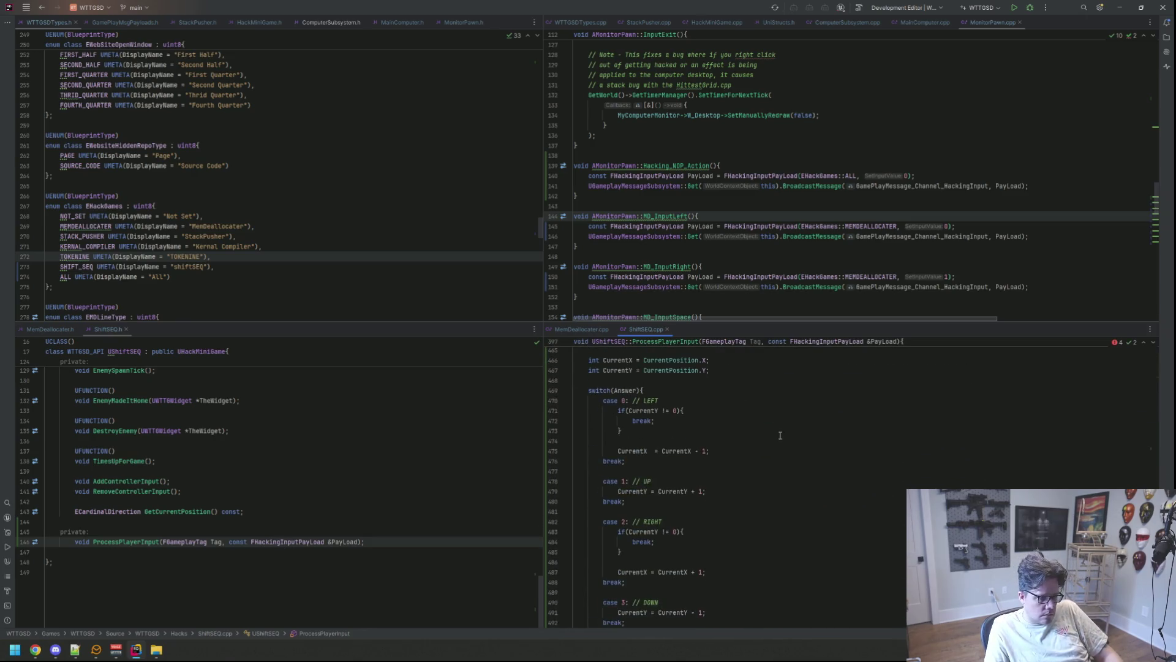
scroll(781, 436, down, 12)
scroll(780, 435, up, 1)
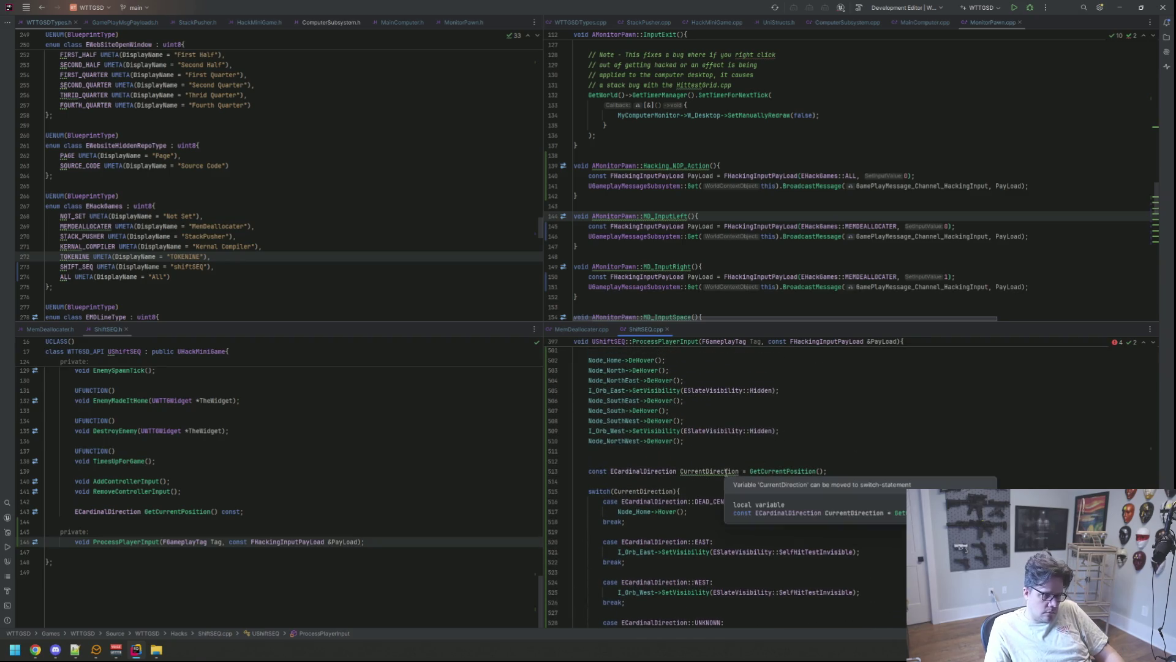
click(766, 457)
scroll(723, 470, down, 5)
click(791, 479)
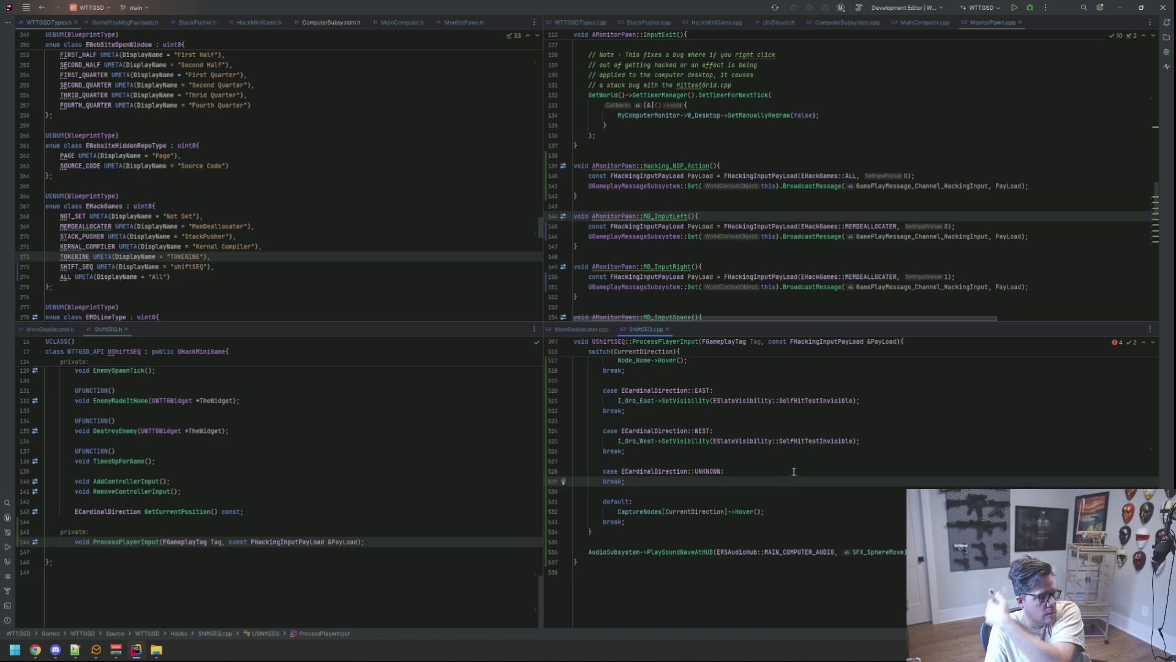
scroll(795, 478, up, 12)
scroll(796, 486, up, 20)
Step: Paste 'FGameplayMessageListenerHandle HackingInputHandle;' below the timer handles in ShiftSEQ.h
click(49, 329)
click(107, 329)
scroll(257, 506, down, 5)
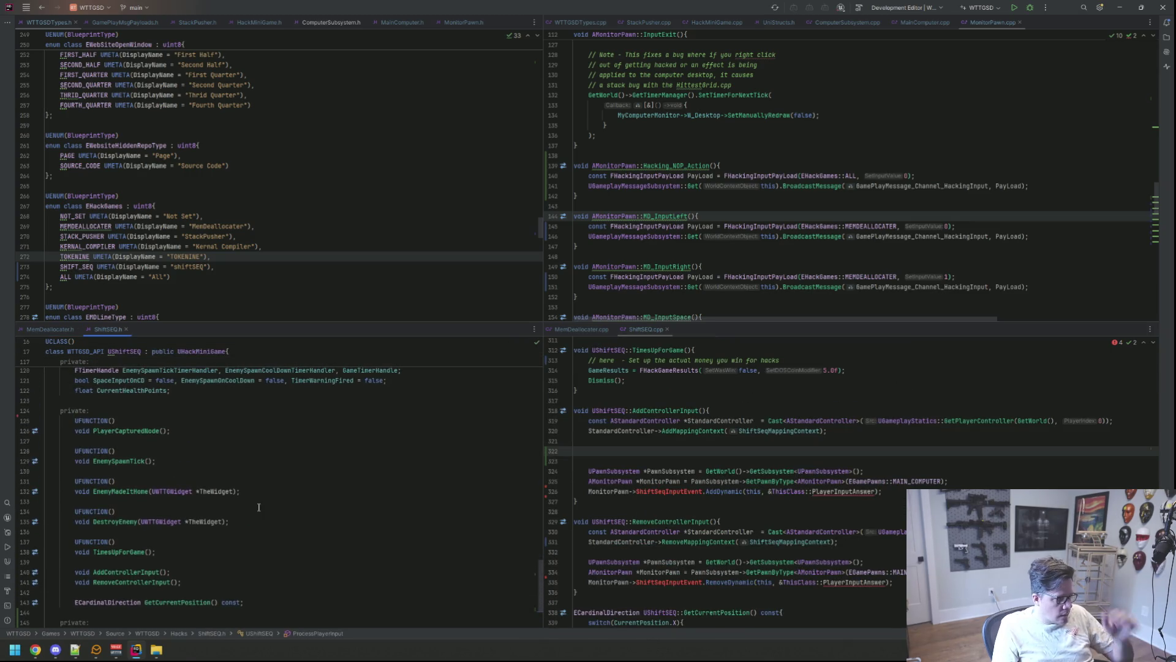
scroll(259, 506, up, 3)
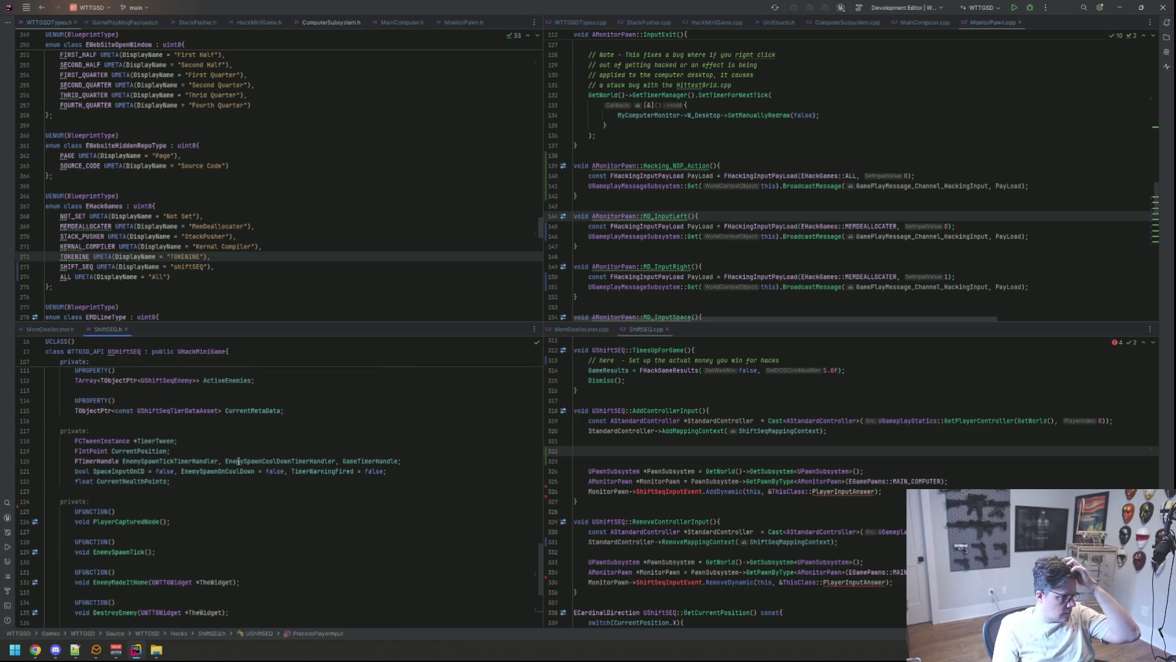
click(380, 461)
click(401, 460)
key(Return)
text(FGameplayMessageListenerHandle HackingInputHandle;)
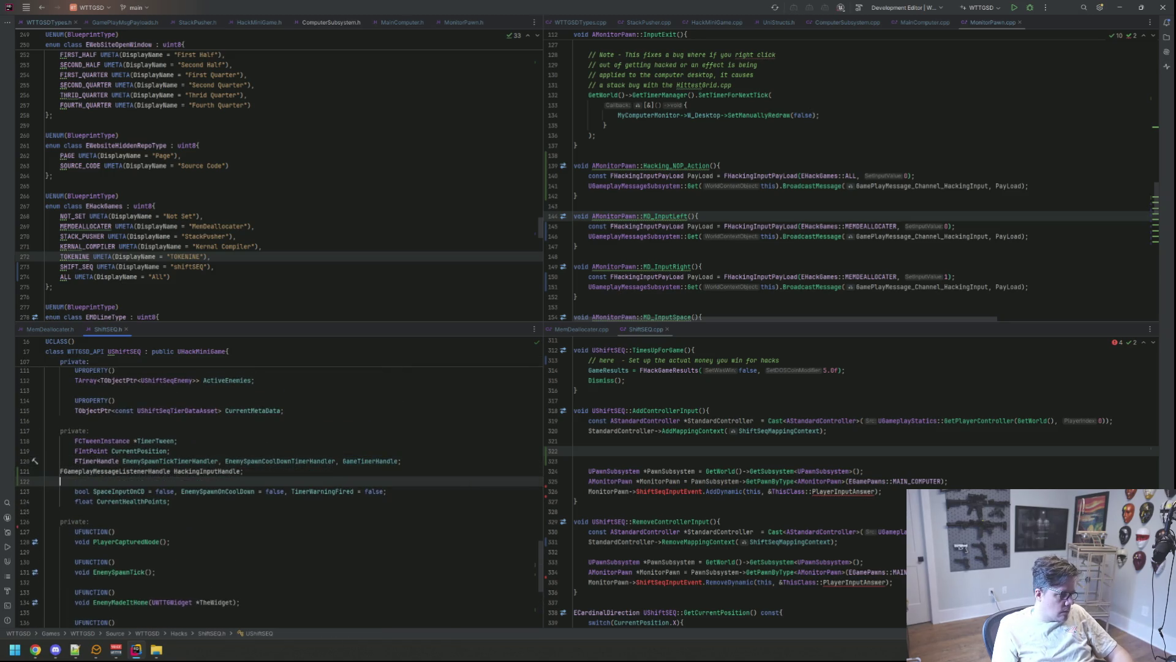
Step: Add a blank line separating HackingInputHandle from the timer handle declarations
key(Up)
key(Up)
key(Up)
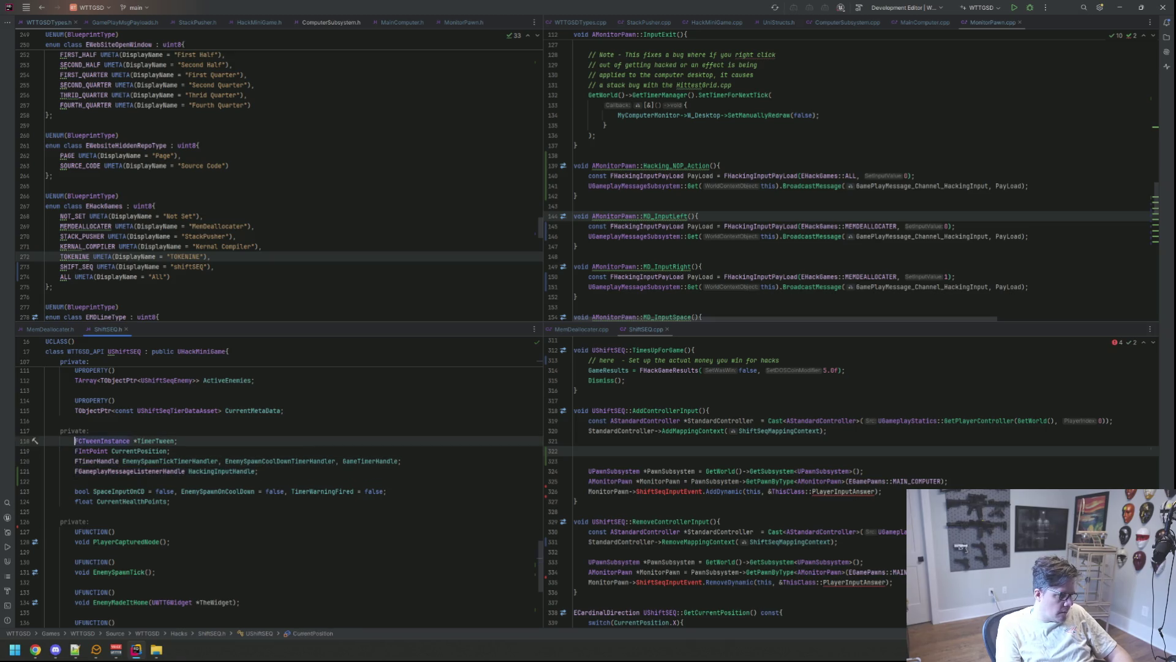
key(End)
key(Return)
key(Down)
key(Down)
key(Down)
scroll(347, 482, up, 1)
scroll(346, 482, down, 1)
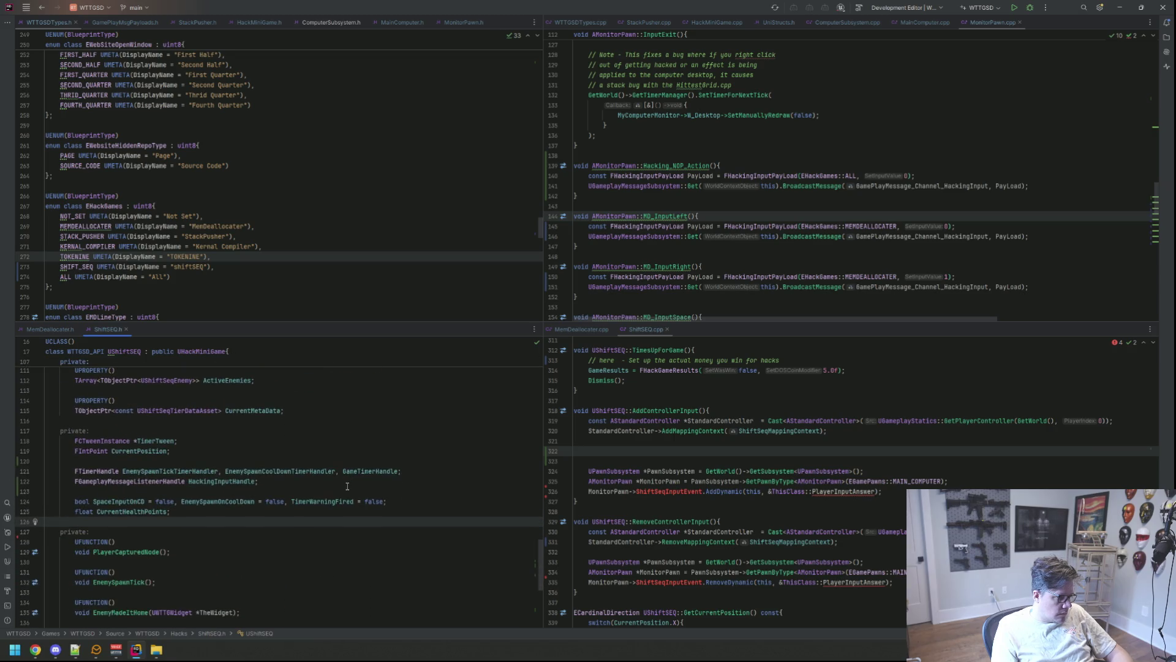
scroll(347, 486, down, 5)
scroll(368, 482, up, 5)
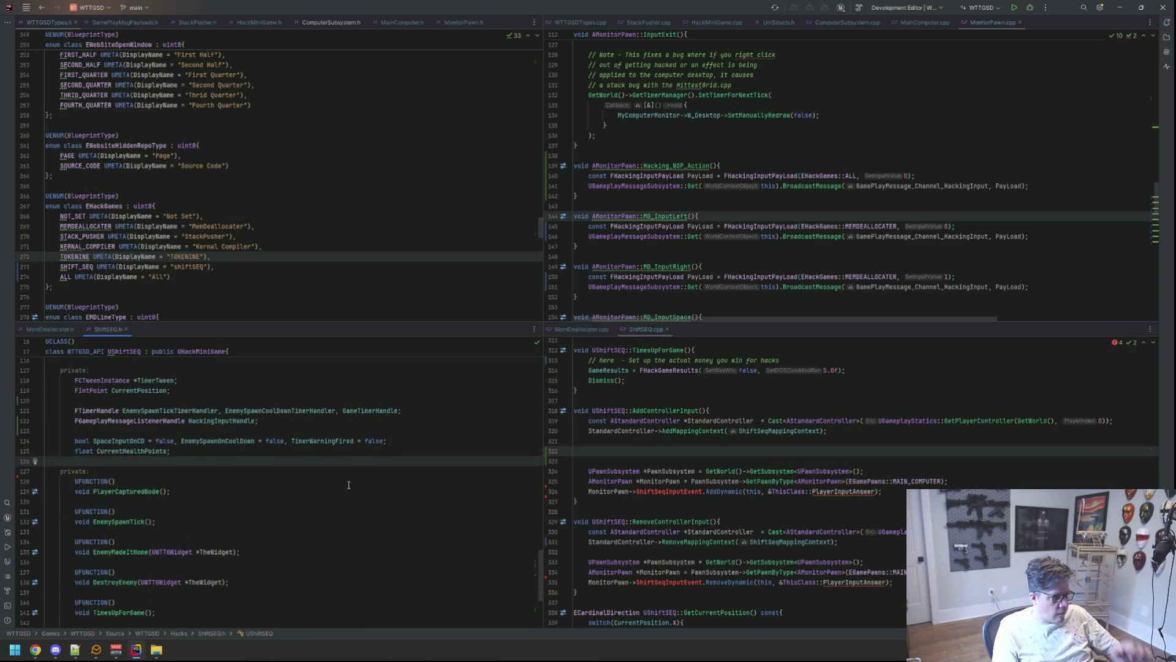
Step: Begin assigning HackingInputHandle = UGameplayMessageSubsystem::Get(this).RegisterListener in AddControllerInput
click(667, 451)
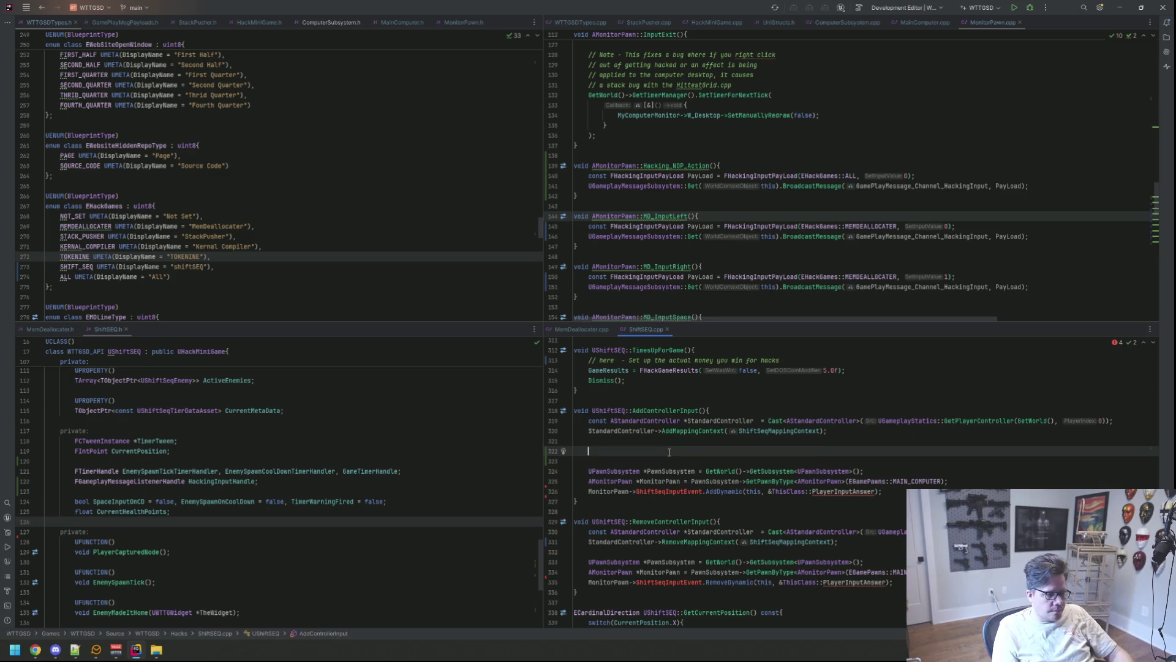
text(Hackingpu)
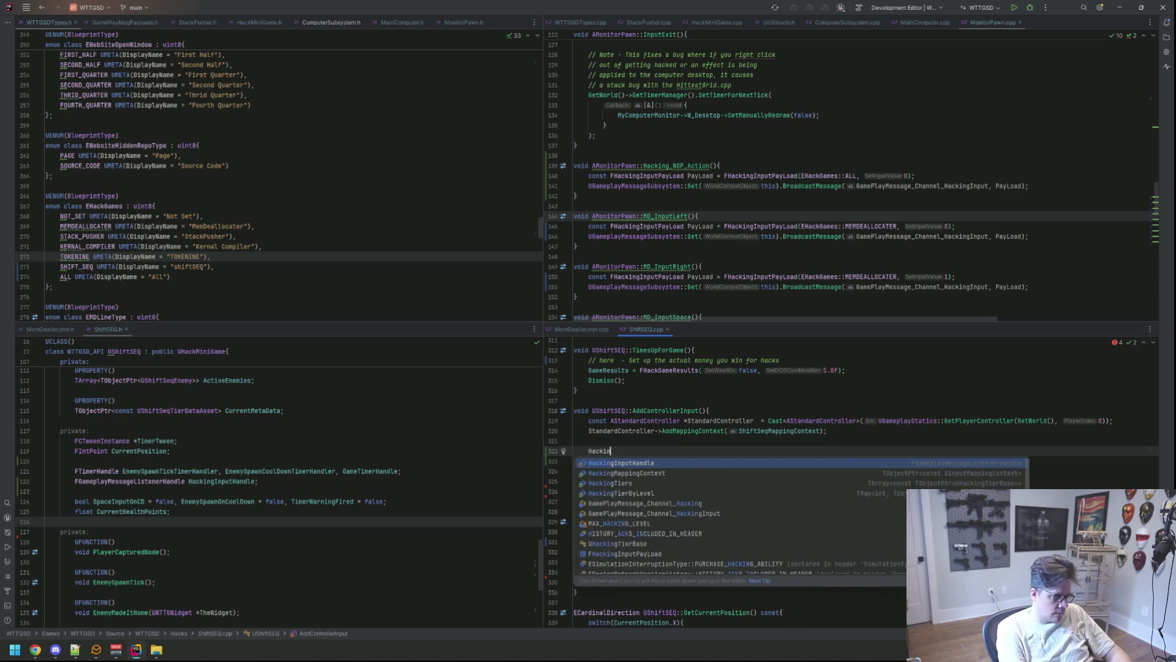
key(BackSpace)
key(BackSpace)
key(BackSpace)
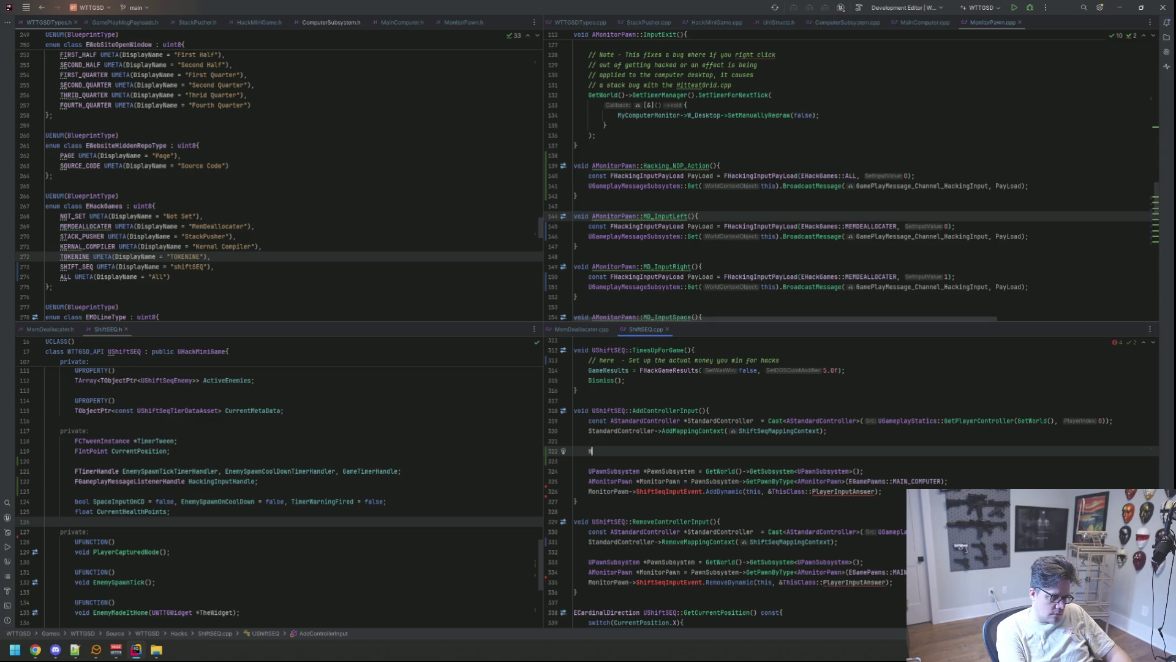
key(Return)
text(=)
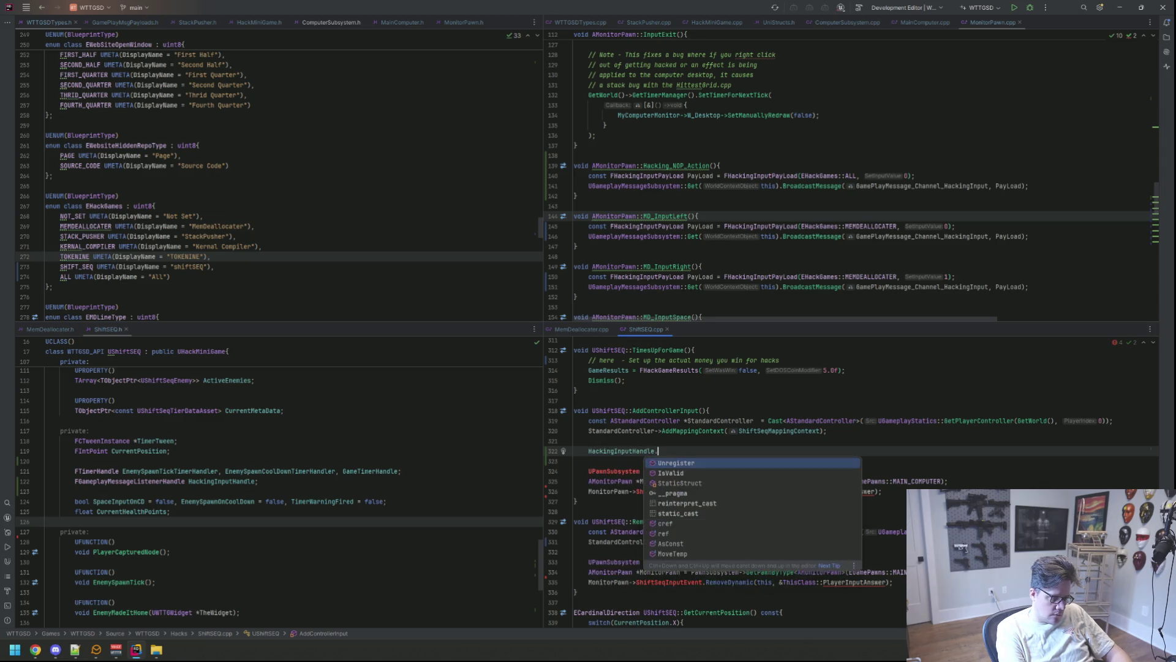
text( UGamepl)
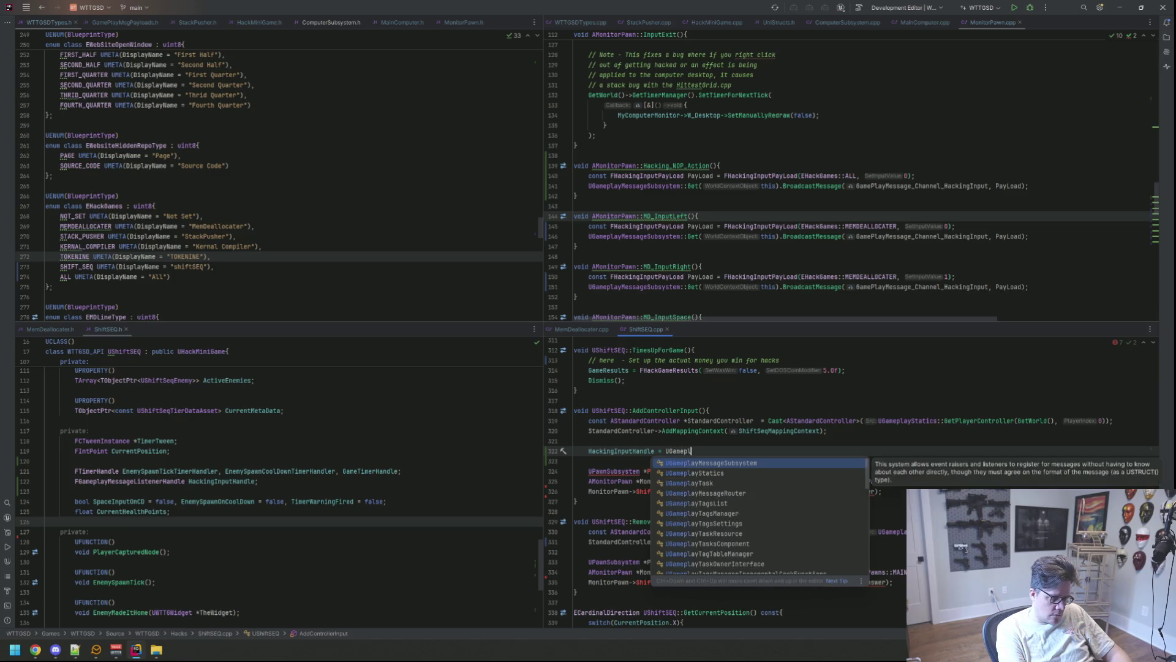
key(Return)
text(::Get)
key(Return)
text(this).Re)
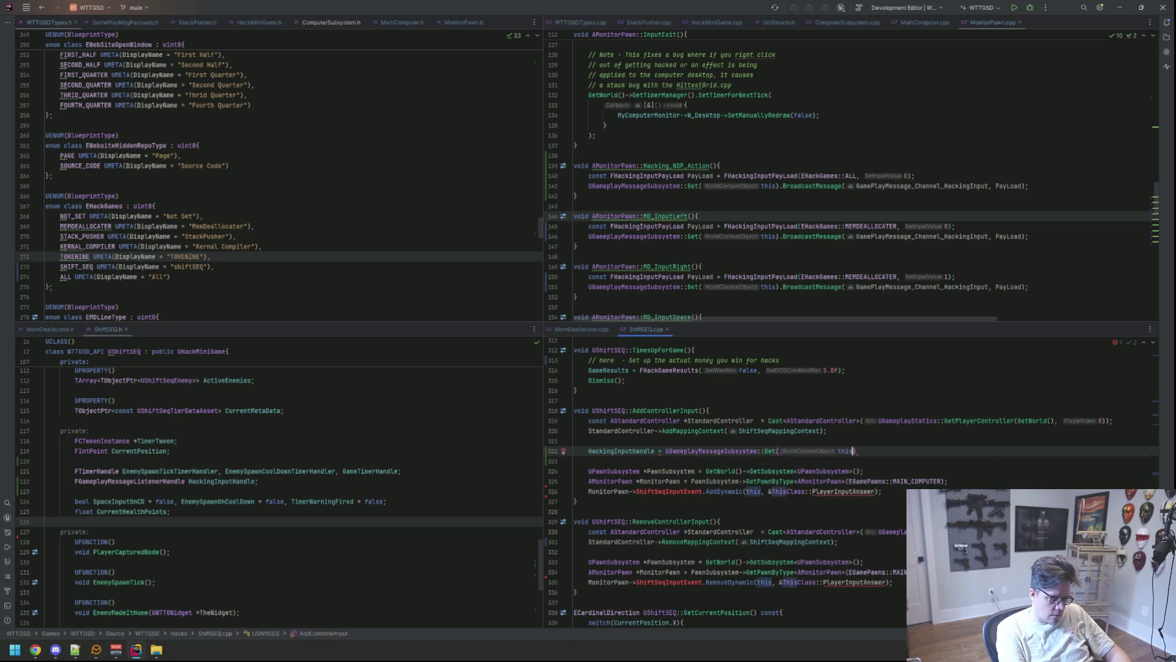
key(Return)
Step: Finish the RegisterListener call with FHackingInputPayload, the hacking input channel and ThisClass::ProcessPlayerInput
text(<F)
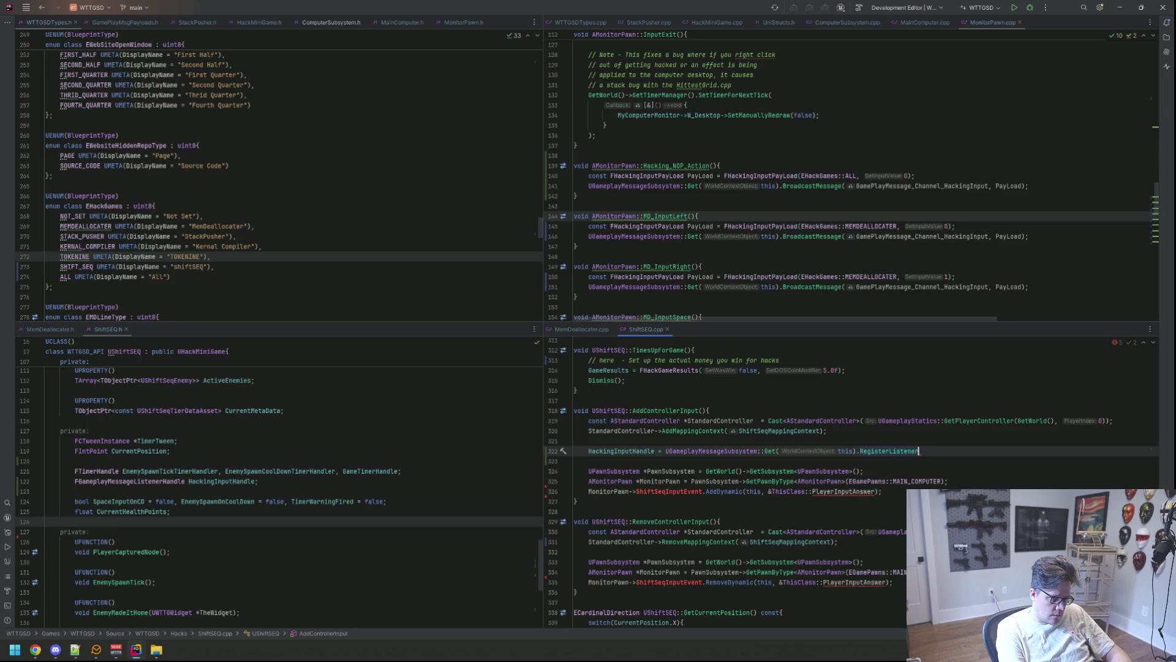
key(Return)
text(>(Game)
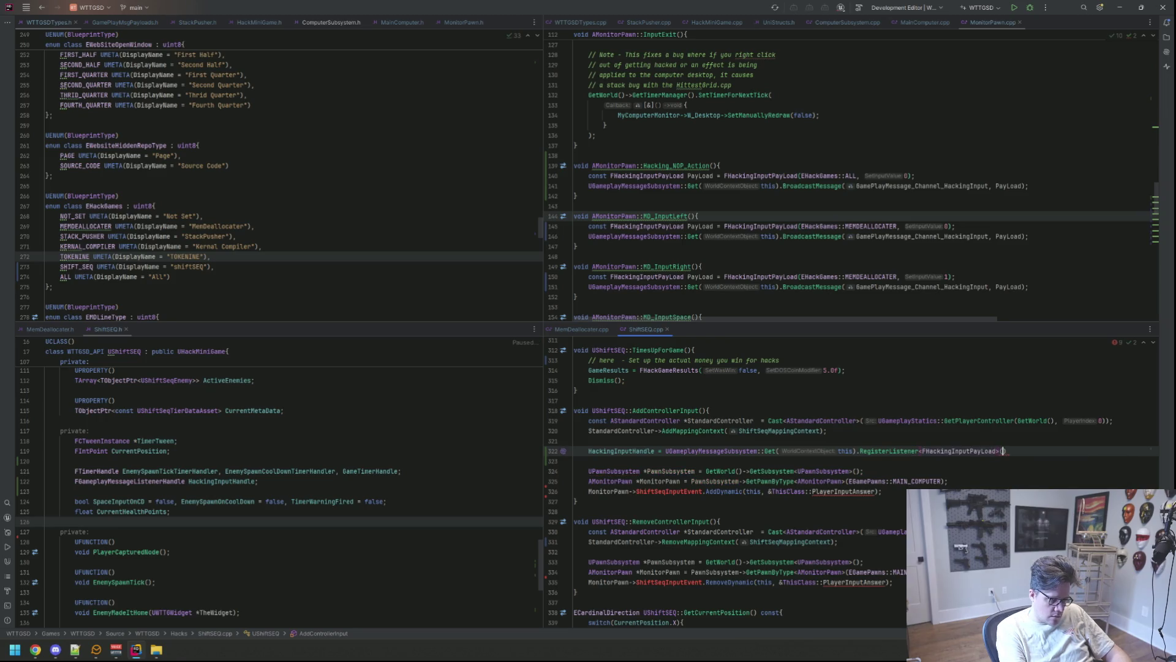
key(Return)
text(, this, )
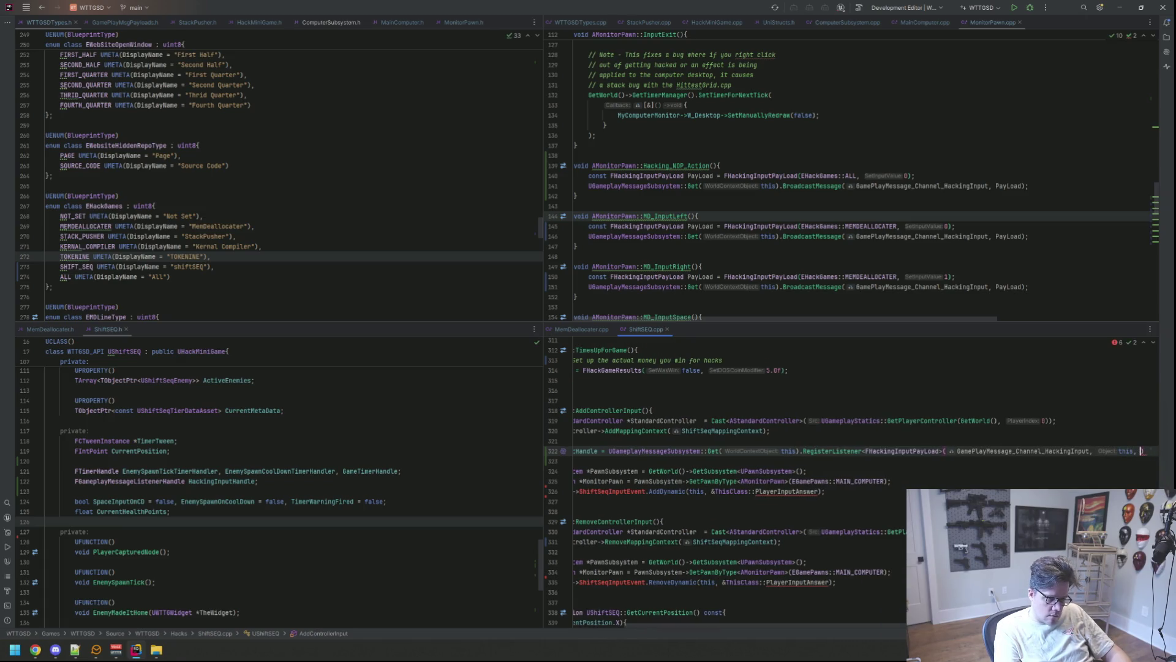
text(&thisC)
key(Return)
text(::Re)
key(BackSpace)
key(BackSpace)
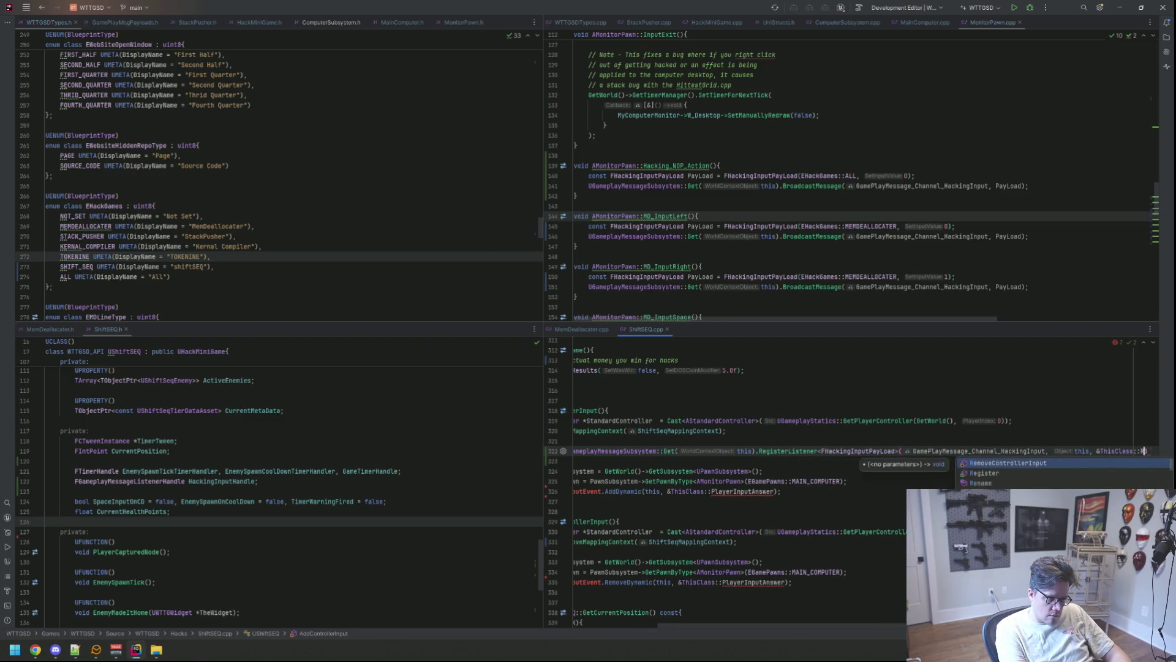
text(proces)
key(Return)
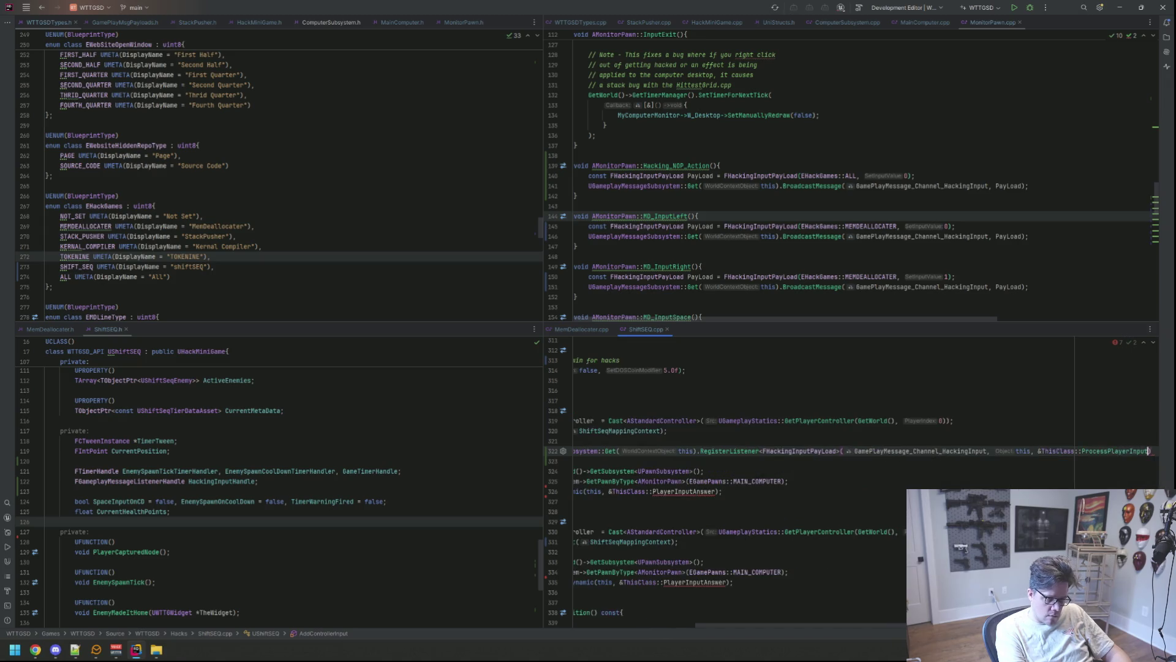
Step: Compare with MemDeallocater.cpp's listener code before returning to ShiftSEQ.cpp
key(Down)
key(Down)
key(Down)
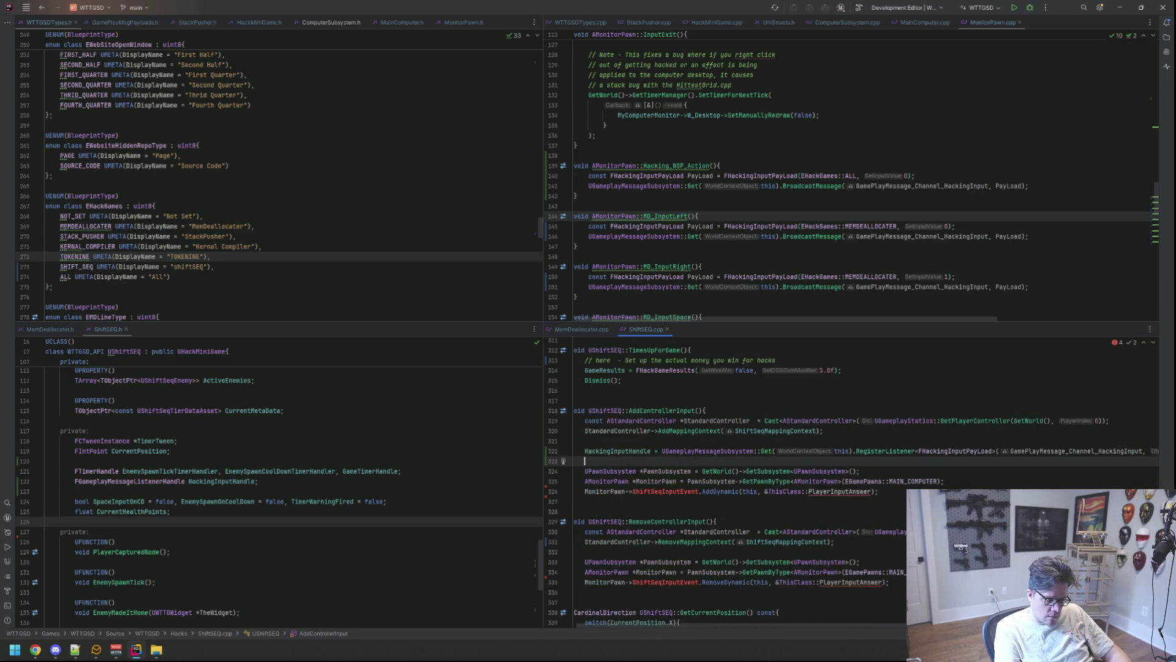
click(883, 480)
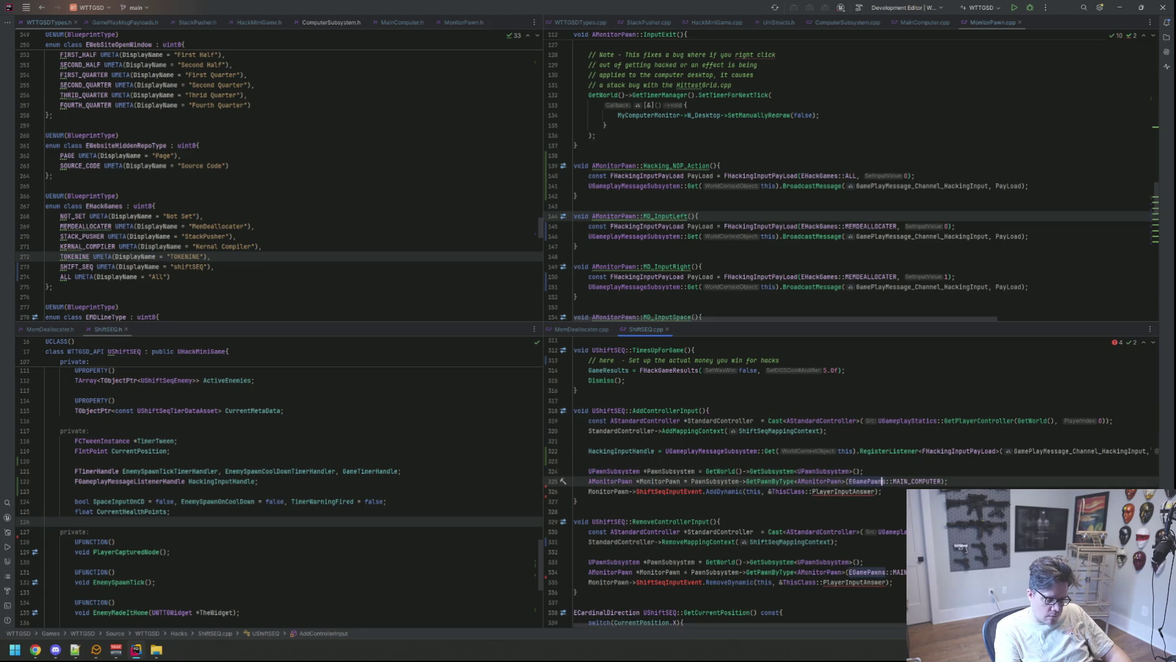
click(581, 328)
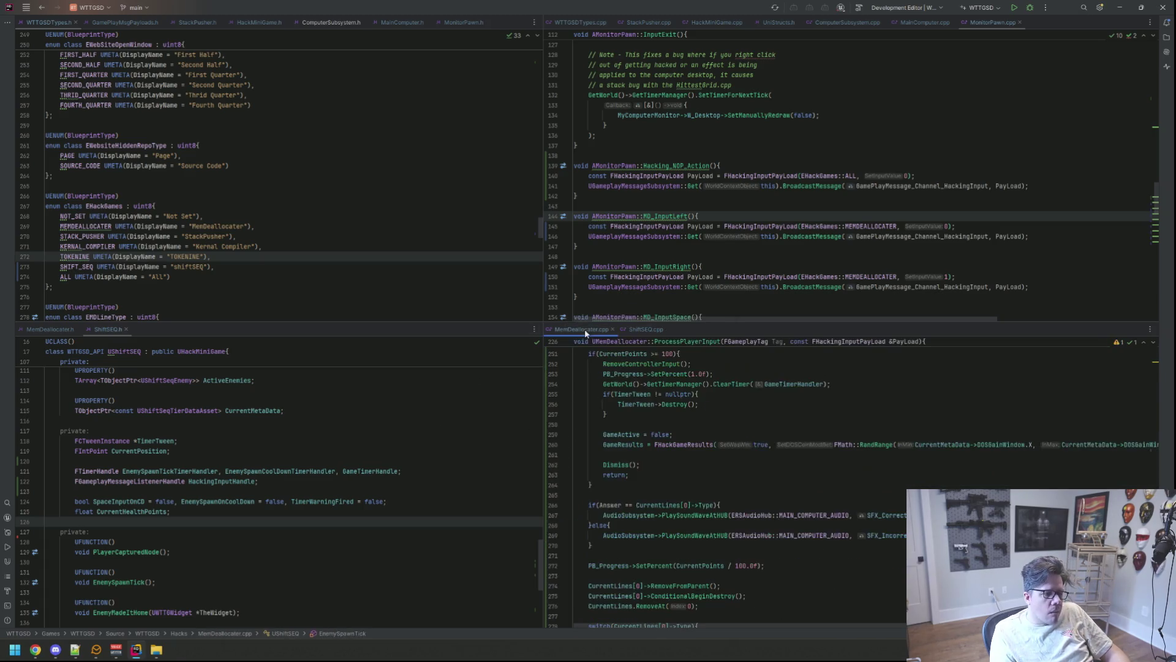
scroll(706, 477, up, 10)
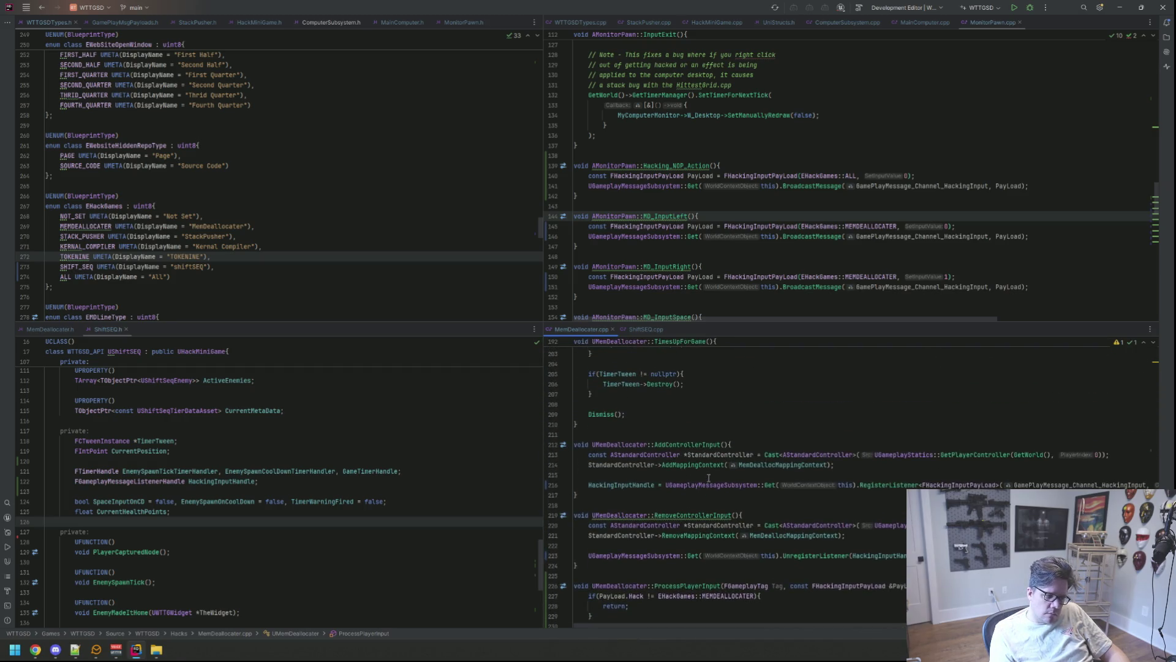
click(643, 329)
Step: Delete the UPawnSubsystem, MonitorPawn and AddDynamic binding lines from AddControllerInput
click(843, 450)
key(Down)
key(Down)
key(Down)
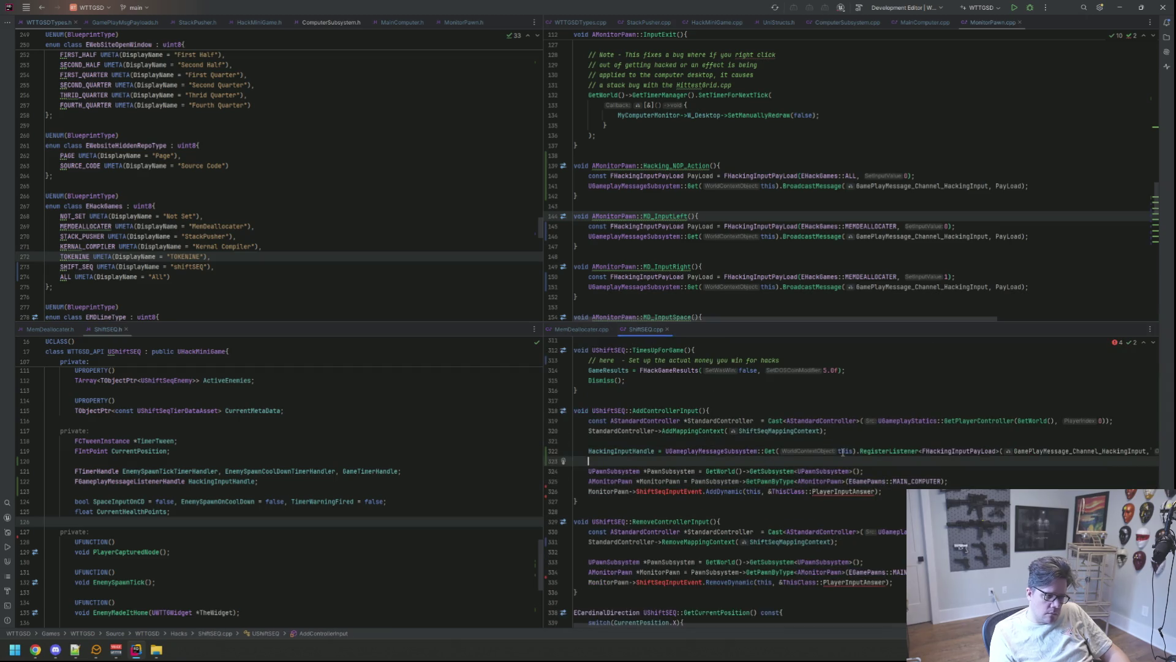
key(End)
key(Down)
key(shift+Up)
key(shift+Up)
key(shift+Up)
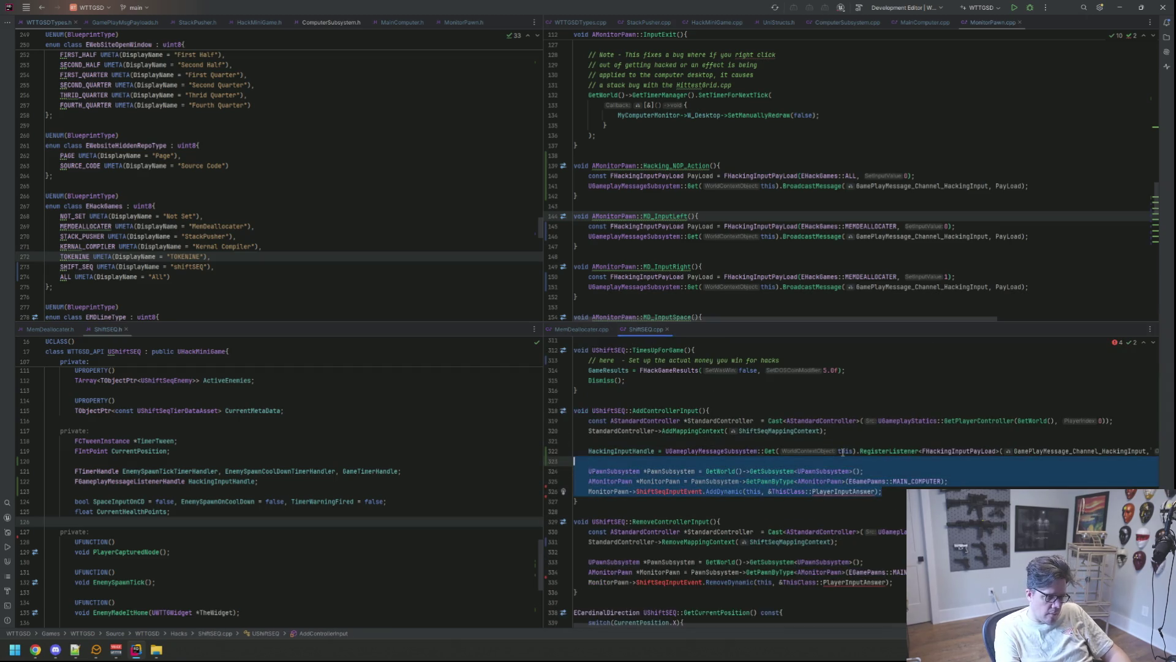
key(BackSpace)
key(Home)
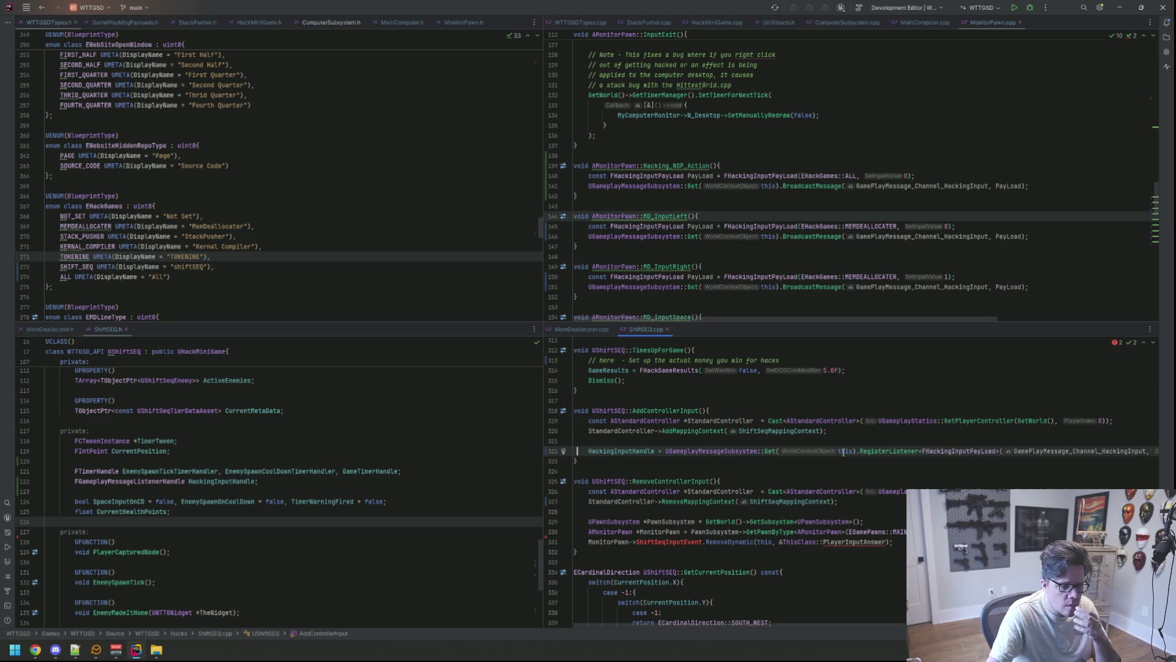
click(894, 541)
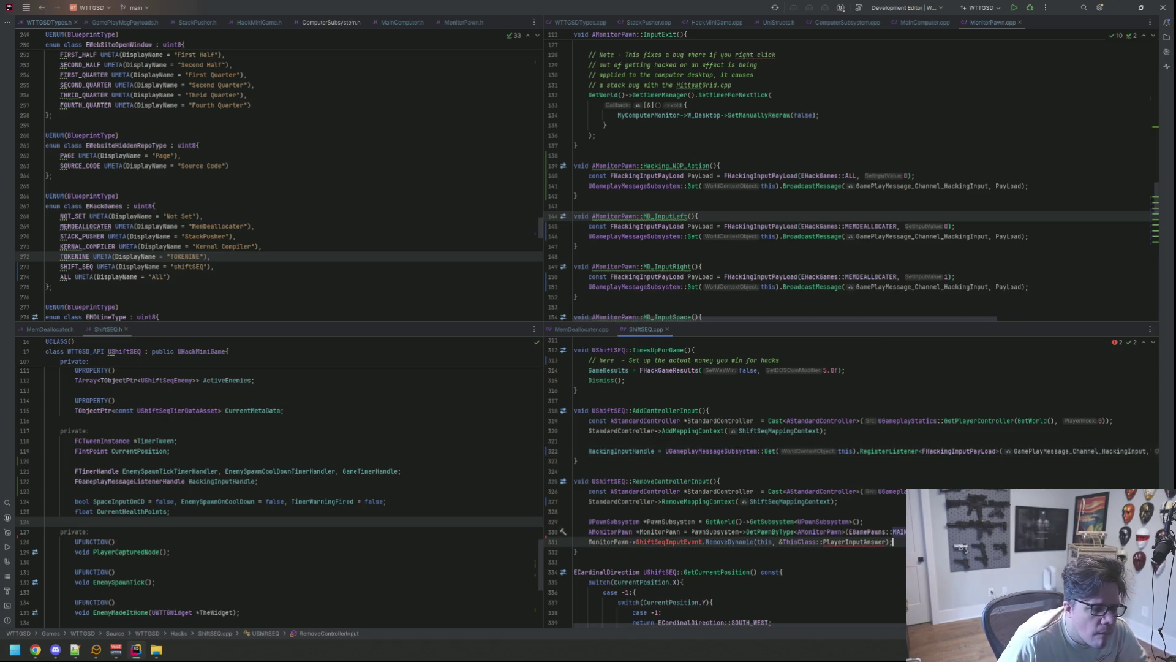
Step: Comment out the three MonitorPawn unbinding lines, checking how MemDeallocater.cpp removes its listener
drag(894, 541, 589, 521)
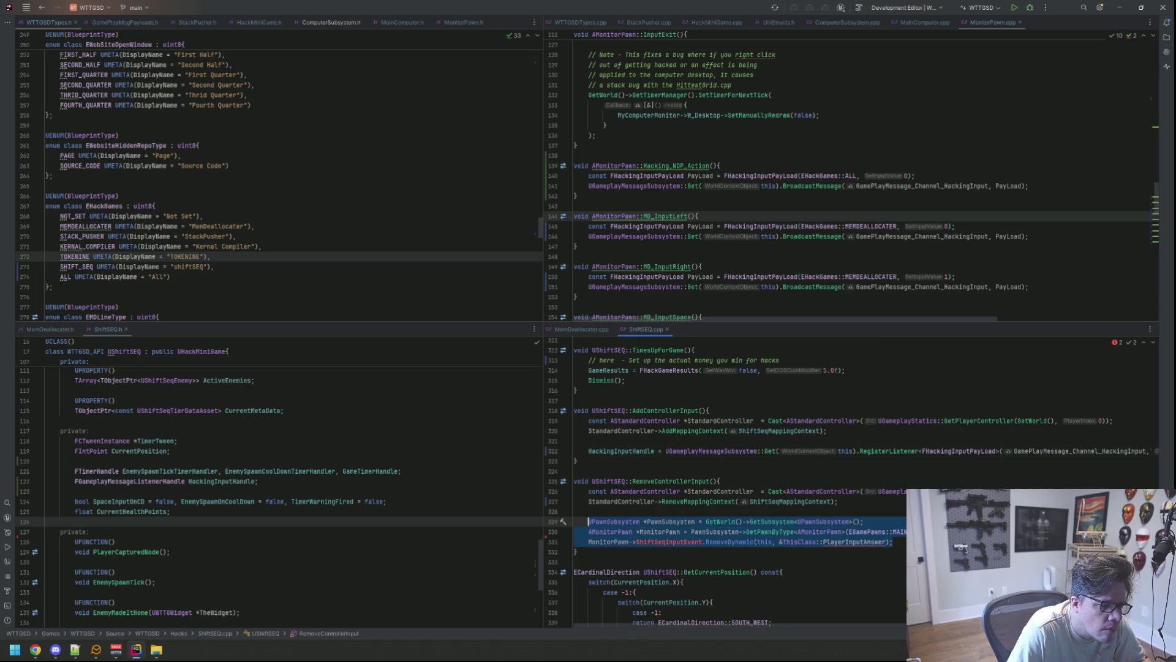
key(ctrl+slash)
key(ctrl+alt+Return)
key(ctrl+alt+Return)
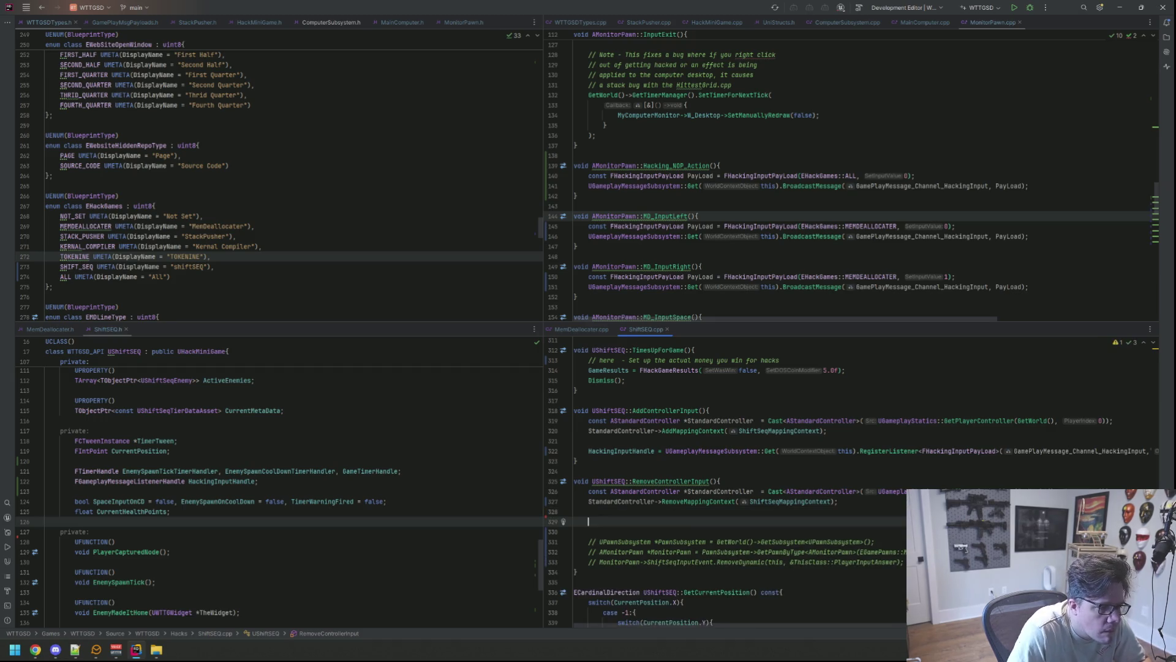
click(586, 329)
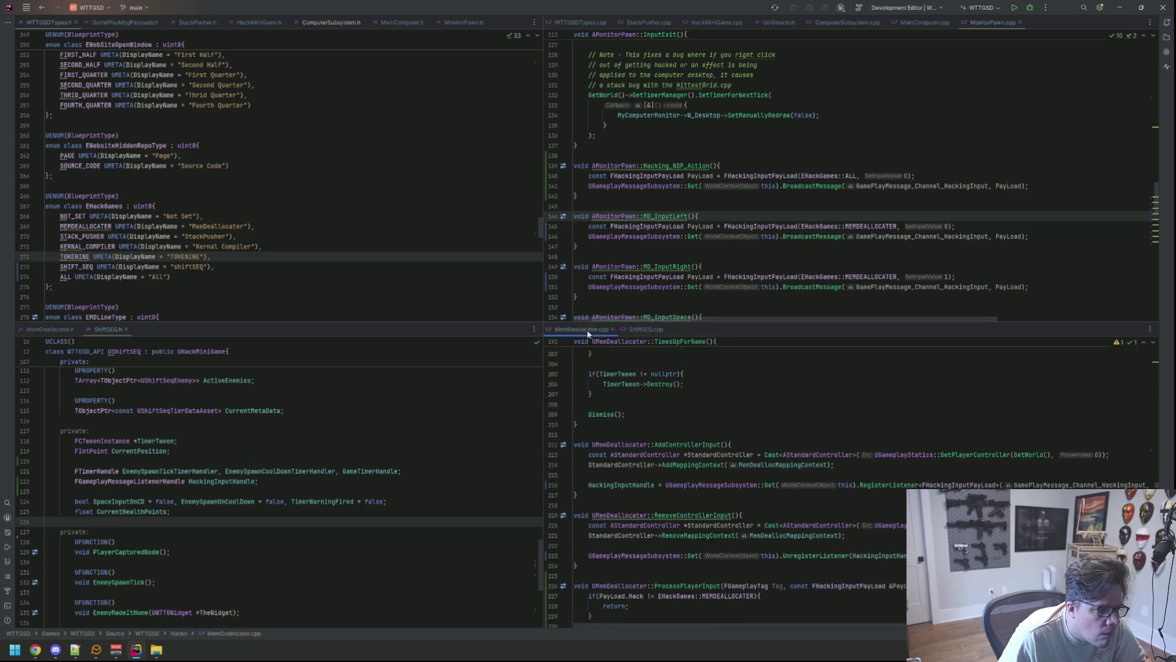
click(655, 333)
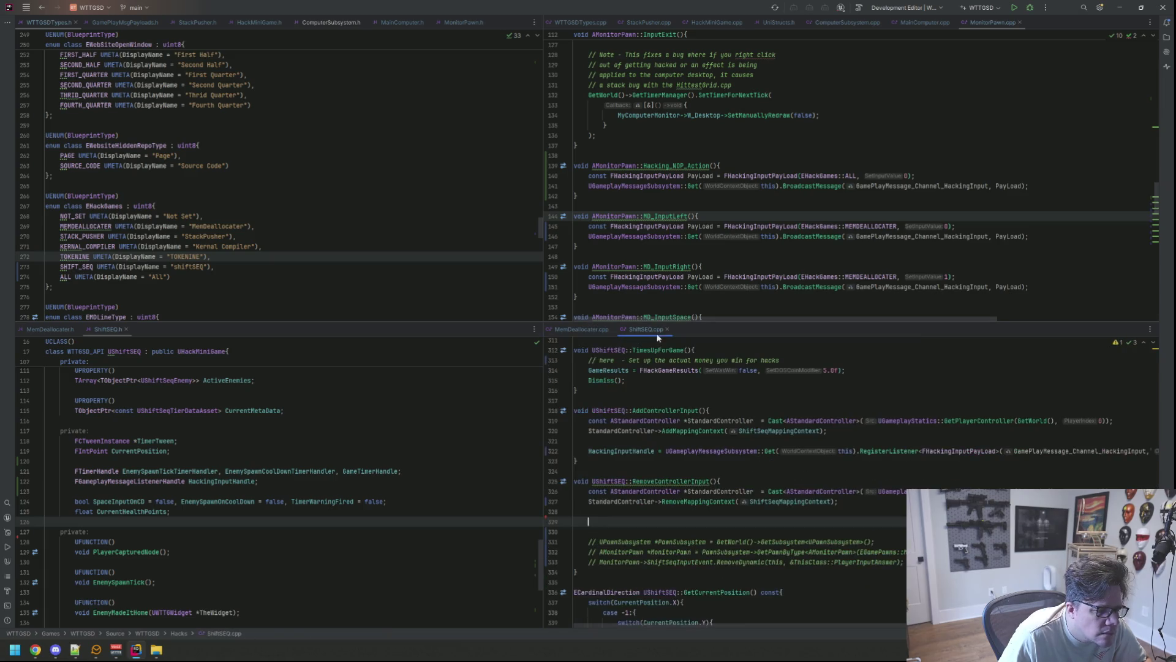
Step: Add UGameplayMessageSubsystem::Get(this).UnregisterListener(HackingInputHandle) to RemoveControllerInput
text(UGamepl)
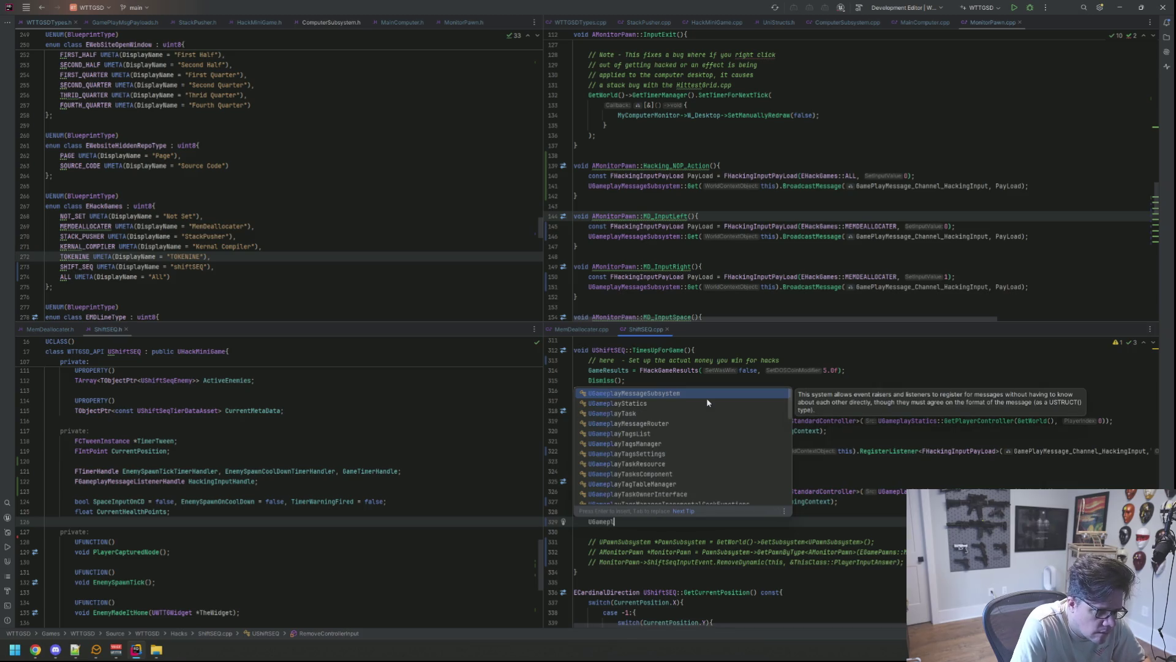
text(ayMessageSubsystem::Get(this).U)
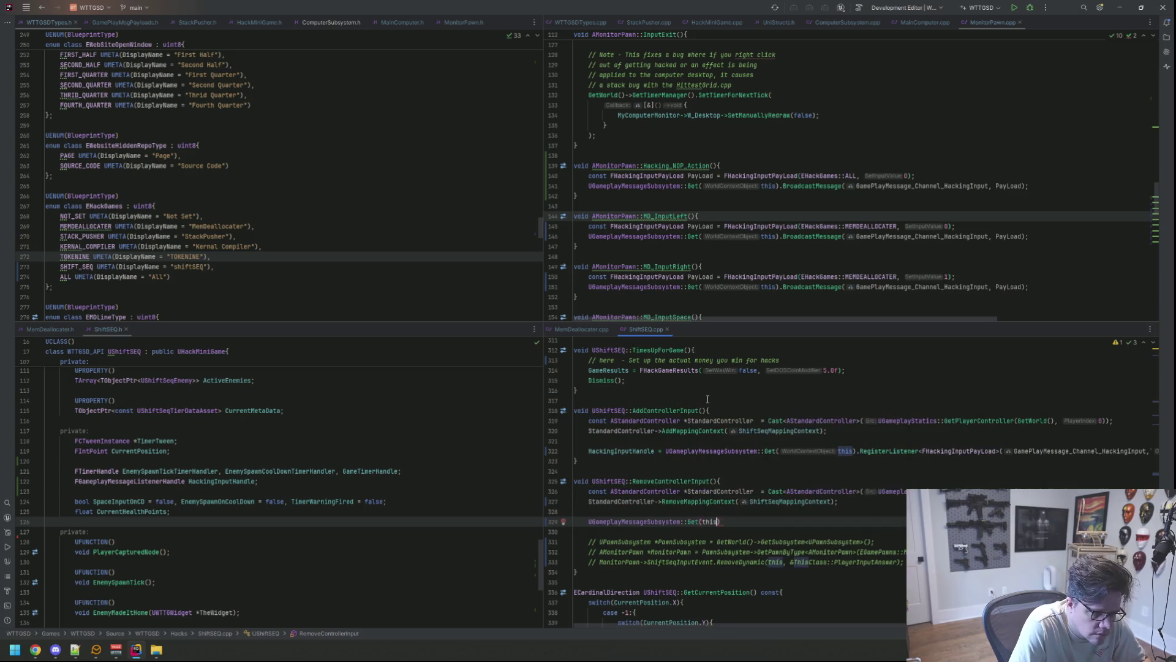
text(nre)
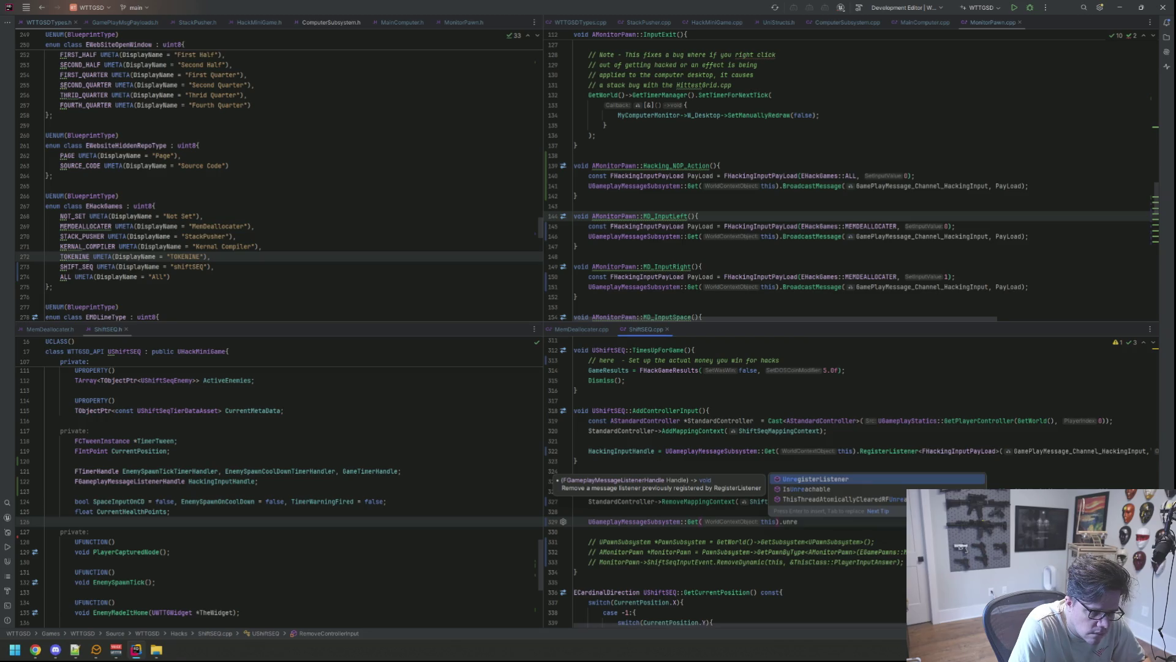
key(Return)
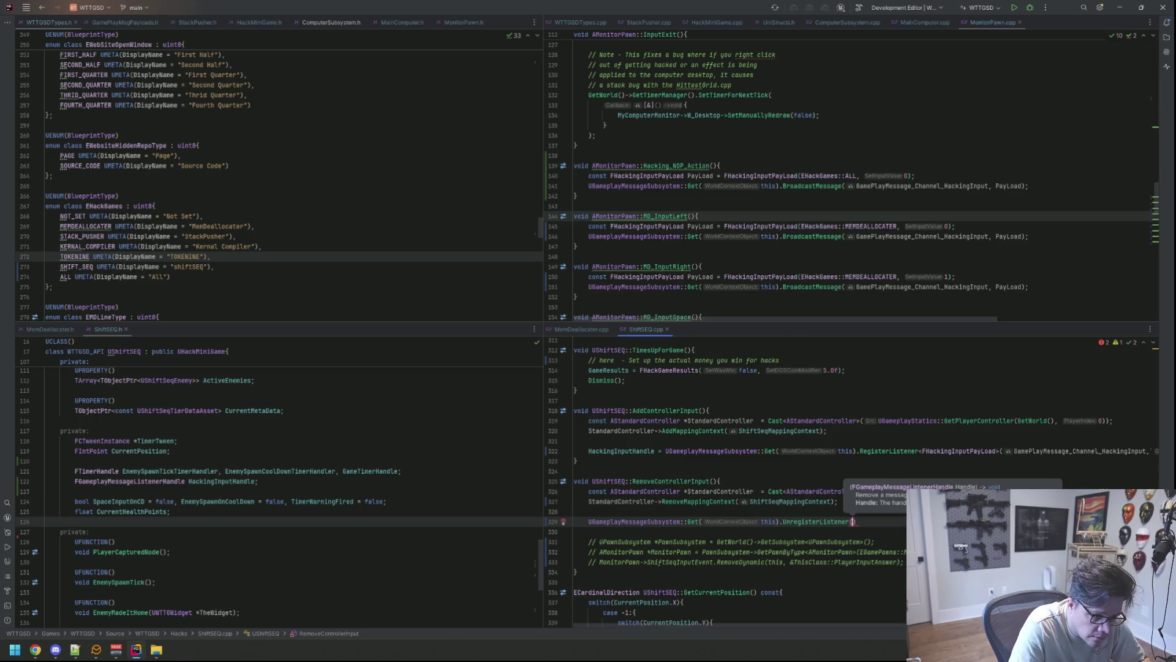
text(Hack)
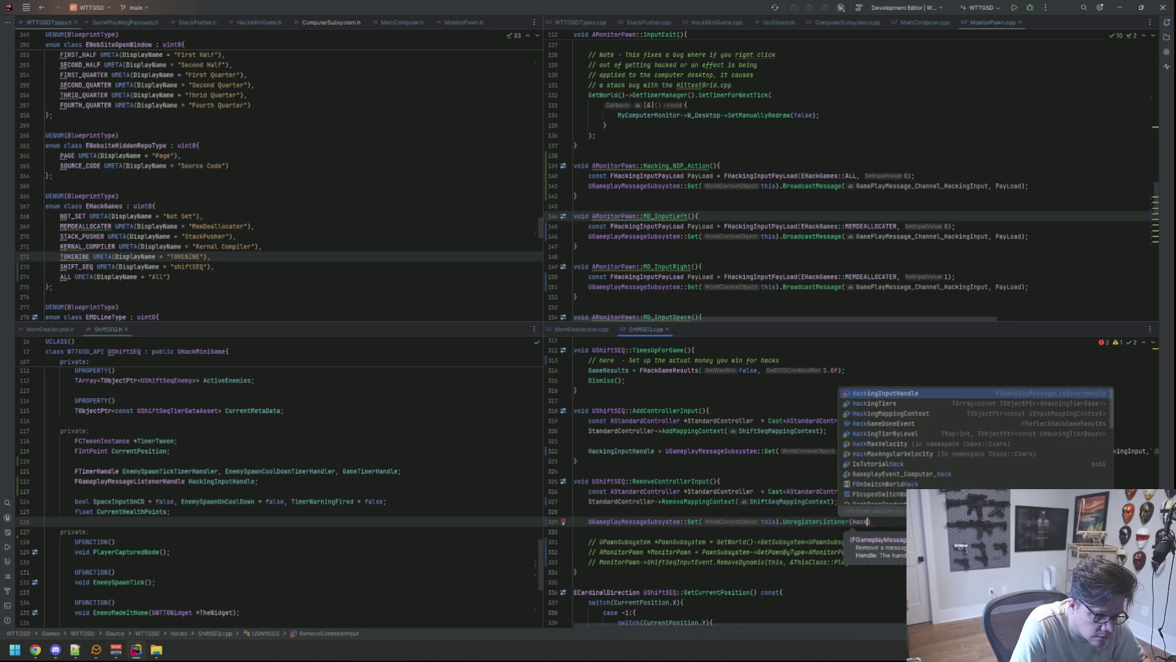
key(Return)
Step: Delete the commented-out MonitorPawn unbinding lines
key(Down)
key(Down)
key(Down)
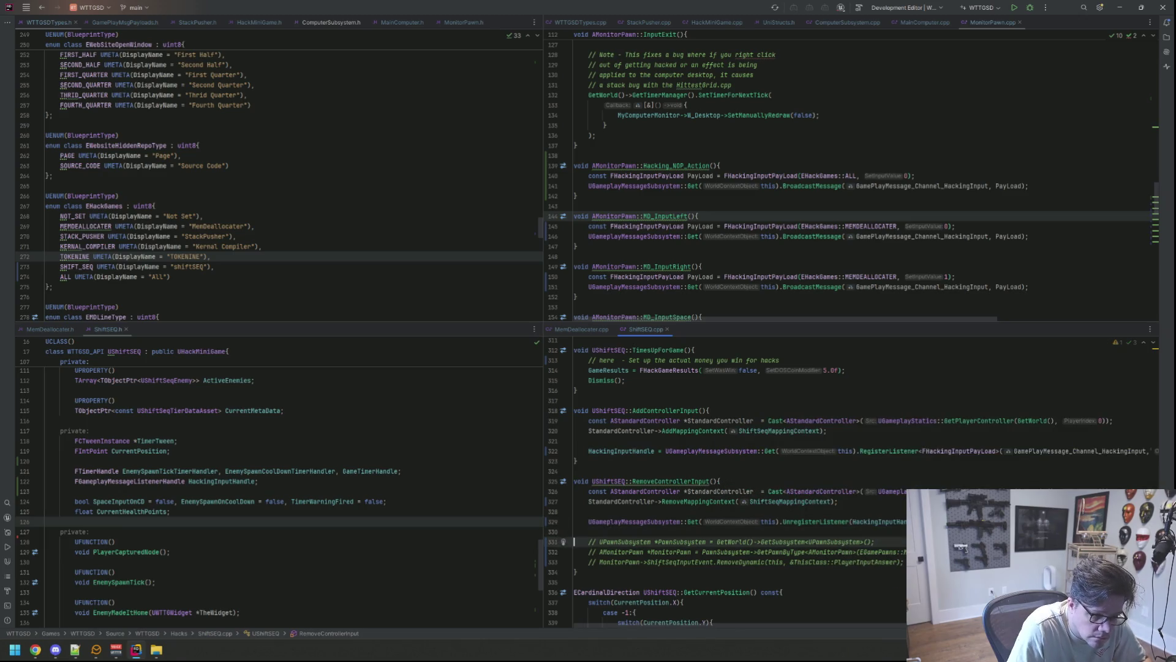
key(shift+Up)
key(shift+Up)
key(shift+Up)
key(BackSpace)
key(Up)
key(Up)
key(Up)
key(End)
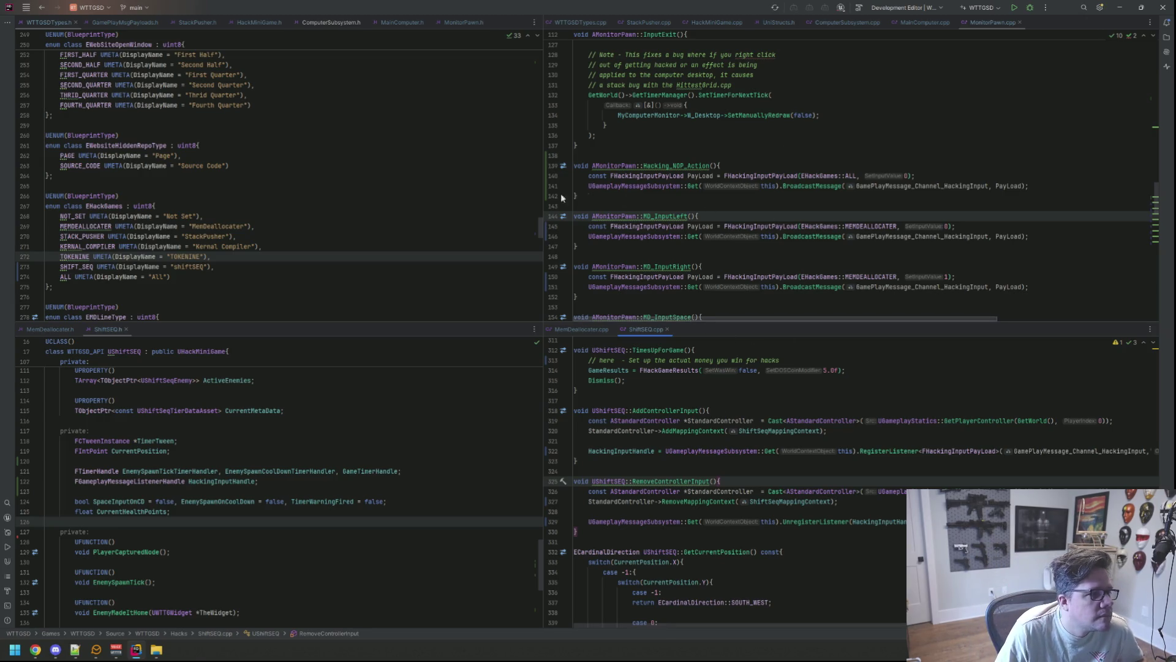
Step: Switch to MonitorPawn.h and scroll through its input action declarations like Hacking_NOP_Action
click(473, 182)
click(464, 22)
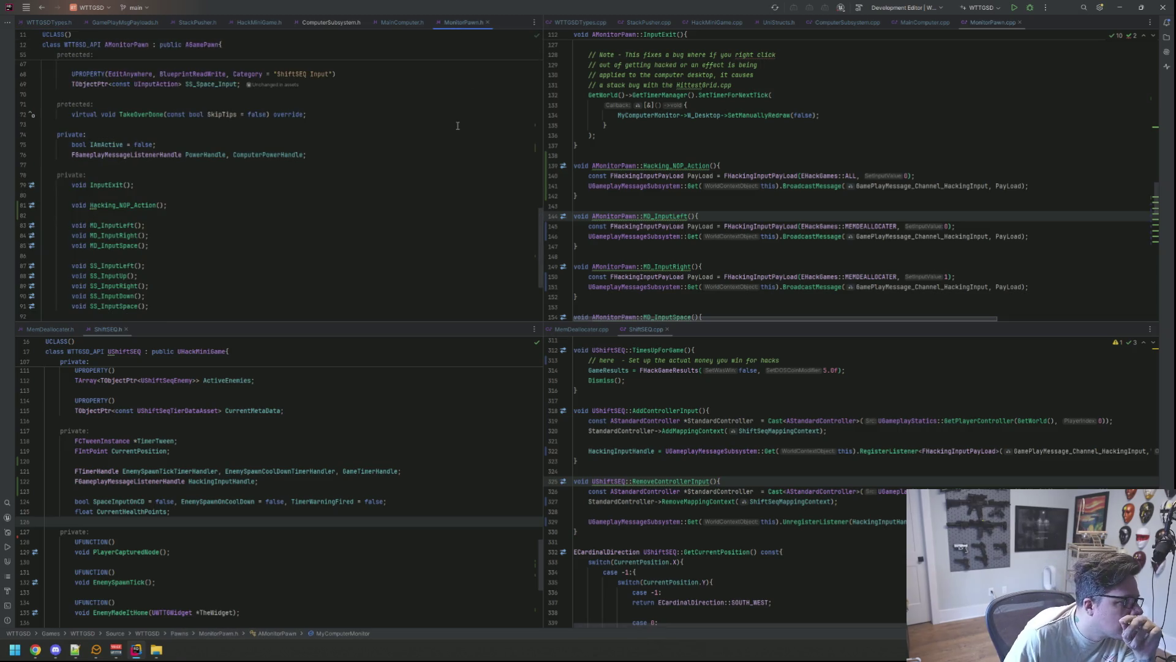
scroll(458, 129, down, 4)
scroll(457, 138, up, 5)
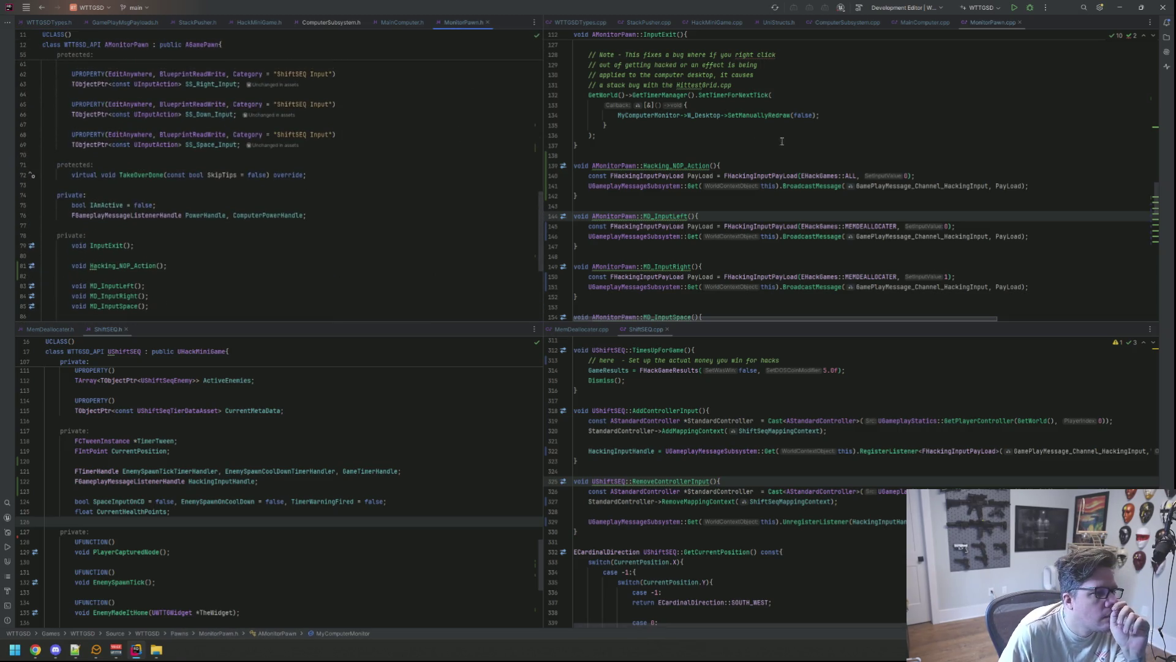
scroll(742, 194, down, 4)
scroll(742, 195, up, 6)
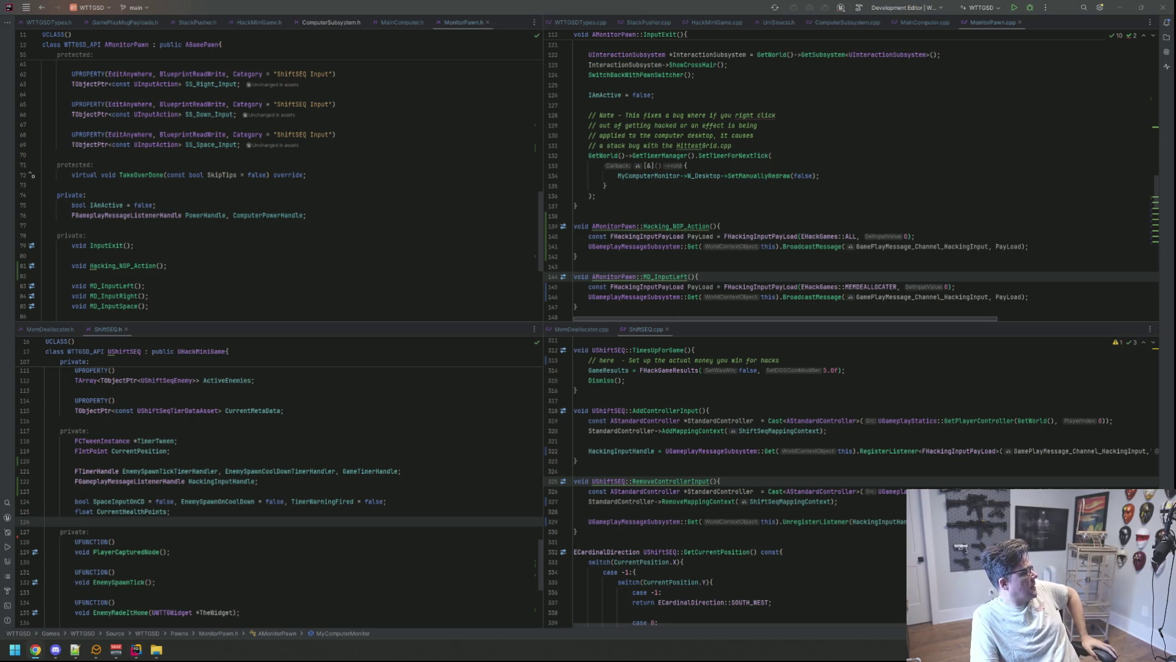
Step: Close the ShiftSEQ.cpp, MemDeallocater.cpp, ShiftSEQ.h and MemDeallocater.h tabs
click(747, 185)
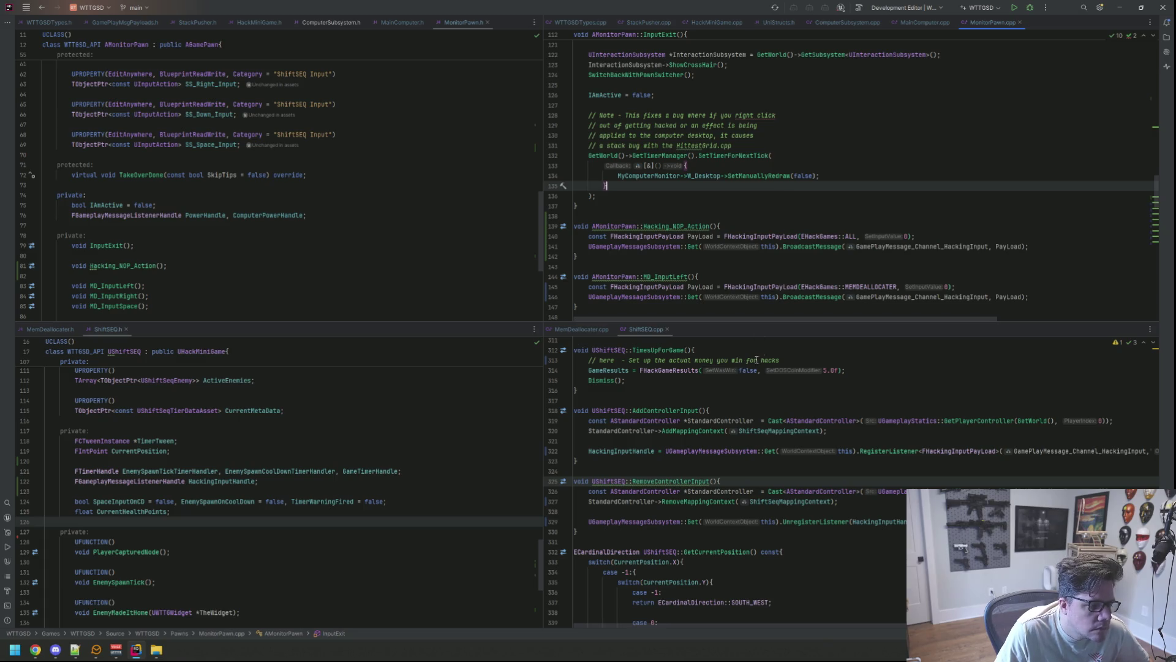
scroll(797, 350, down, 6)
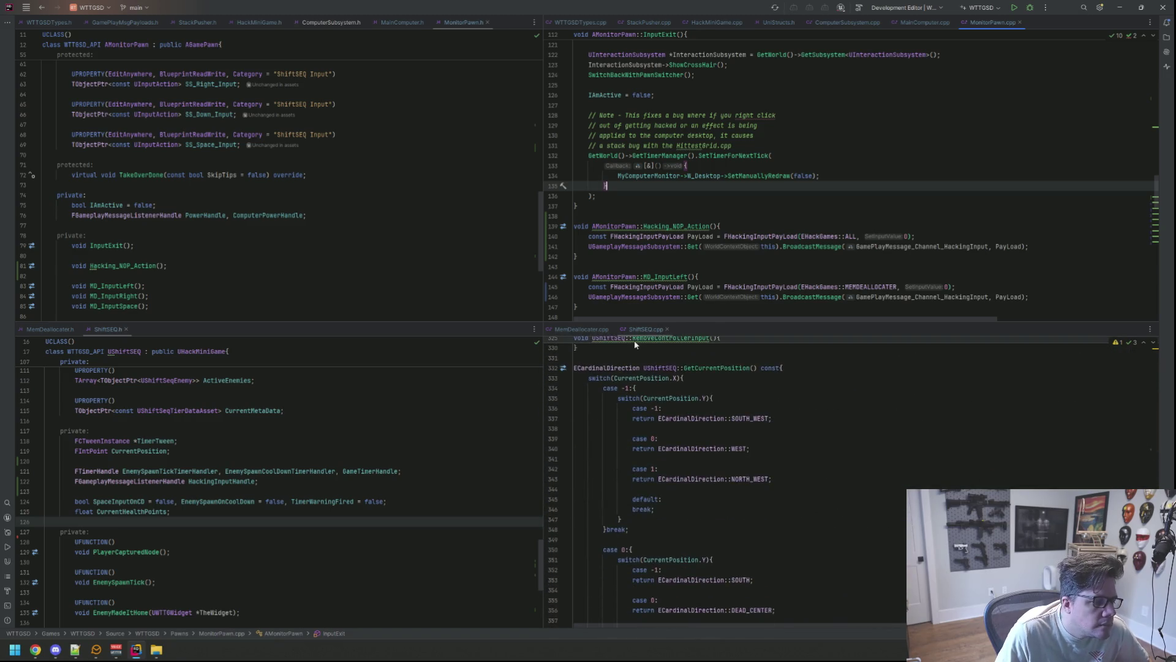
click(668, 329)
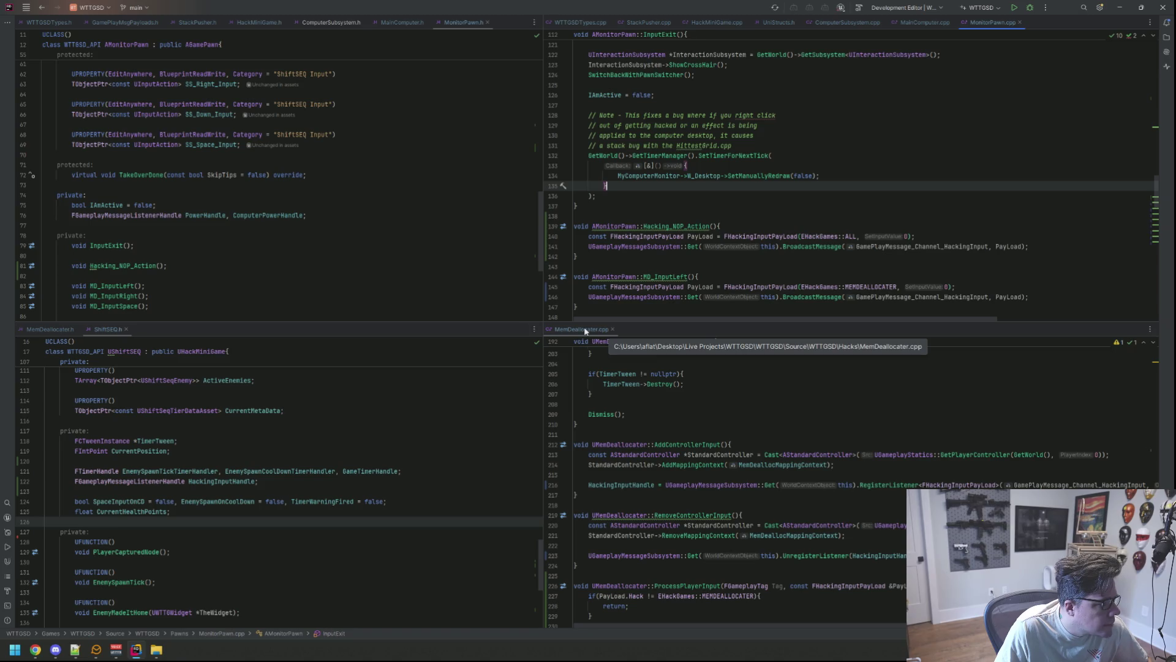
middle_click(584, 332)
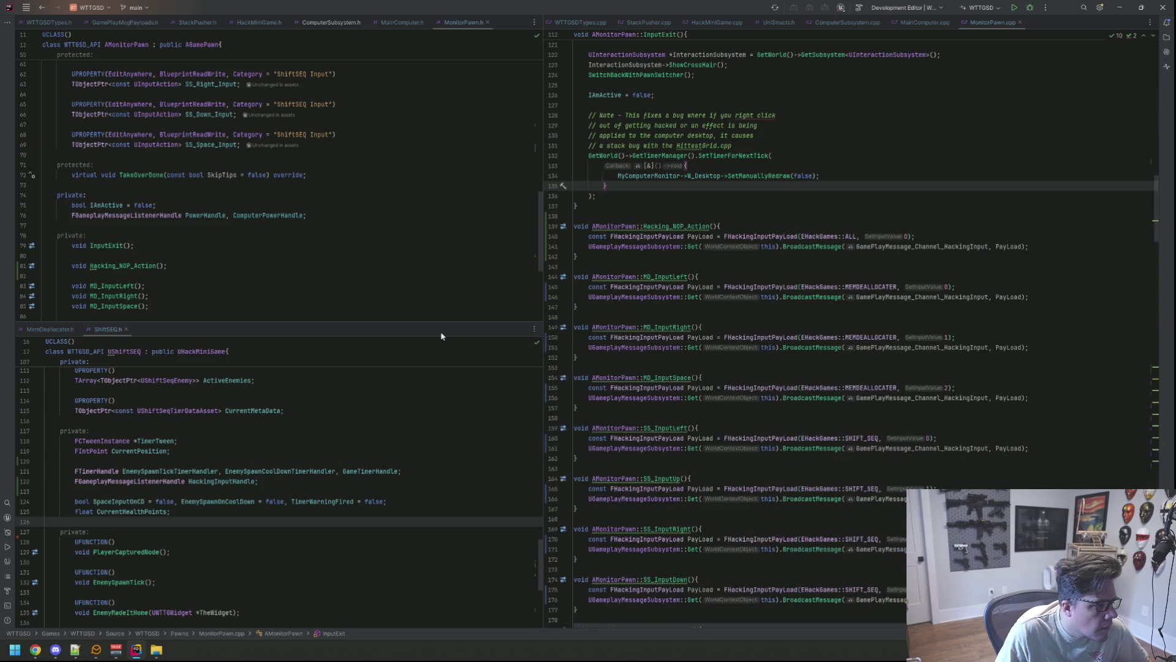
middle_click(103, 329)
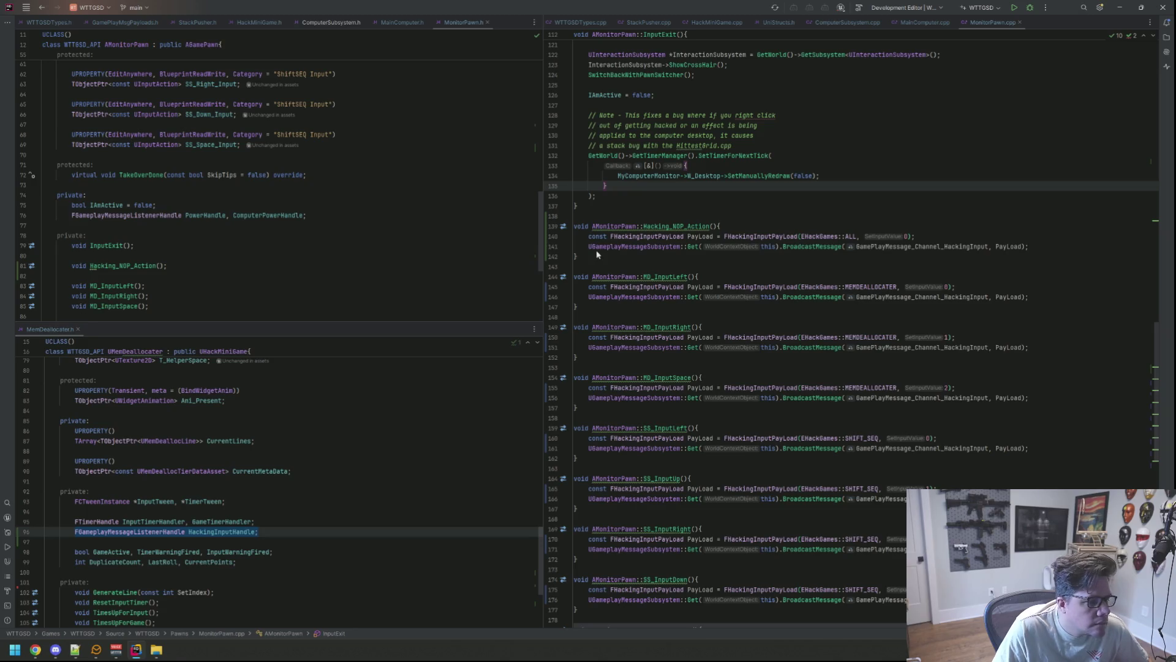
middle_click(49, 330)
Step: Review MonitorPawn.h from the top, then close MonitorPawn.cpp in the right pane
click(465, 286)
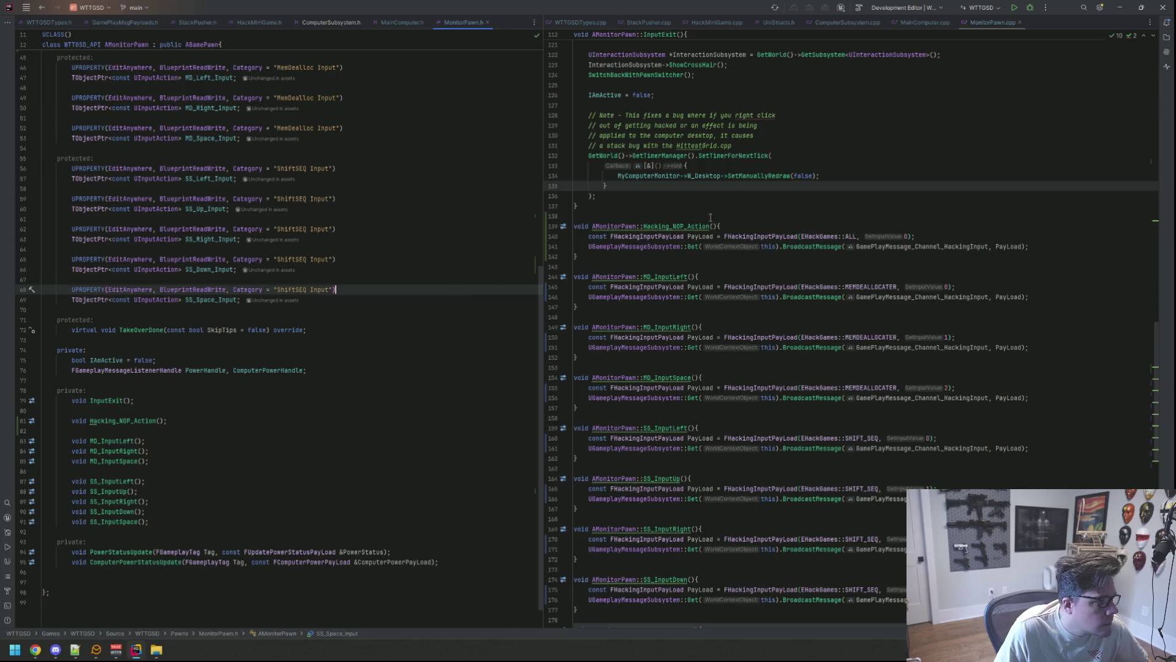
scroll(696, 219, up, 1)
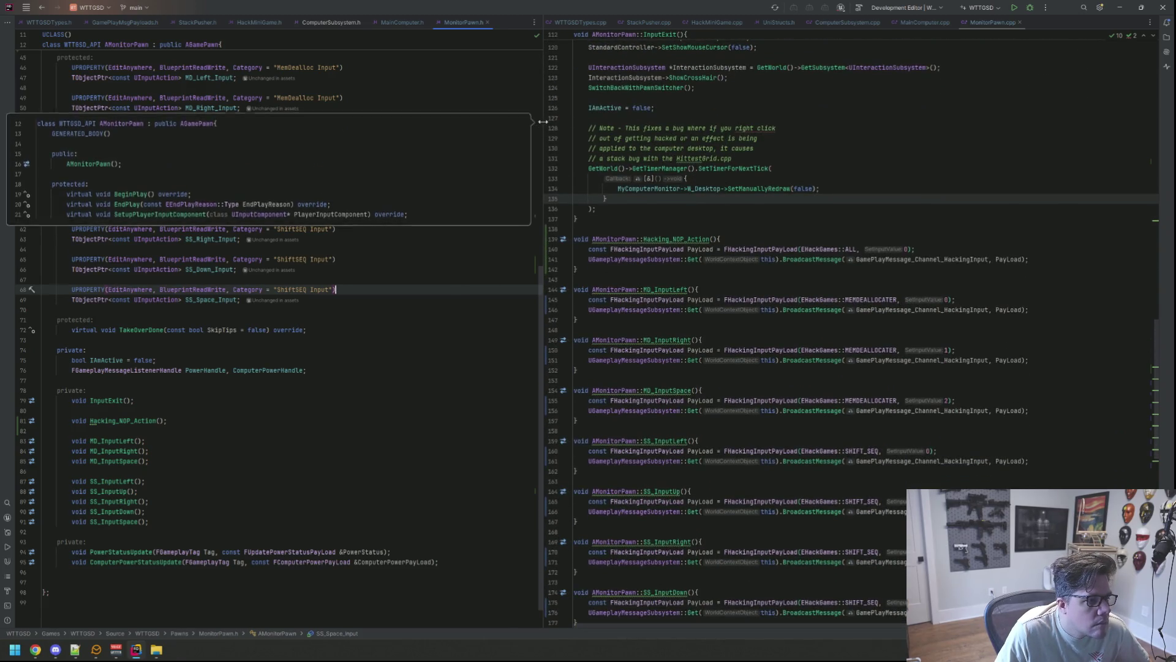
click(539, 123)
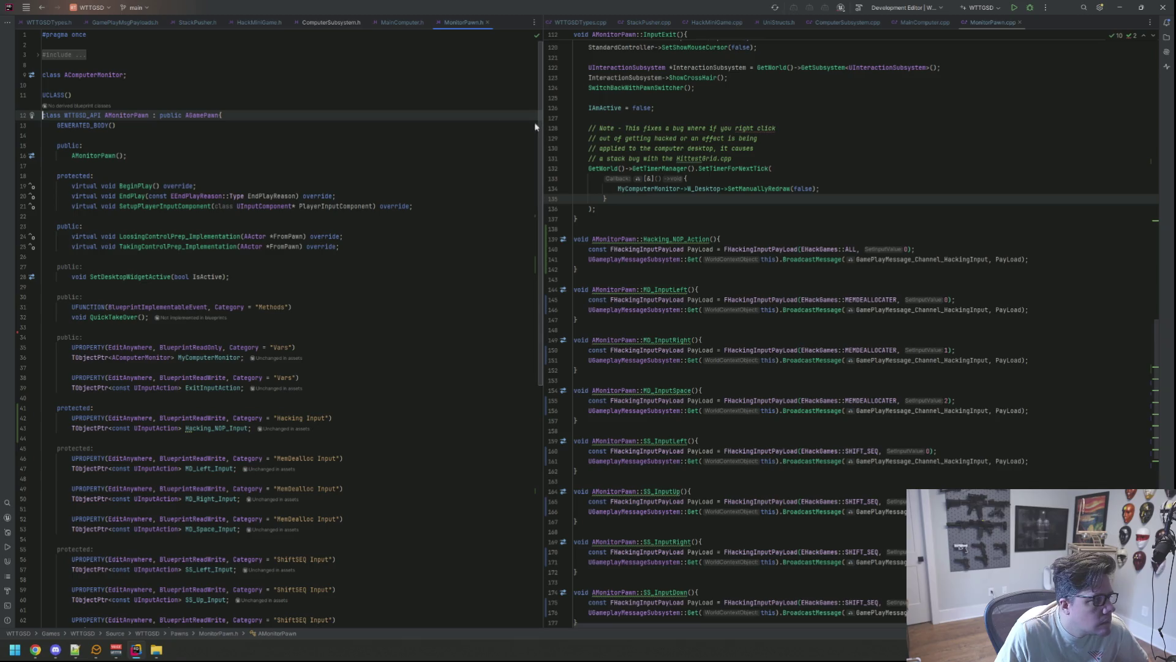
scroll(490, 159, down, 3)
scroll(505, 159, up, 1)
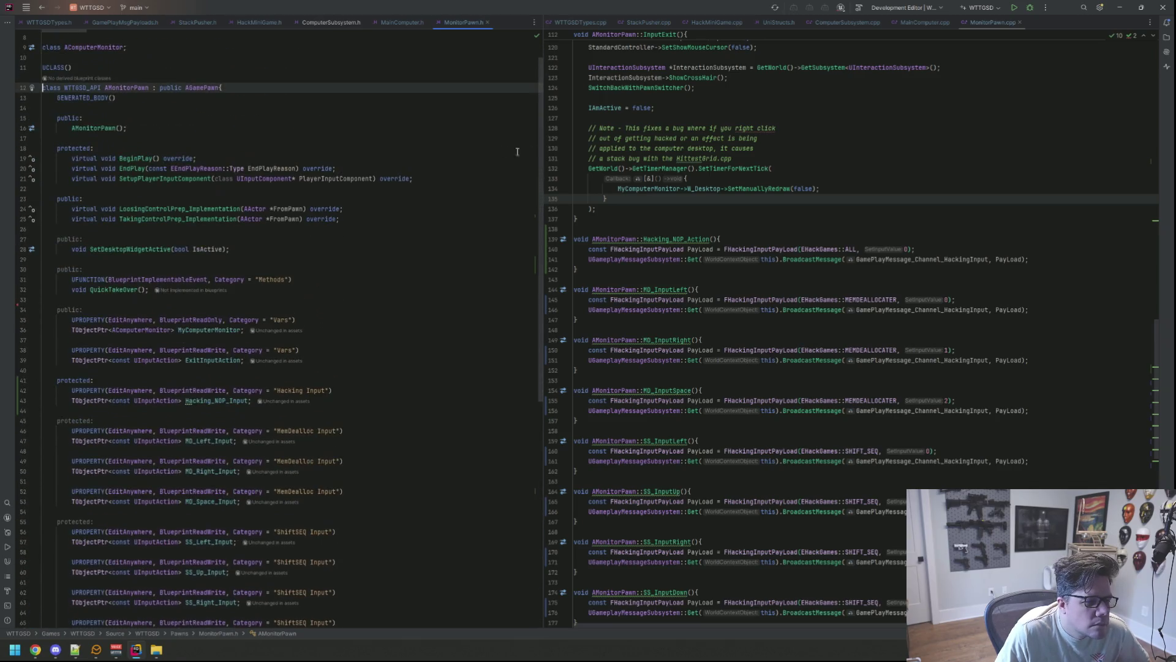
scroll(732, 219, down, 10)
scroll(731, 219, down, 3)
scroll(735, 219, up, 5)
scroll(741, 219, down, 5)
scroll(743, 219, down, 6)
scroll(743, 219, up, 5)
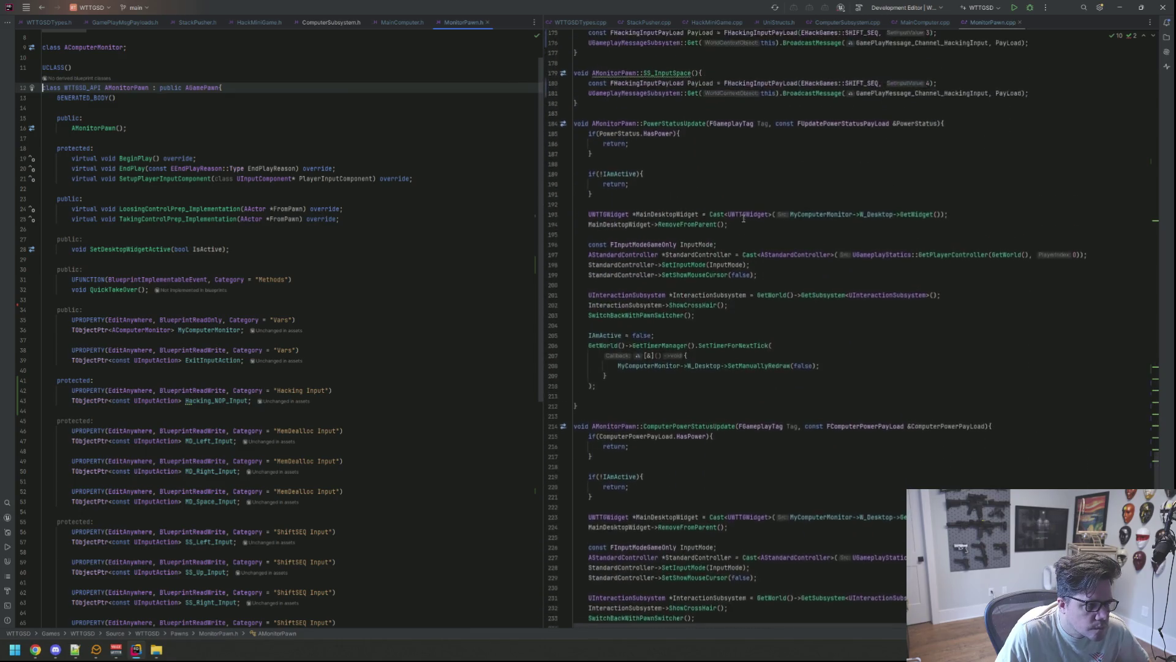
scroll(744, 218, down, 7)
scroll(744, 220, up, 20)
scroll(744, 219, up, 20)
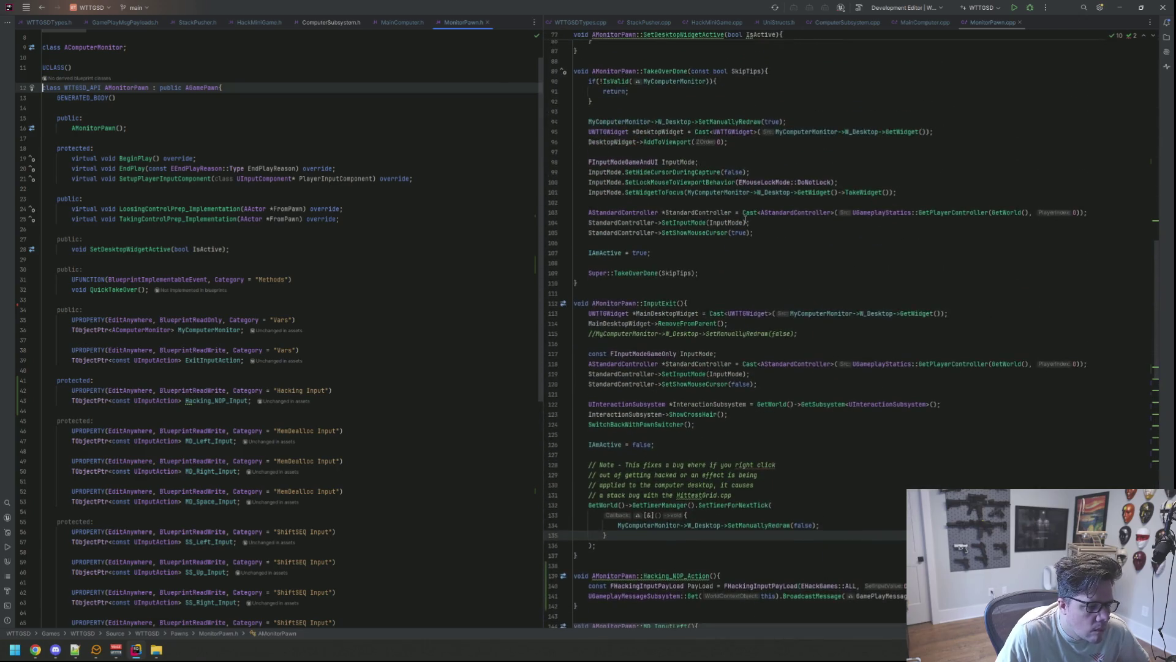
scroll(744, 220, down, 3)
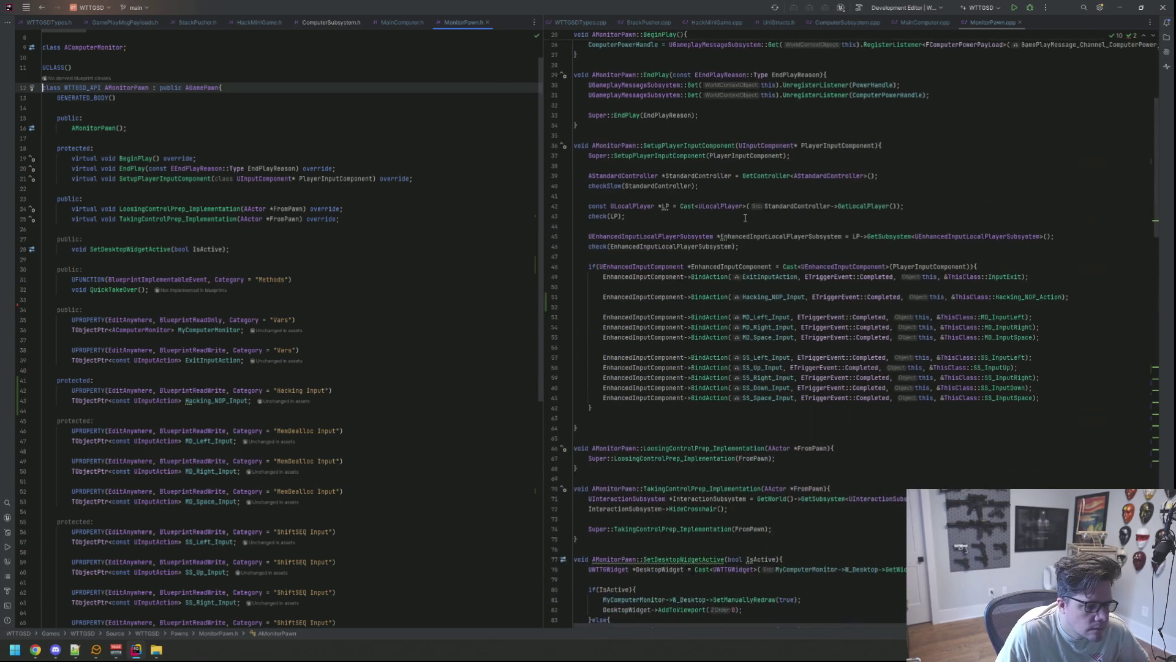
click(1019, 22)
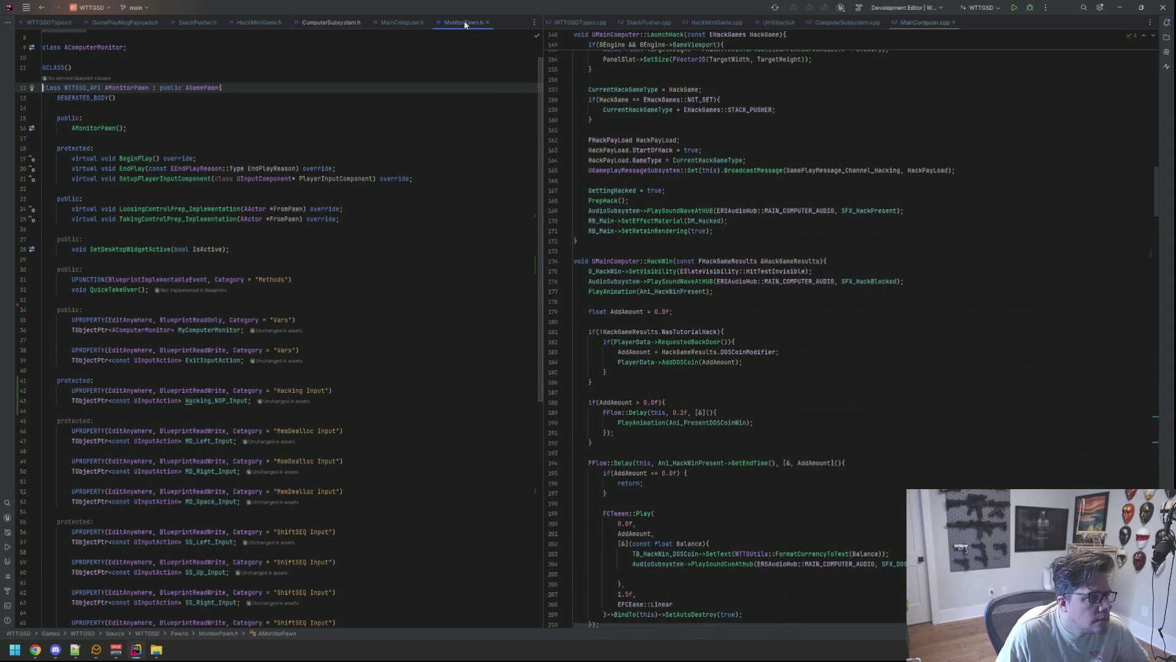
Step: Close MonitorPawn.h and show HackMiniGame.h left and HackMiniGame.cpp right
key(ctrl+F4)
click(866, 120)
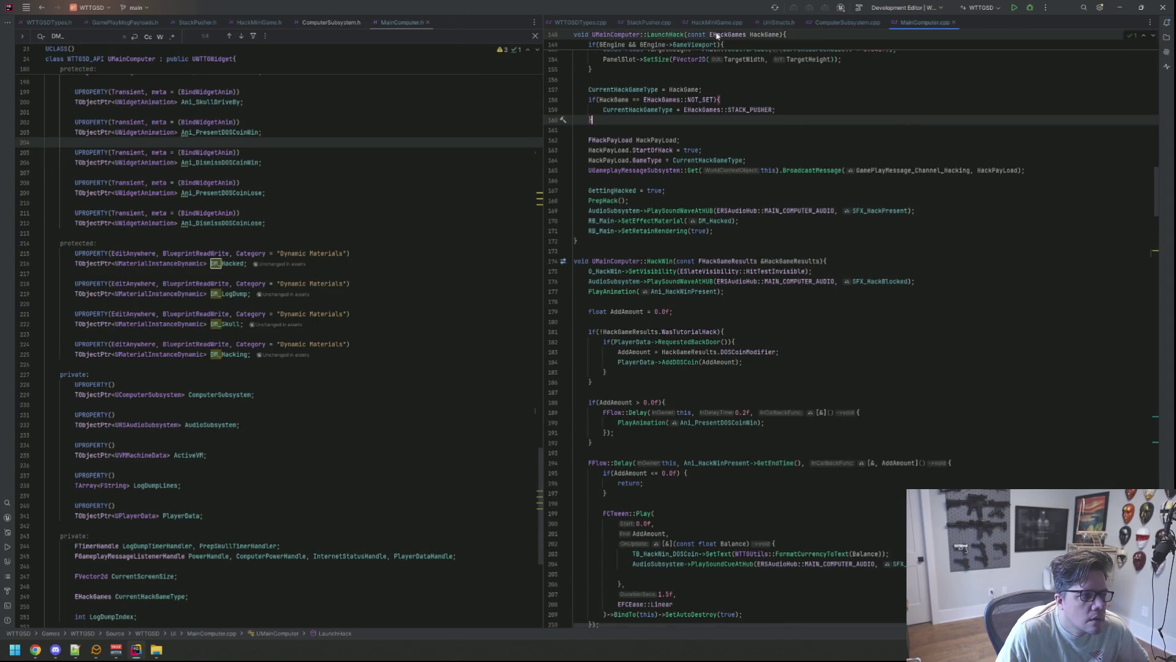
click(717, 22)
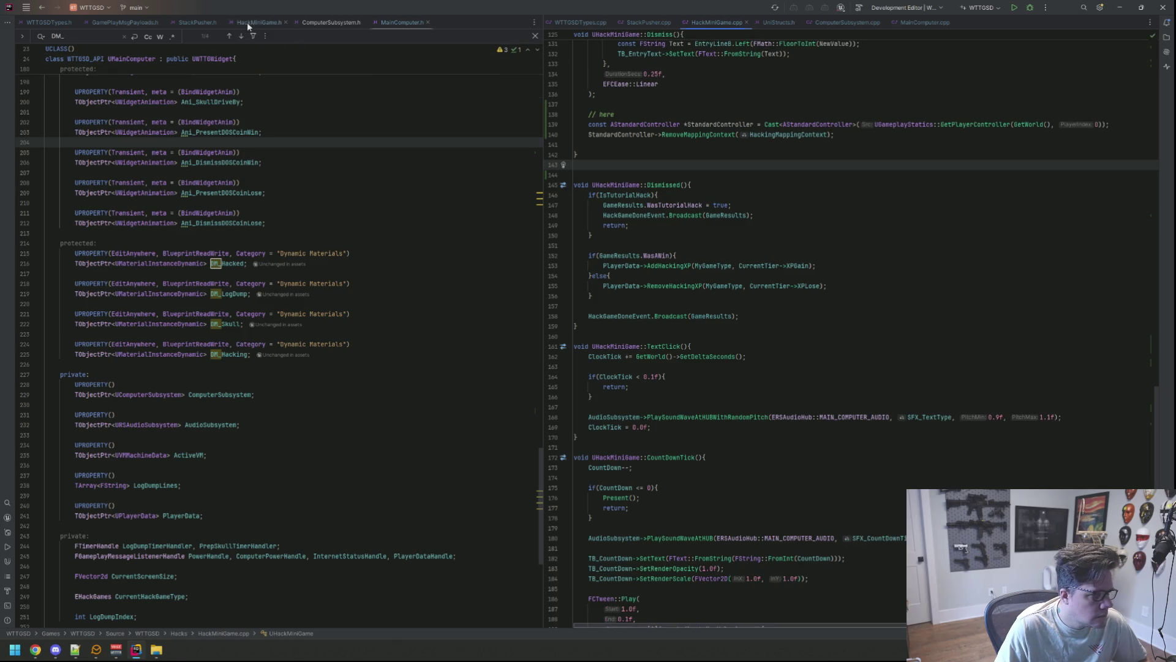
click(258, 22)
click(647, 146)
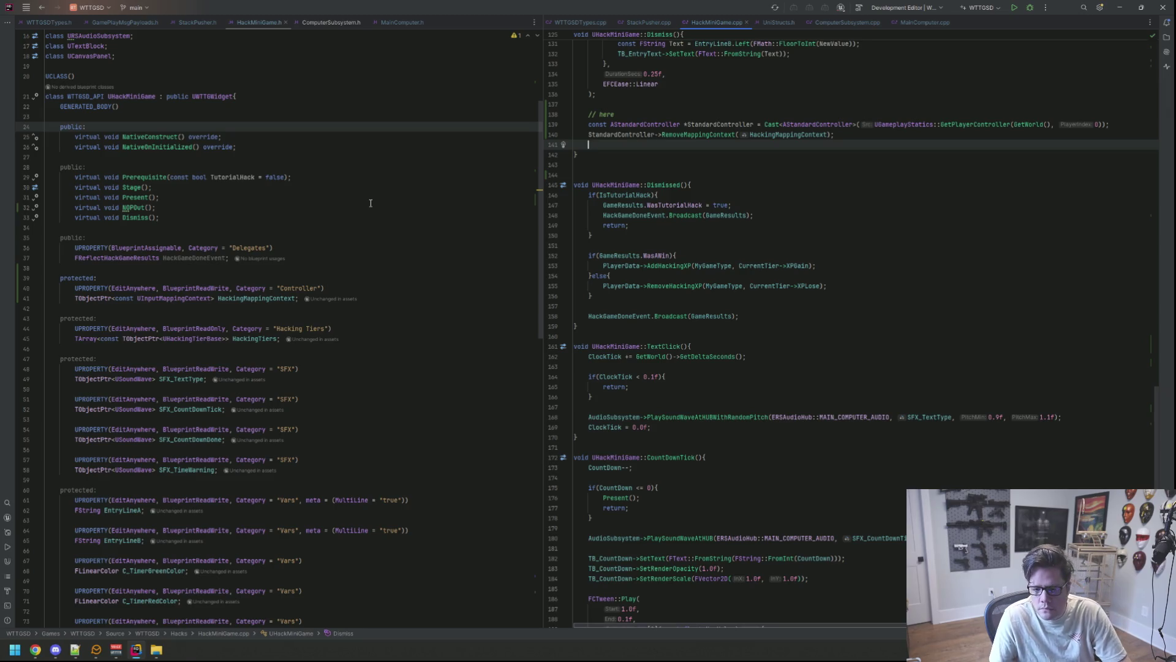
Step: Add a '// here' marker after AddMappingContext in Present's delayed callback
scroll(370, 203, up, 1)
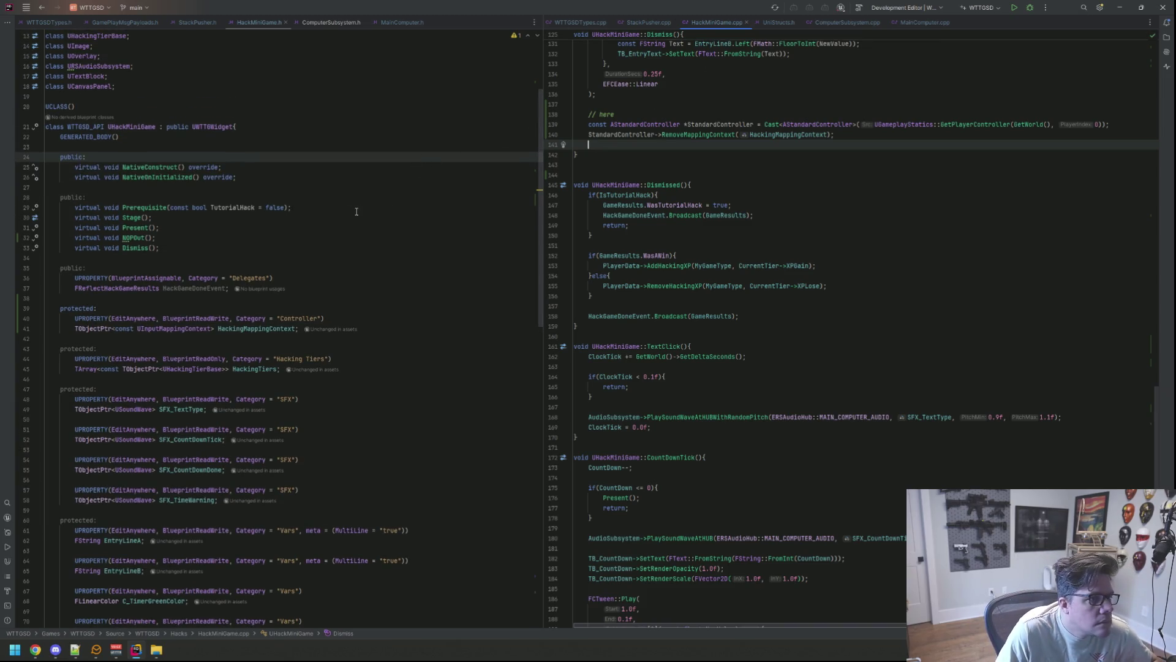
scroll(742, 286, down, 10)
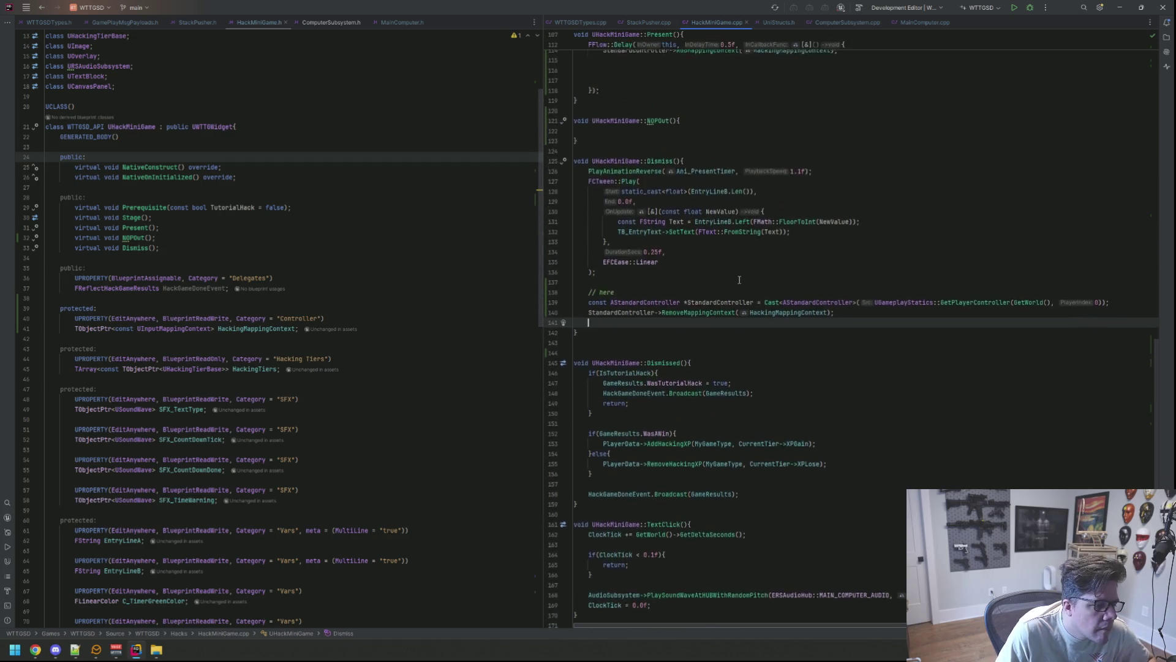
scroll(742, 286, up, 20)
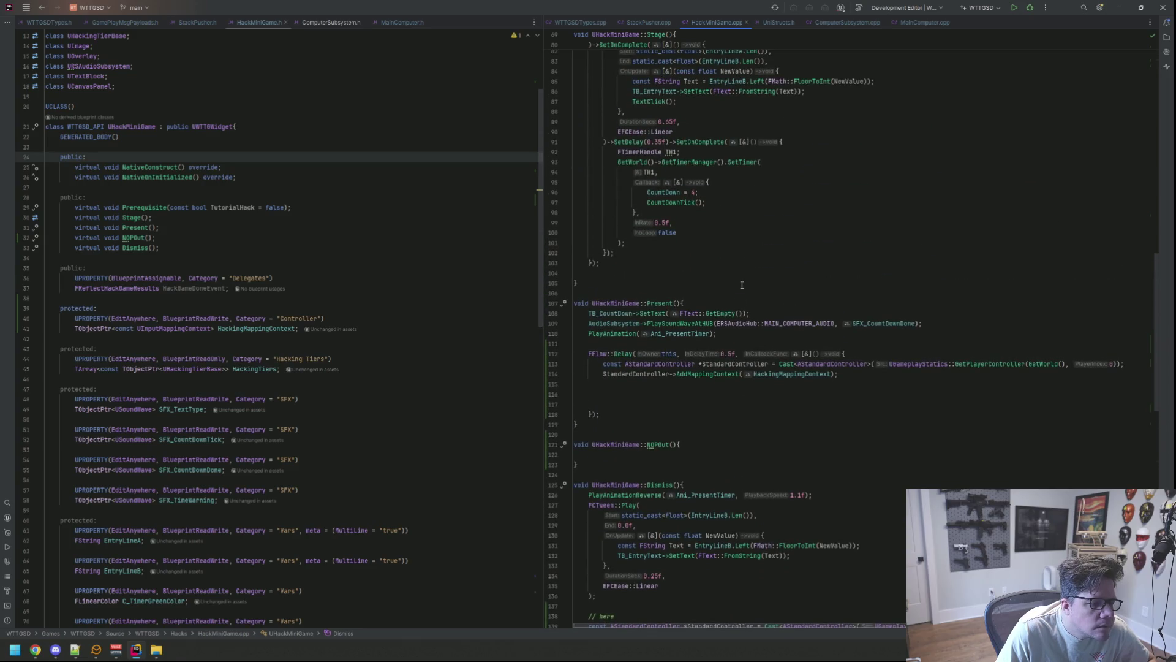
scroll(742, 285, down, 3)
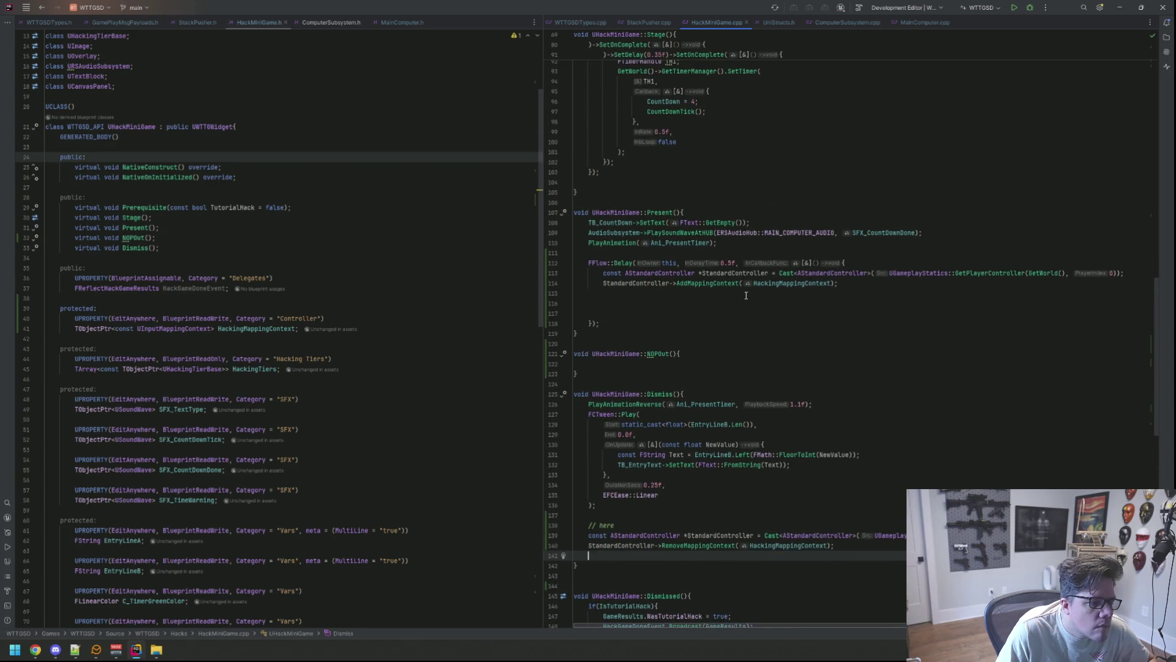
click(761, 293)
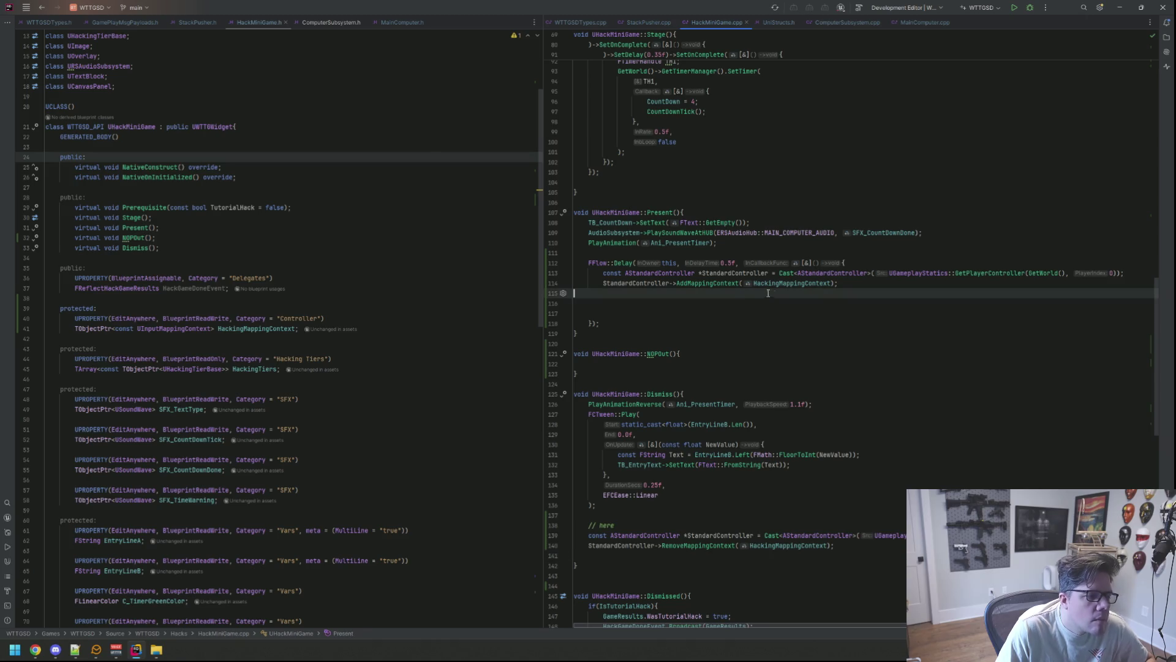
key(Return)
text(// here)
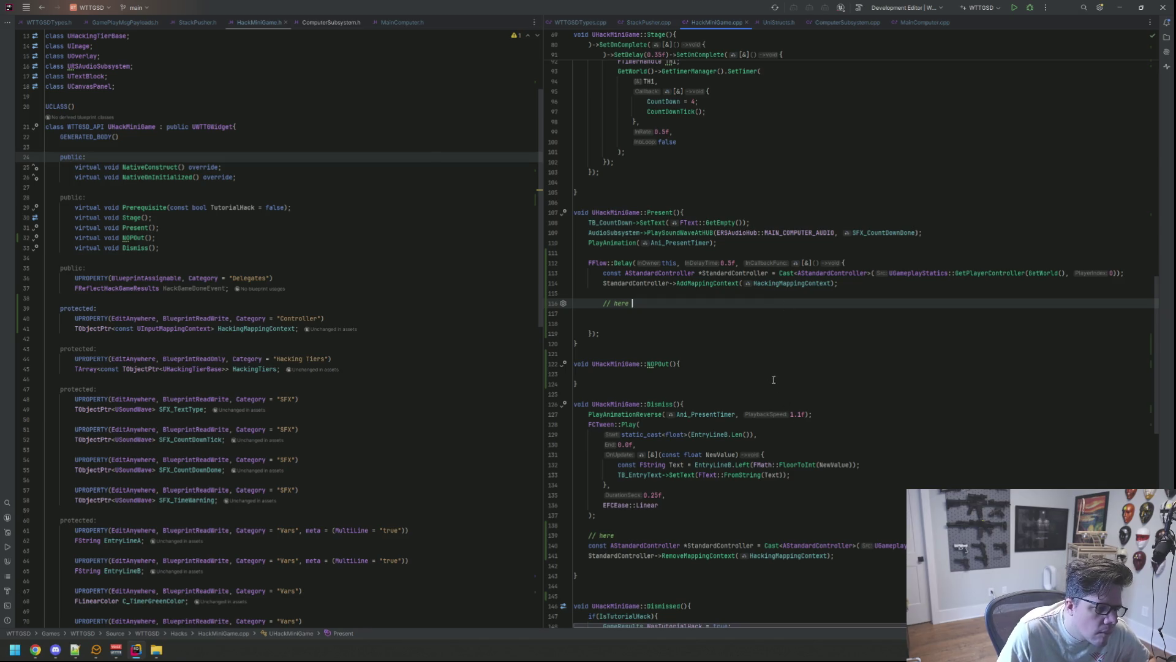
scroll(513, 381, down, 15)
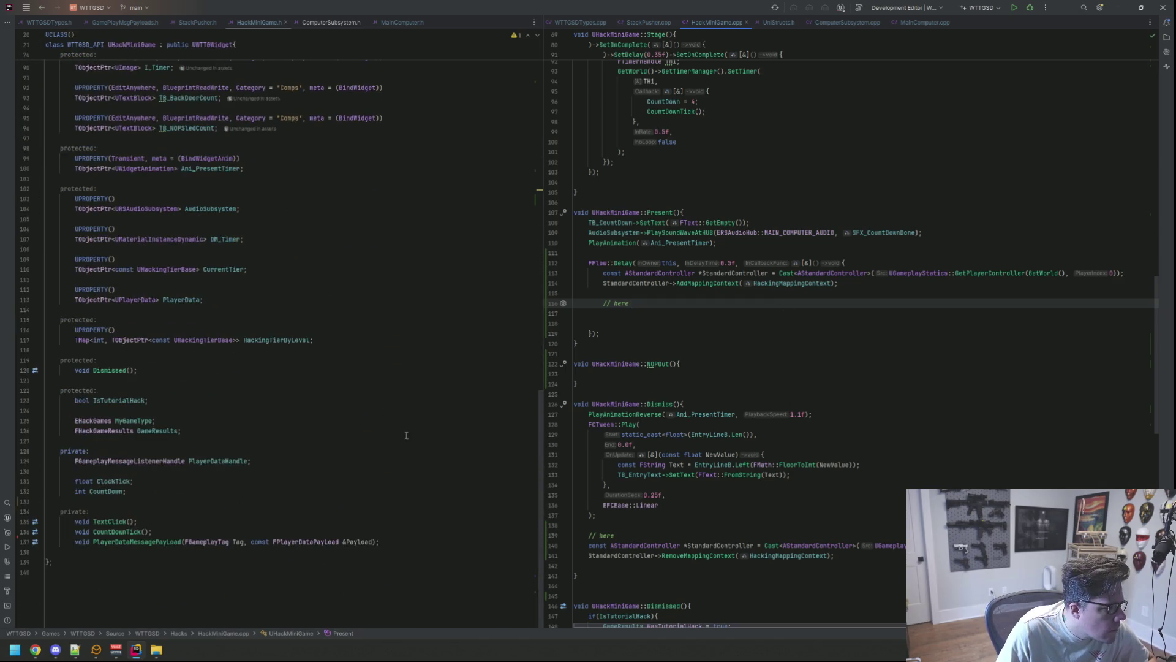
click(354, 532)
Step: Open an empty line below PlayerDataMessagePayLoad in HackMiniGame.h
key(Return)
key(Down)
key(End)
key(Return)
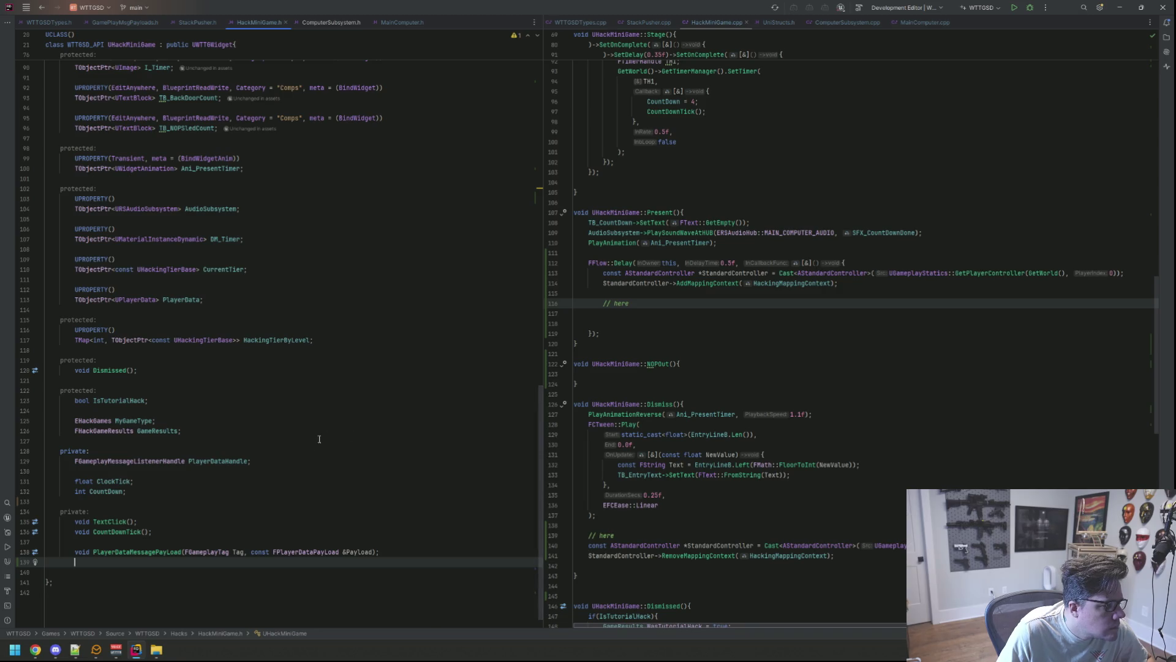
Step: Extend the declaration to 'FGameplayMessageListenerHandle PlayerDataHandle, HackingInputHandle;'
click(272, 463)
key(Return)
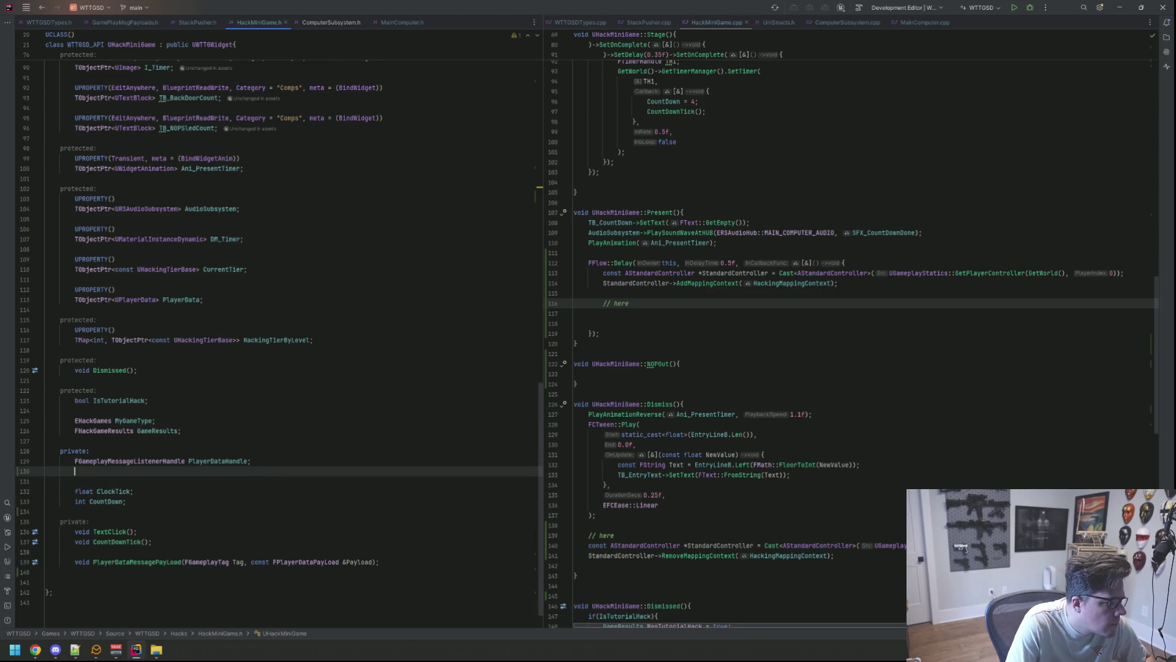
key(BackSpace)
key(BackSpace)
text(, )
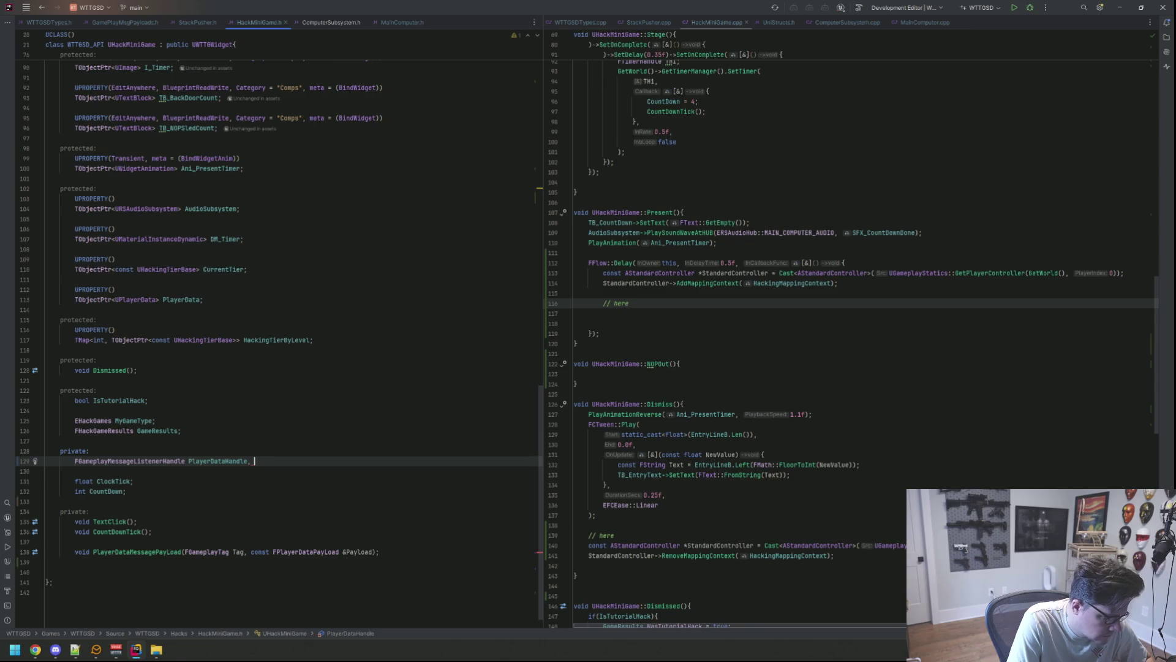
text(FGameplayMessageListenerHandle HackingInputHandle;)
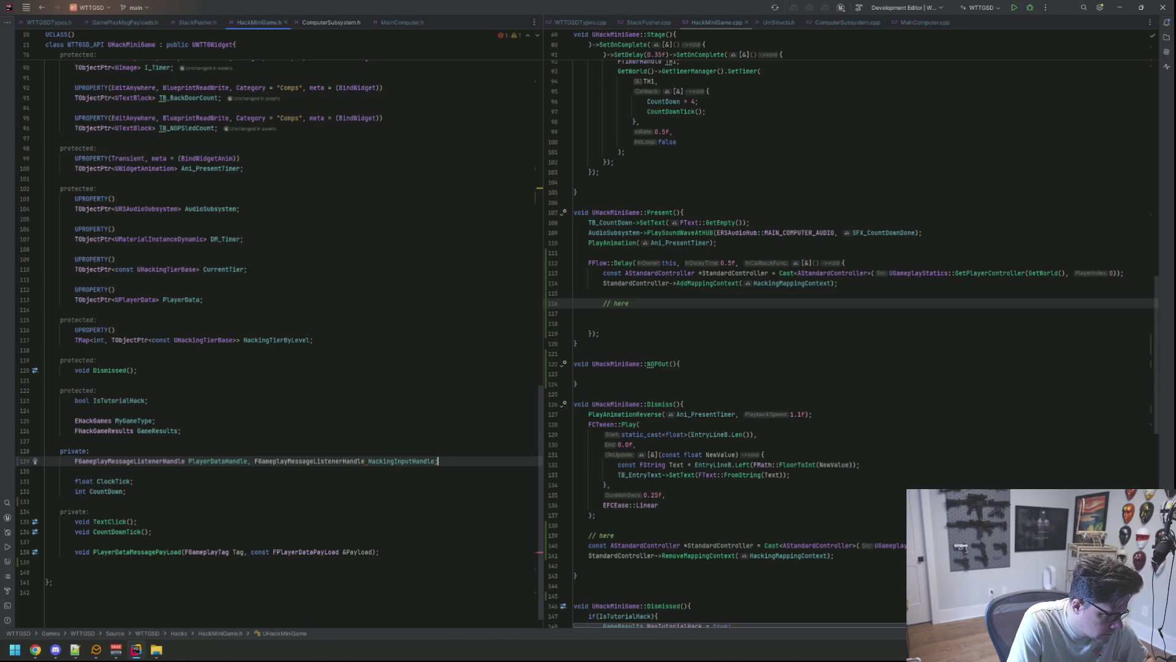
key(ctrl+z)
text(HackingPut)
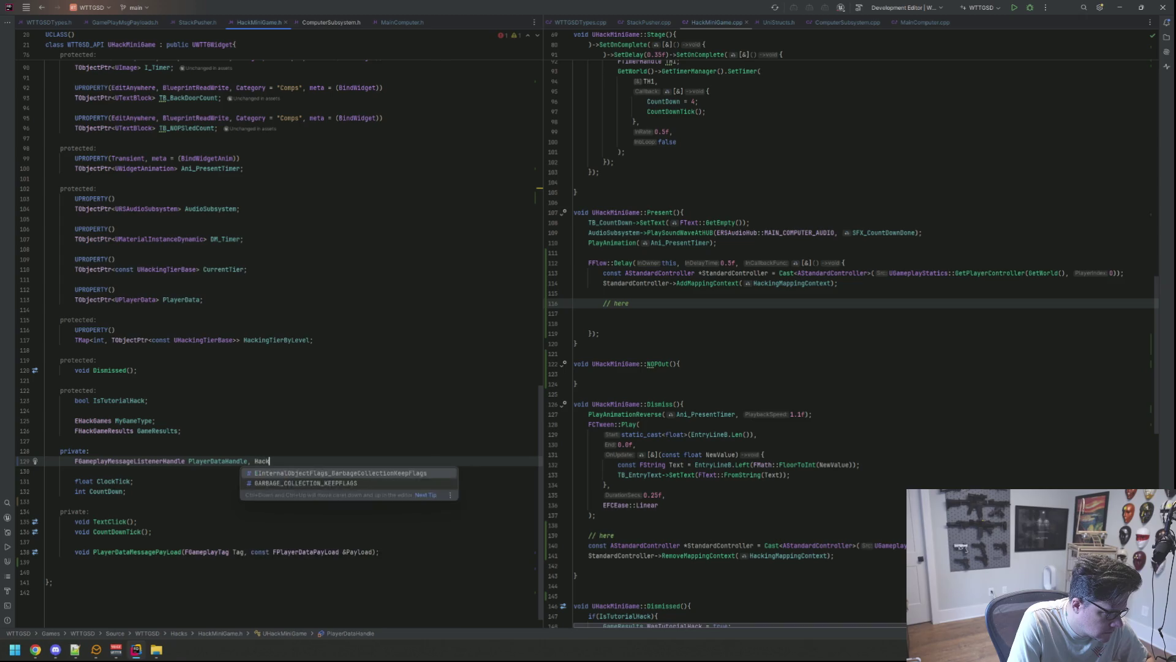
key(BackSpace)
key(BackSpace)
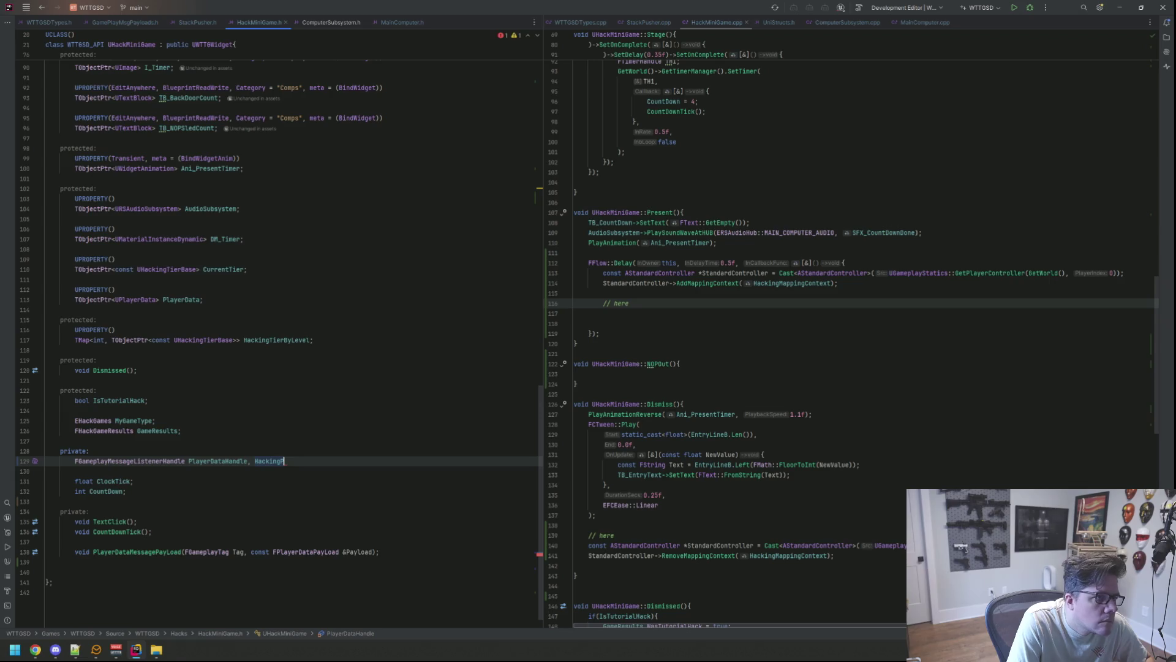
key(BackSpace)
text(Input)
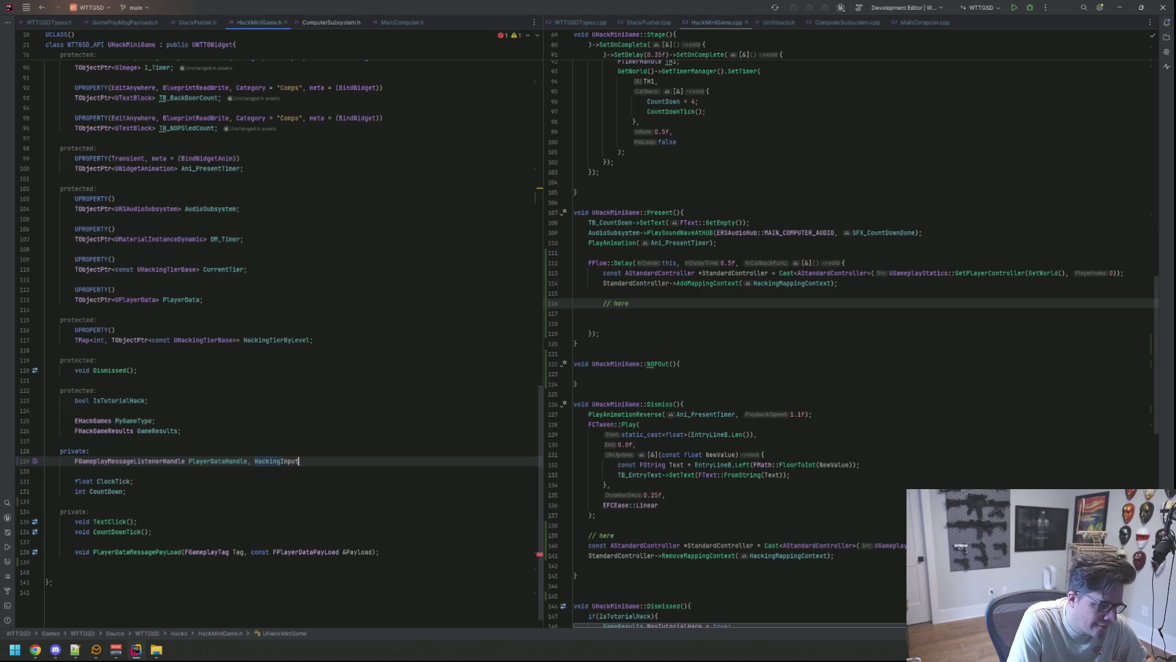
key(BackSpace)
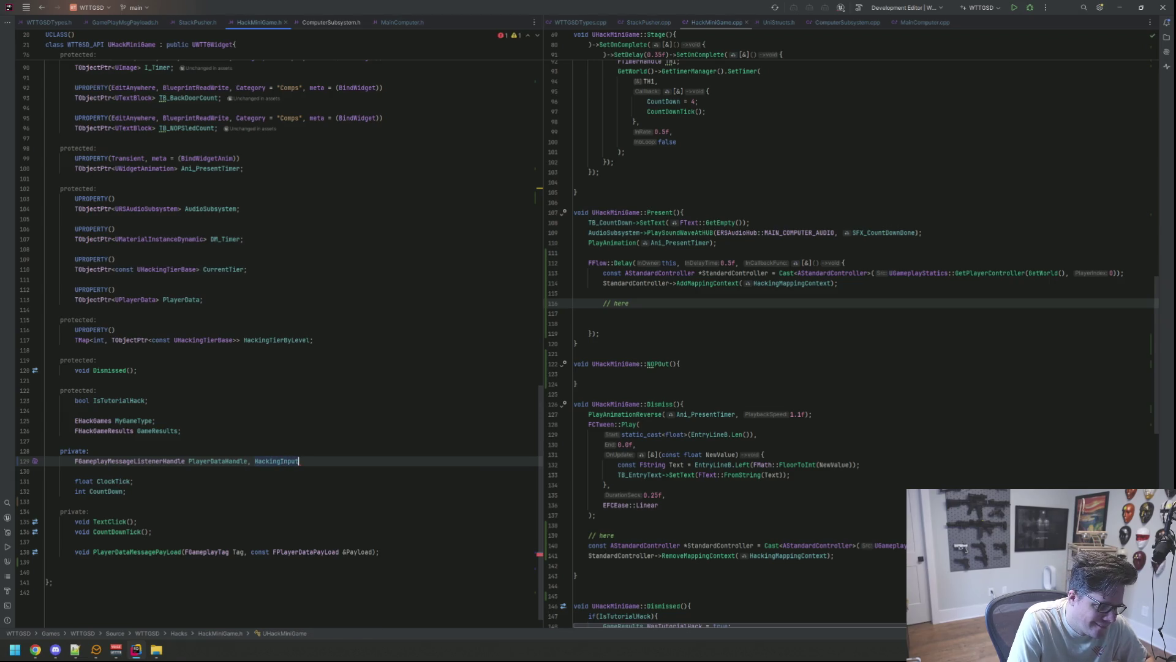
text(Handle;)
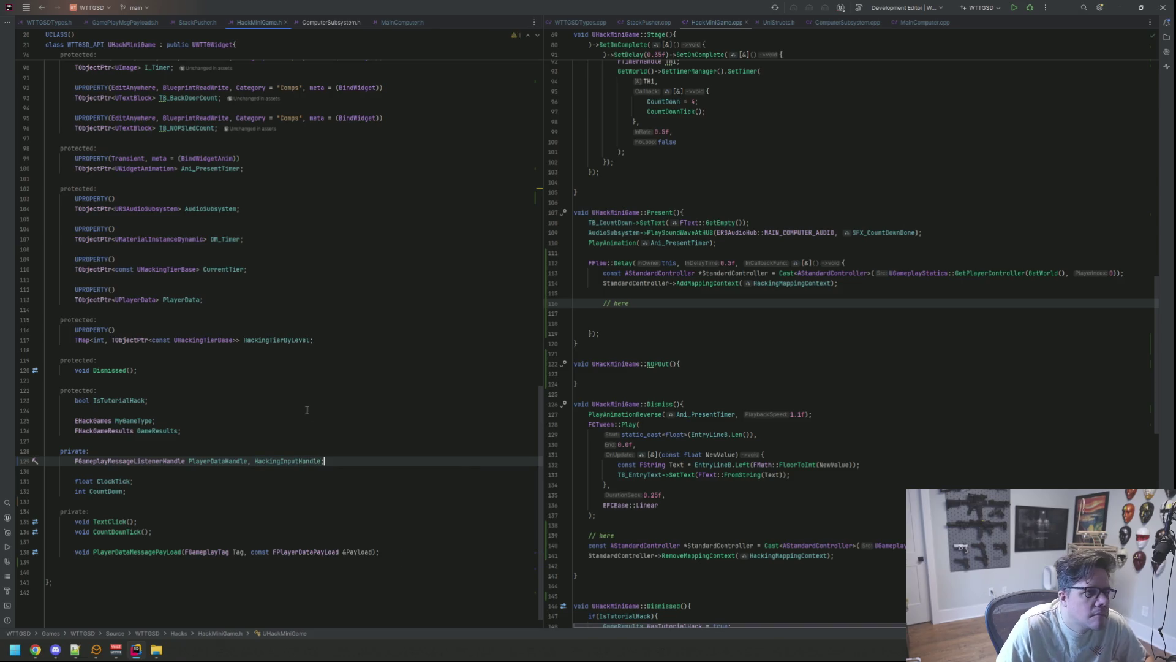
scroll(370, 431, down, 1)
click(418, 530)
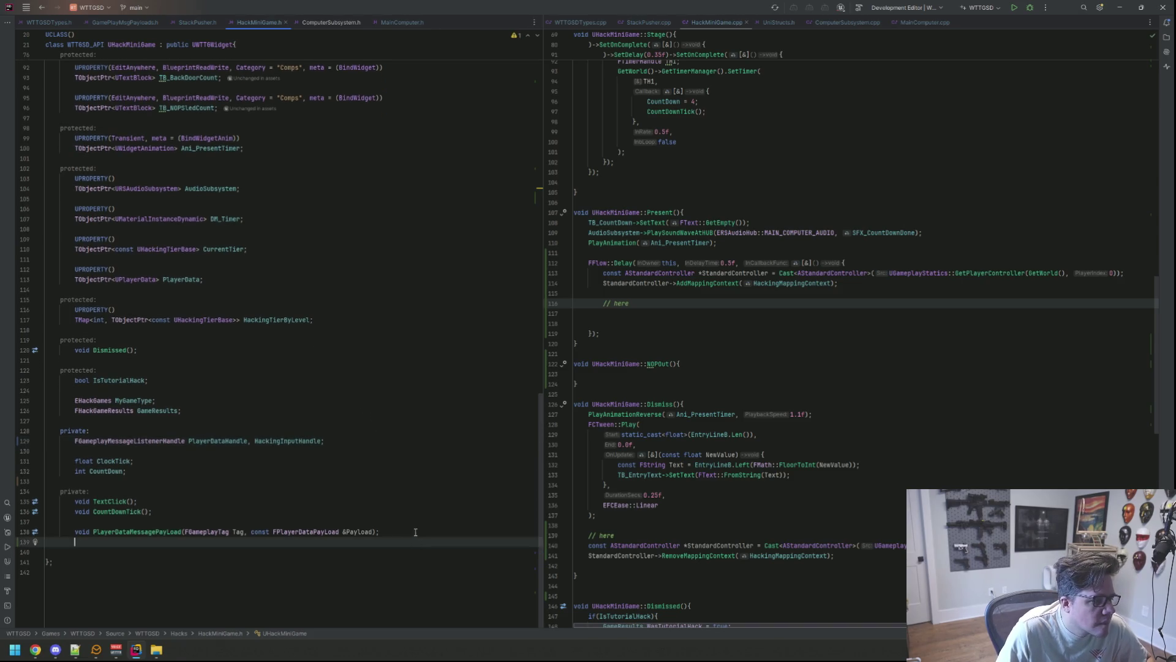
key(Down)
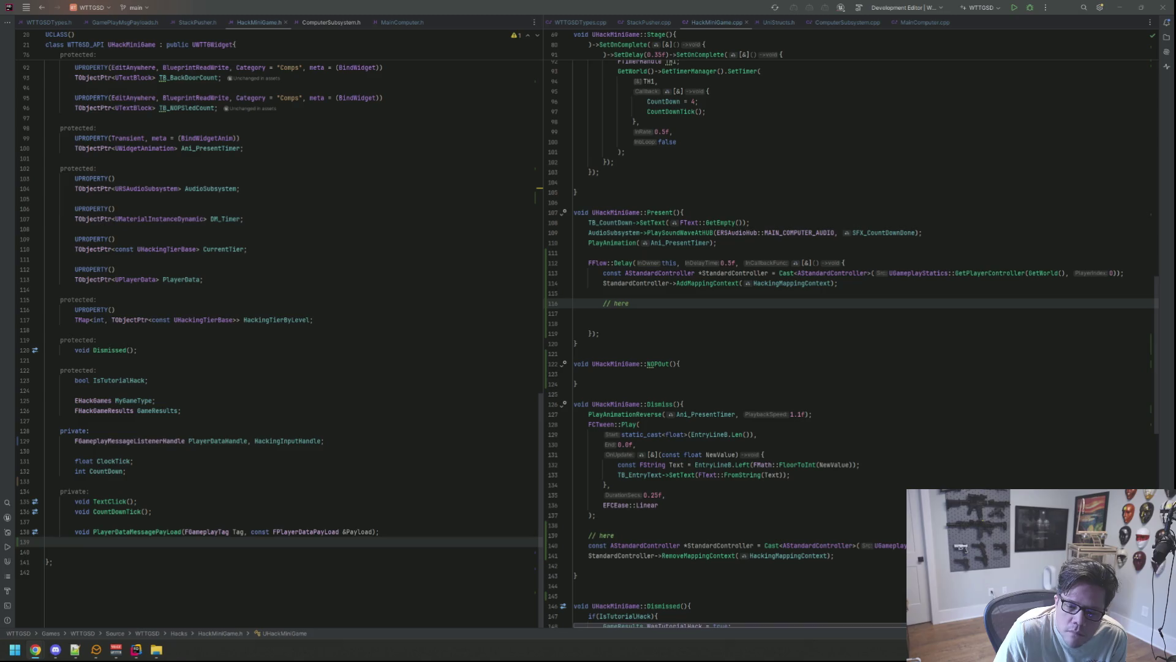
click(838, 306)
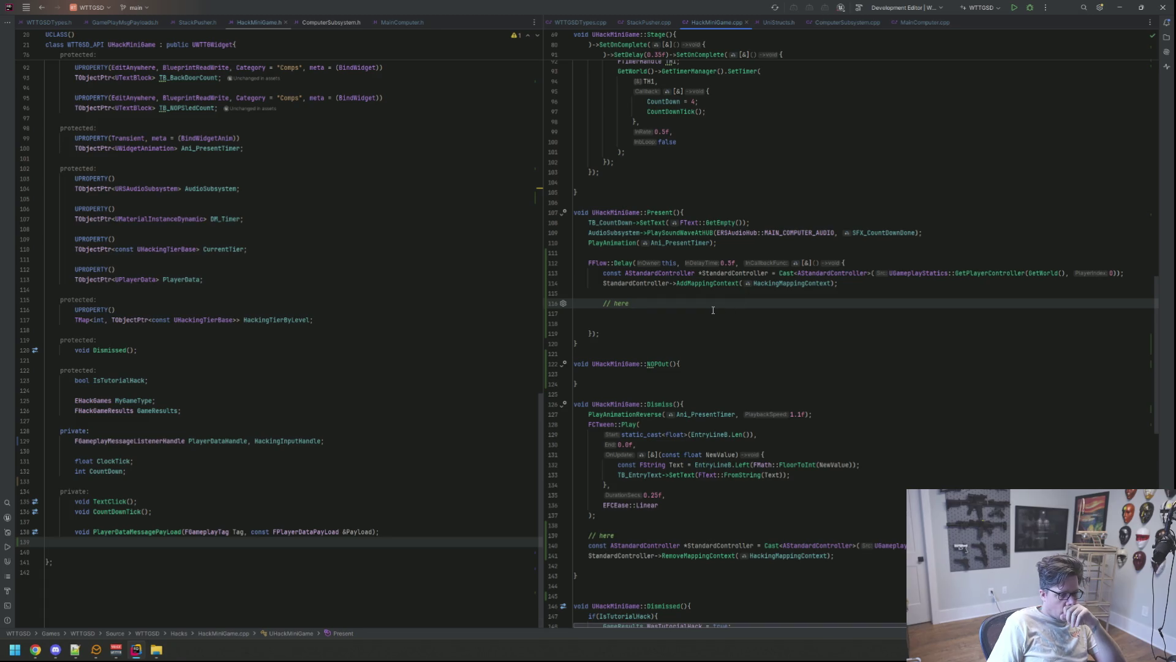
Step: Declare void ProcessHackingInput(FGameplayTag, const FHackingInputPayLoad &PayLoad); in HackMiniGame.h
click(426, 538)
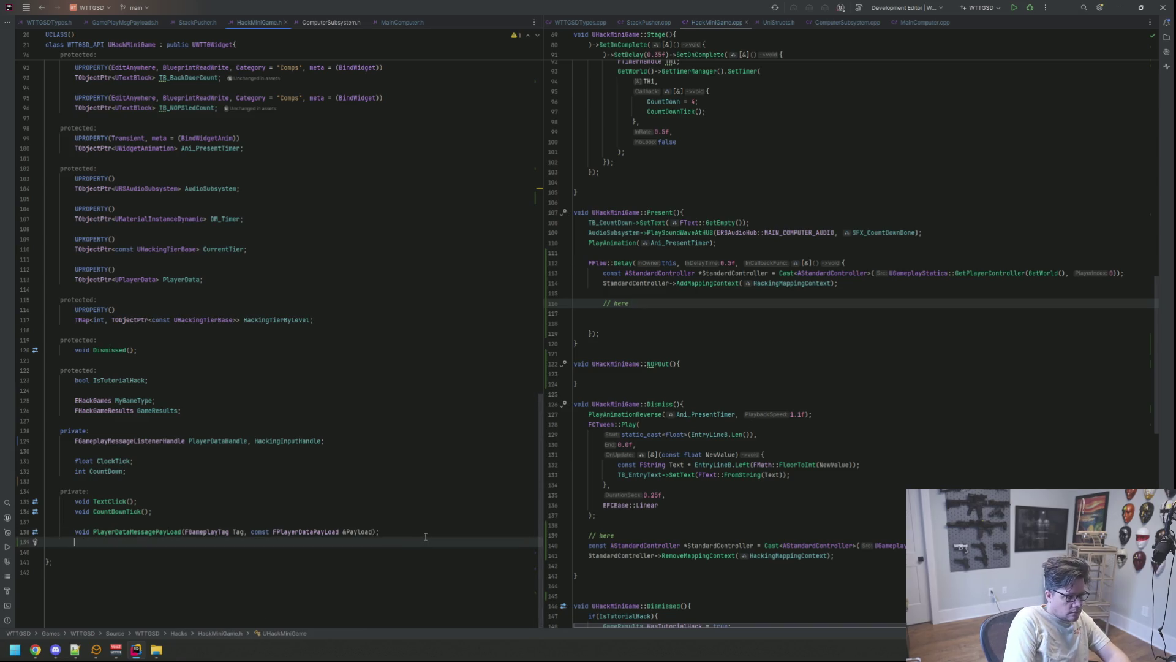
text(v)
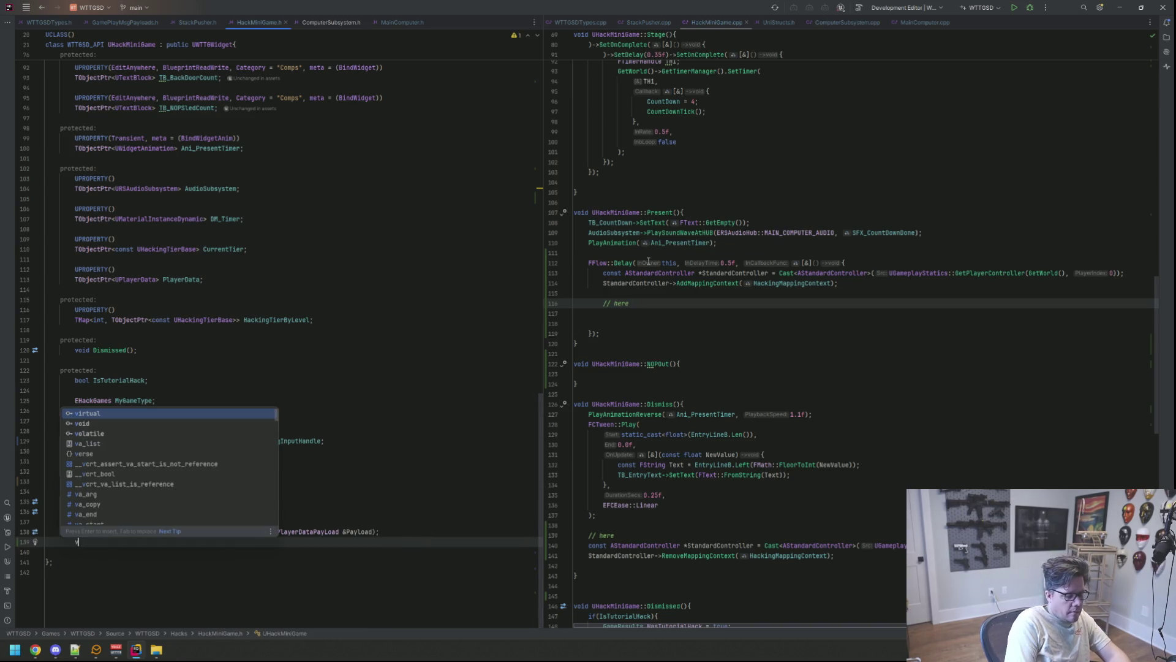
text(oid ProcessP)
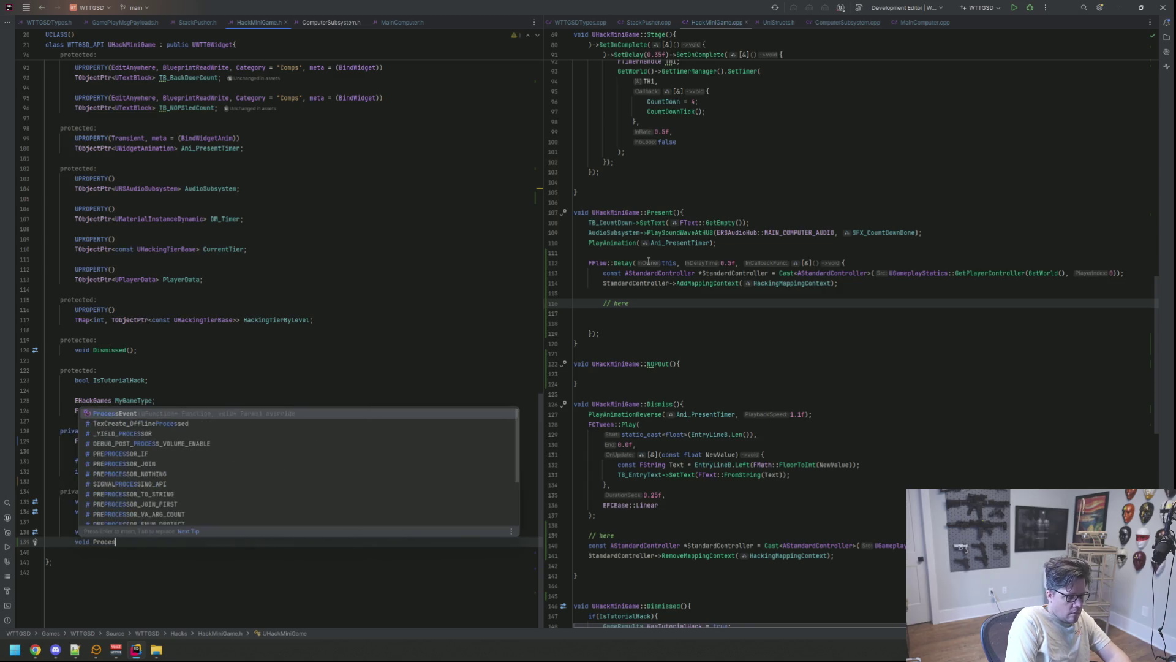
key(BackSpace)
text(HackingPut)
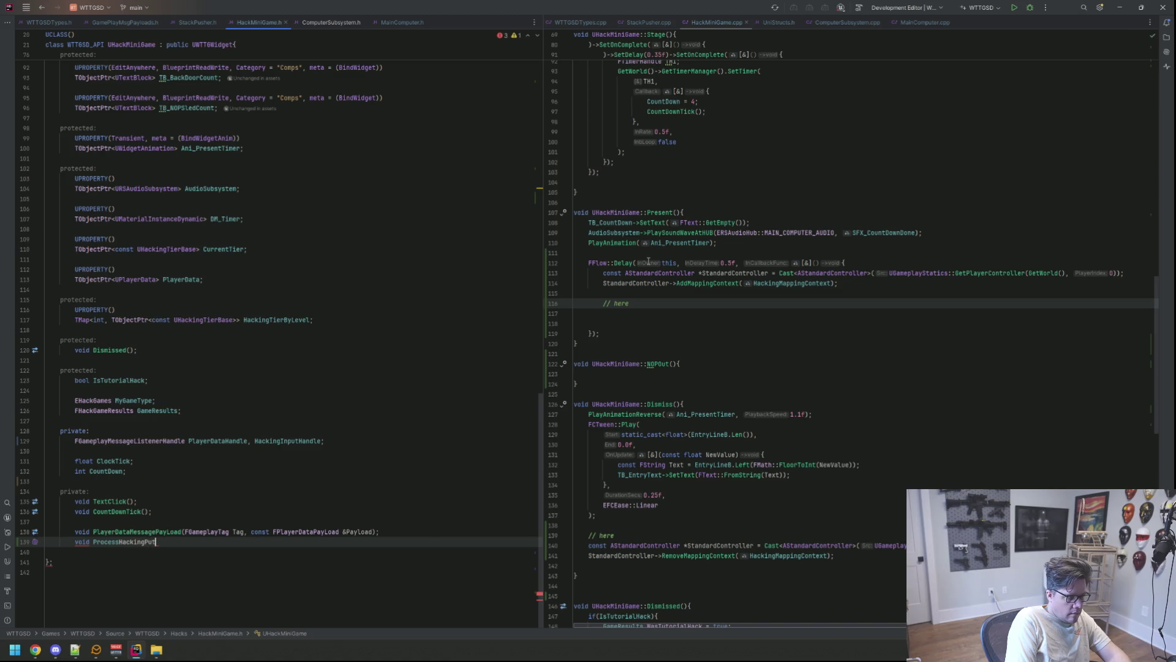
key(BackSpace)
key(BackSpace)
key(BackSpace)
text(Input(FGamepla)
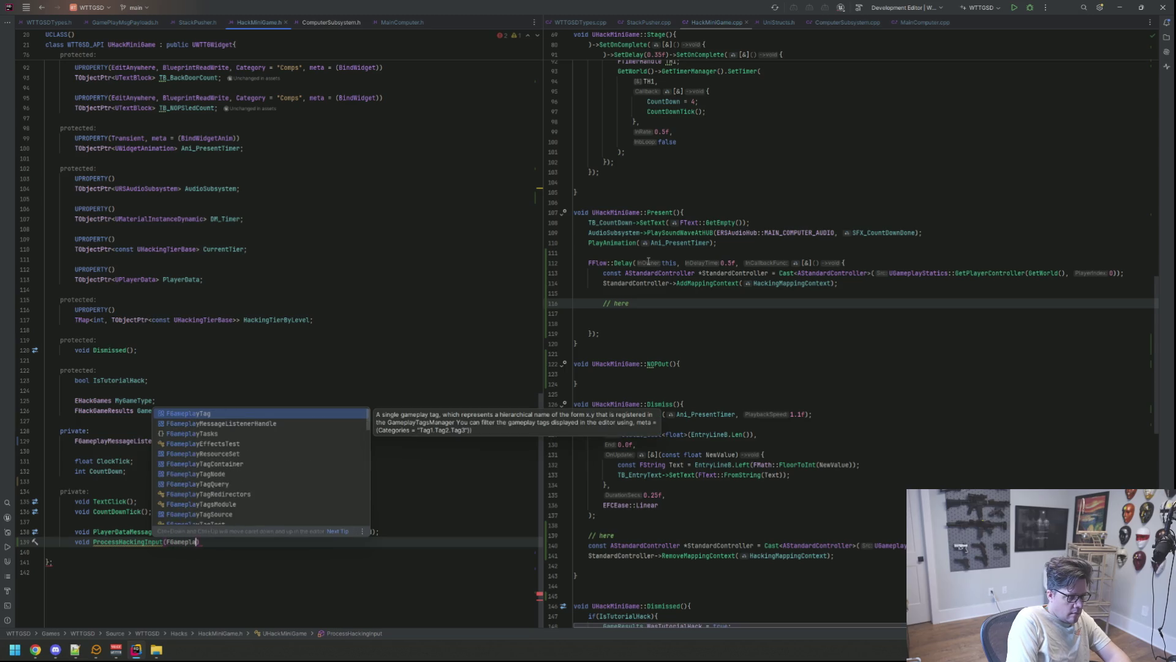
key(Return)
text(, const FHa)
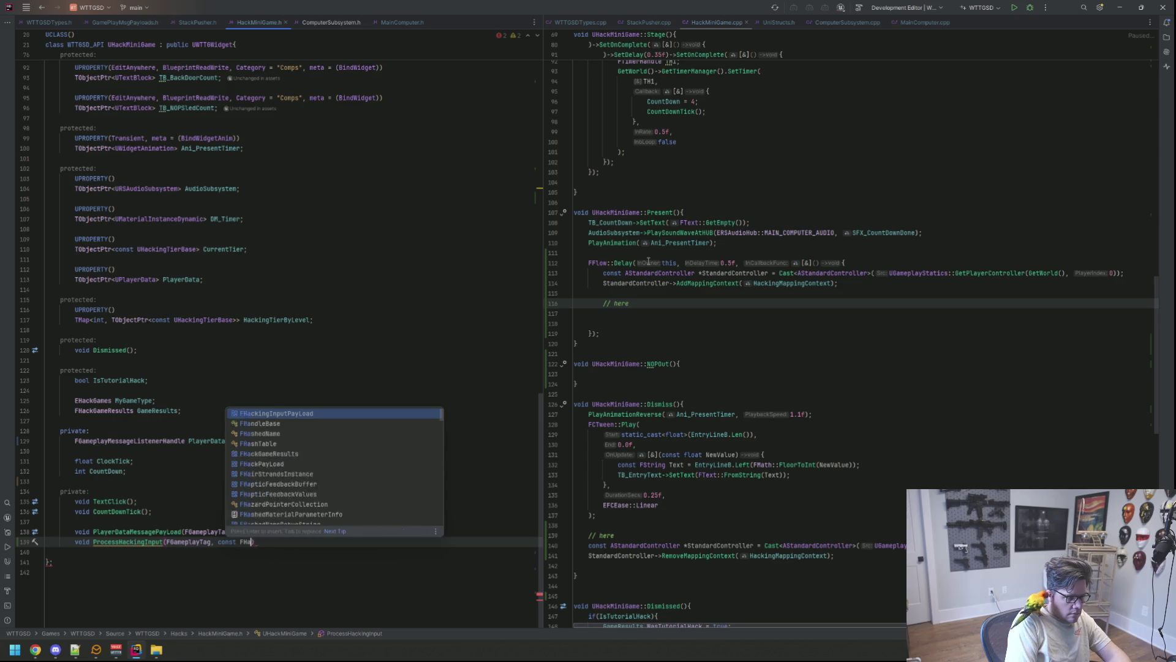
text(cking)
key(Return)
text(&Pay)
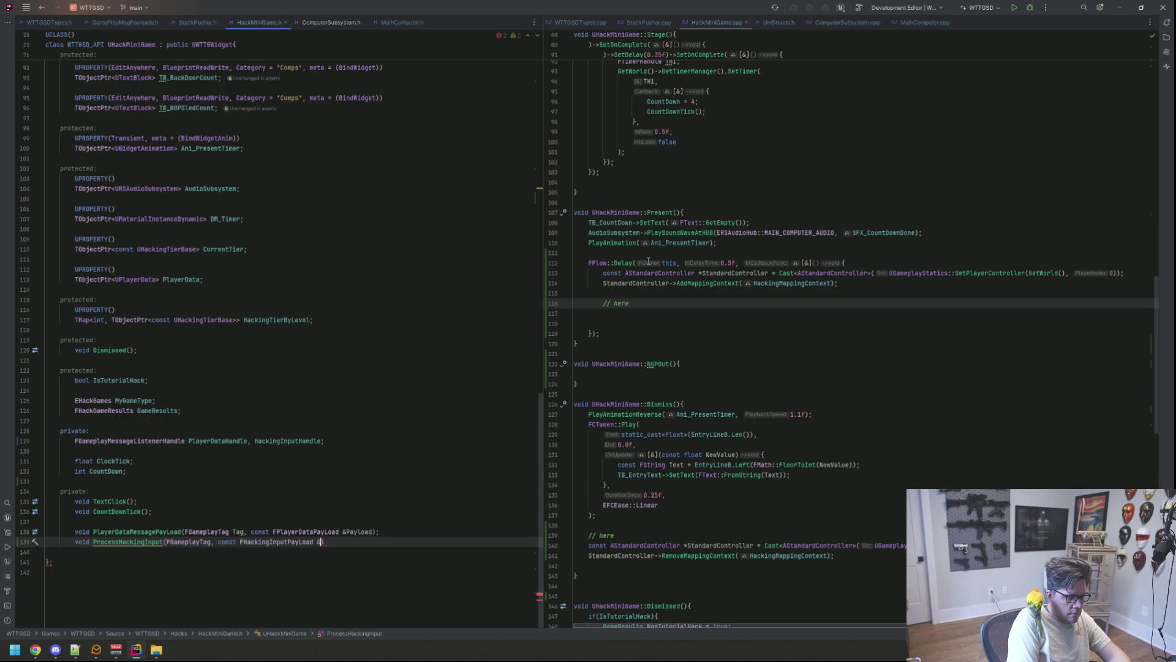
key(Return)
text(;)
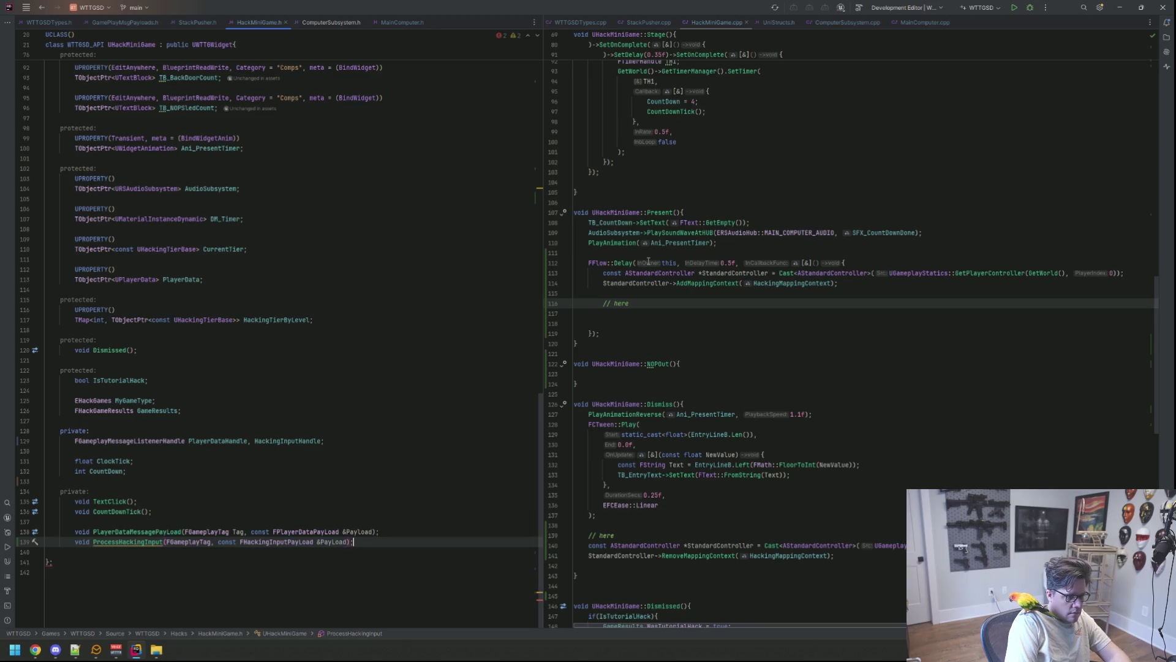
Step: Generate an empty ProcessHackingInput definition in HackMiniGame.cpp and tidy its body
key(alt+Return)
key(Return)
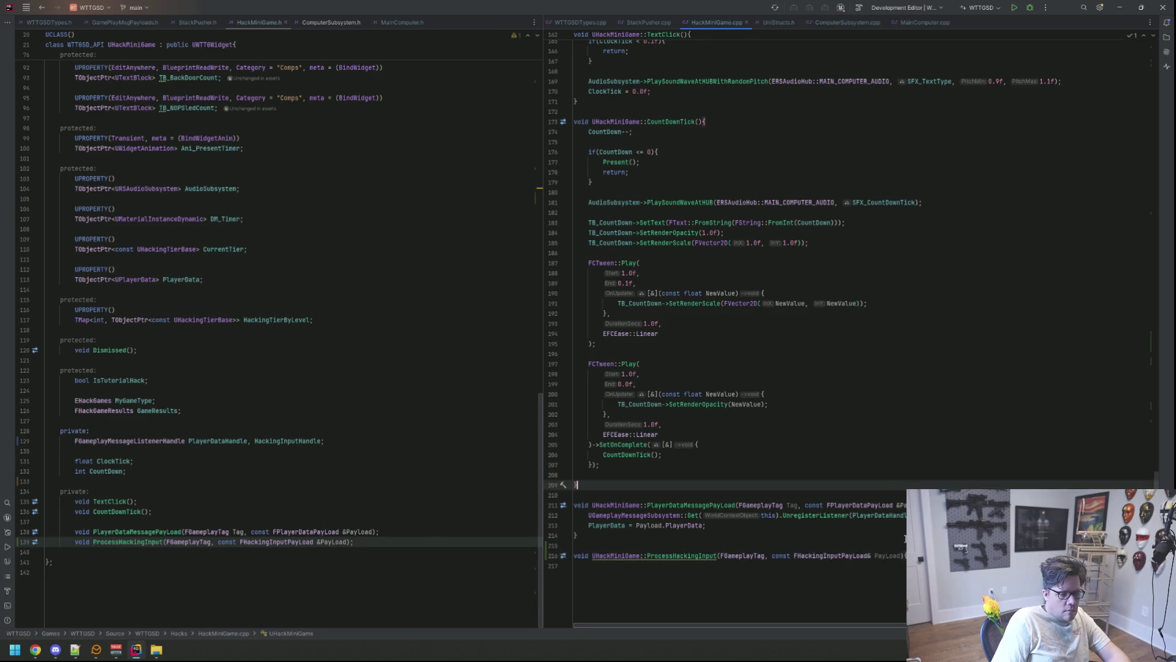
key(Return)
key(Return)
key(BackSpace)
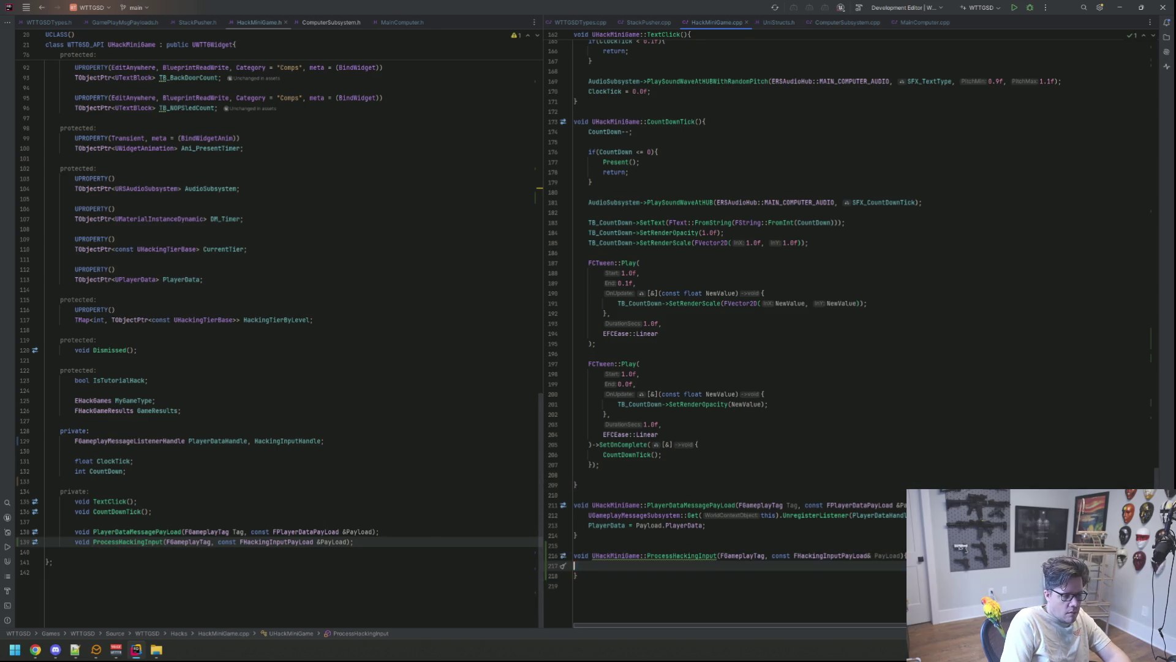
key(Up)
key(Up)
key(Up)
key(Up)
key(Up)
key(Up)
key(Up)
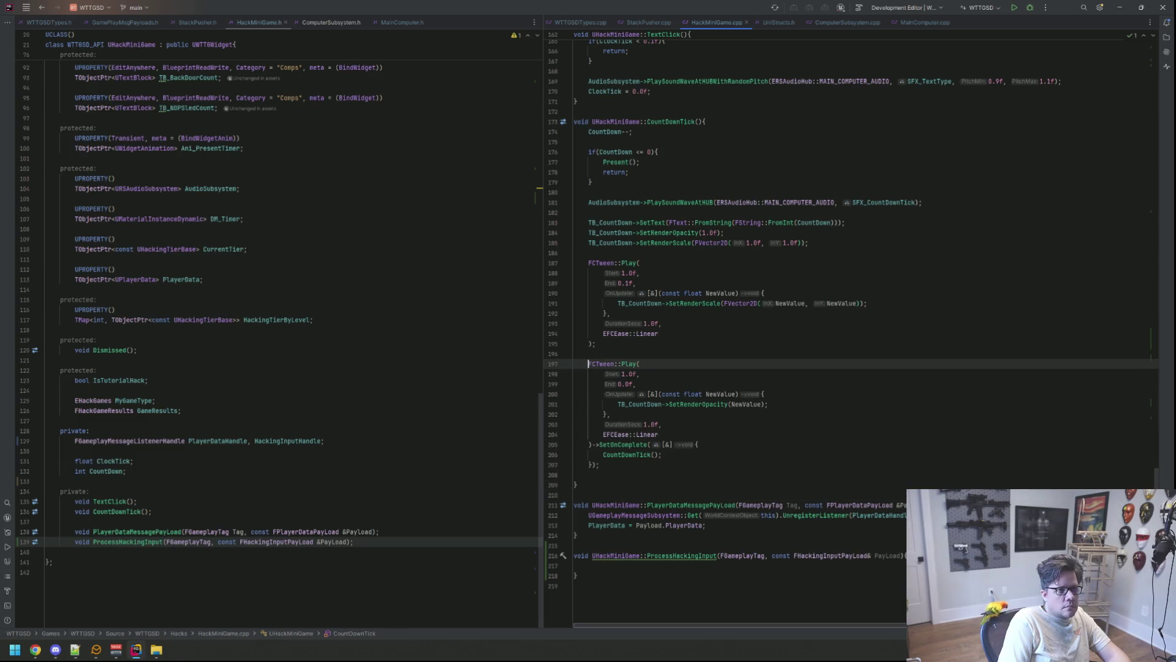
scroll(806, 369, up, 20)
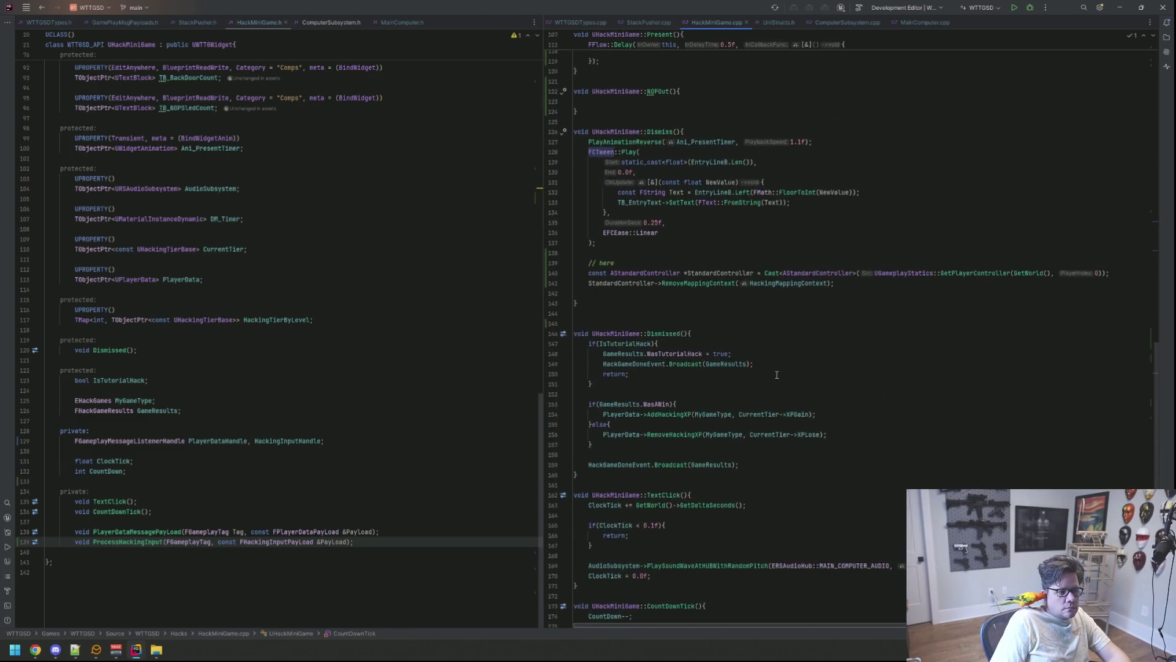
scroll(743, 365, up, 4)
click(863, 288)
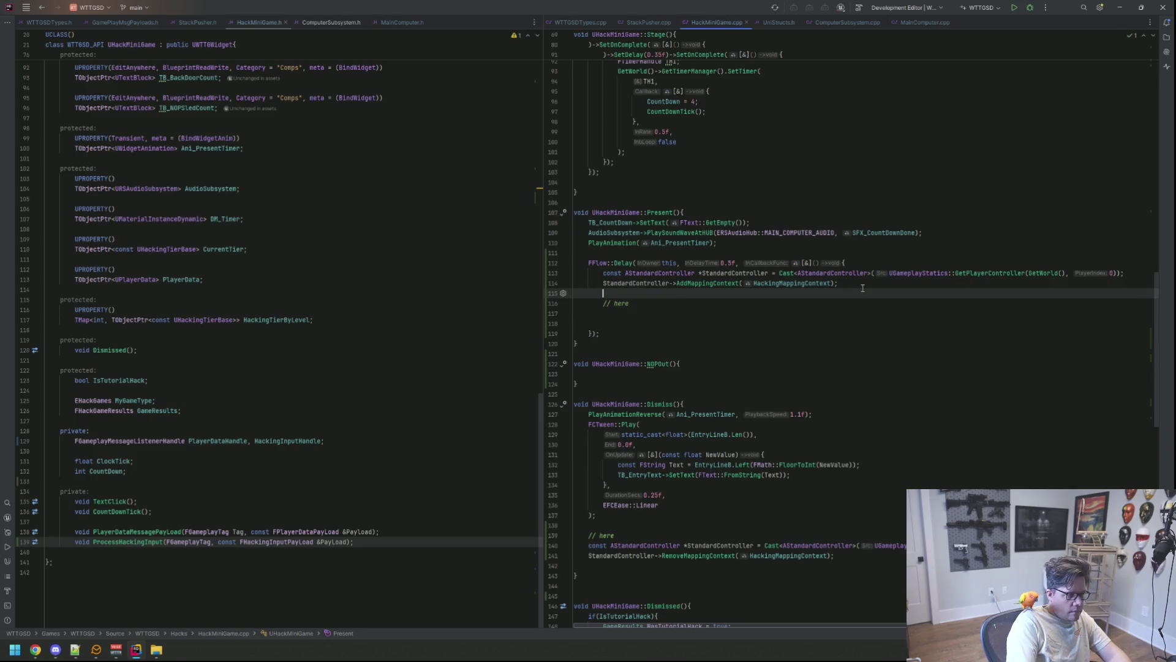
Step: In Present, assign HackingInputHandle a RegisterListener<FHackingInputPayLoad> call on GamePlayMessage_Channel_HackingInput to ProcessHackingInput
text(HackingInputHandle = 0)
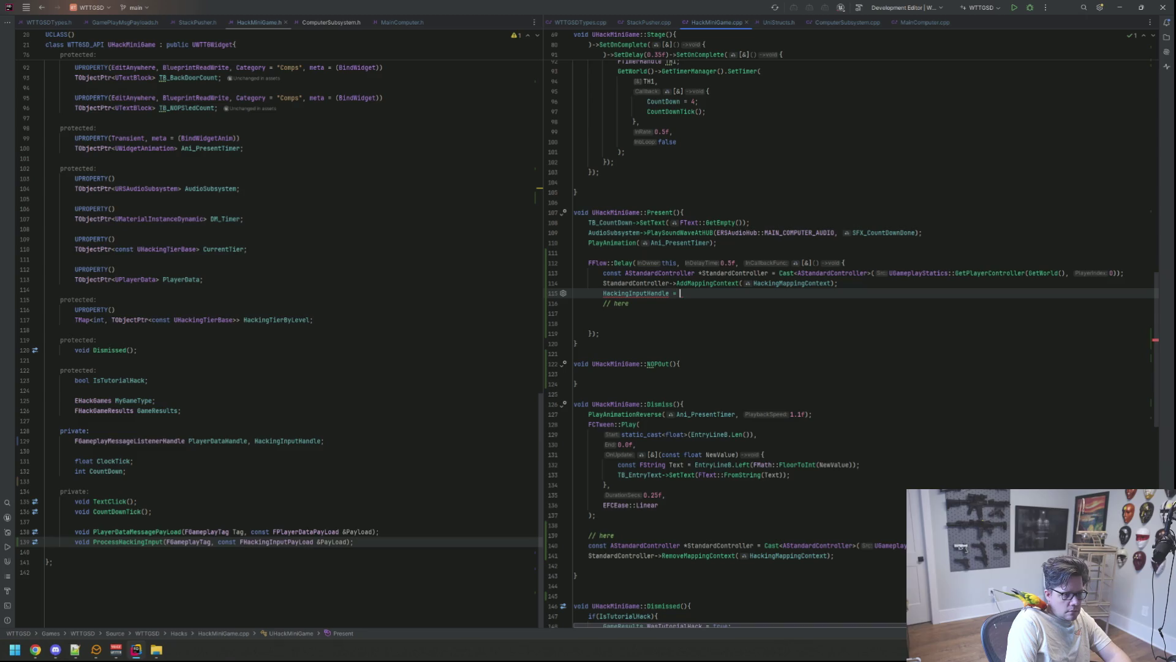
key(BackSpace)
text(UGamepla)
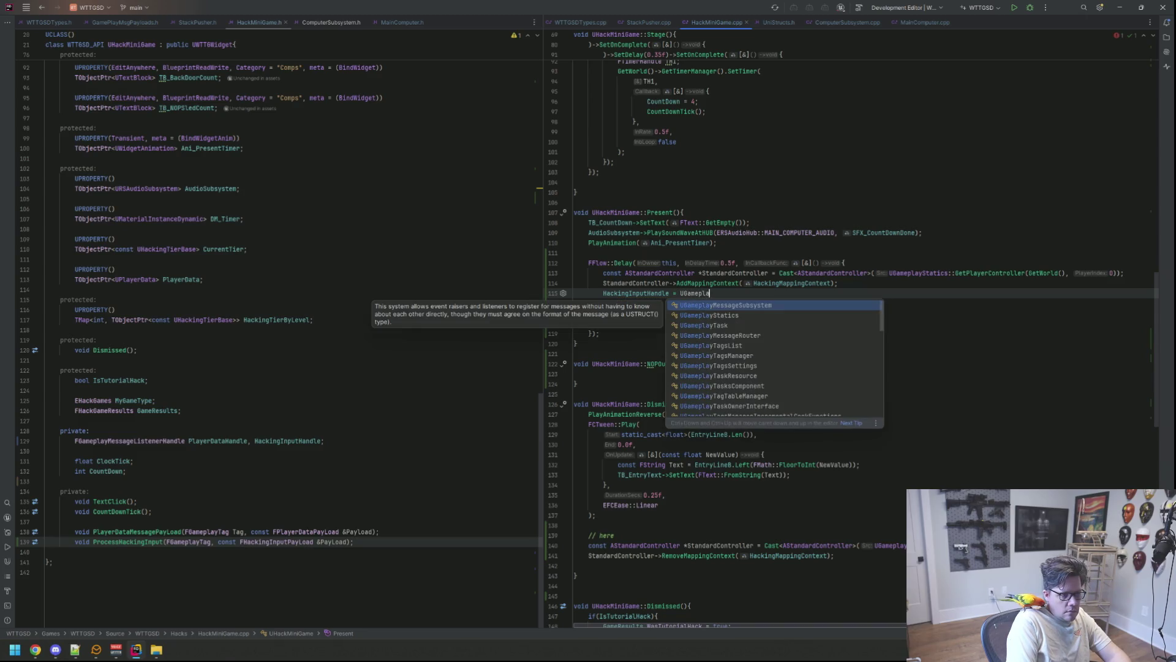
key(Return)
text(::Get(th)
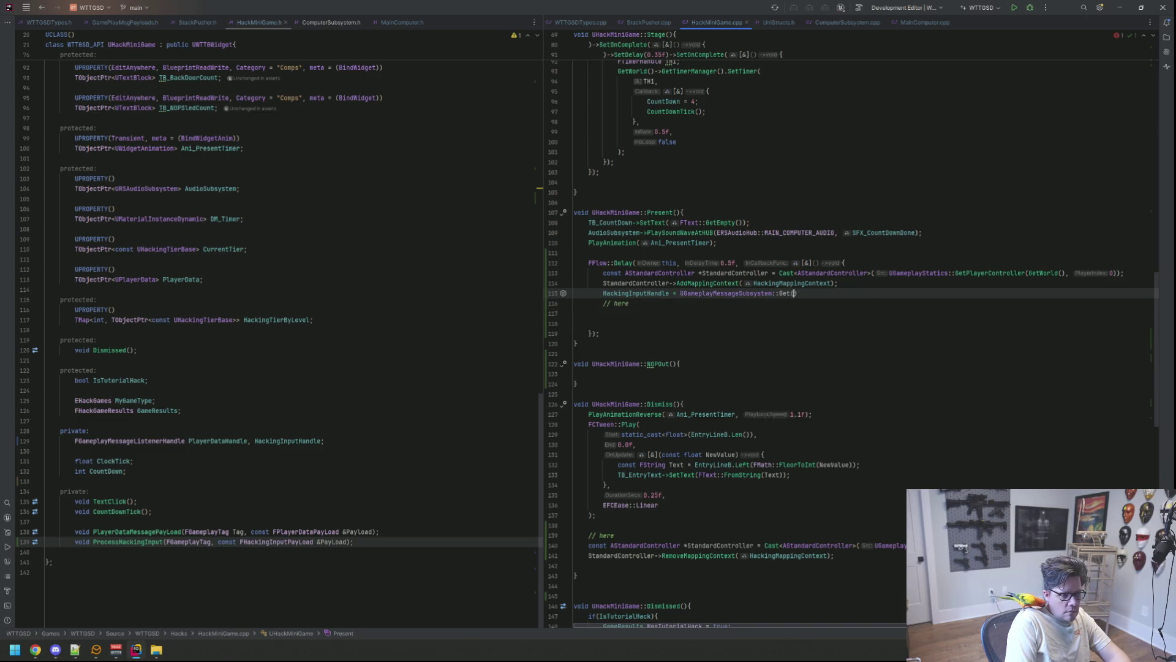
key(Return)
text().Reg)
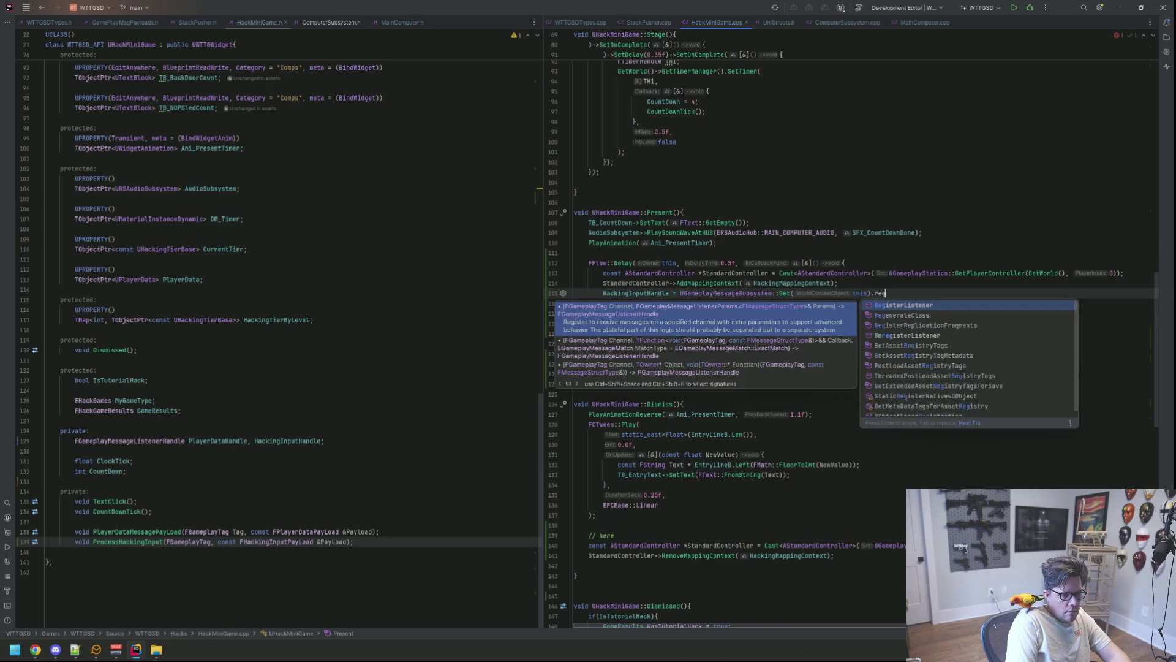
key(Return)
key(BackSpace)
text(<FHac)
key(Return)
text(>()
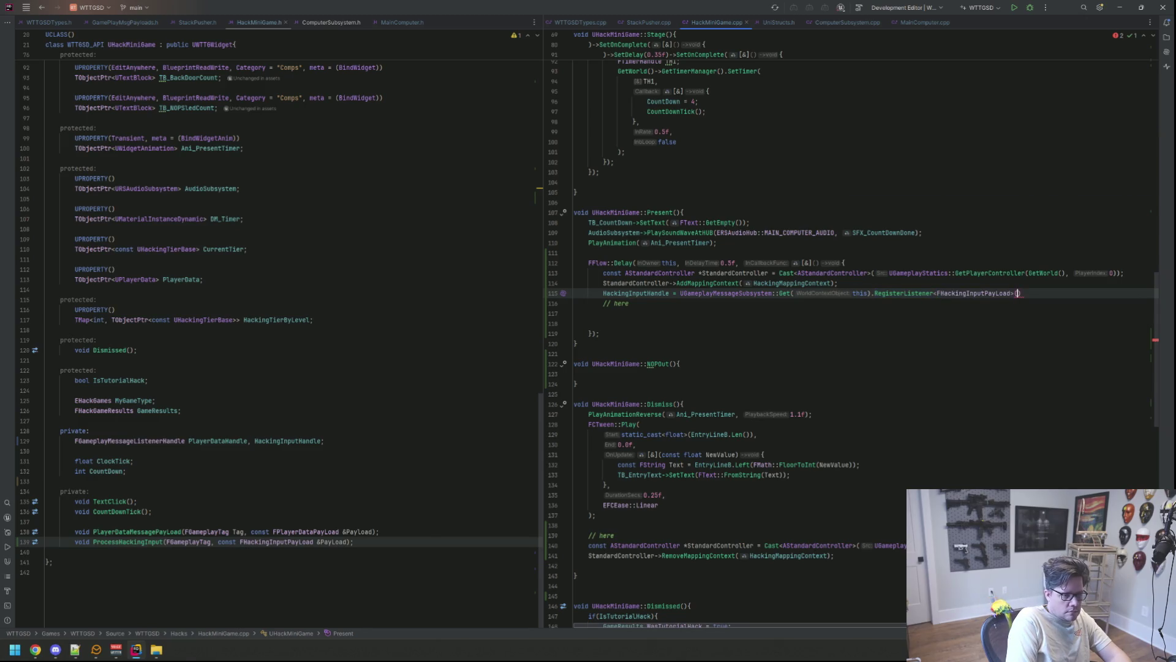
text(Game)
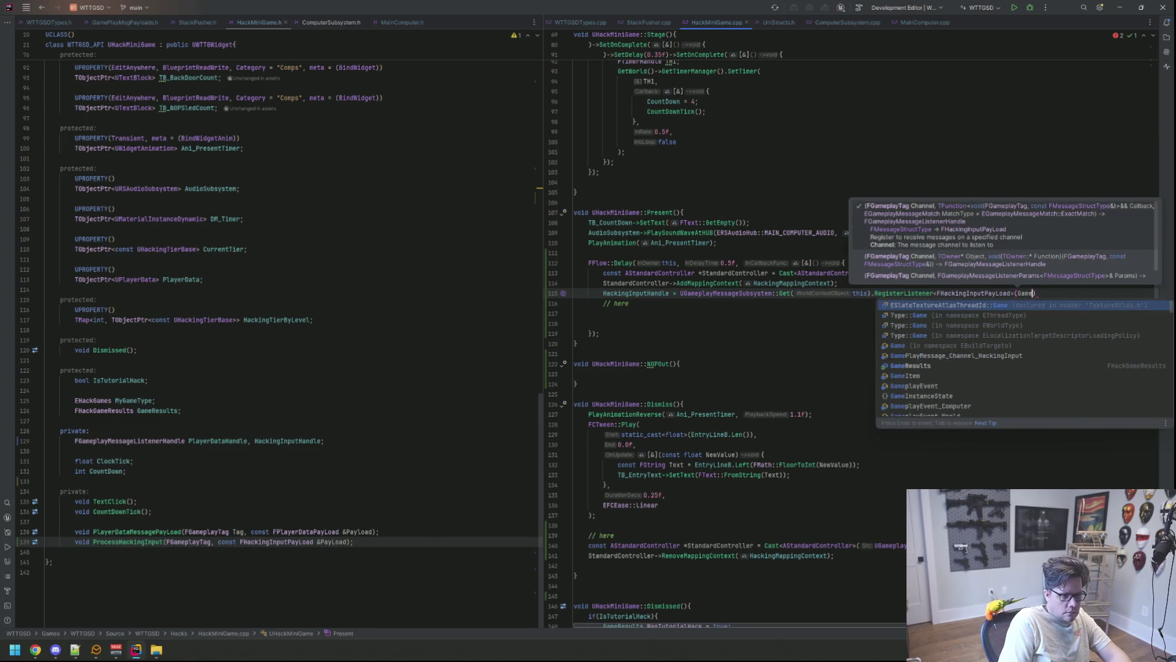
key(Down)
key(Down)
key(Down)
key(Return)
text(, this, )
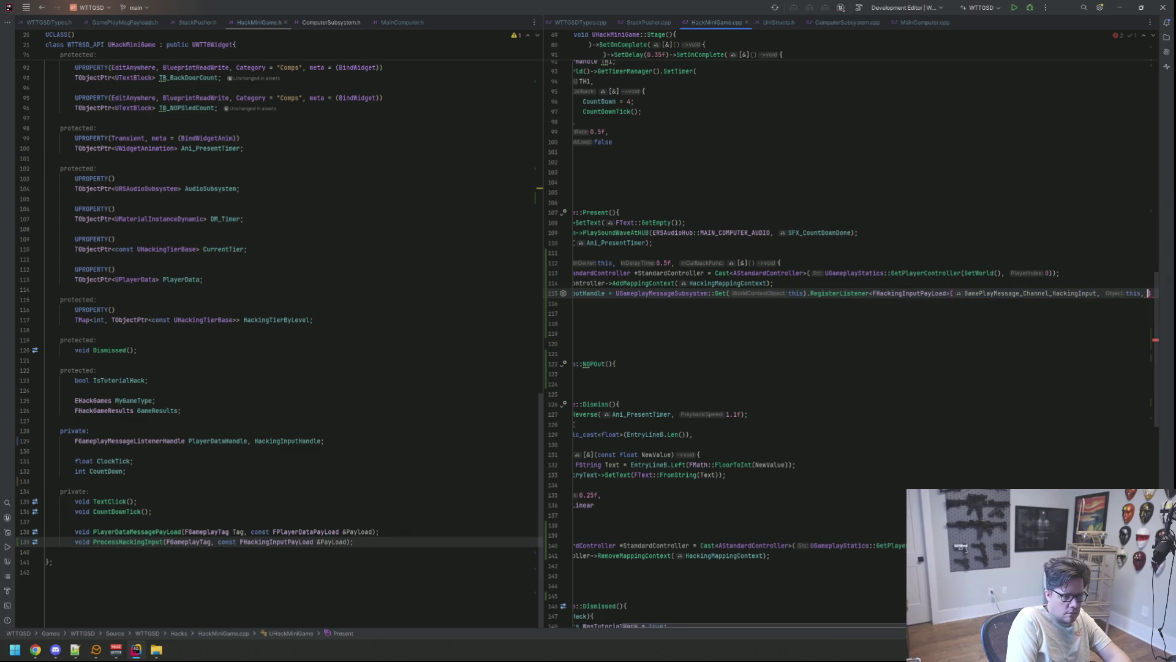
text(&This)
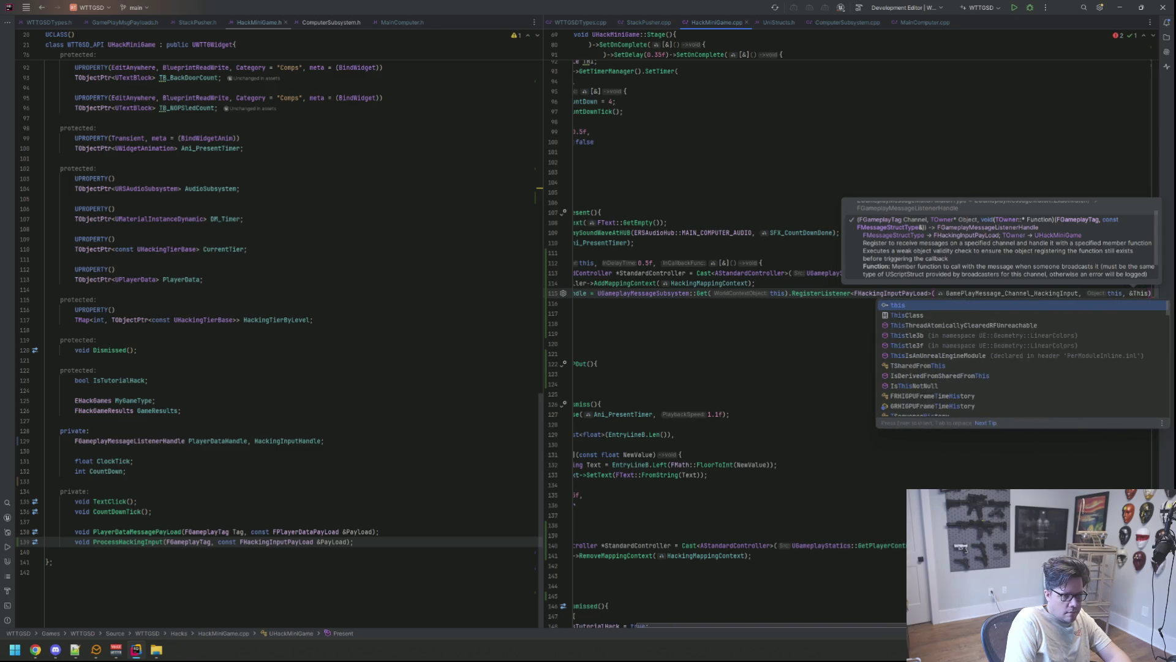
text(Class::Proc)
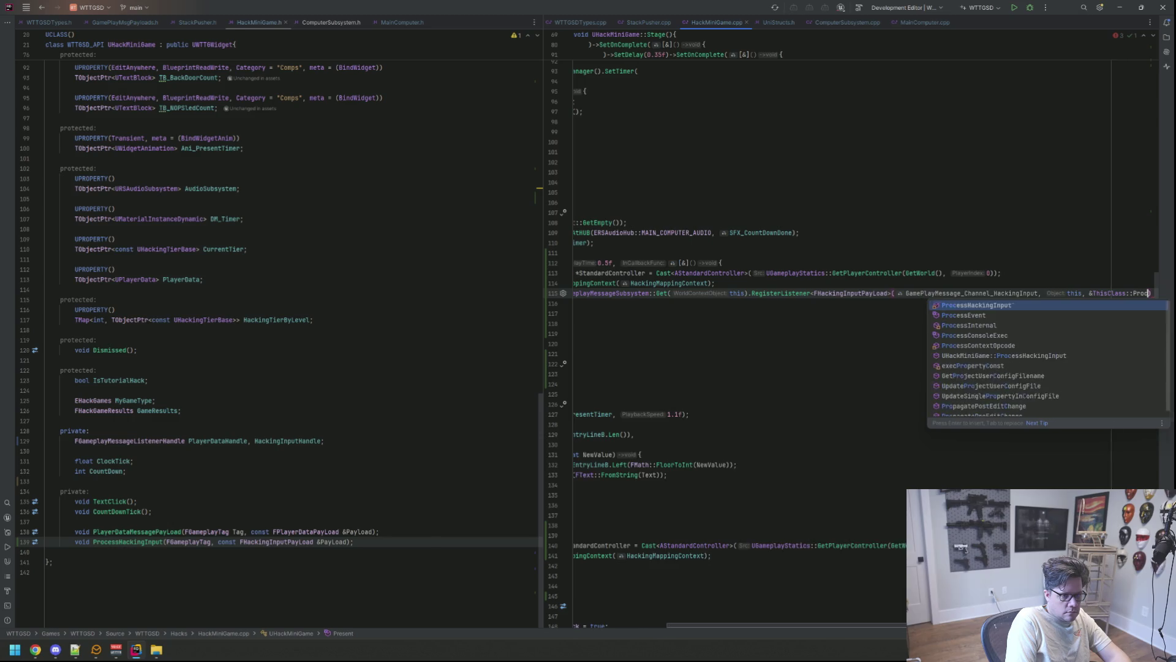
key(Return)
key(End)
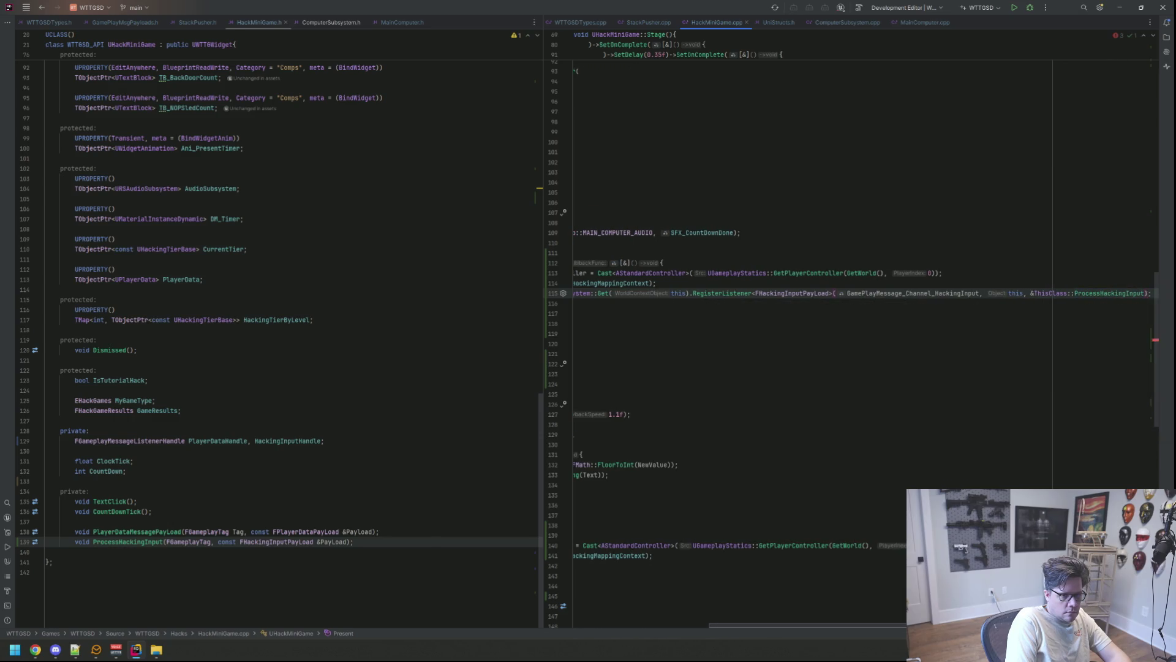
Step: Delete the leftover // here comment and the blank lines around the listener line
key(Home)
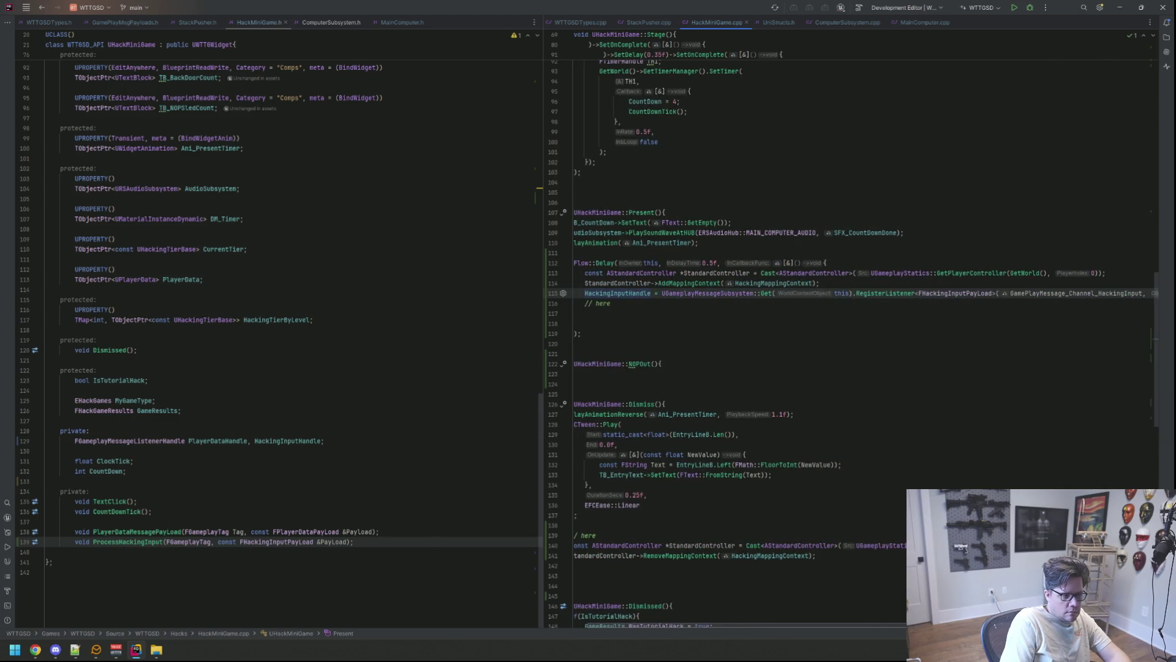
key(Down)
key(shift+End)
key(Delete)
key(Down)
key(BackSpace)
key(Up)
key(alt+shift+Down)
key(Down)
key(BackSpace)
key(Home)
key(Up)
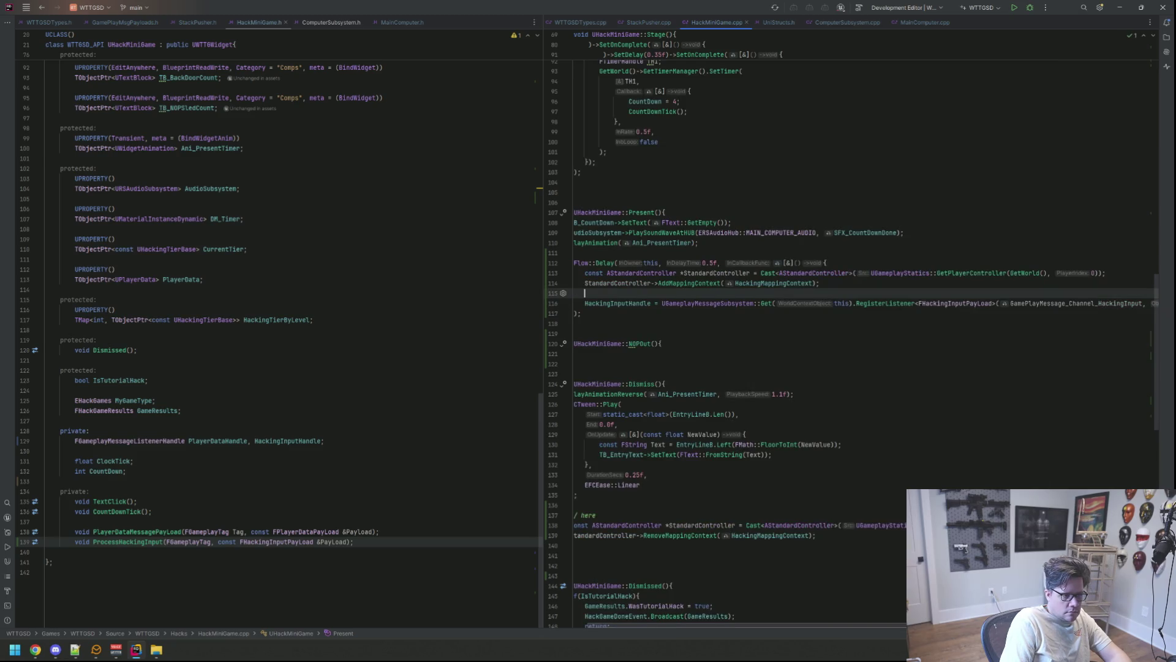
key(BackSpace)
key(Home)
key(Home)
key(Down)
key(Down)
key(Down)
Step: Add a UGameplayMessageSubsystem::Get(this).UnregisterListener() call to Dismiss
key(Return)
key(Up)
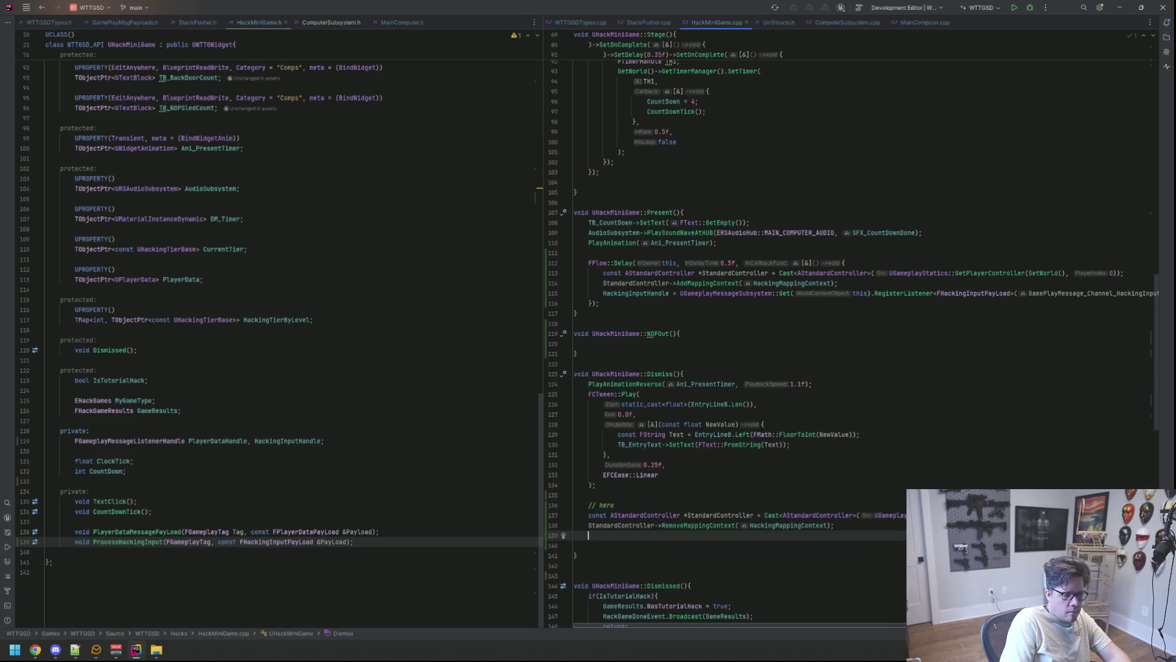
text(UGamepla)
key(Return)
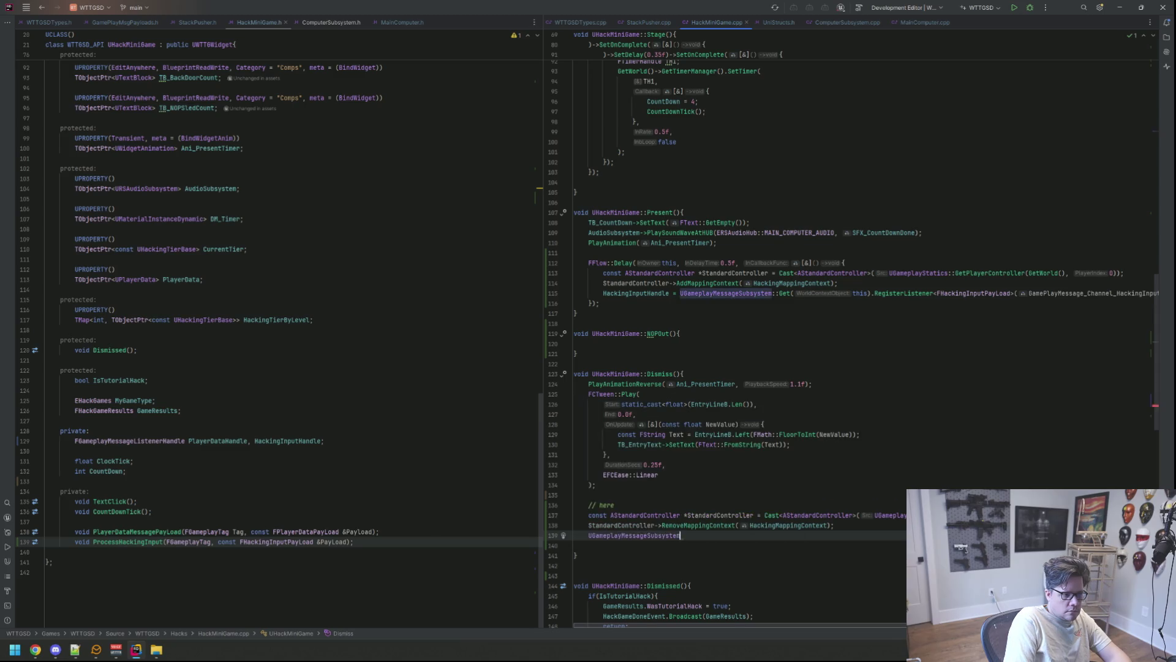
text(::)
key(Down)
key(Return)
text(this).Un)
key(Return)
text(;)
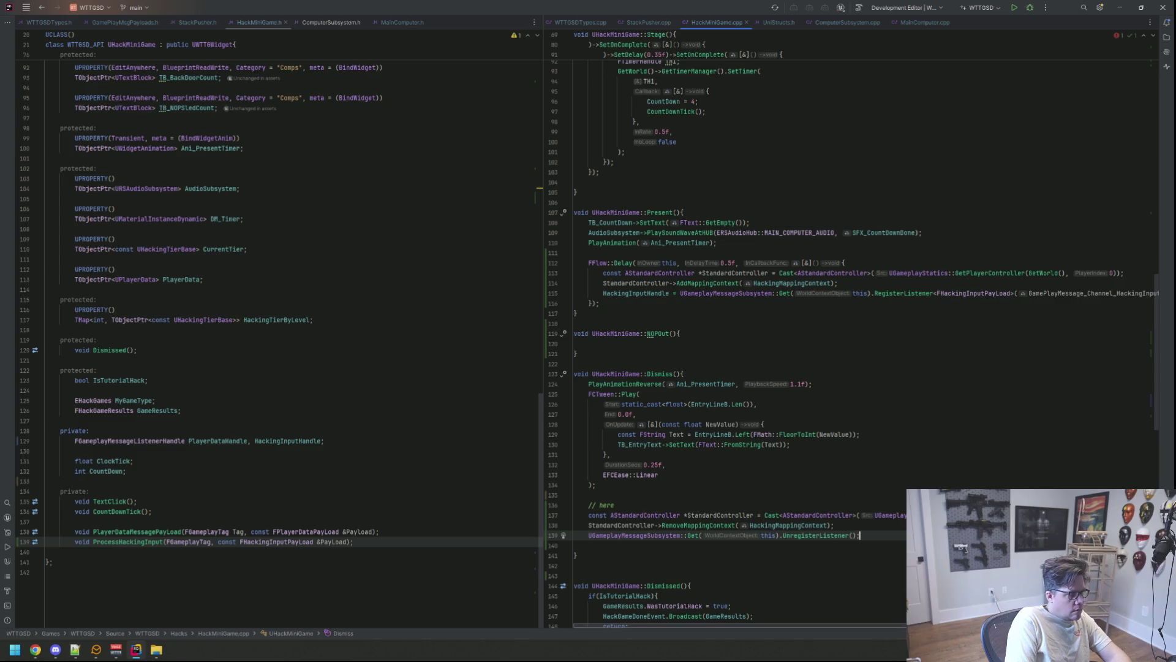
Step: Pass HackingInputHandle as the UnregisterListener argument
click(833, 525)
click(852, 535)
text(Hackingp)
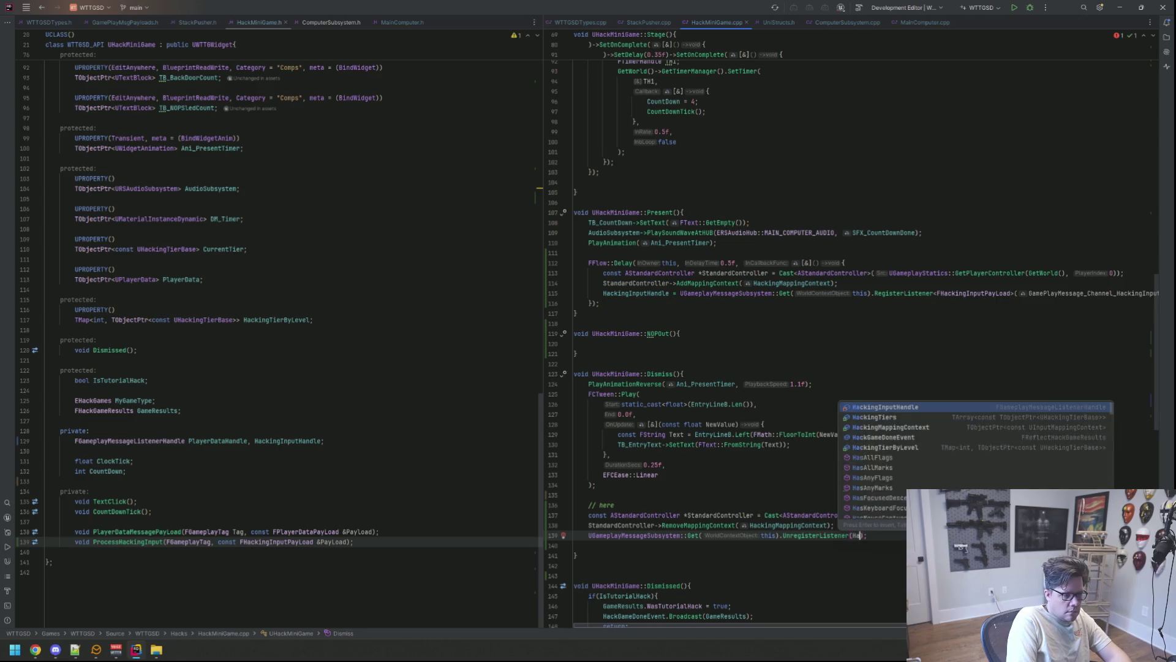
key(BackSpace)
key(BackSpace)
key(BackSpace)
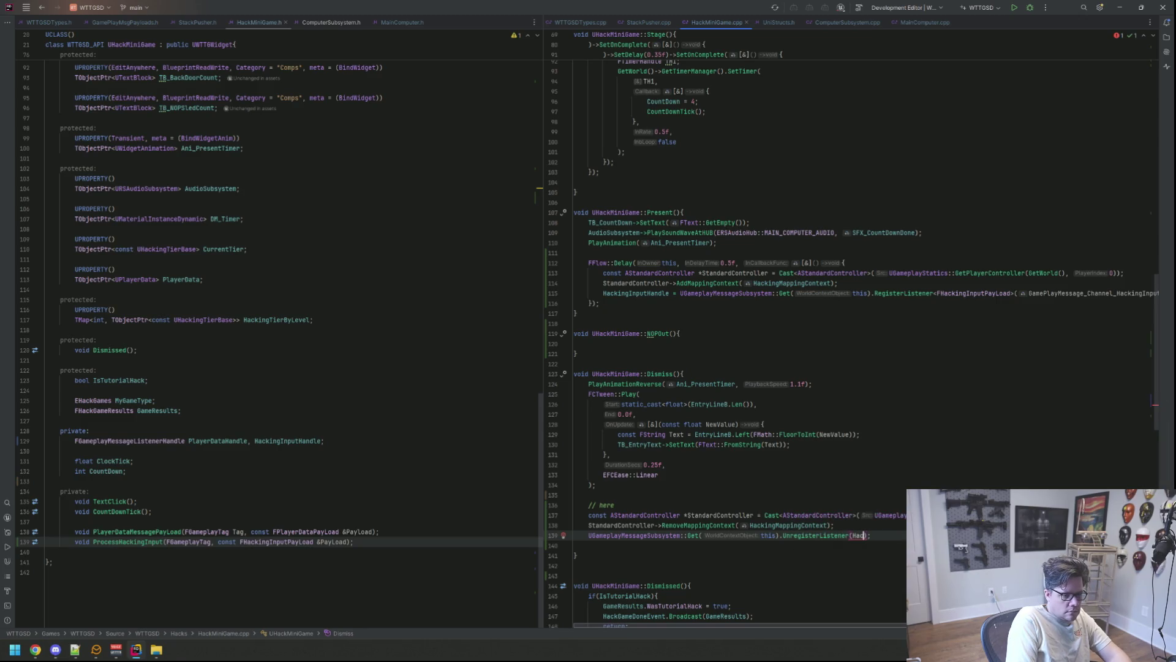
key(Return)
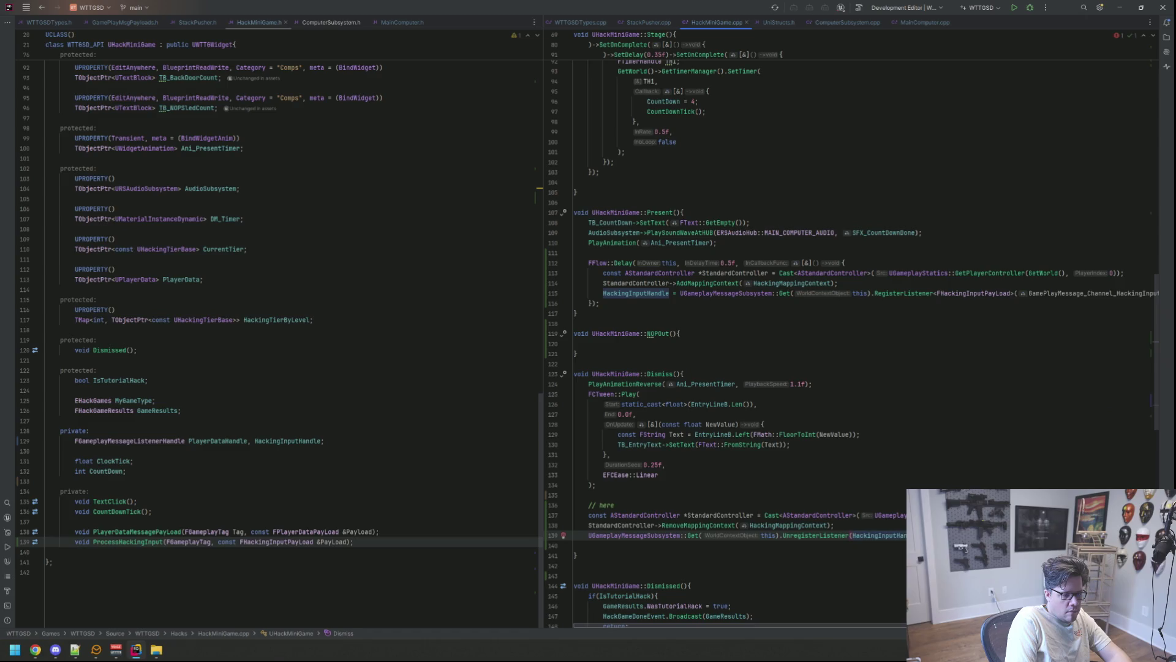
Step: Delete the "// here" comment line and the empty line after the unregister call
key(Up)
key(Up)
key(Up)
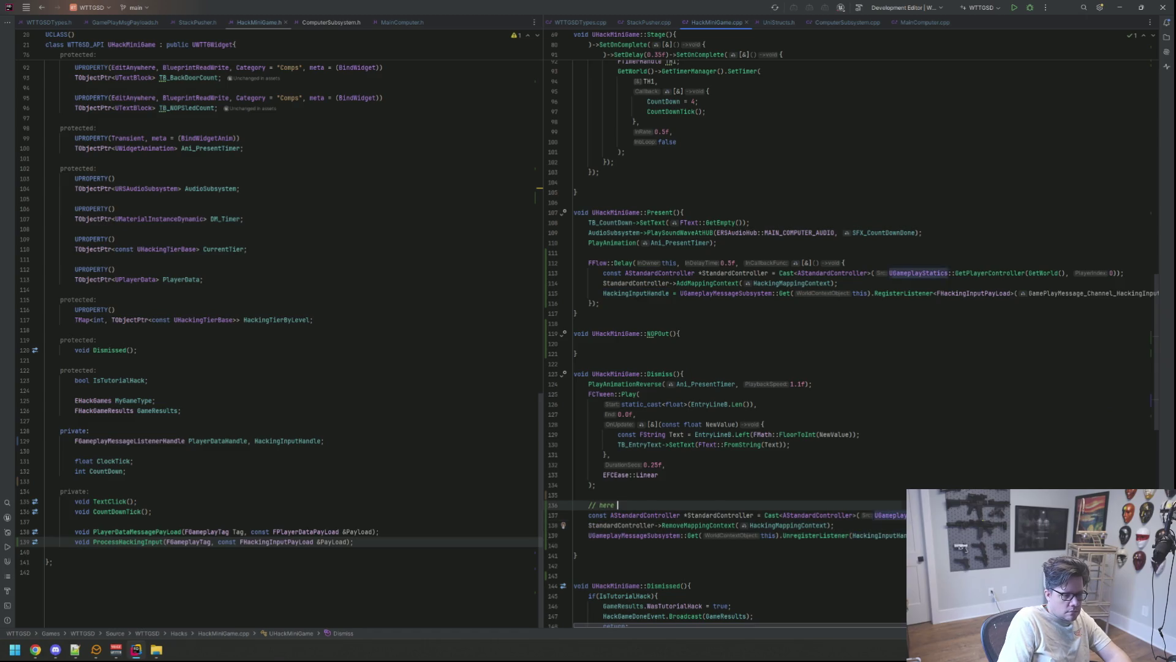
key(BackSpace)
key(Down)
key(Down)
key(Down)
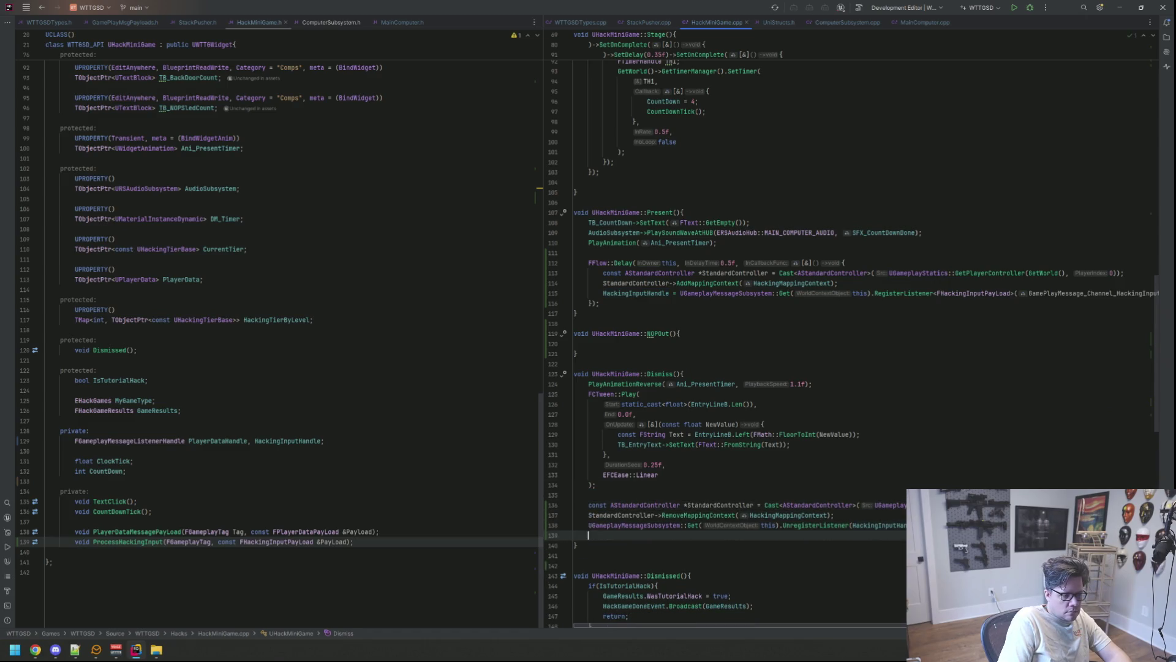
key(BackSpace)
key(Up)
key(Up)
key(Up)
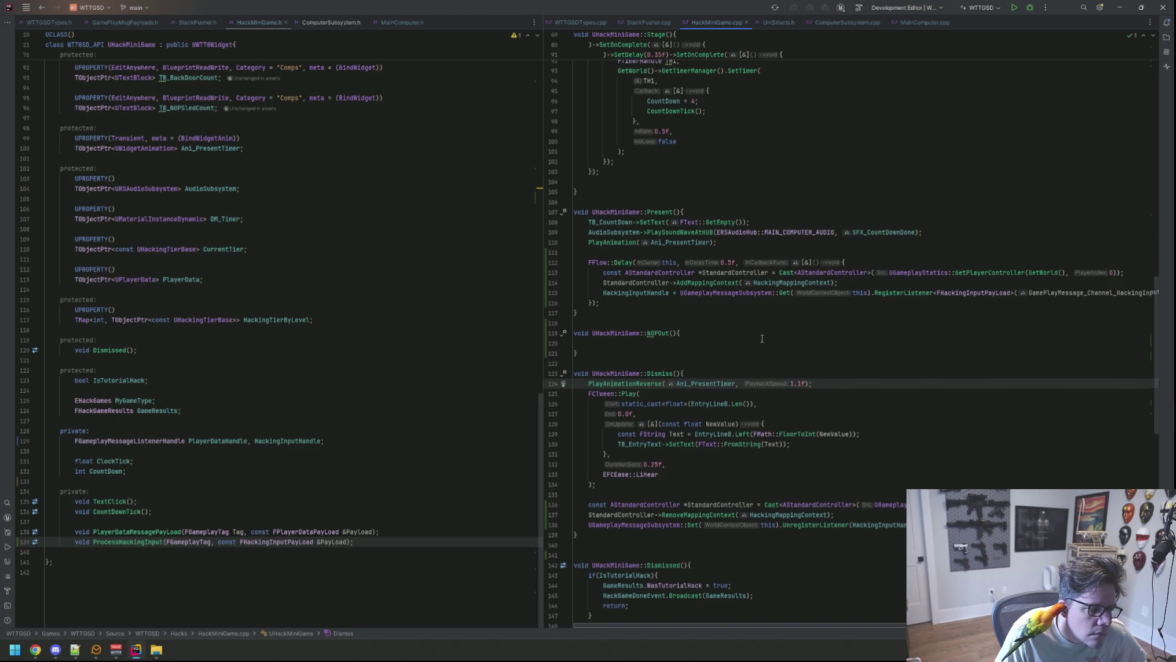
Step: Go to the empty ProcessHackingInput at the end of HackMiniGame.cpp and space out &Payload
scroll(762, 336, down, 15)
click(702, 553)
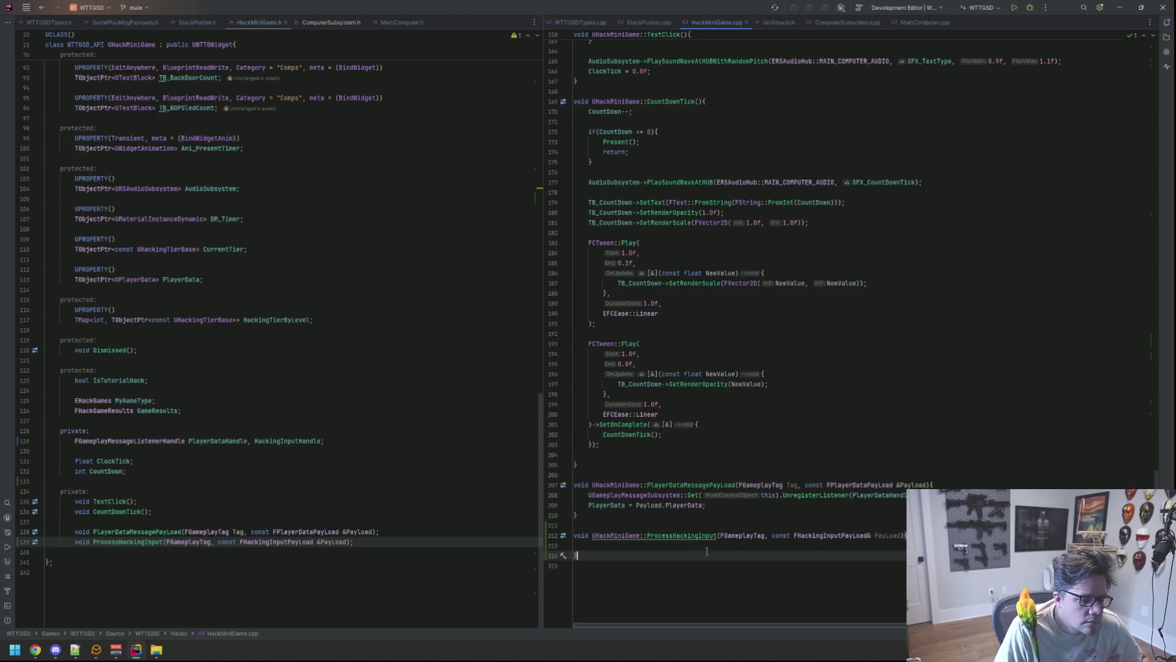
click(816, 547)
click(872, 535)
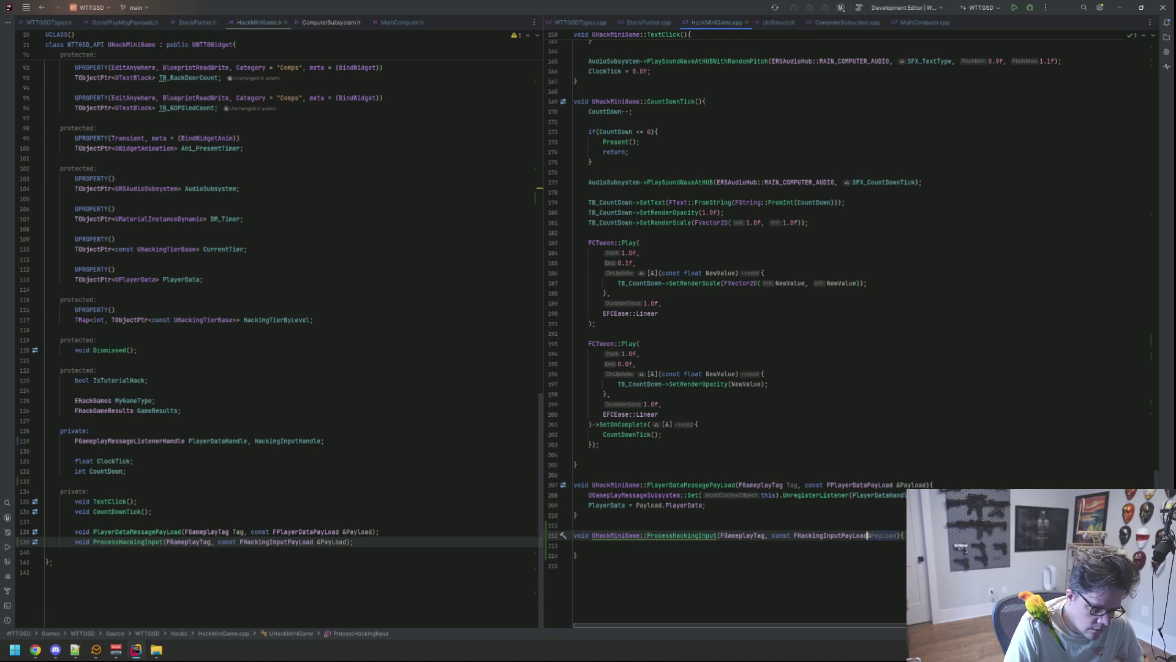
text(&)
key(Down)
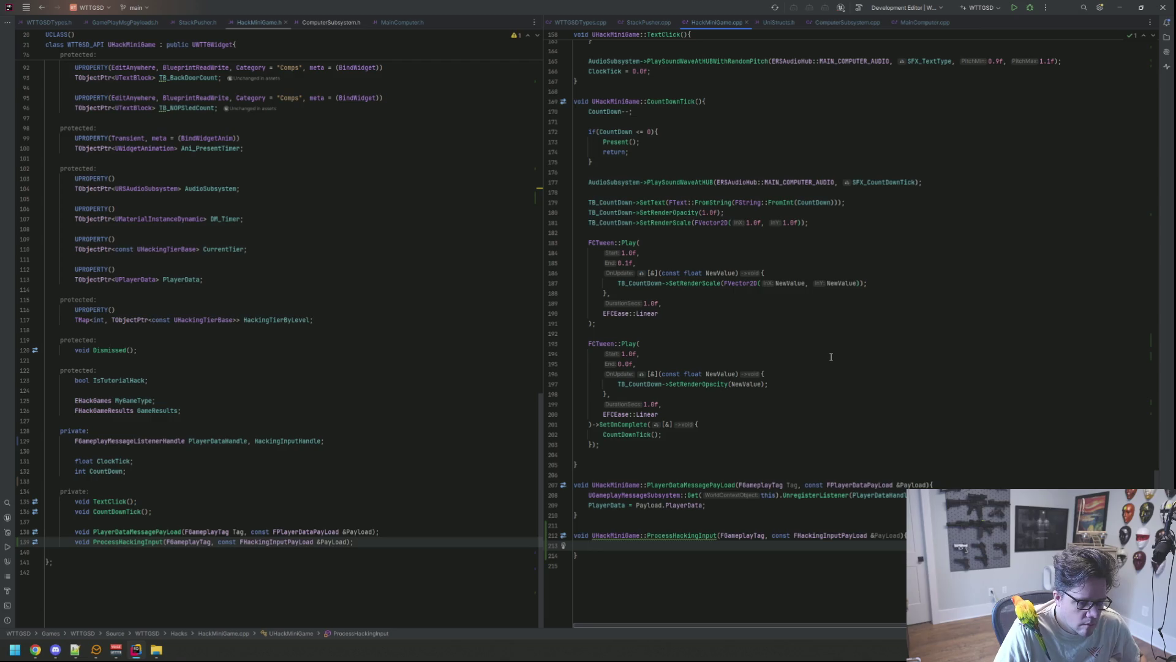
Step: Open MonitorPawn.cpp to read TakeOverDone, then return to HackMiniGame.cpp
key(ctrl+t)
text(MOnitorPa)
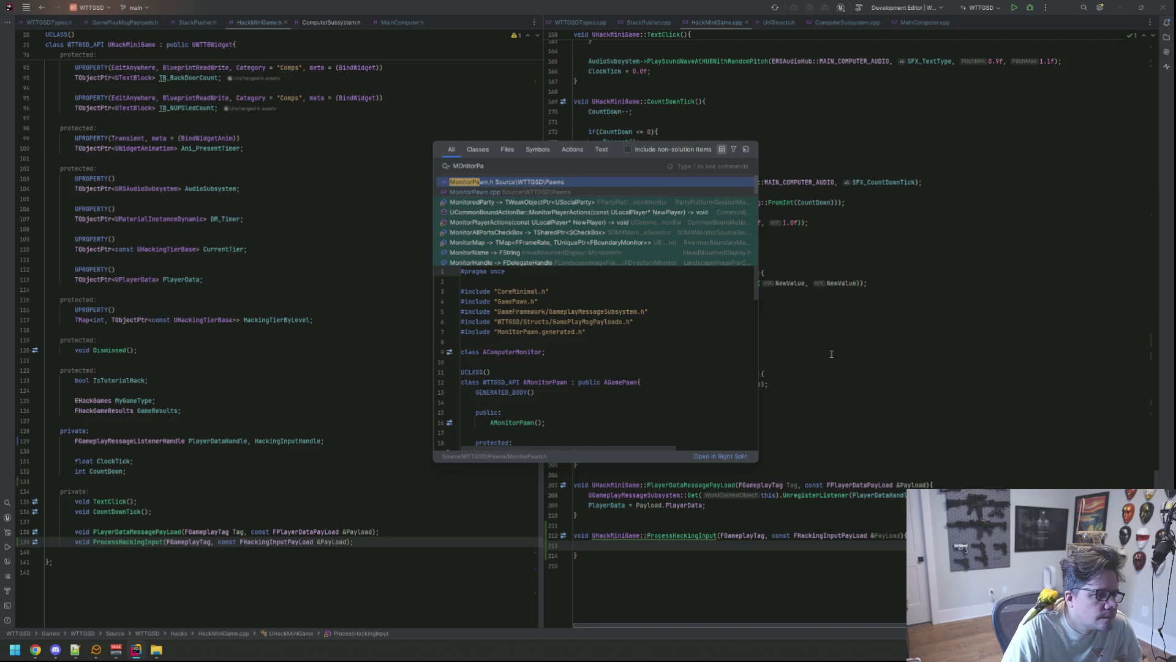
key(Return)
click(763, 320)
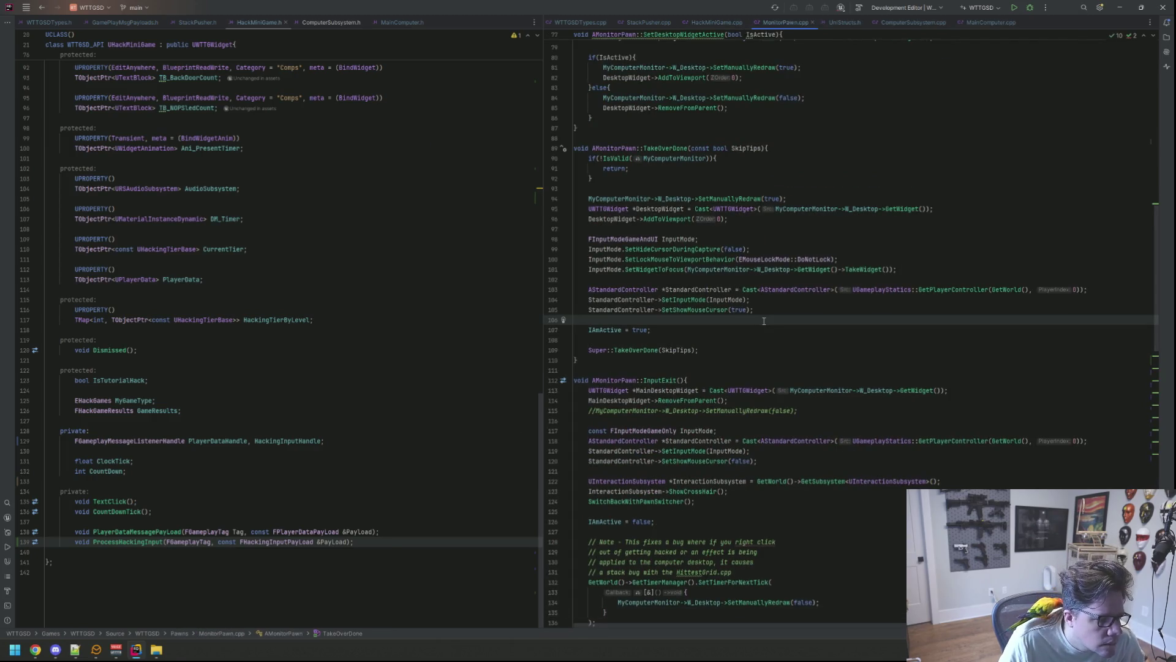
scroll(763, 321, down, 15)
scroll(768, 338, up, 13)
scroll(767, 343, down, 1)
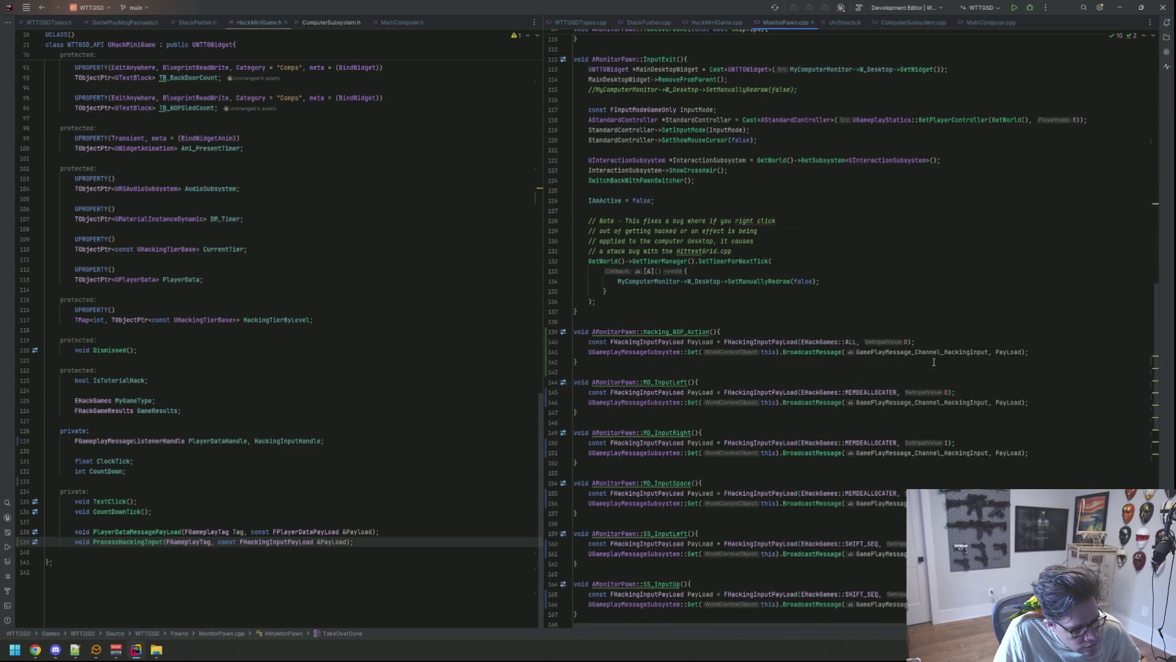
key(ctrl+b)
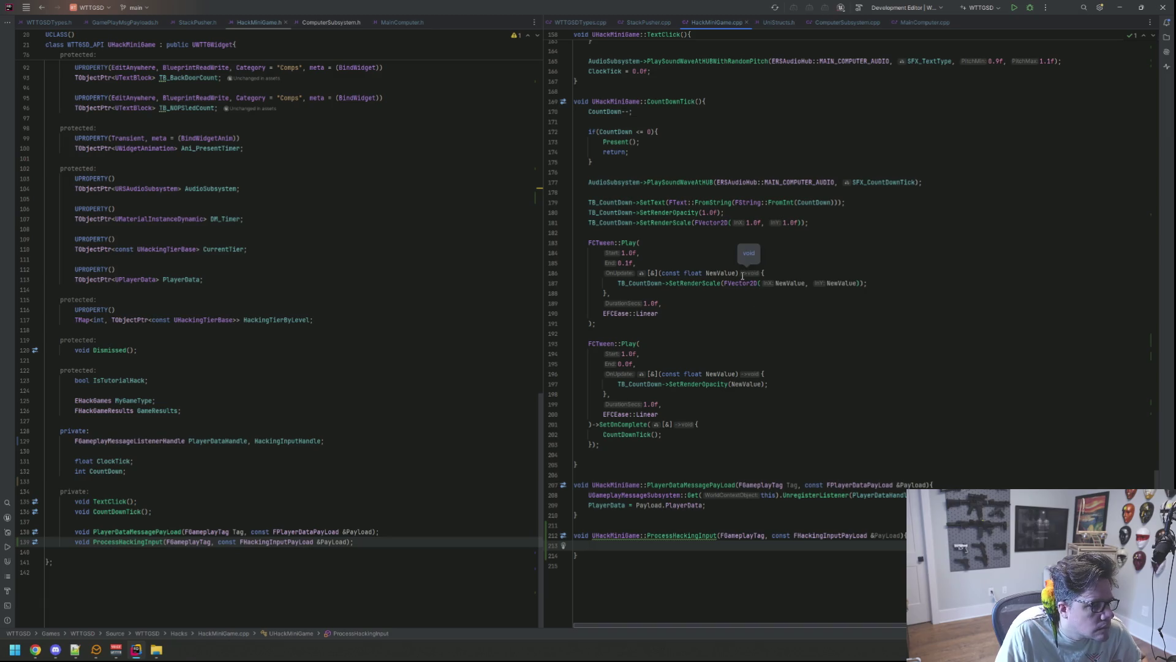
Step: Add an early return when PayLoad.Hack != EHackGames::ALL in ProcessHackingInput
text(if(PayLoad.)
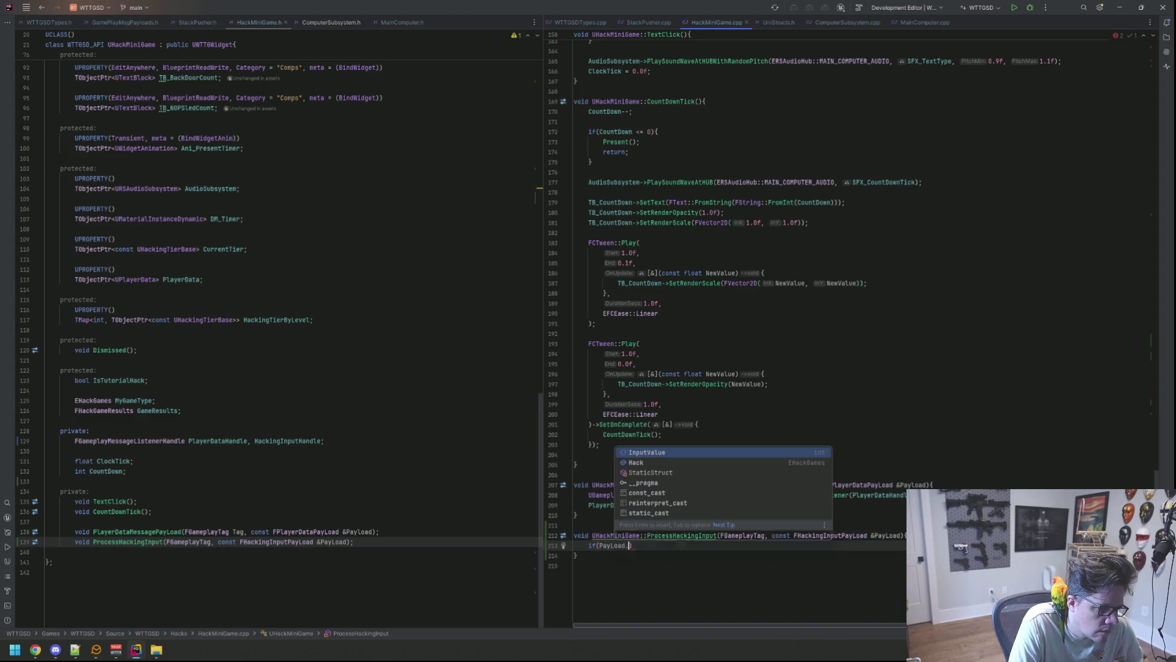
text(Hack != E)
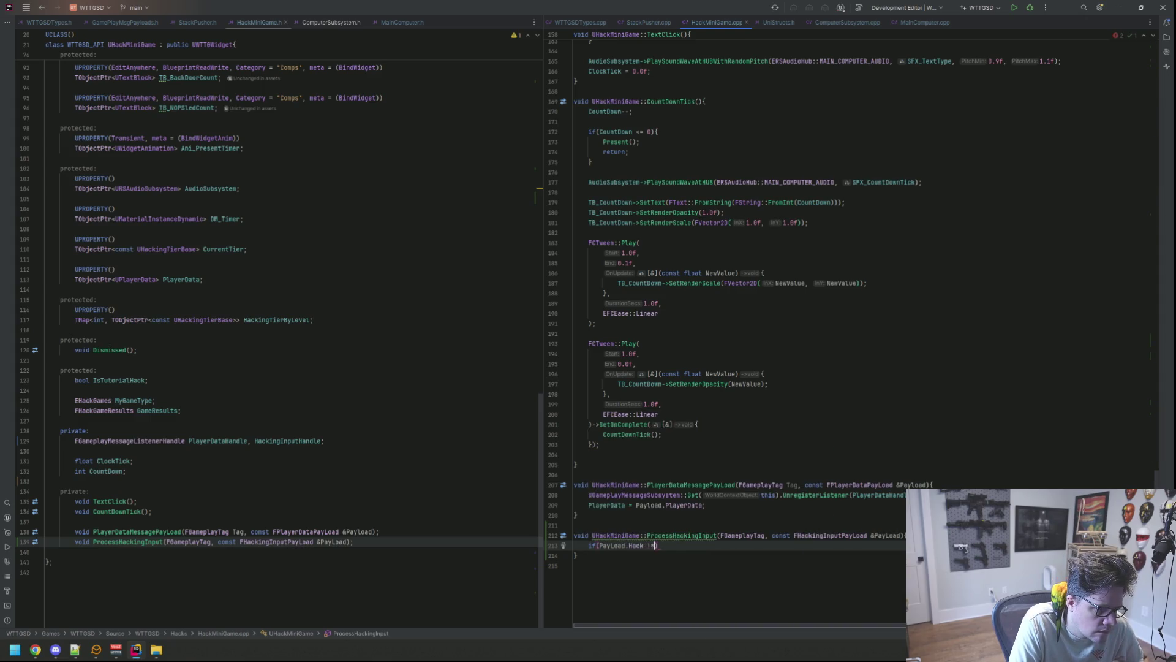
key(Down)
key(Down)
key(Up)
key(Up)
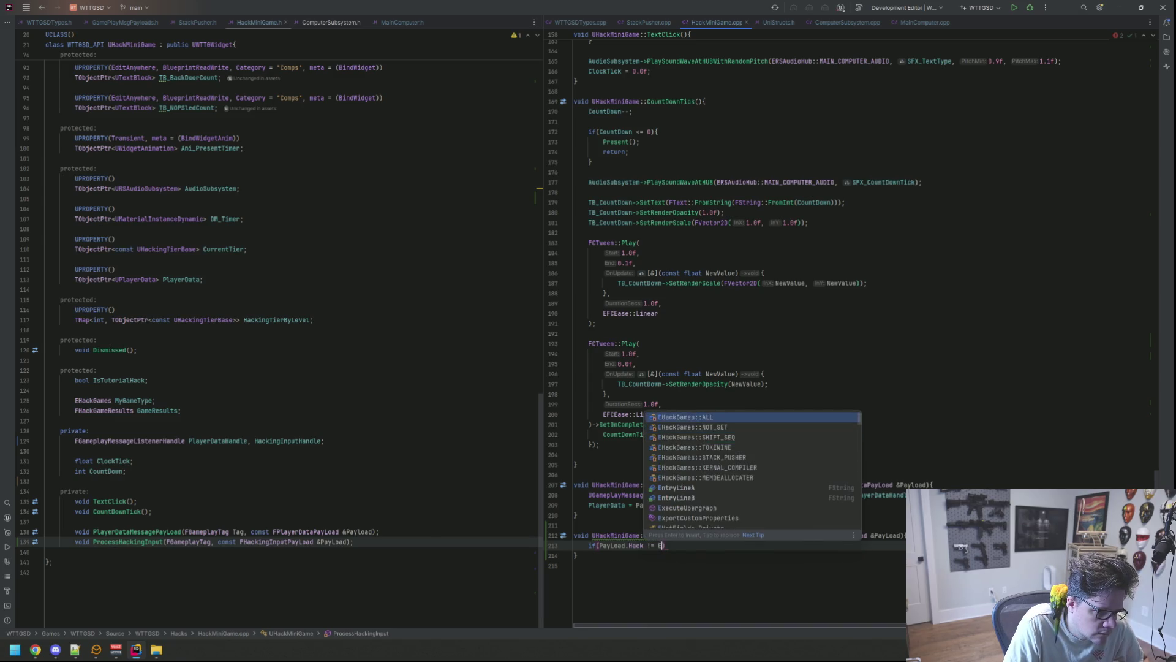
key(Return)
text({)
key(Return)
text(return;)
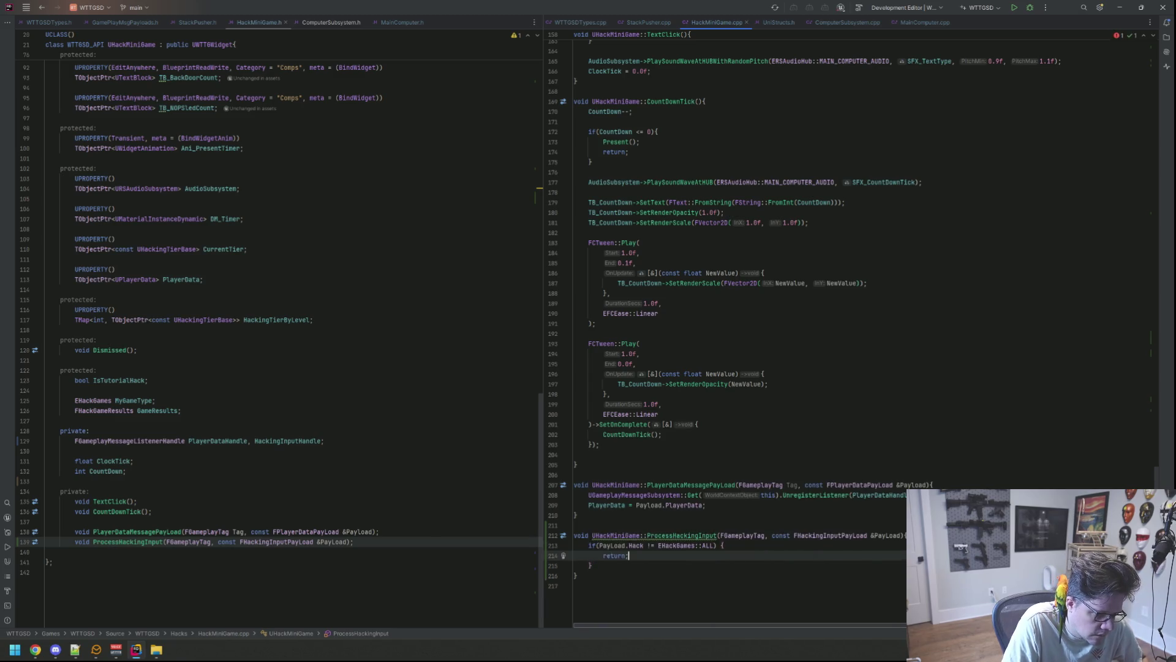
key(Down)
key(End)
key(Return)
key(Return)
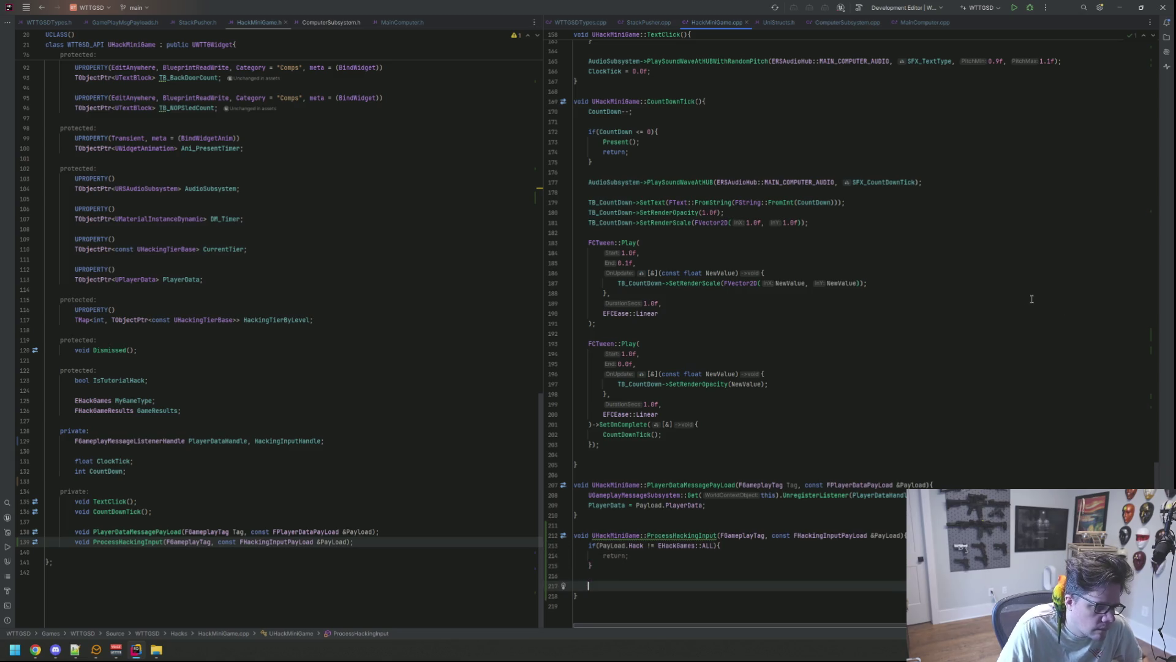
Step: Add a switch on Payload.InputValue with a case 0 label ending in break
text(switch(OP)
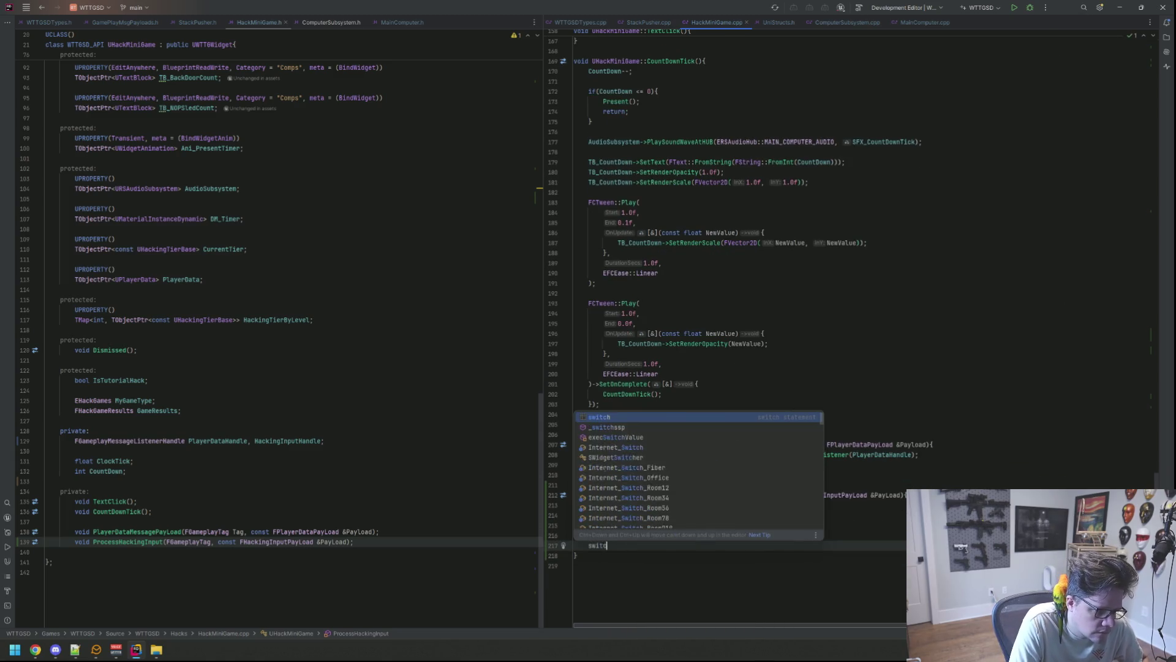
key(BackSpace)
key(BackSpace)
text(Payload.I)
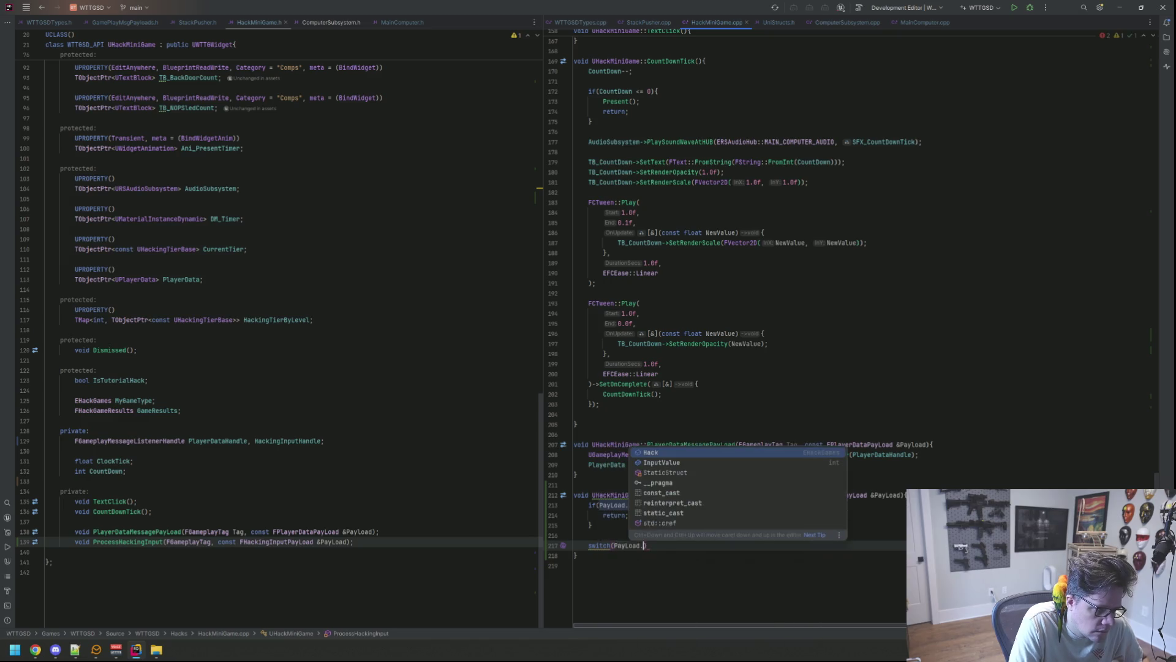
key(Return)
text() {)
key(Return)
text(cas)
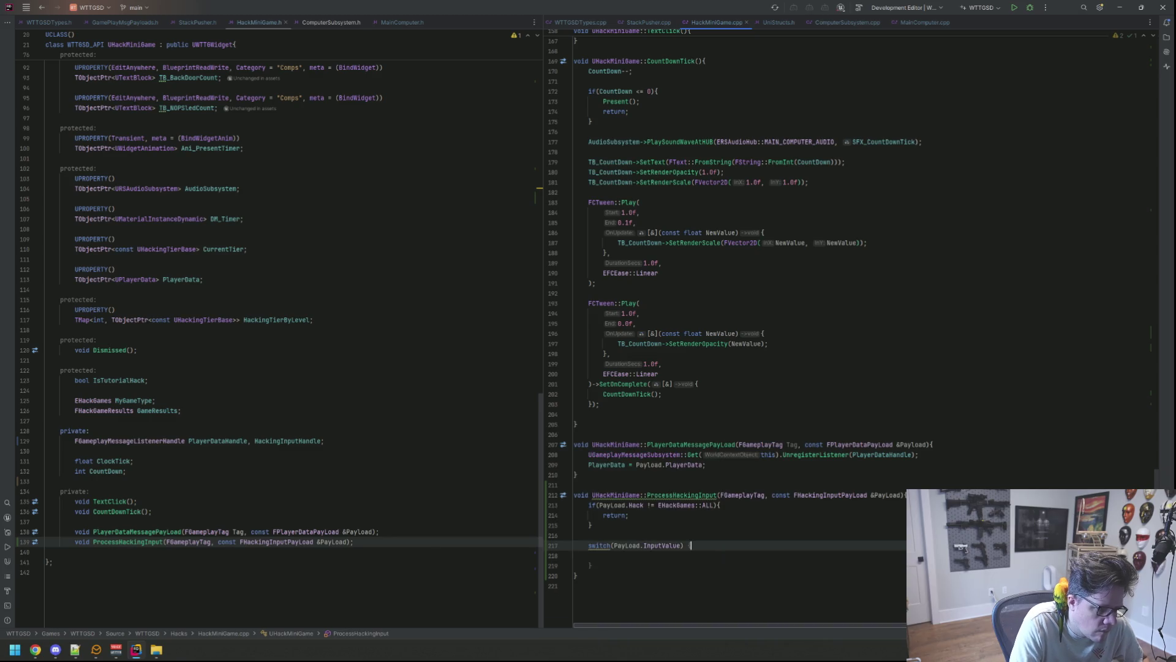
key(Return)
text(0:)
key(Return)
key(Return)
text(brea)
key(Return)
text(;)
key(Up)
Step: Tidy the switch header spacing and add a case 1 branch with its own break
key(Up)
key(Tab)
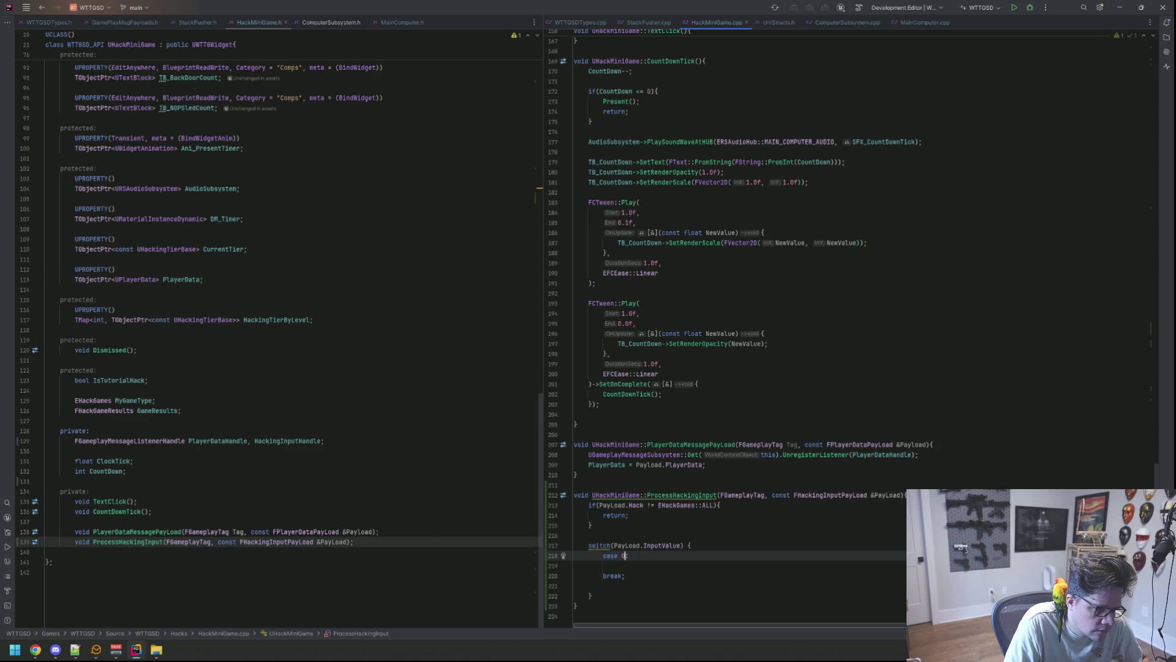
key(Up)
key(End)
key(Left)
key(BackSpace)
key(Down)
key(Down)
key(Down)
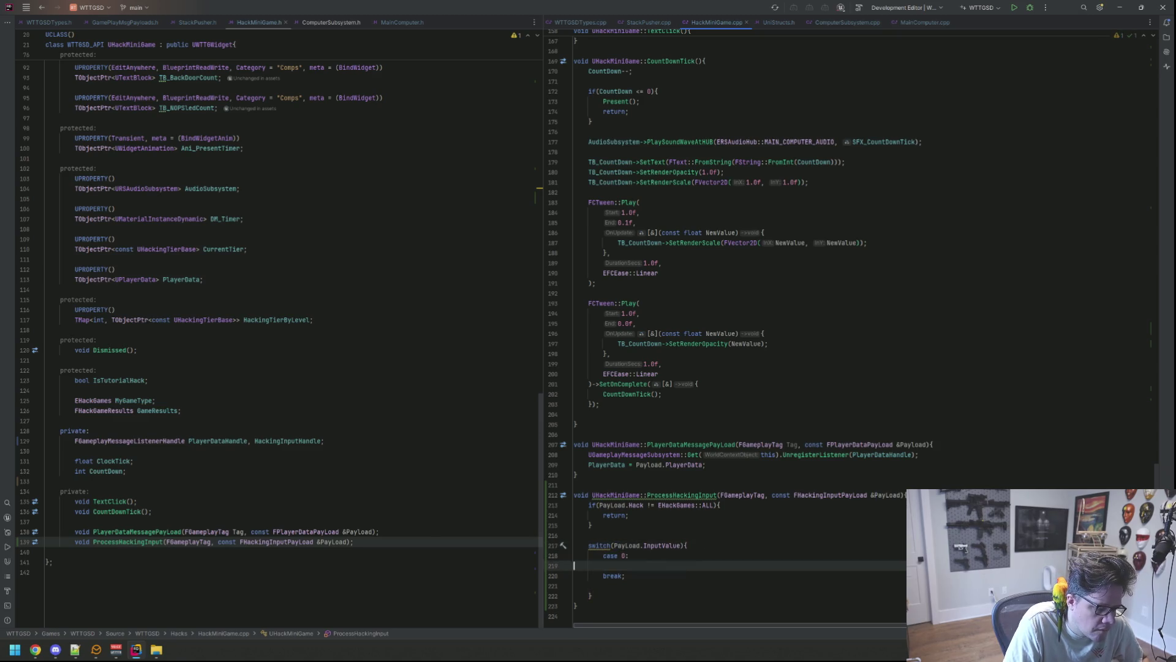
key(Return)
text(case 1:)
text(default:)
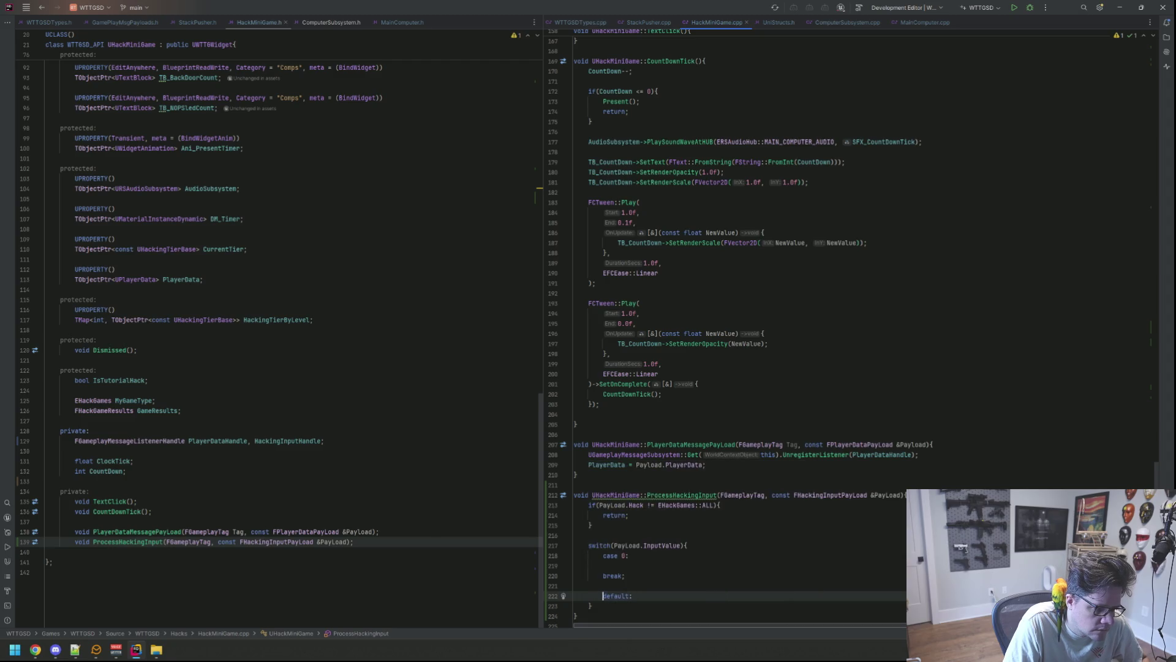
key(Return)
text(break;)
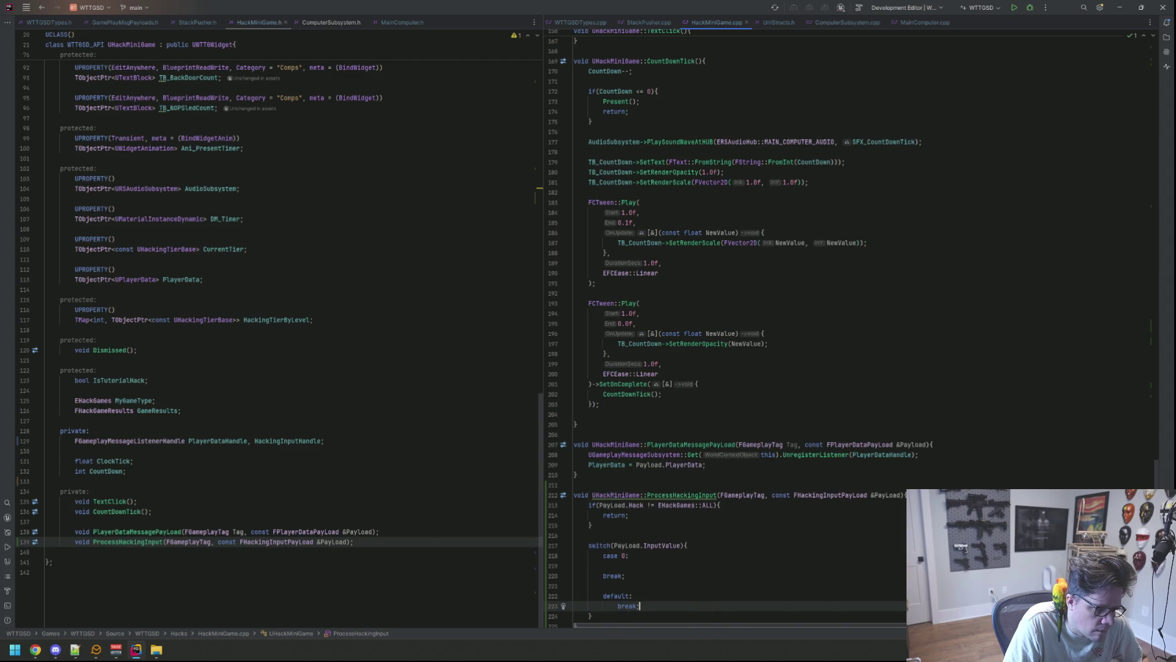
Step: Make case 0 log RLOG("NOP OUT!")
key(Up)
key(Up)
key(Up)
text(RLOG("NOPE)
key(BackSpace)
text(OUT!");)
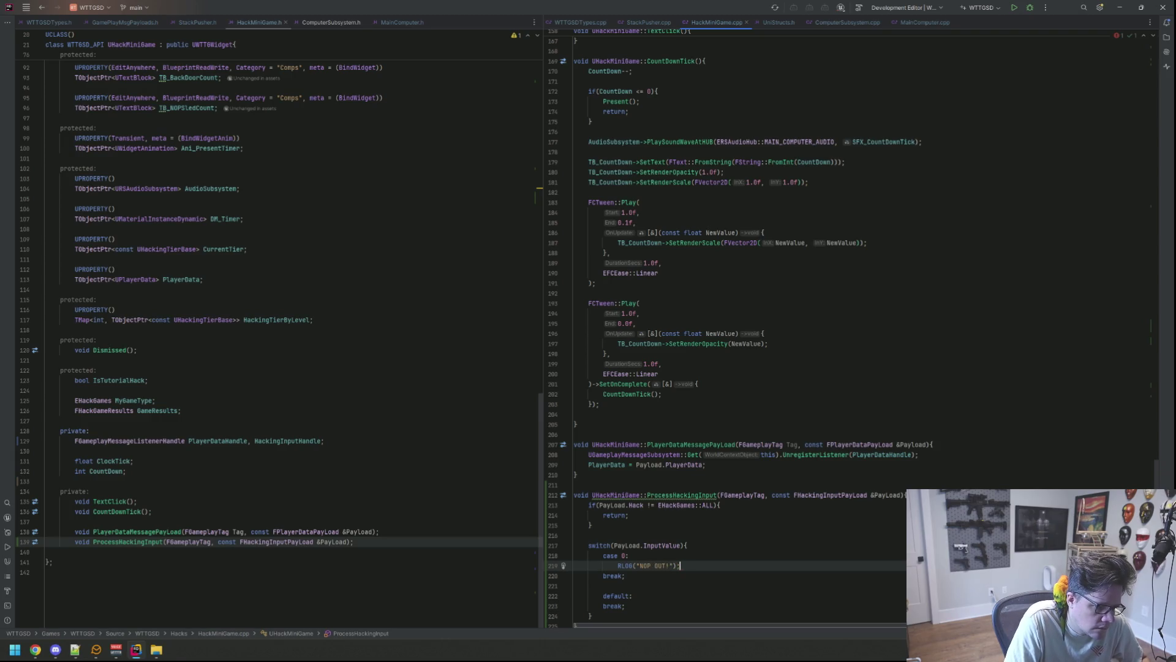
key(Up)
key(Up)
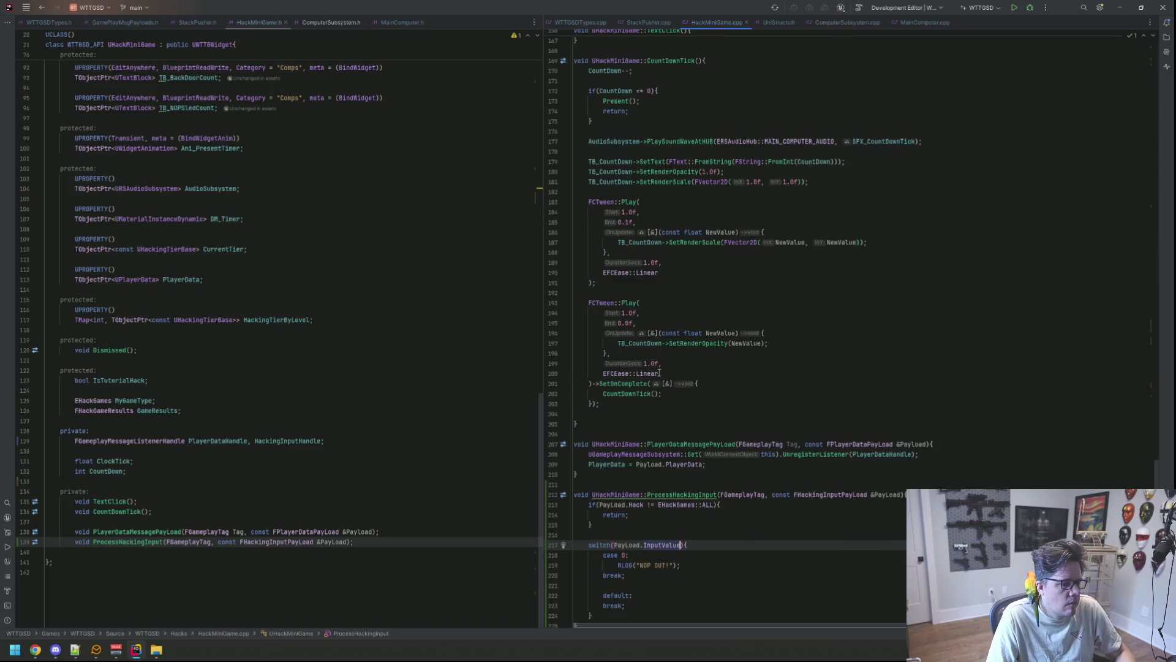
Step: Close the stray Explorer window from its taskbar menu
scroll(563, 373, down, 2)
click(156, 649)
right_click(156, 649)
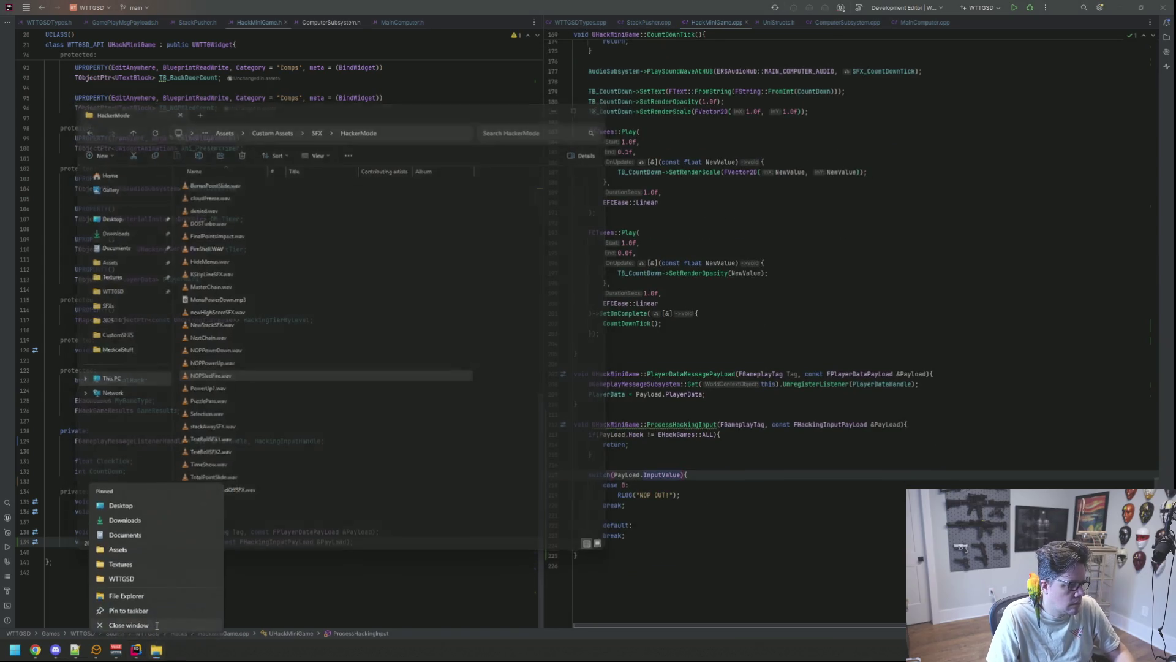
click(123, 622)
drag(576, 374, 717, 381)
Step: Build the project from Rider and let Unreal Editor open WTTGSD
click(1012, 9)
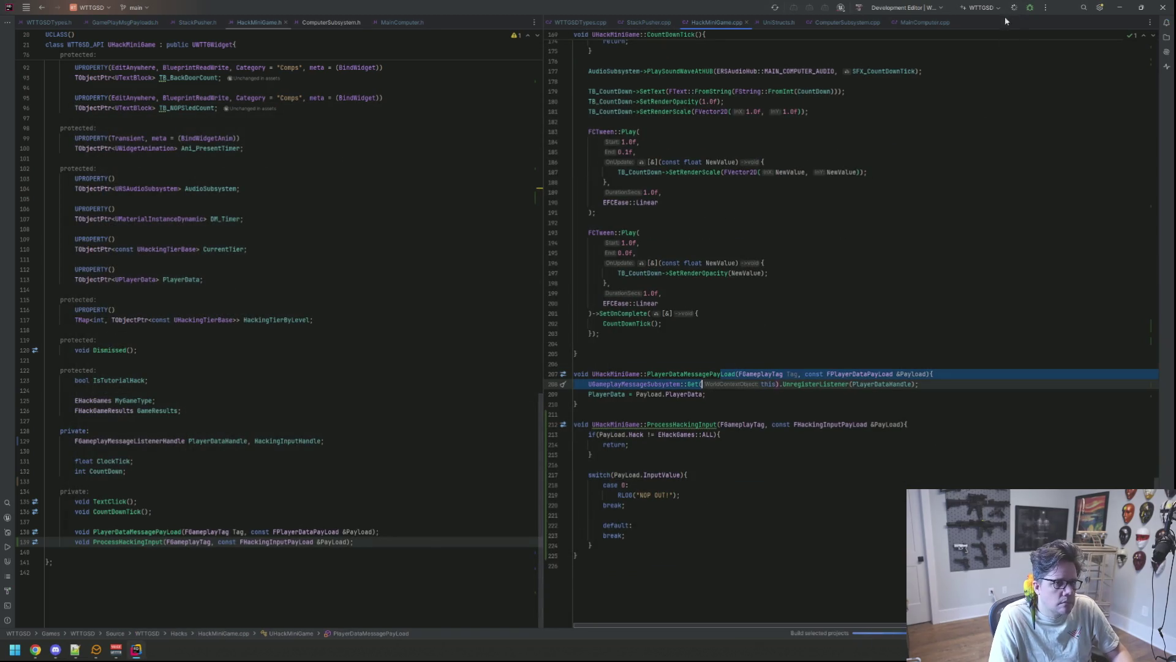
click(707, 290)
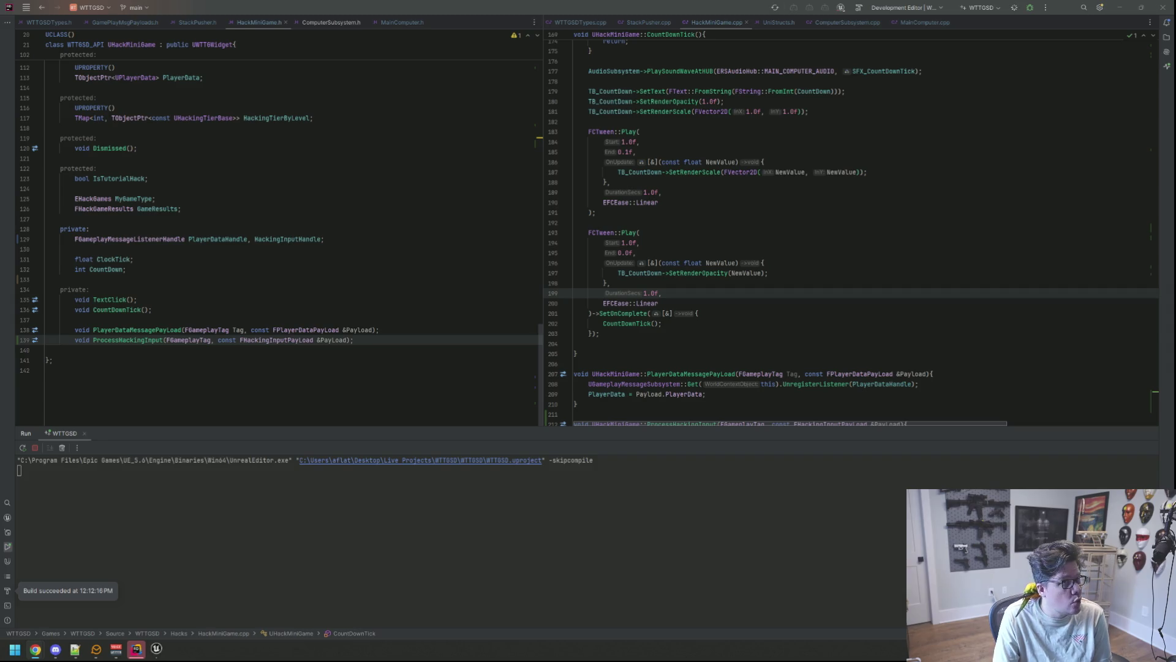
click(941, 212)
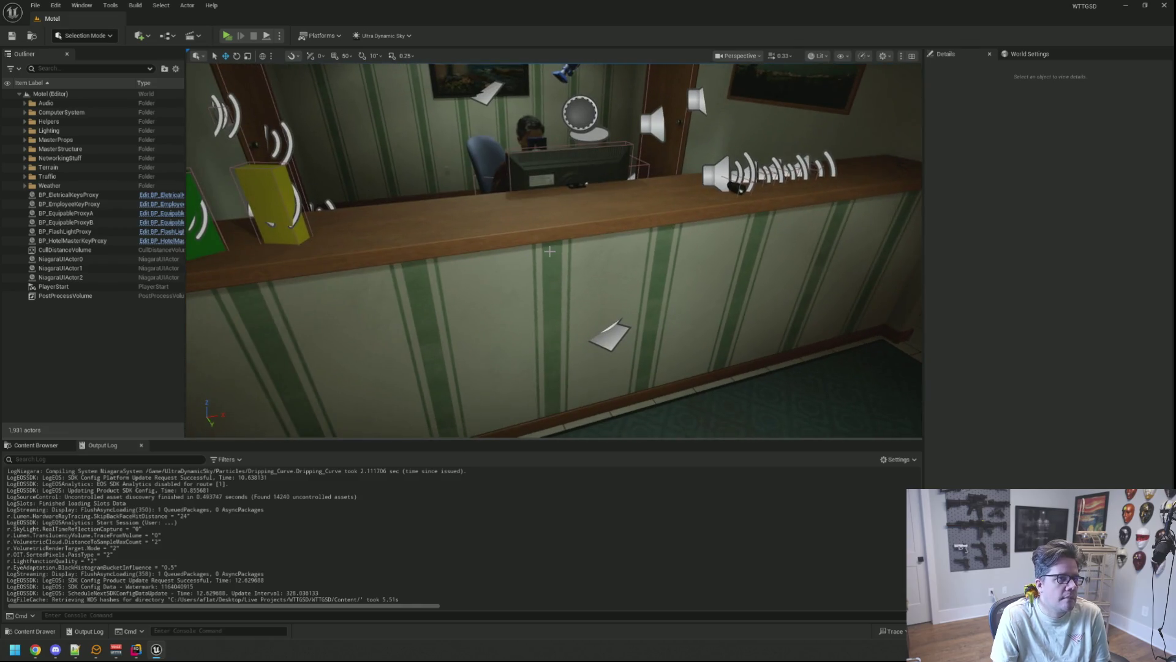
Step: Open the DEMO_Basement level from the Maps folder in the Content Browser
click(43, 445)
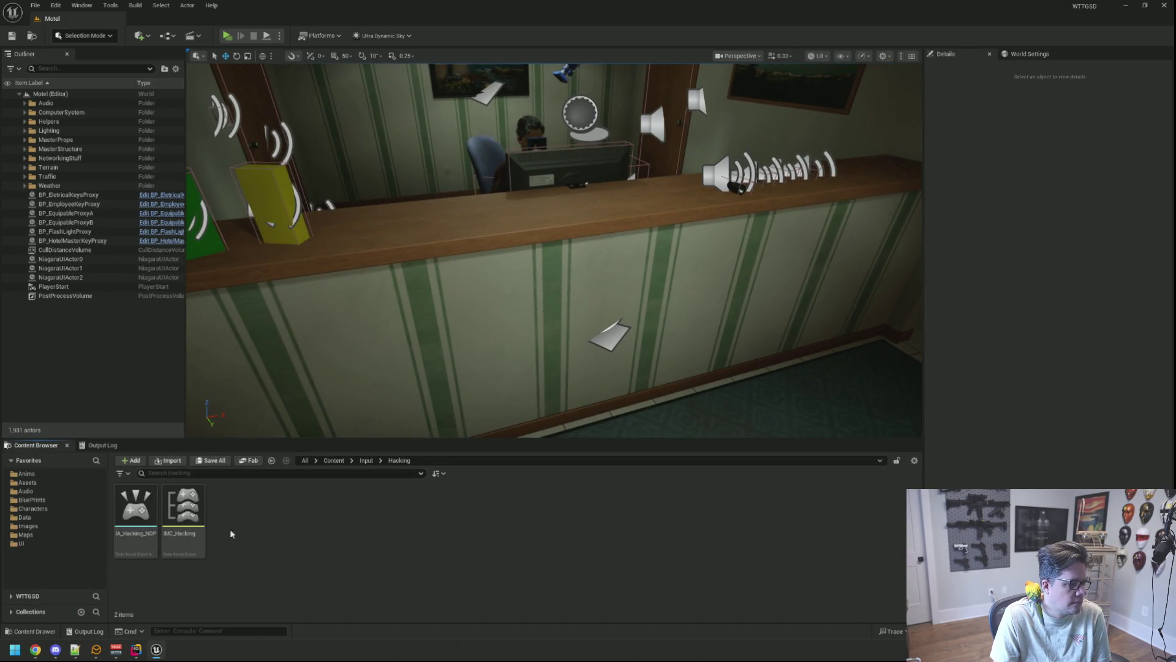
click(60, 536)
double_click(326, 517)
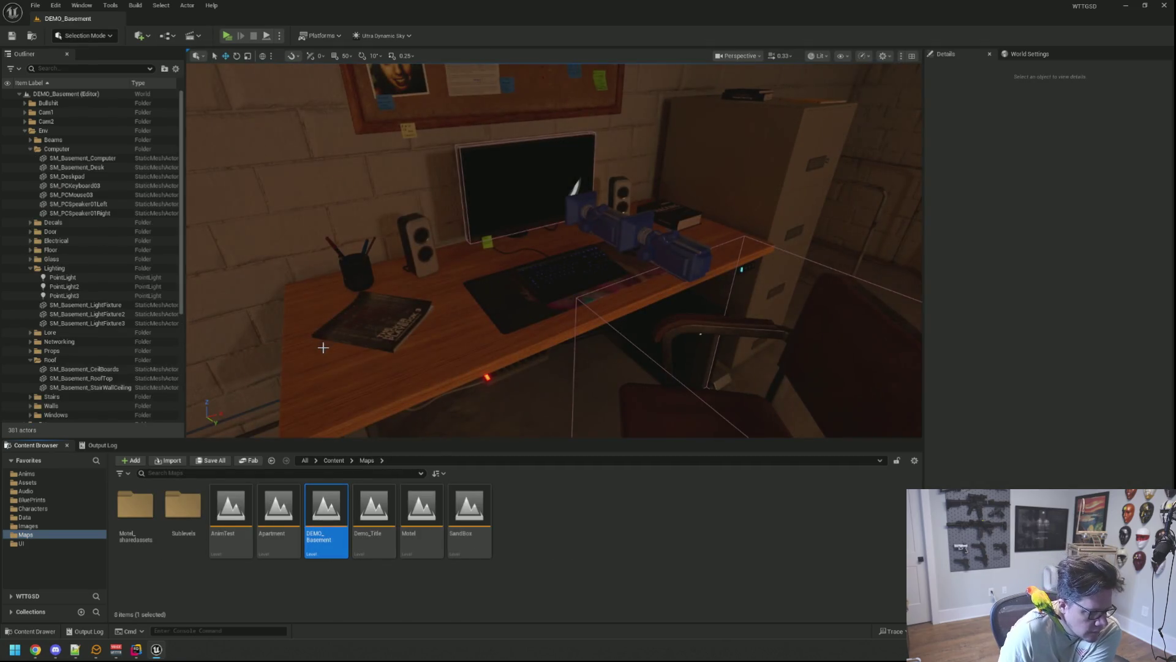
Step: Show the Output Log, collapse the Computer and Env folders, and play the level
click(98, 444)
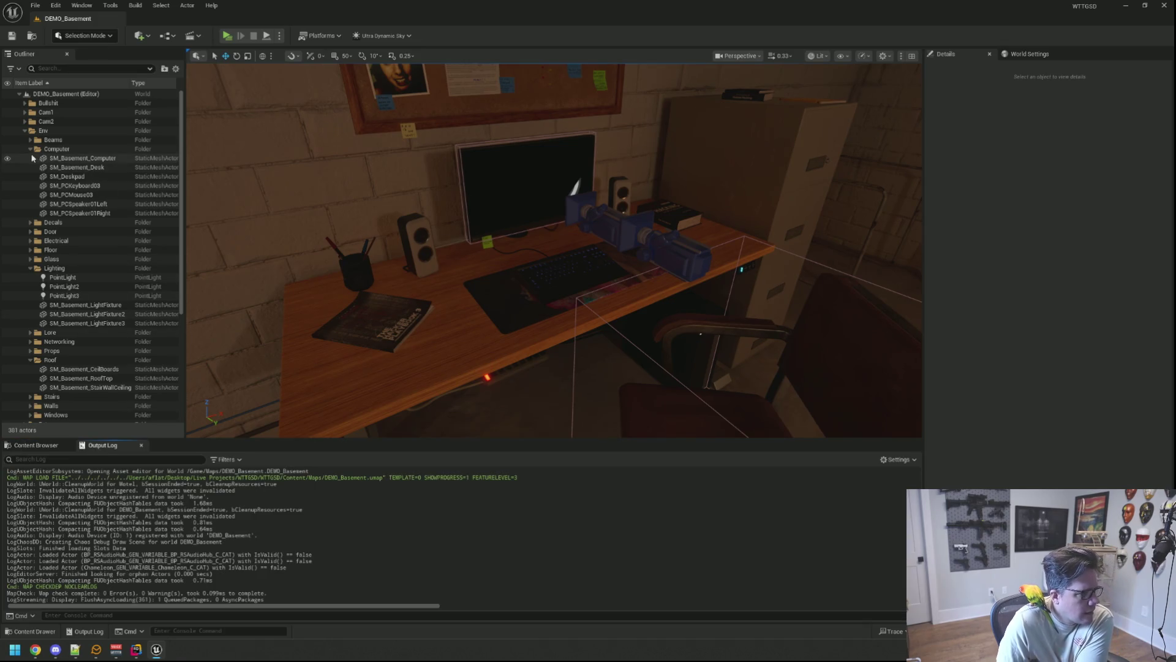
click(31, 151)
click(29, 149)
click(30, 149)
click(29, 148)
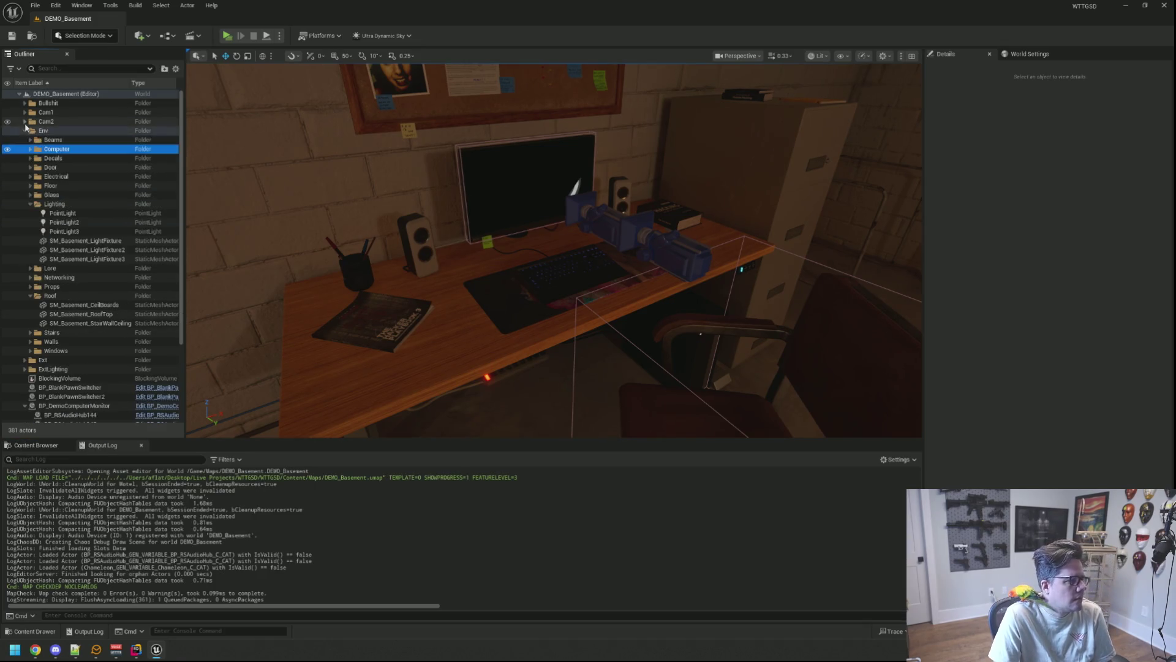
click(25, 130)
drag(392, 257, 379, 196)
key(alt+p)
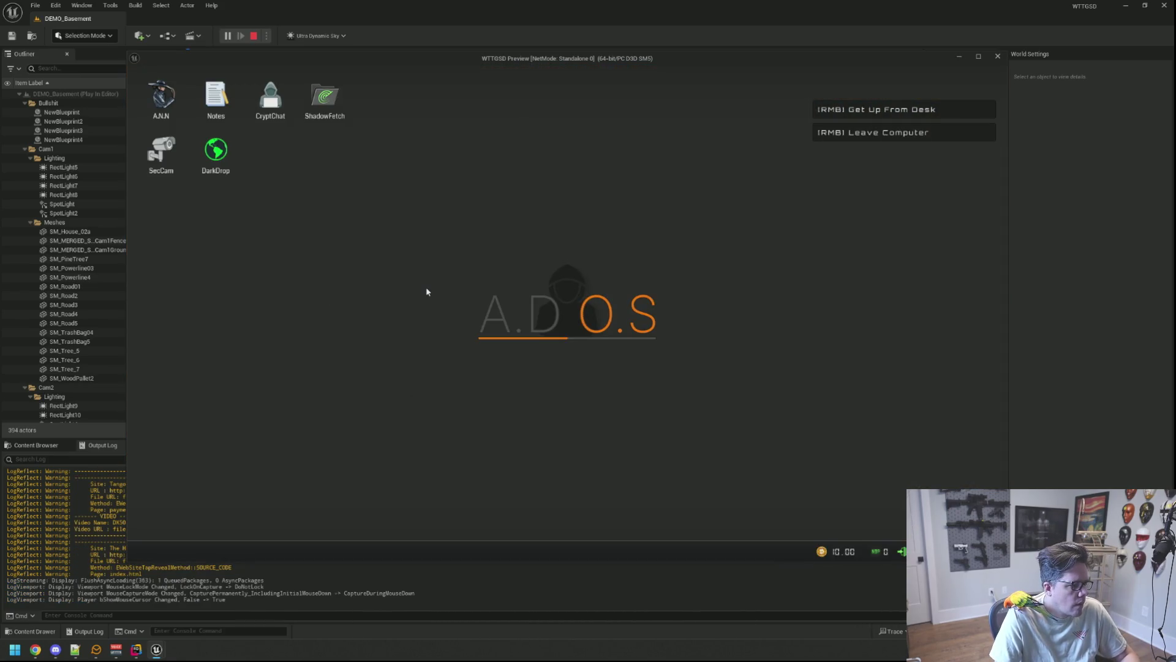
Step: Run TriggerHack 1 from the console and answer the space and left-arrow prompts
key(grave)
text(TriggerHack 1)
key(Return)
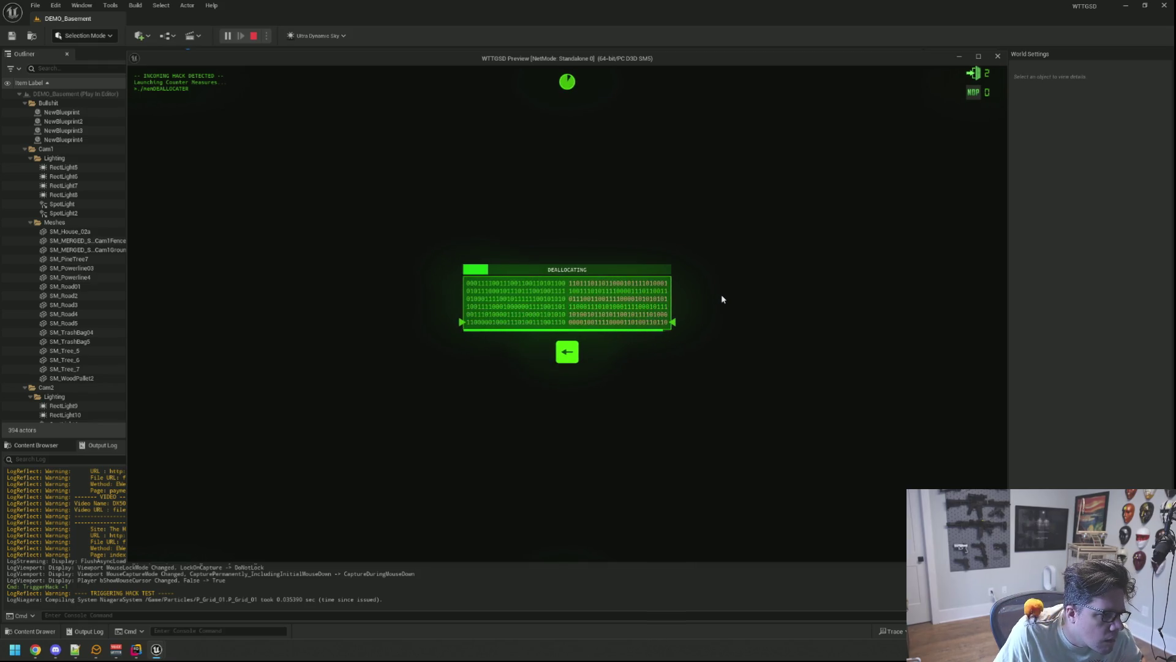
key(space)
key(Left)
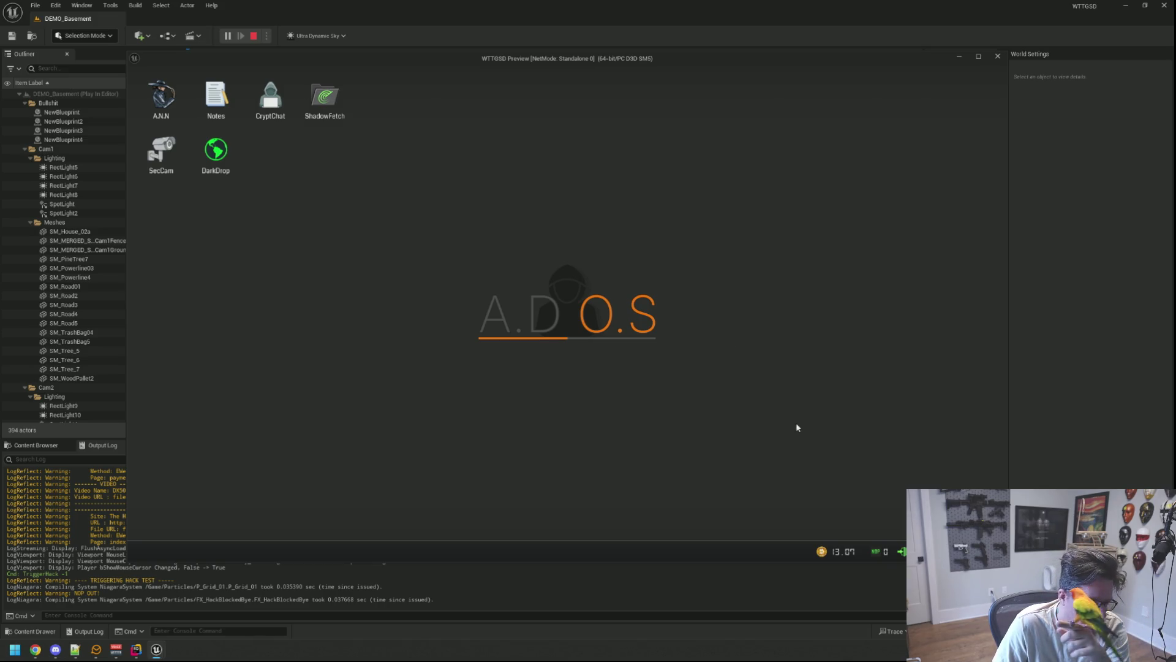
Step: Rerun TriggerHack 1 and enter the prompted keys until the hack is blocked
key(grave)
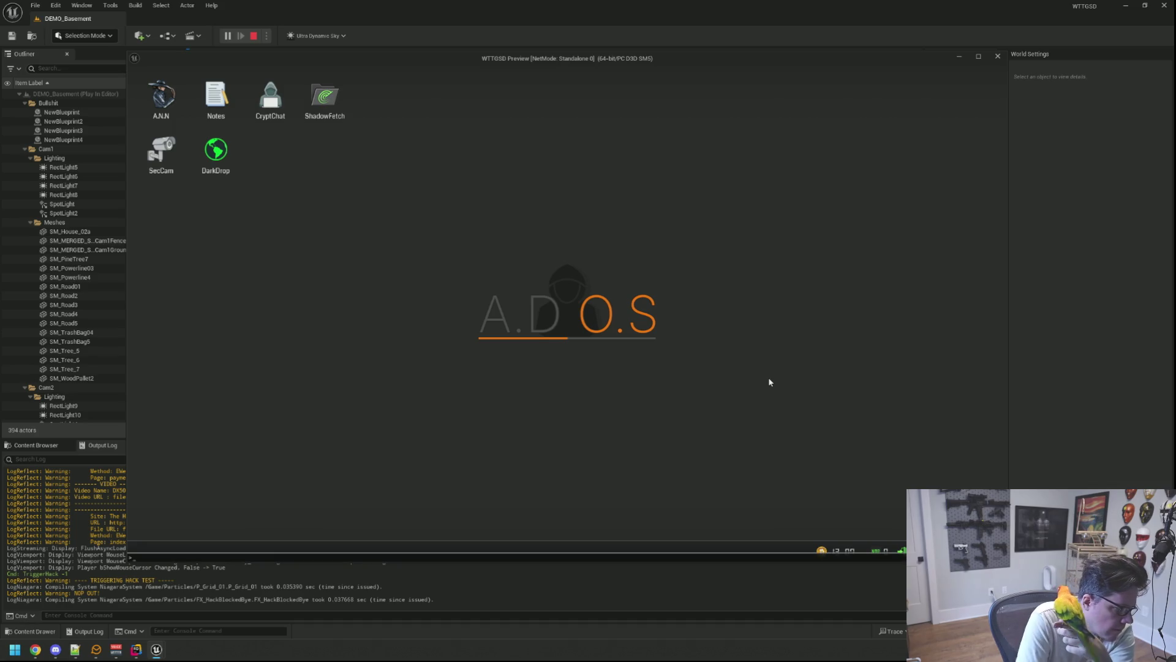
key(Up)
key(Up)
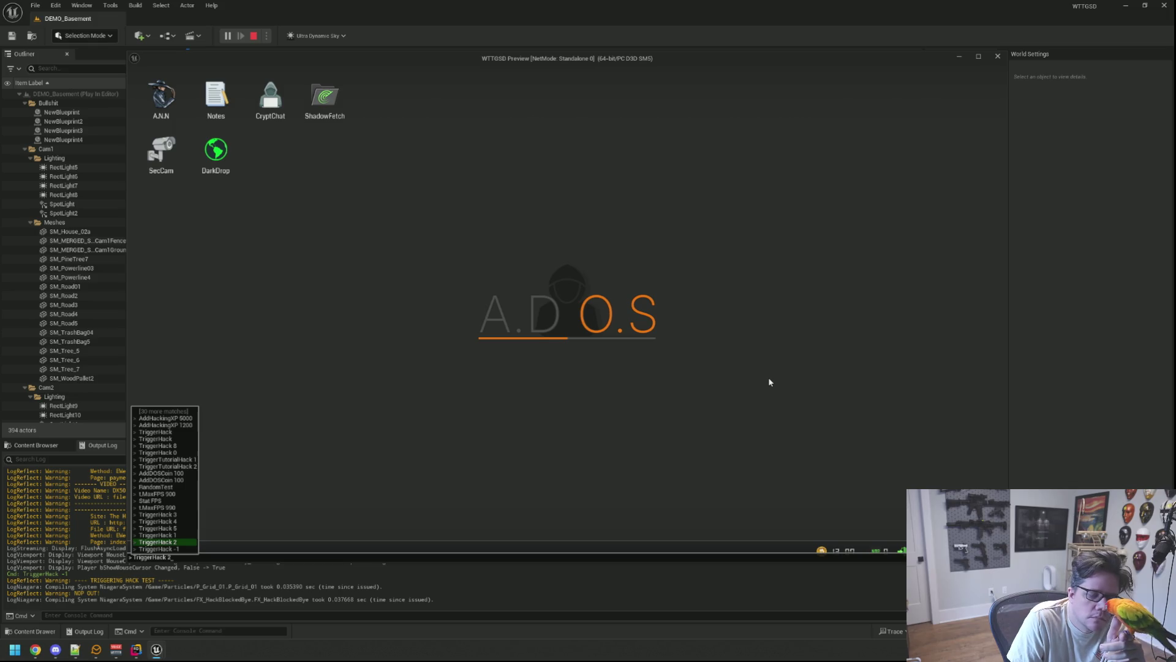
key(Up)
key(Return)
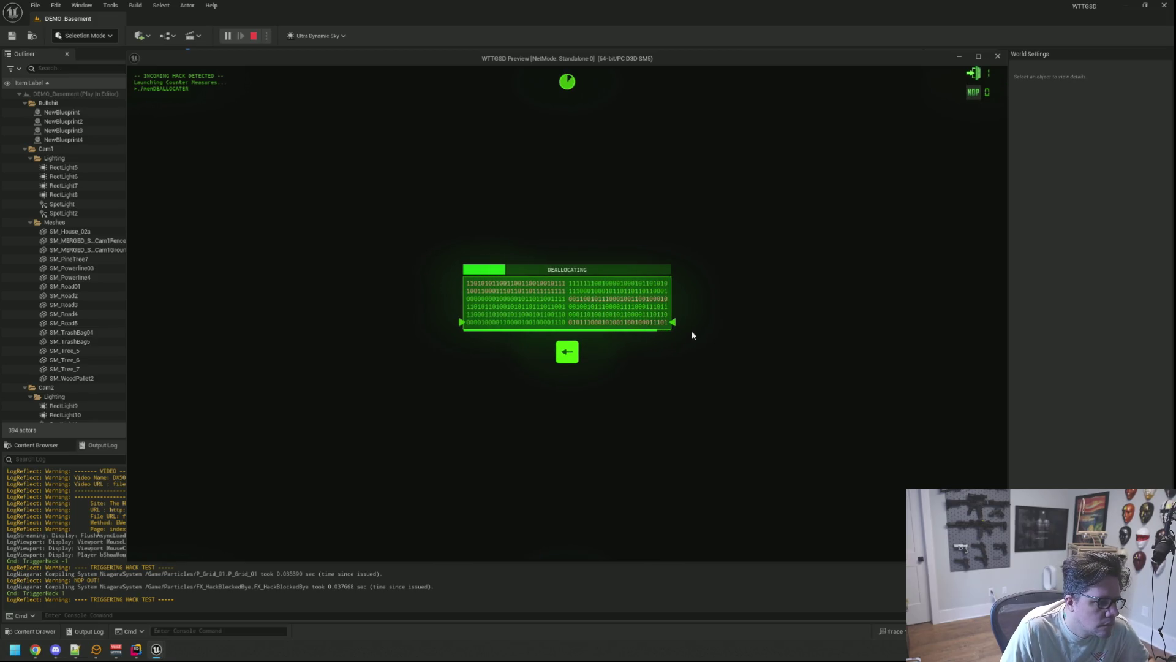
key(Left)
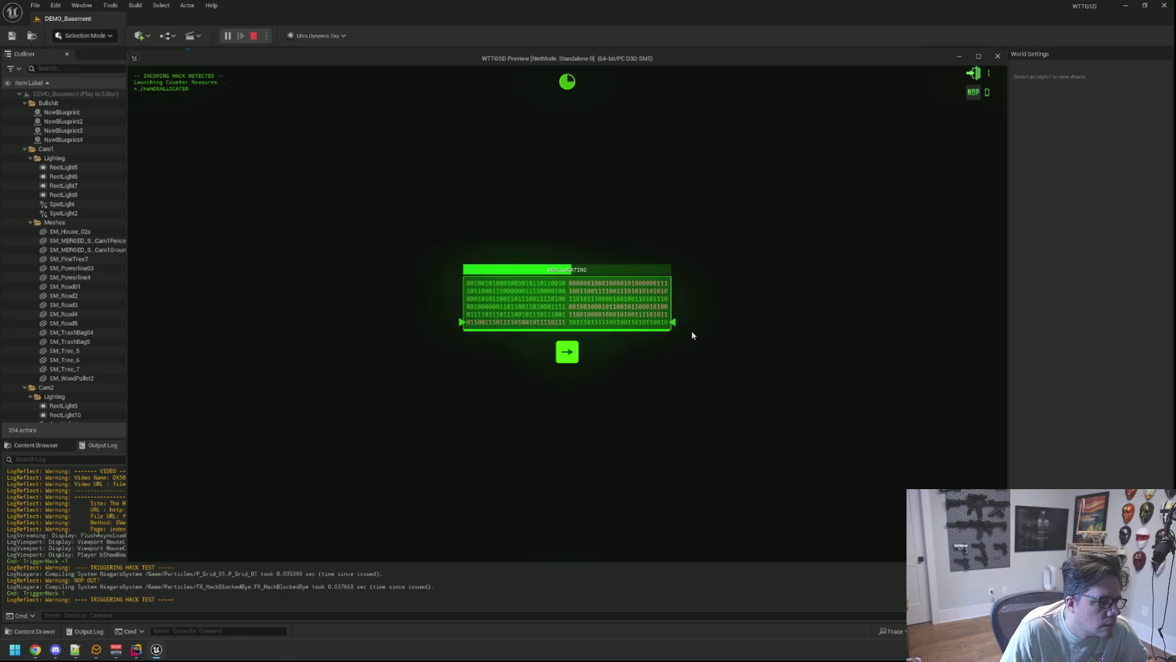
key(Left)
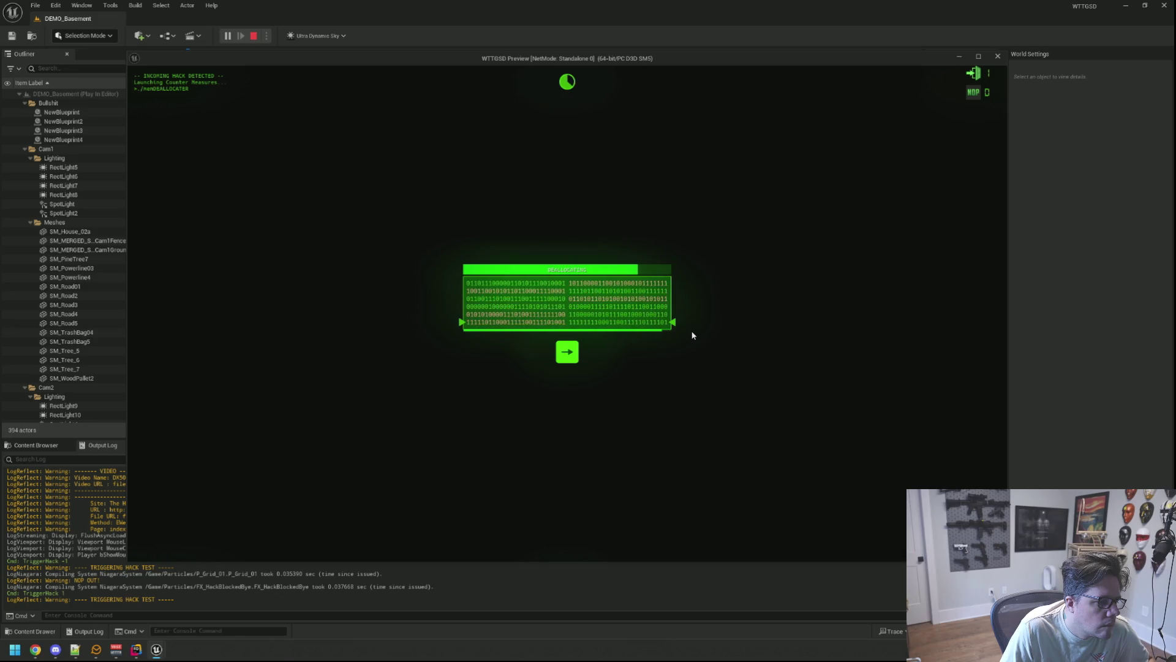
key(space)
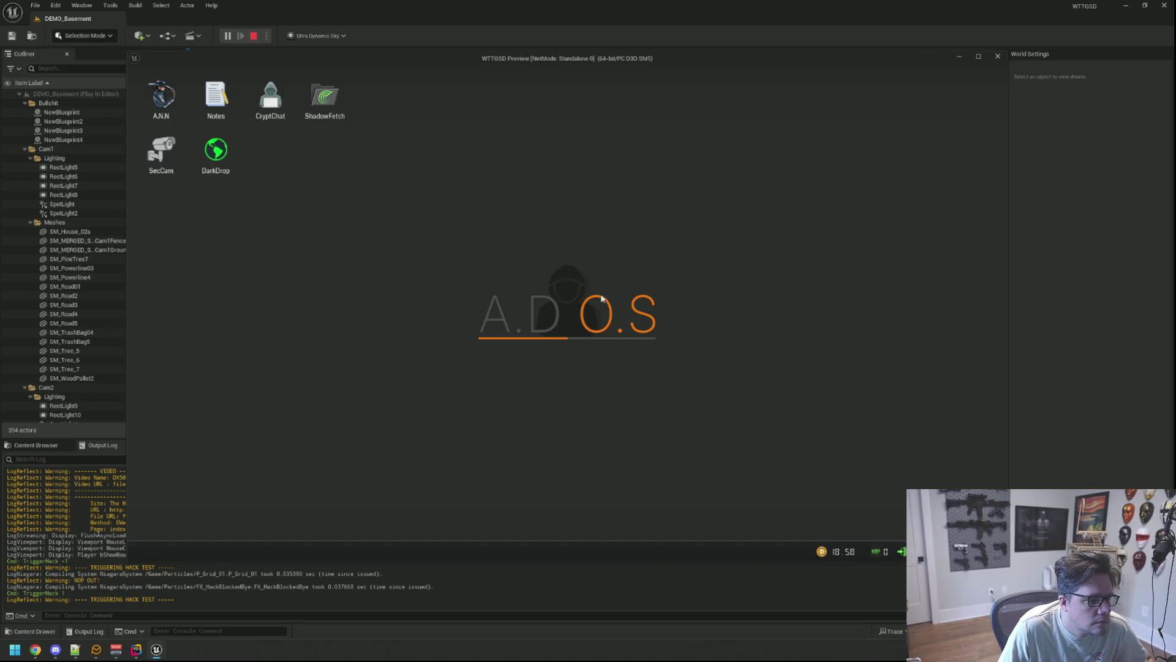
Step: Step away from the computer and back, then run TriggerHack 2 from the console
right_click(546, 234)
click(566, 300)
key(grave)
key(Up)
key(Up)
key(Up)
key(Return)
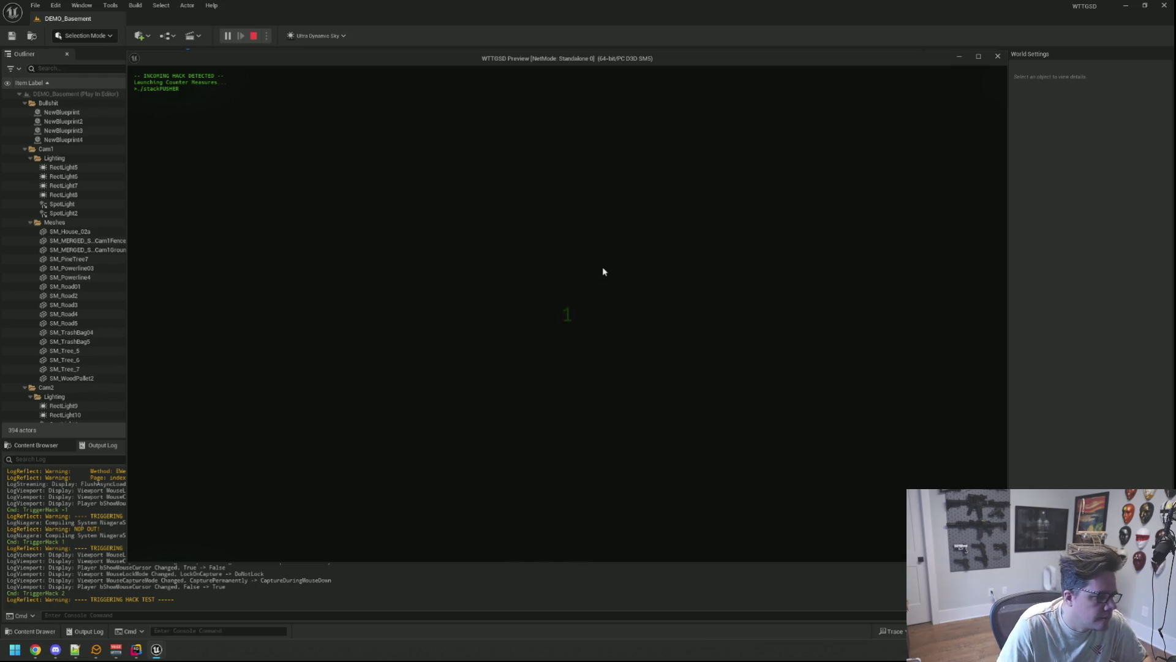
Step: Solve the grid-pushing hack puzzle by pushing the middle-row pieces left
click(604, 314)
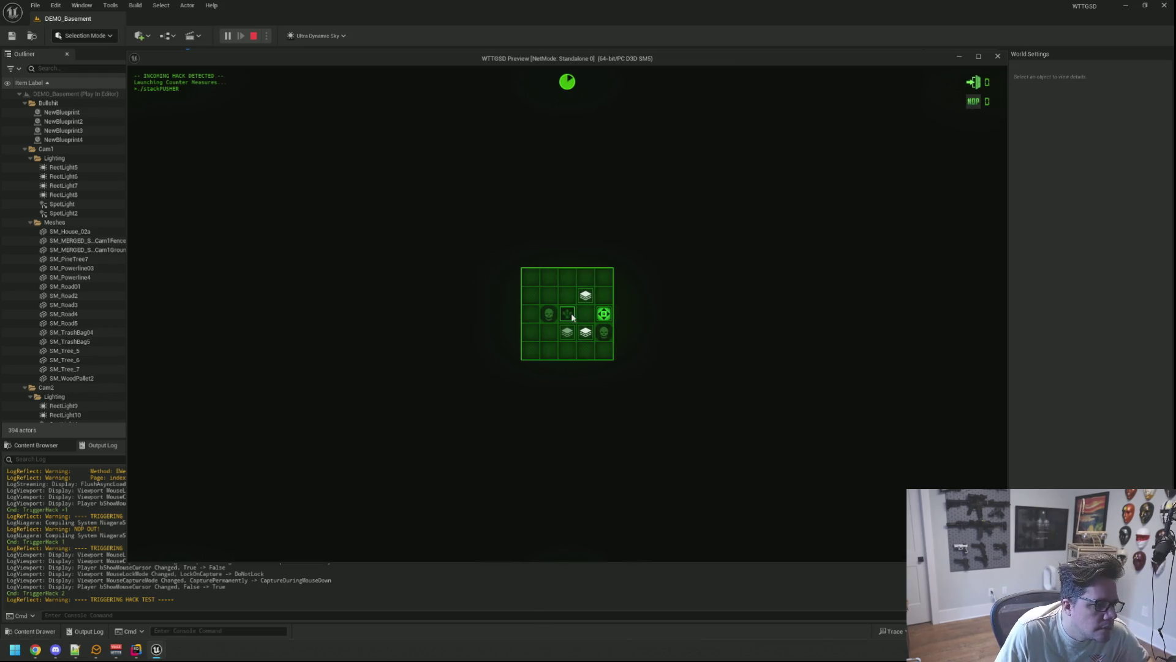
click(574, 316)
click(574, 315)
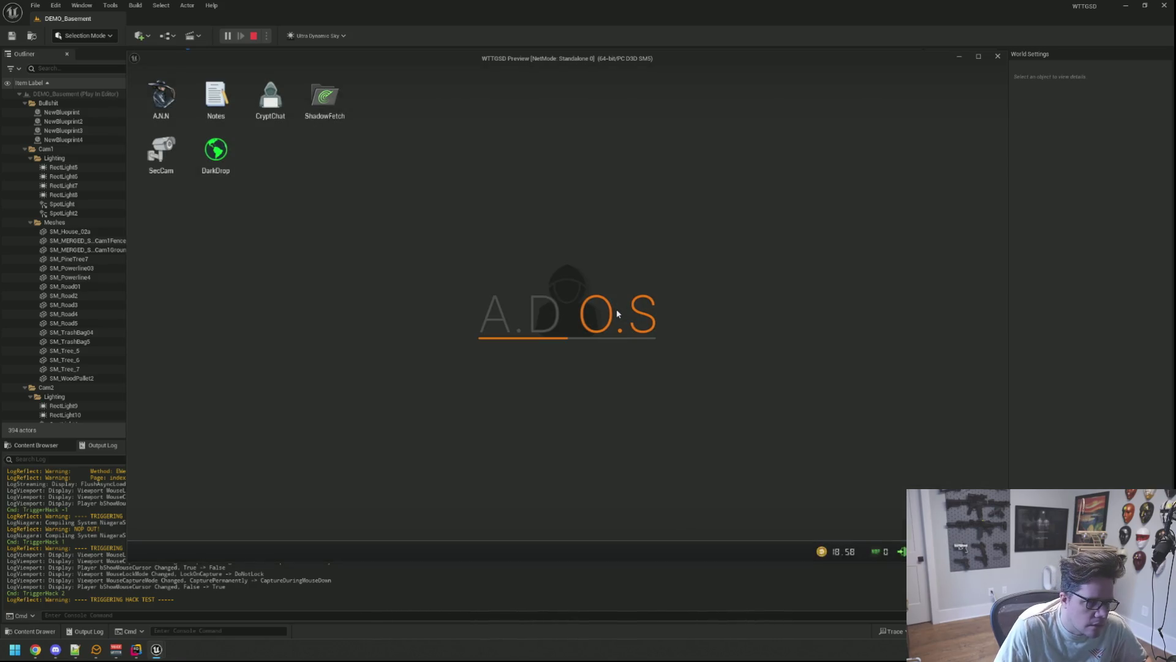
Step: Rerun TriggerHack 2 from the console, then end the play-test and switch to Rider
key(grave)
key(Up)
key(Return)
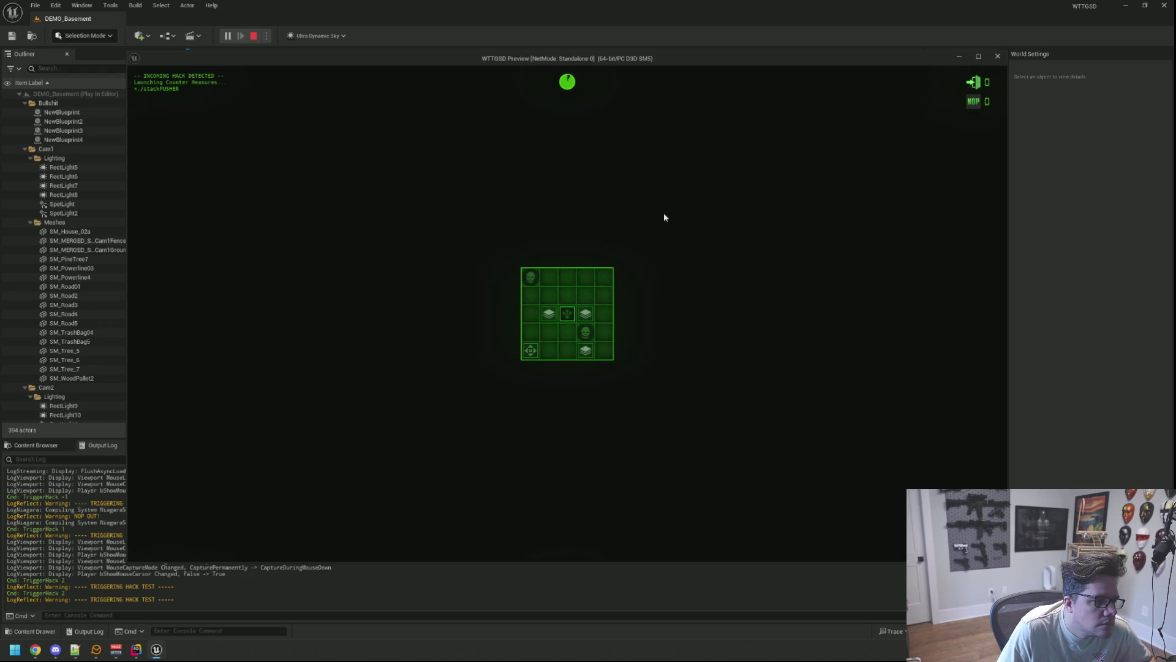
key(Escape)
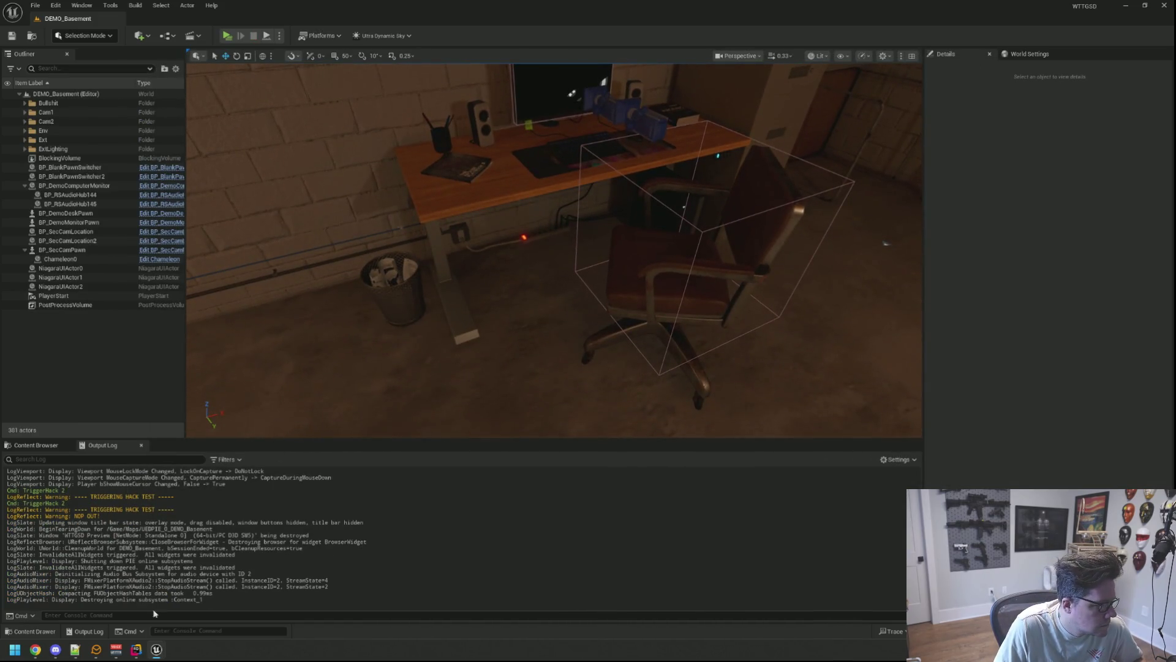
key(alt+Tab)
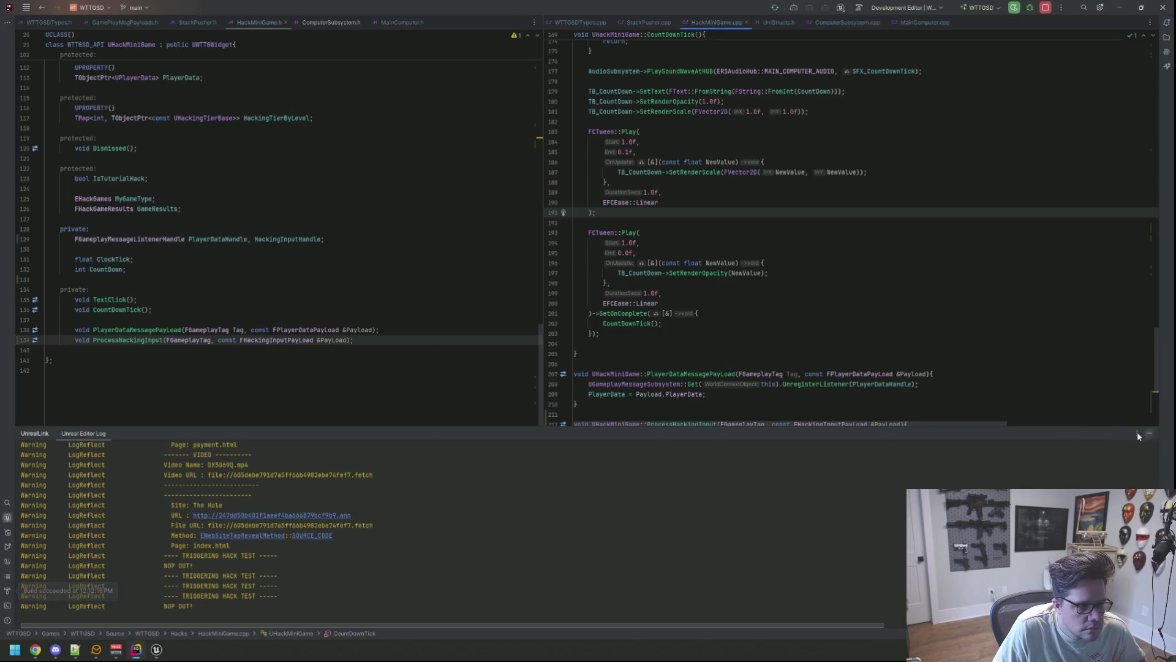
Step: Hide the Unreal log, reorder the header and source tabs, and close GameplayMsgPayloads.h
click(1154, 435)
click(777, 192)
mouse_move(717, 22)
mouse_down()
mouse_move(920, 35)
mouse_move(922, 22)
mouse_up()
mouse_move(274, 23)
mouse_down()
mouse_move(407, 17)
mouse_move(370, 31)
mouse_up()
drag(279, 22, 190, 23)
middle_click(189, 23)
drag(763, 25, 658, 24)
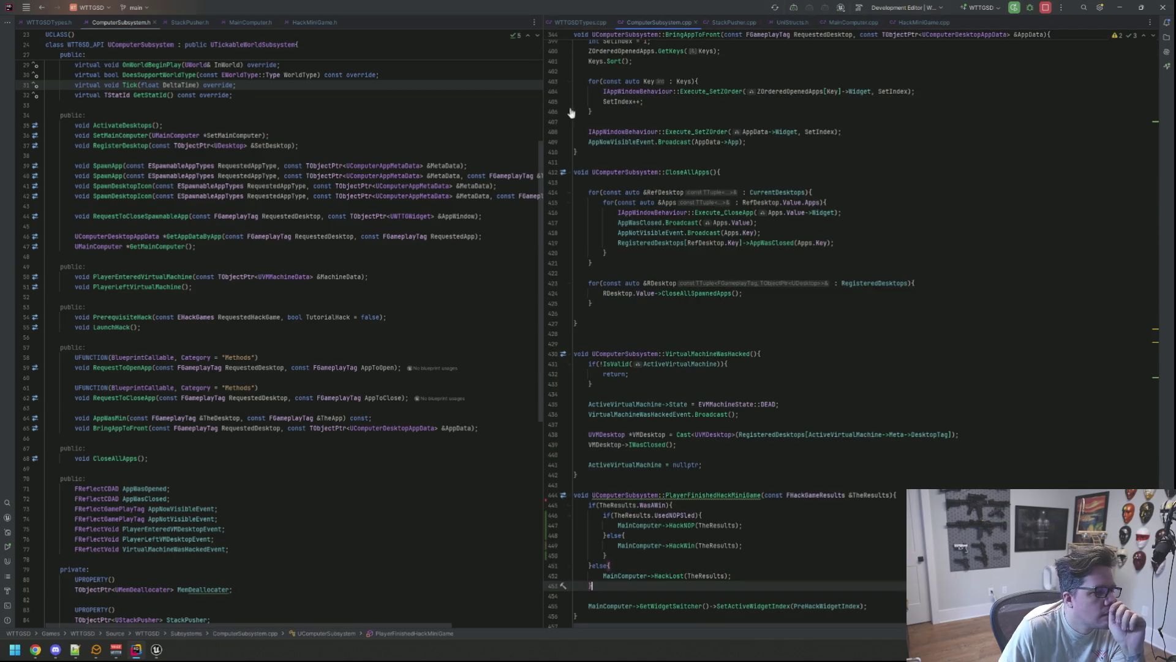
Step: Review the MainComputer files, close UniStructs.h, and reorder the StackPusher and HackMiniGame tabs
click(233, 23)
click(793, 24)
middle_click(790, 24)
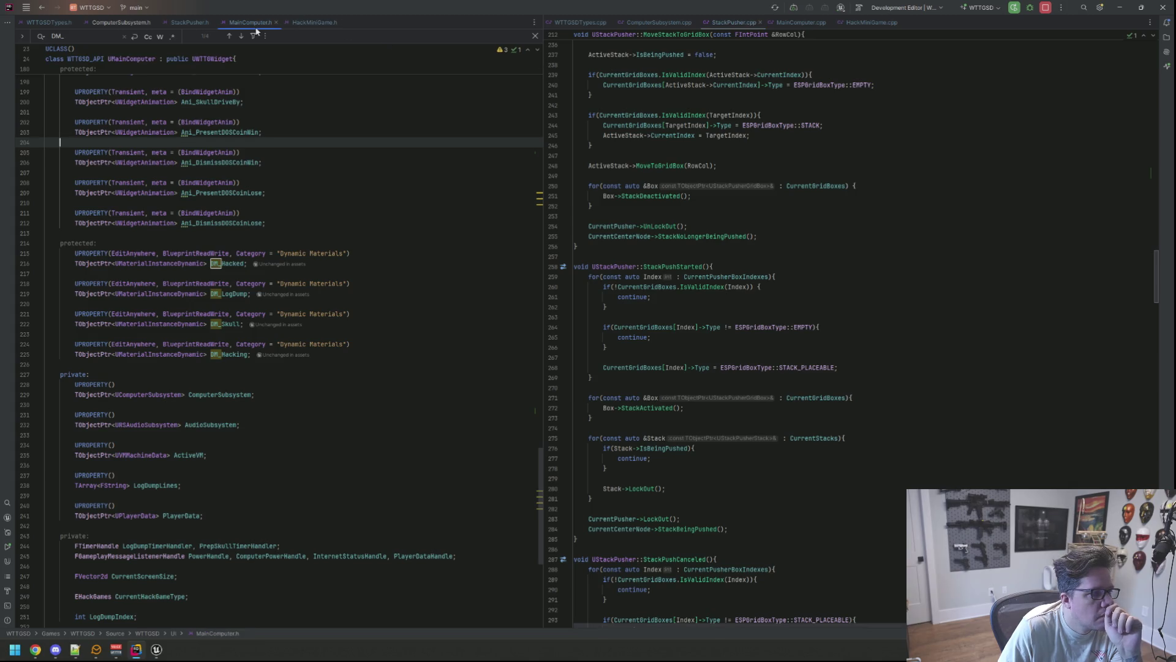
click(800, 22)
drag(191, 22, 265, 29)
drag(744, 23, 876, 23)
click(807, 22)
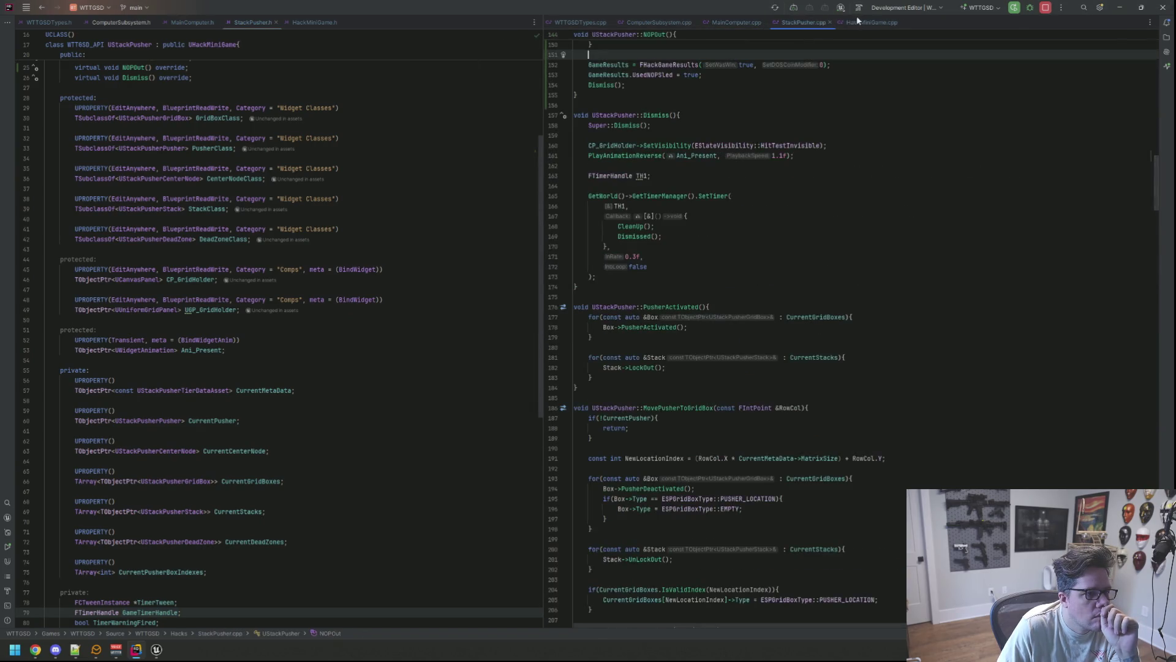
mouse_move(315, 22)
mouse_down()
mouse_move(263, 36)
mouse_move(257, 122)
mouse_move(258, 23)
mouse_up()
click(192, 23)
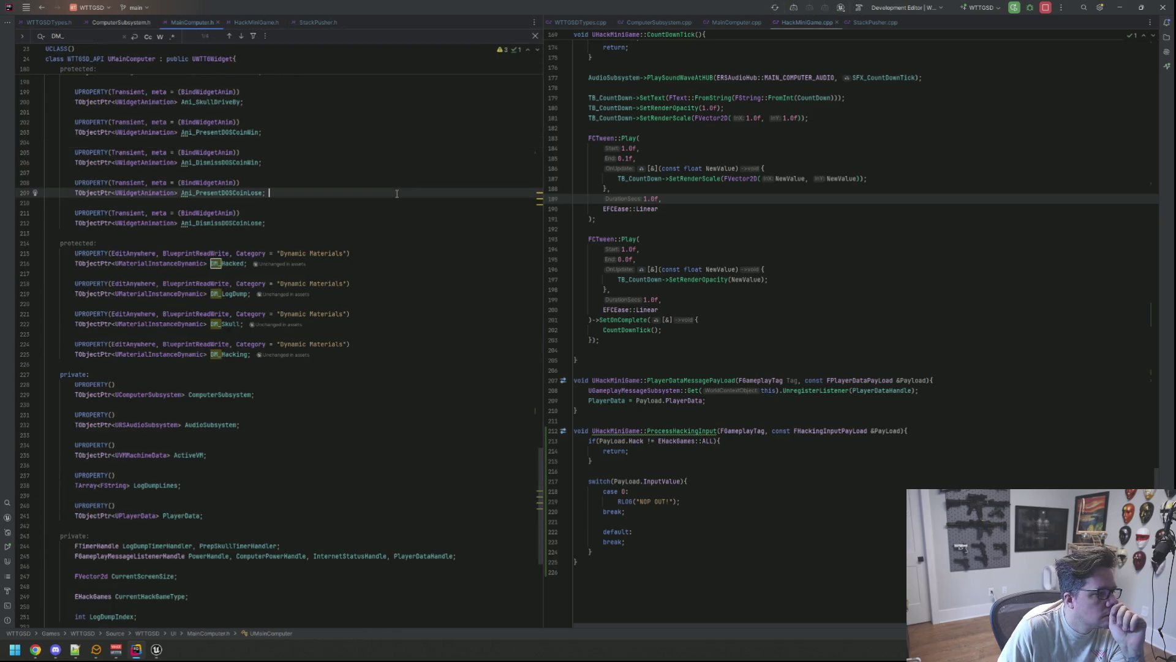
Step: Live Code the HackMiniGame.cpp changes into Unreal with Ctrl+Alt+F11
click(794, 245)
scroll(794, 247, up, 15)
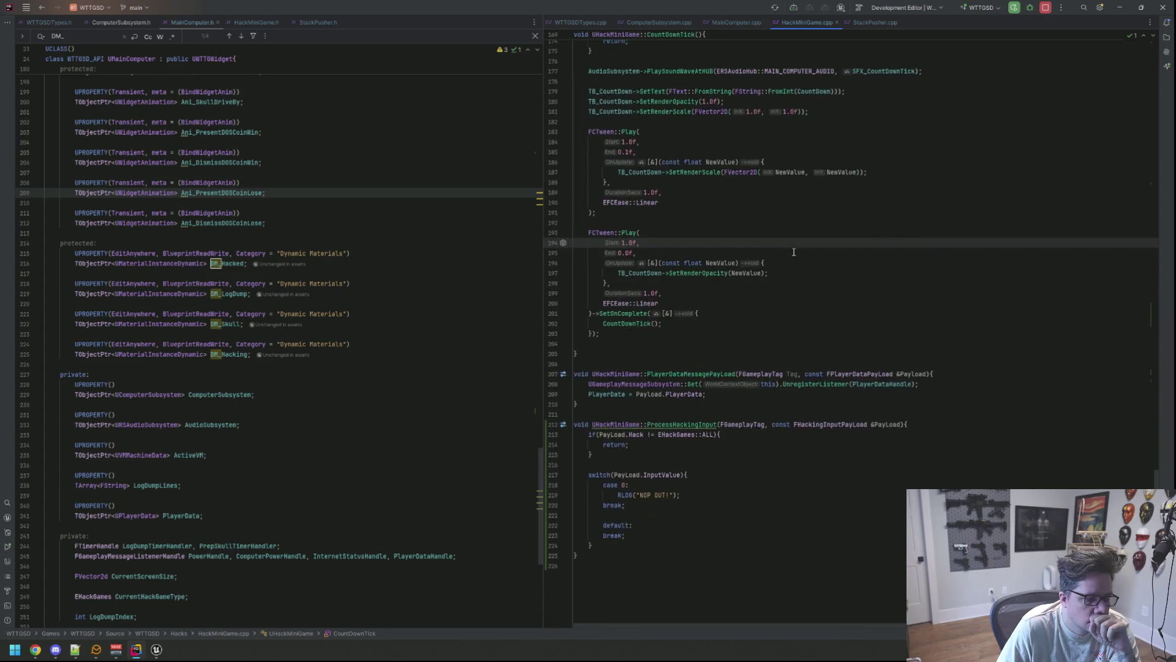
key(ctrl+alt+F11)
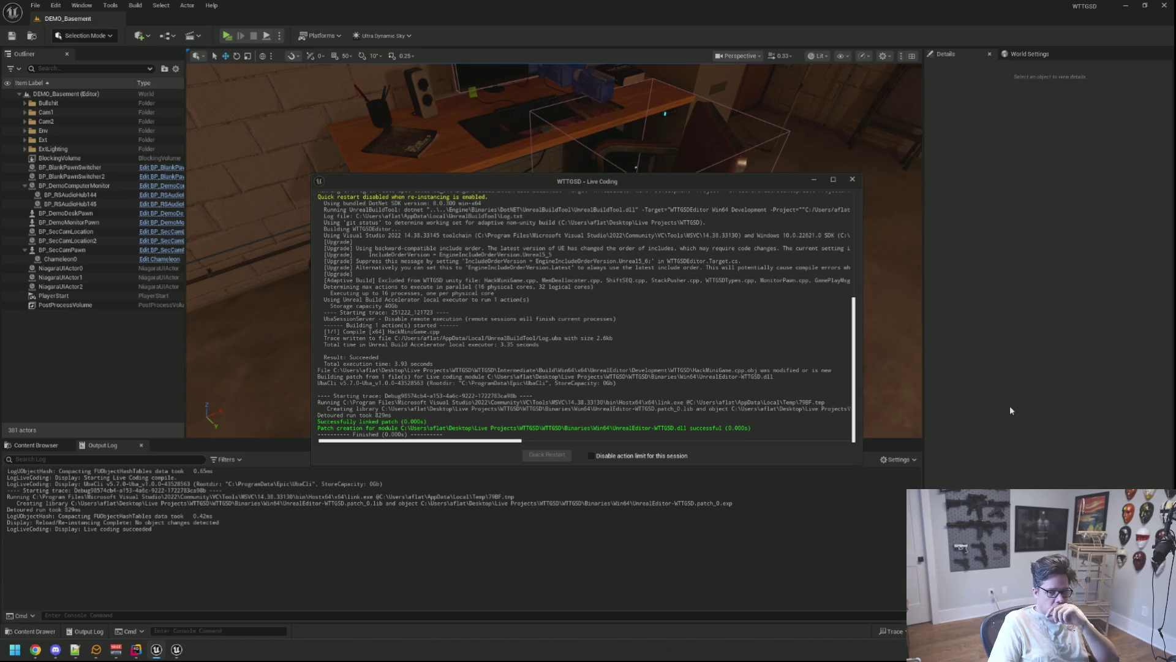
Step: Close the Live Coding window, frame the basement desk and chair, and show the Maps folder
click(852, 179)
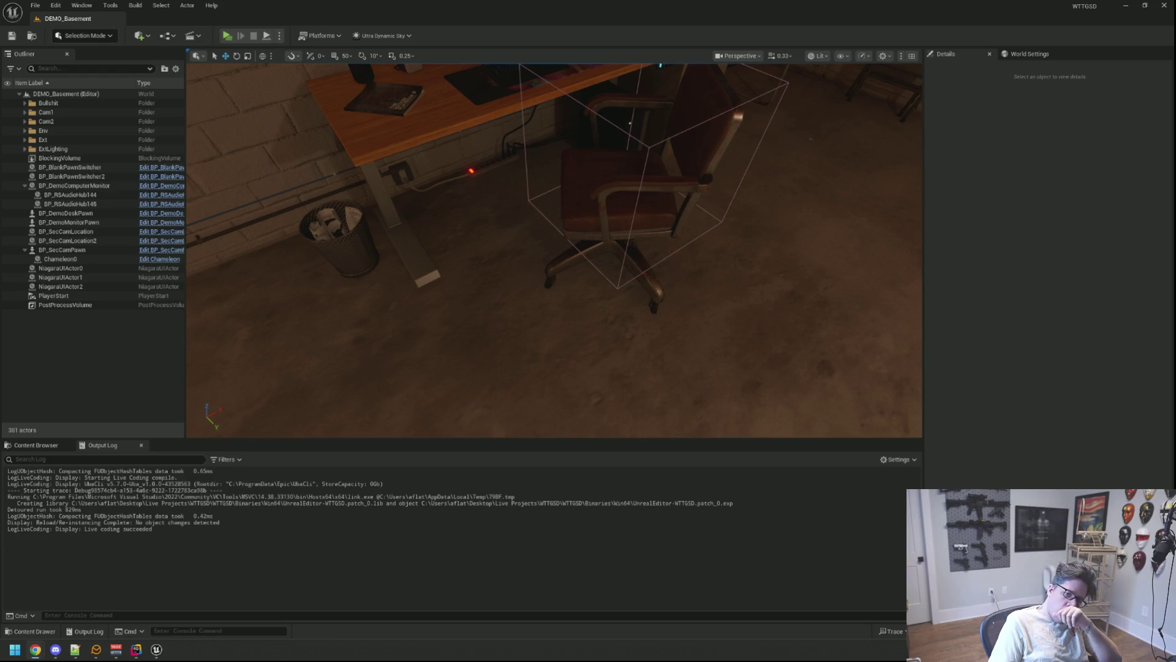
mouse_move(724, 286)
mouse_down()
mouse_move(712, 239)
mouse_move(870, 306)
mouse_move(906, 282)
mouse_move(669, 237)
mouse_move(882, 205)
mouse_move(690, 242)
mouse_move(649, 166)
mouse_move(843, 375)
mouse_move(674, 276)
mouse_move(609, 331)
mouse_move(656, 338)
mouse_move(662, 257)
mouse_up()
mouse_move(590, 261)
mouse_down()
mouse_move(559, 210)
mouse_move(588, 208)
mouse_up()
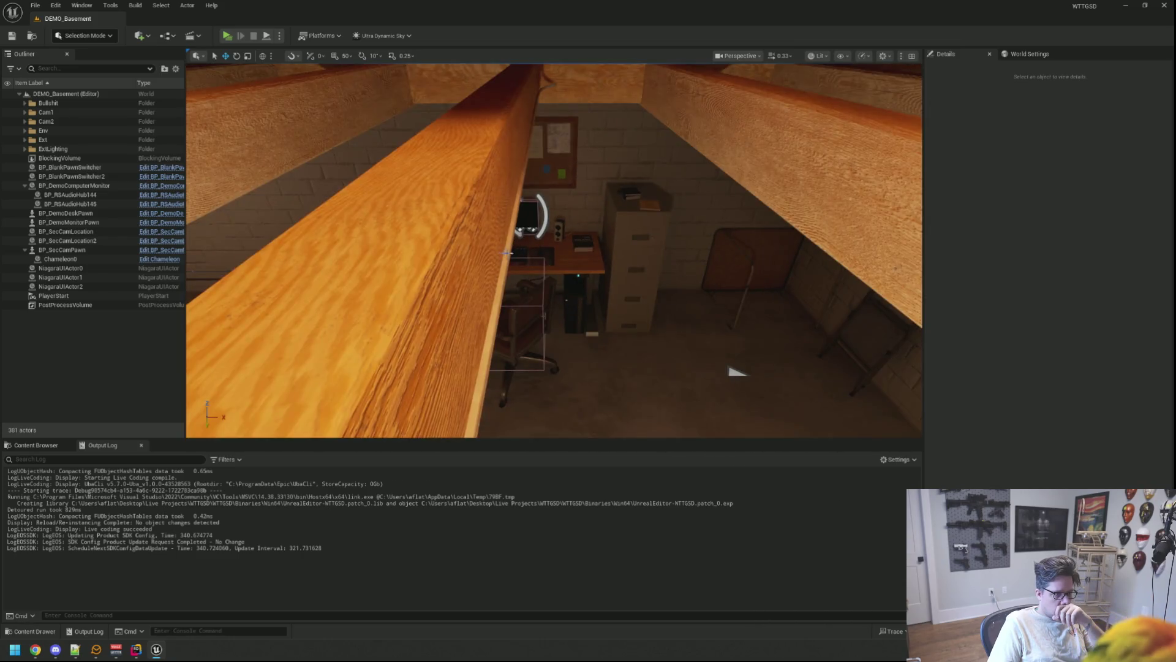
mouse_move(590, 261)
mouse_down()
mouse_move(520, 243)
mouse_move(527, 220)
mouse_move(539, 226)
mouse_move(508, 228)
mouse_move(576, 229)
mouse_move(499, 229)
mouse_move(536, 230)
mouse_move(539, 205)
mouse_up()
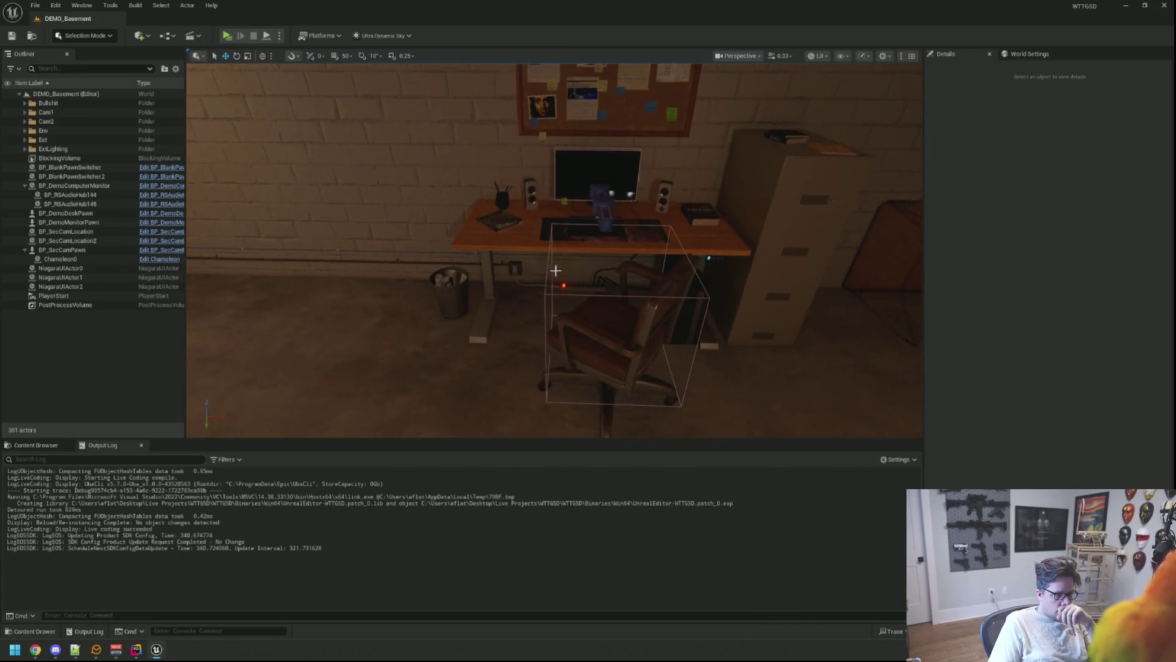
click(36, 445)
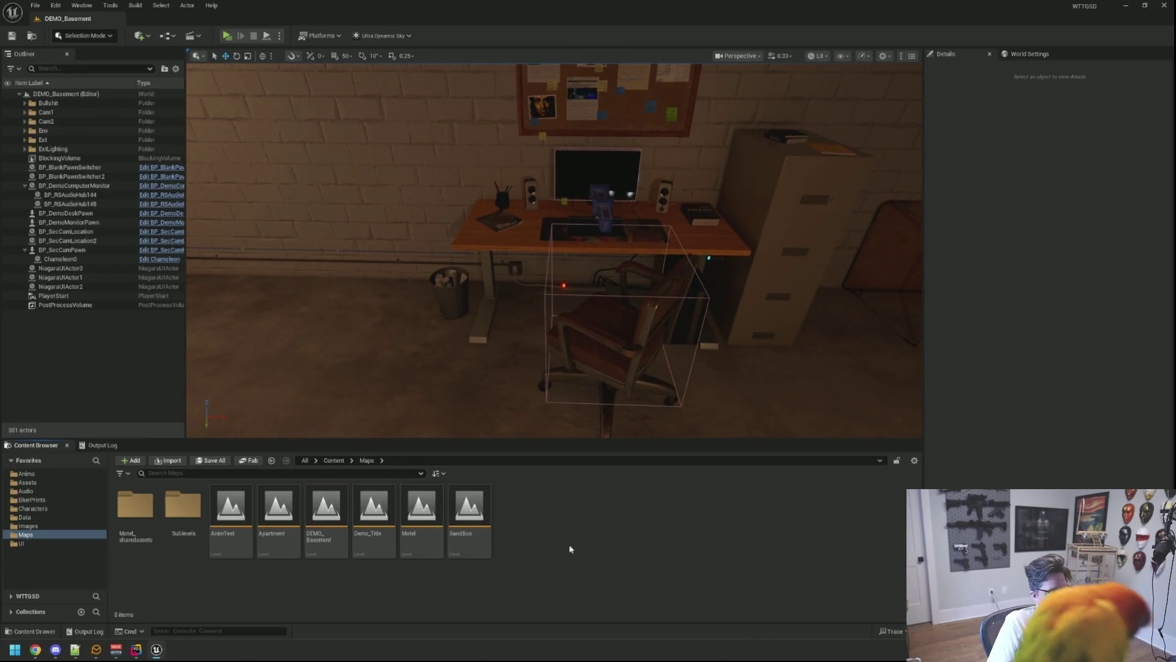
Step: Look around the basement desk and stairs, then trigger a Live Coding recompile of HackMiniGame.cpp
mouse_move(534, 309)
mouse_down()
mouse_move(542, 321)
mouse_move(545, 295)
mouse_move(237, 318)
mouse_up()
drag(653, 322, 765, 300)
drag(567, 295, 564, 264)
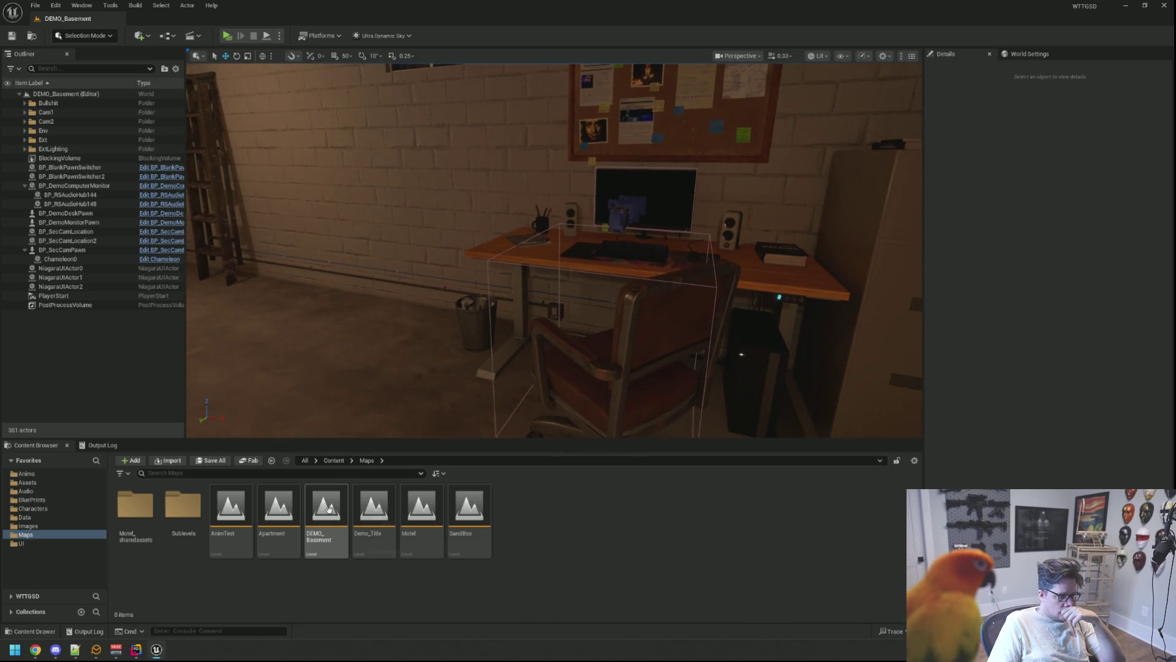
mouse_move(329, 508)
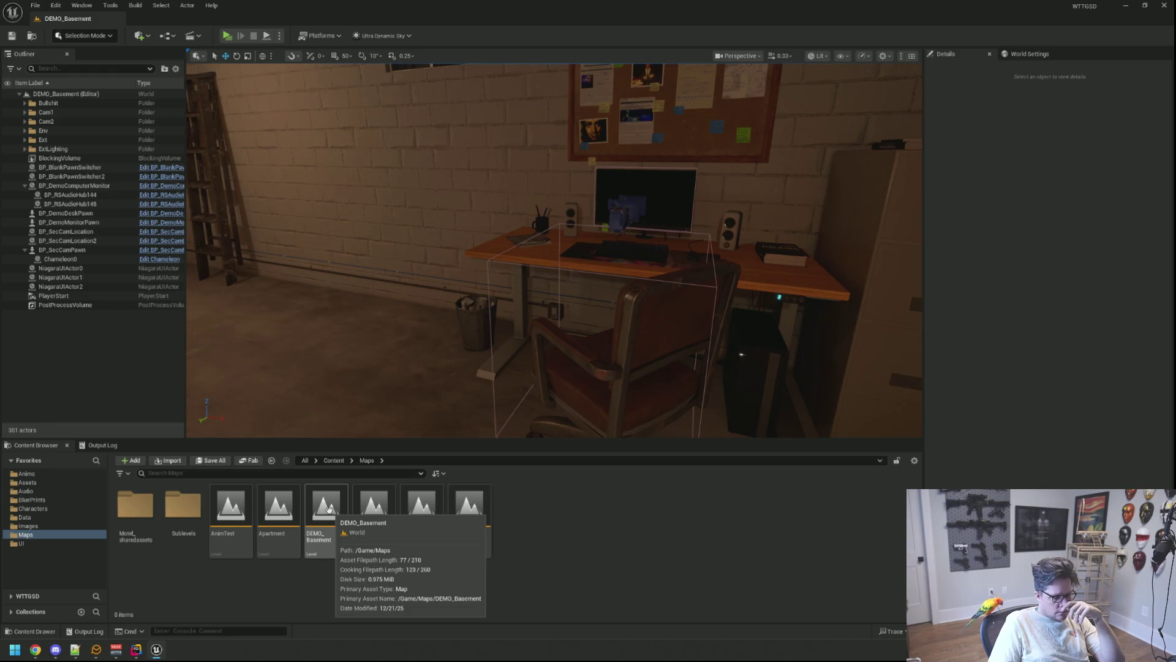
mouse_move(529, 282)
mouse_down()
mouse_move(264, 285)
mouse_move(846, 276)
mouse_up()
drag(566, 258, 565, 258)
mouse_move(514, 300)
mouse_down()
mouse_move(556, 276)
mouse_move(562, 331)
mouse_move(608, 348)
mouse_move(557, 328)
mouse_up()
key(ctrl+alt+F11)
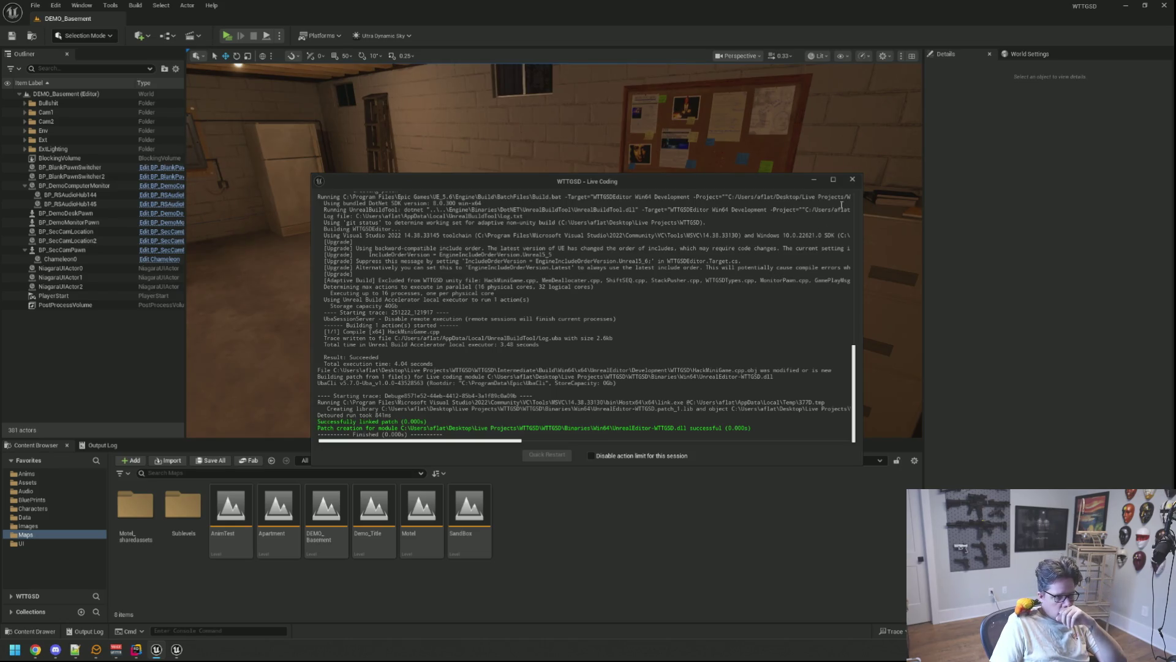
Step: Close the Live Coding log and launch Play-In-Editor in the basement level
click(852, 180)
mouse_move(434, 164)
mouse_down()
mouse_move(477, 144)
mouse_move(433, 165)
mouse_up()
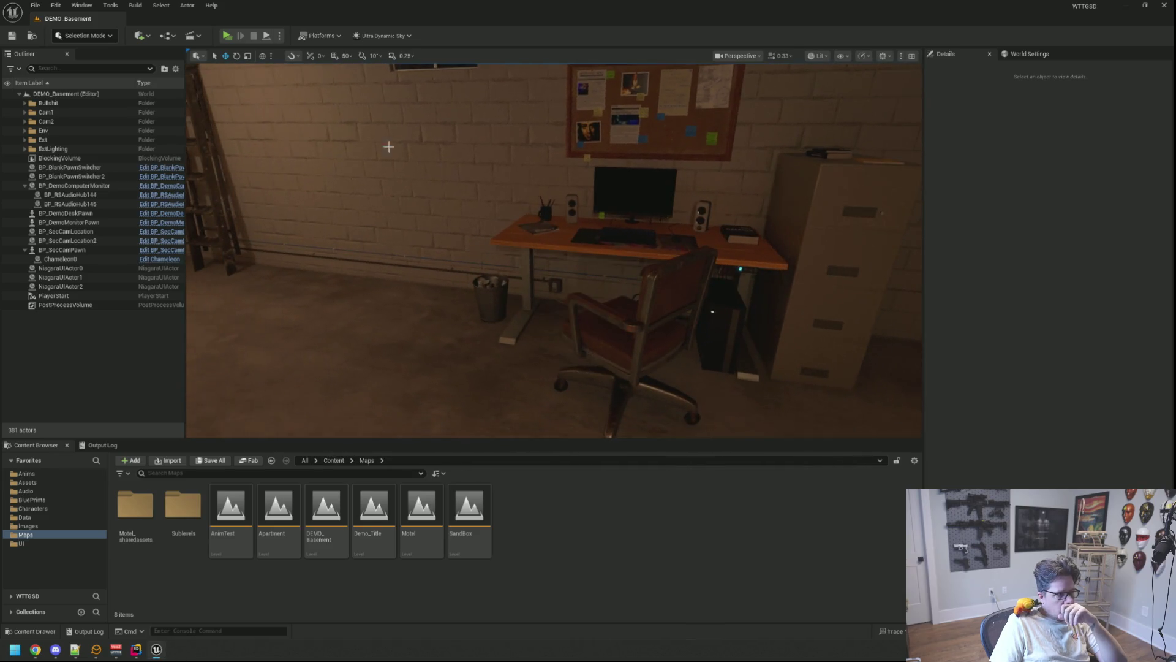
click(230, 35)
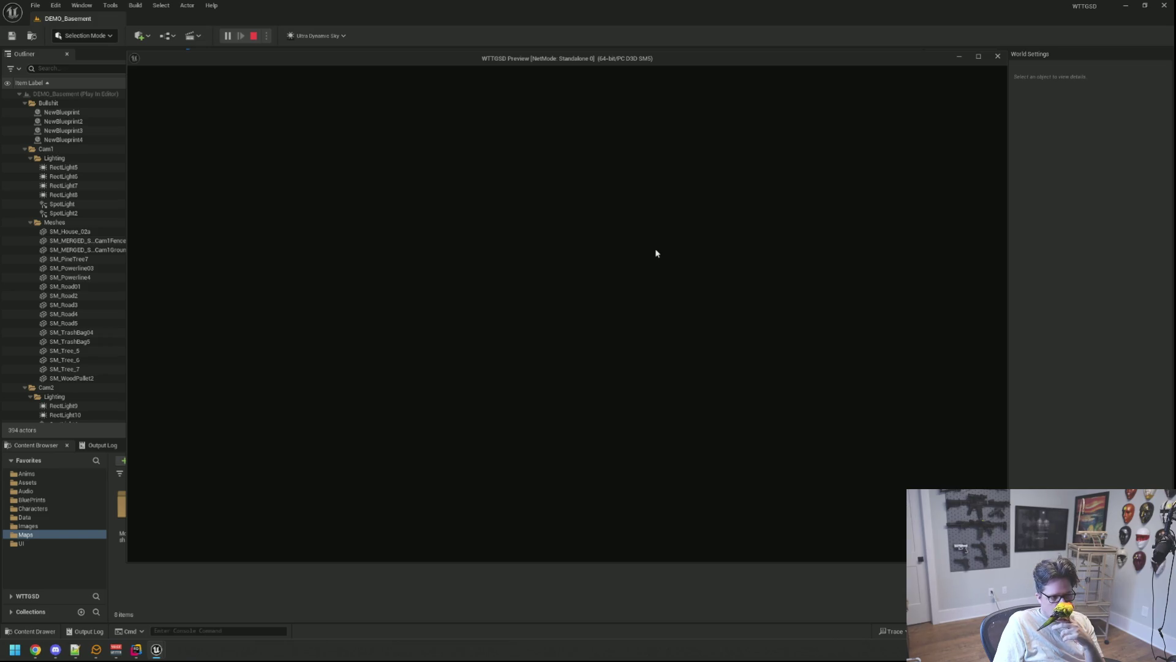
Step: Stop the play-test and return to the basement level editor
click(997, 56)
scroll(515, 225, up, 2)
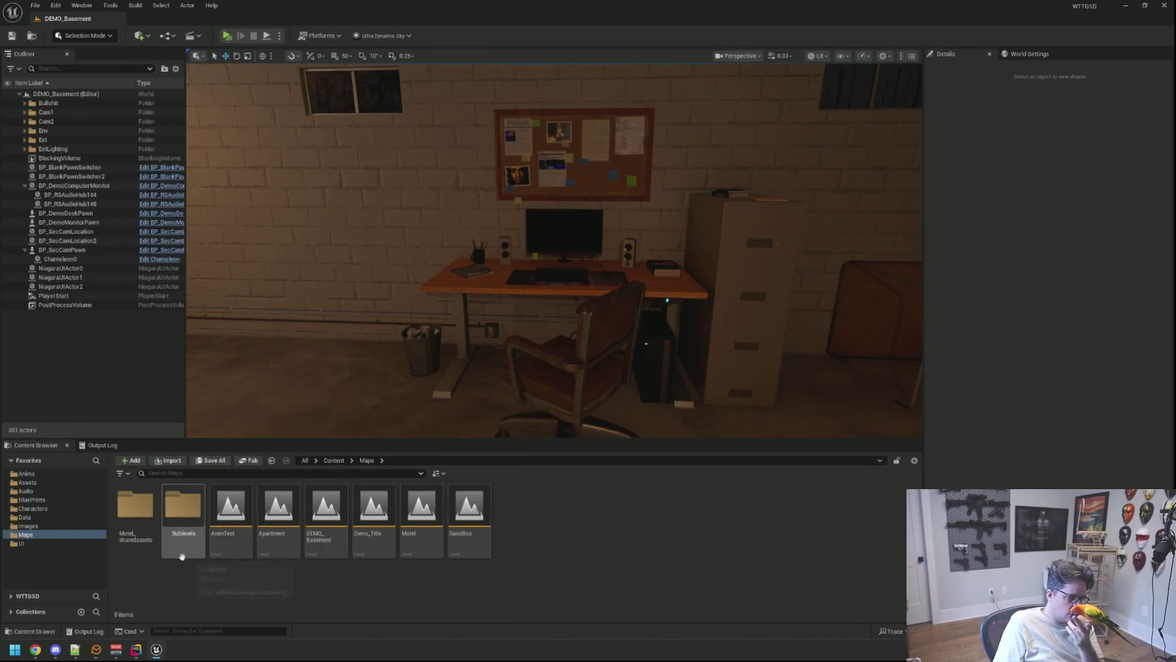
mouse_move(410, 327)
mouse_down()
mouse_move(502, 307)
mouse_move(470, 317)
mouse_up()
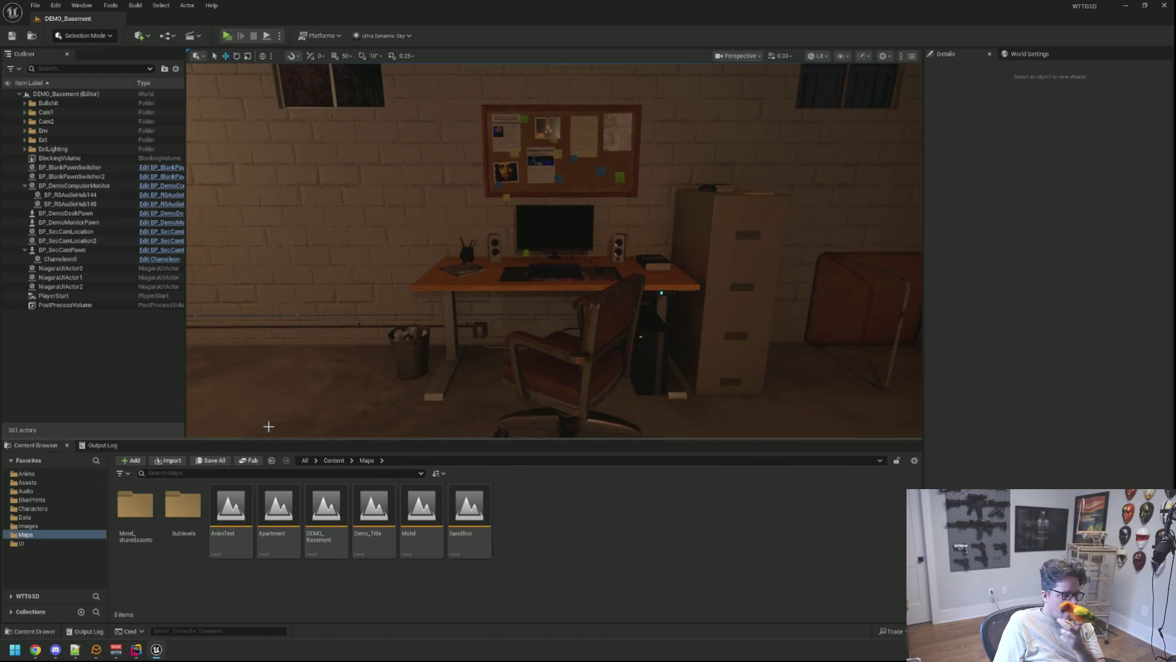
Step: Browse to UI > Widgets > Computer > Desktops and open WBP_DemoComputer
click(61, 543)
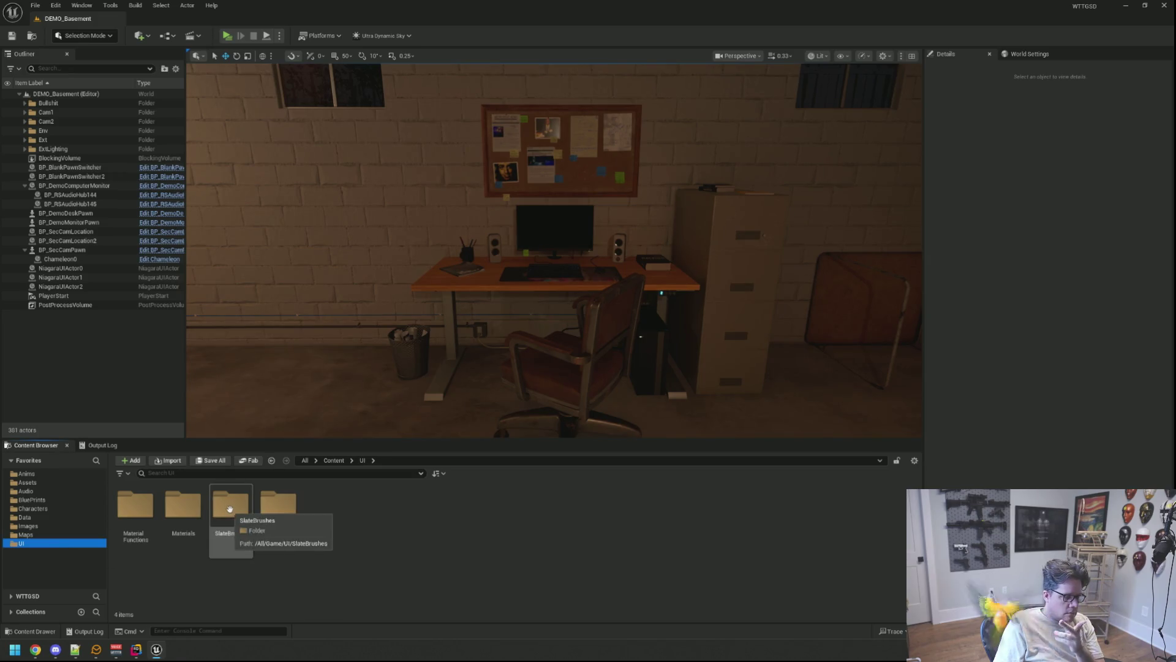
double_click(278, 505)
double_click(230, 505)
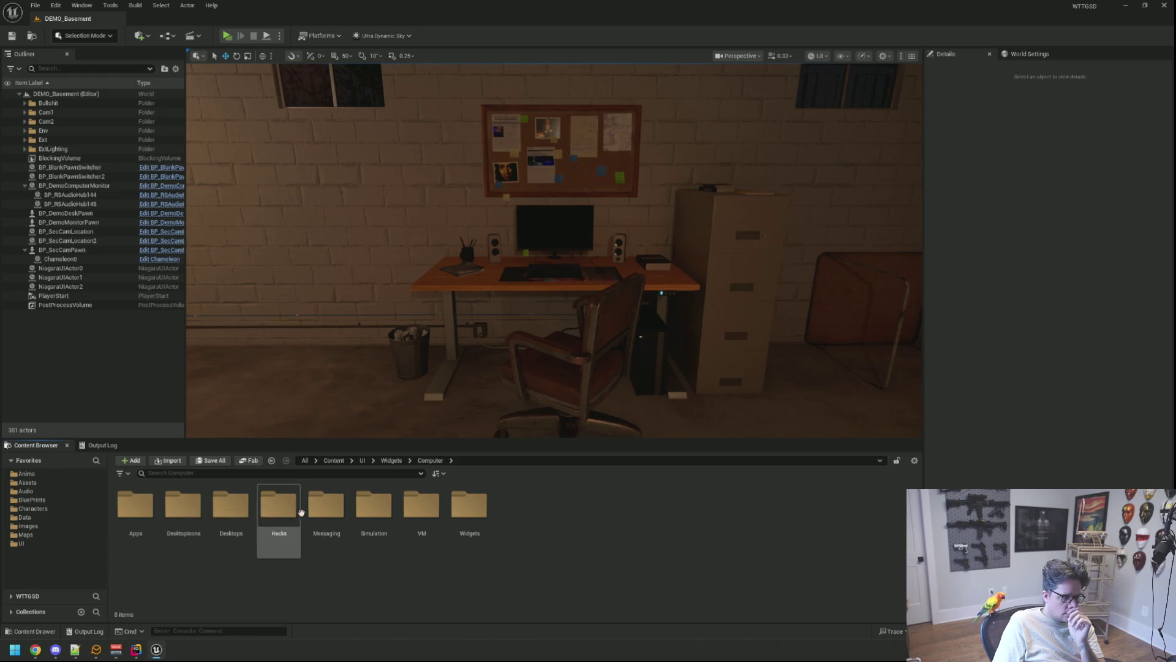
double_click(230, 505)
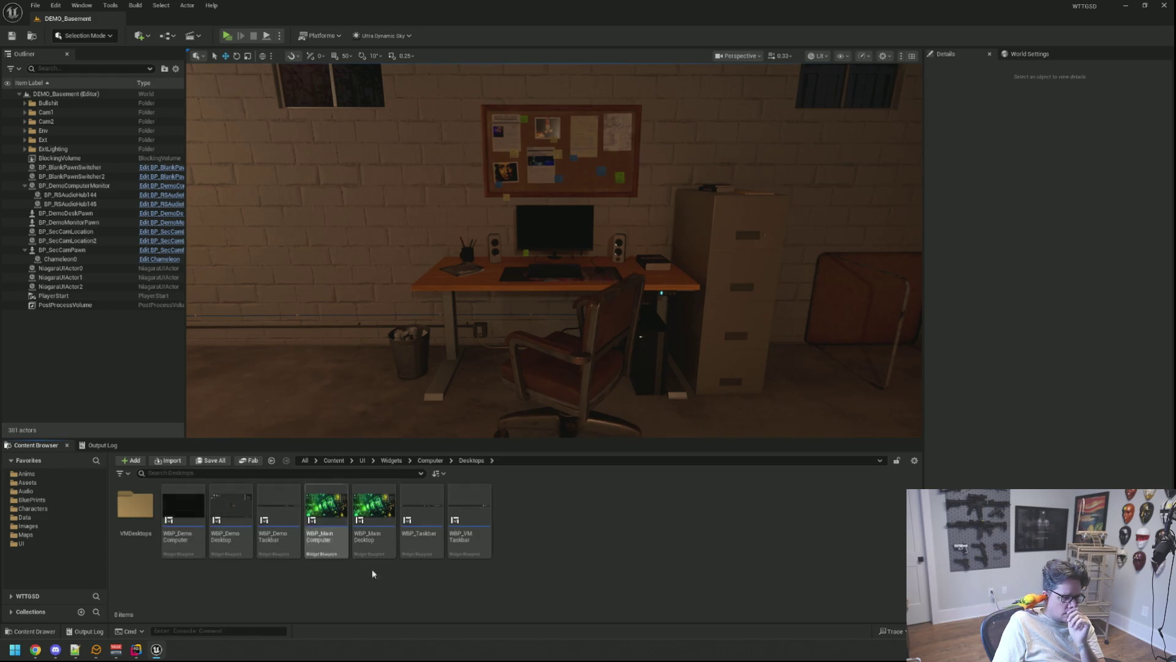
click(224, 501)
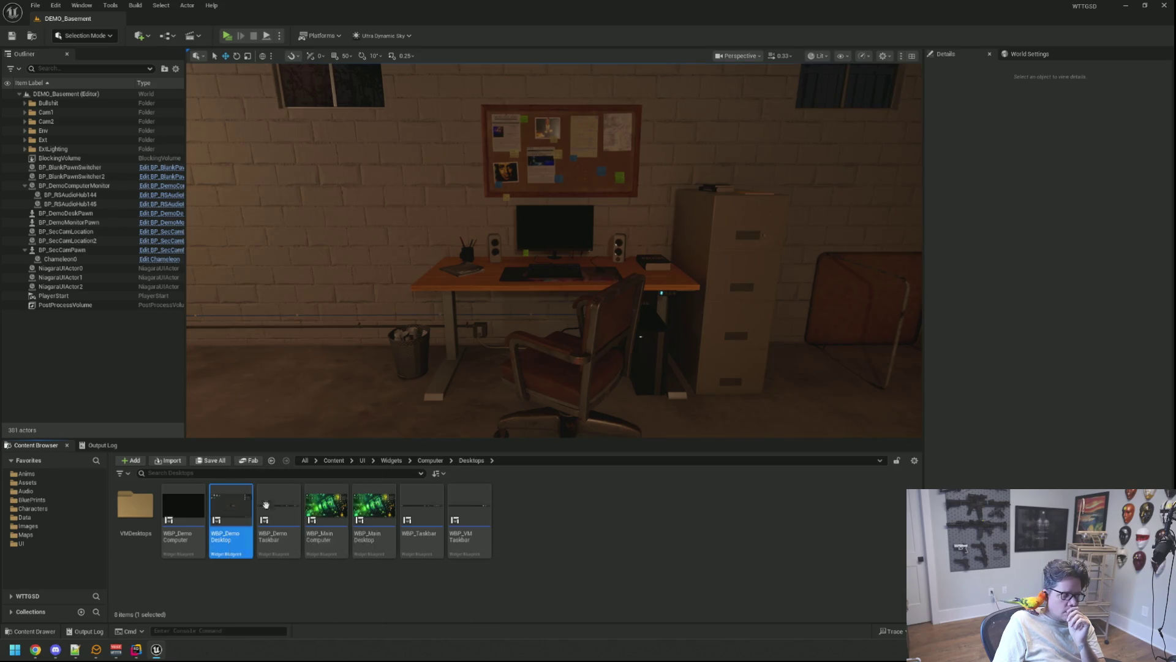
click(189, 511)
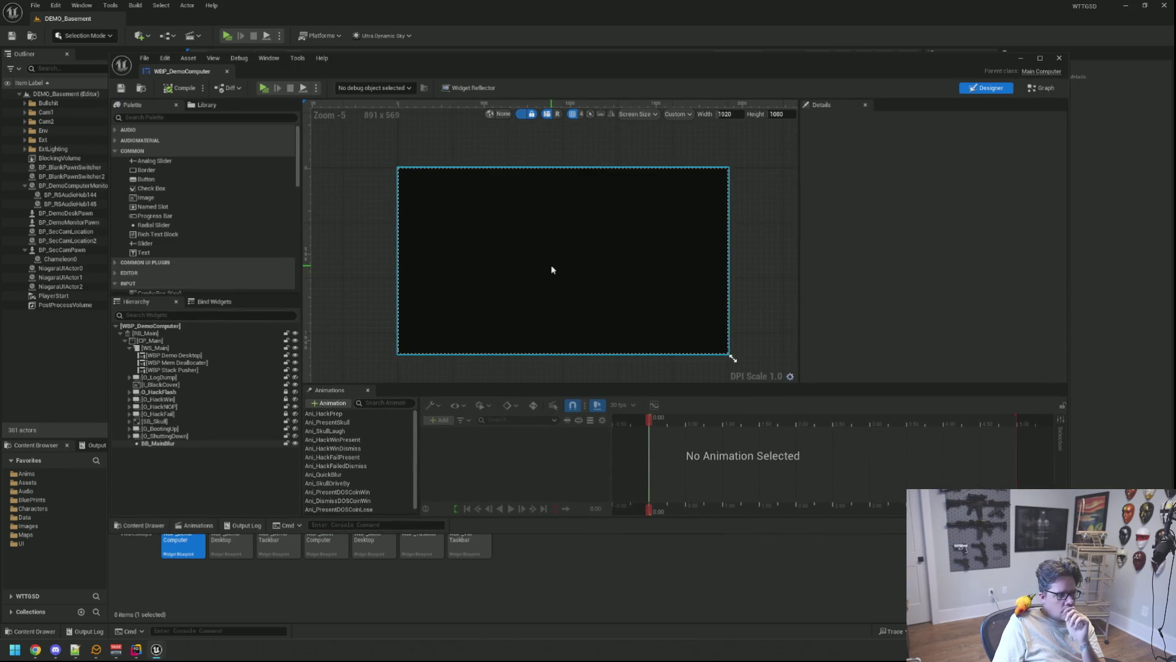
Step: Add an Image widget from the Palette inside the O_HackNOP overlay
scroll(551, 269, up, 1)
click(214, 406)
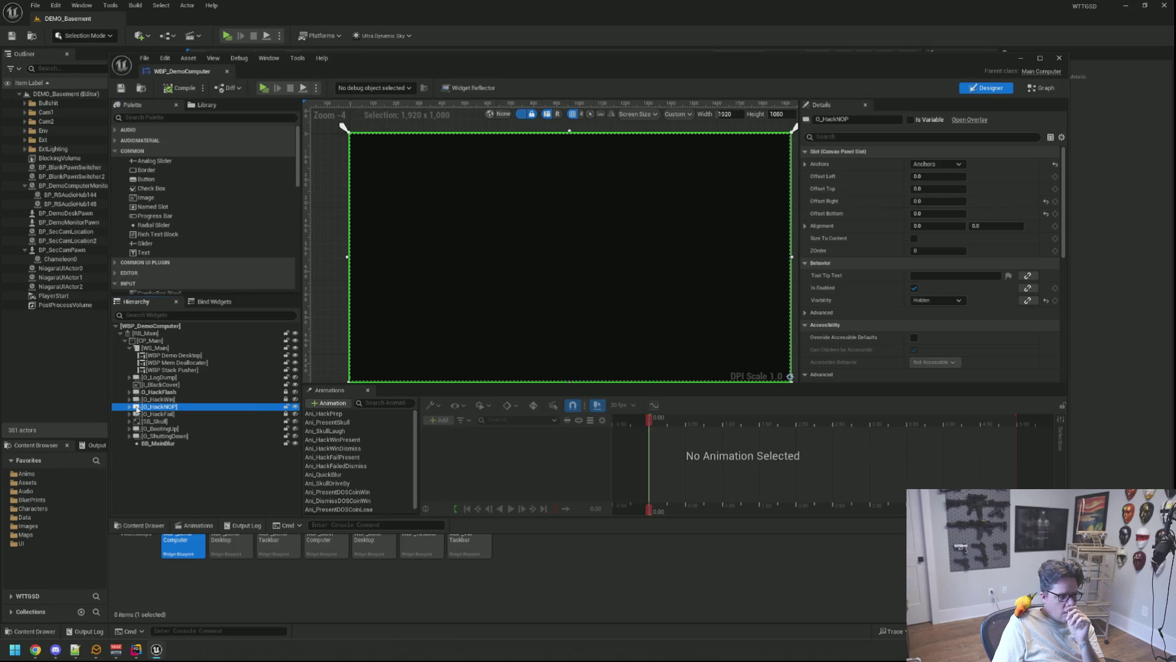
click(130, 406)
scroll(575, 289, down, 1)
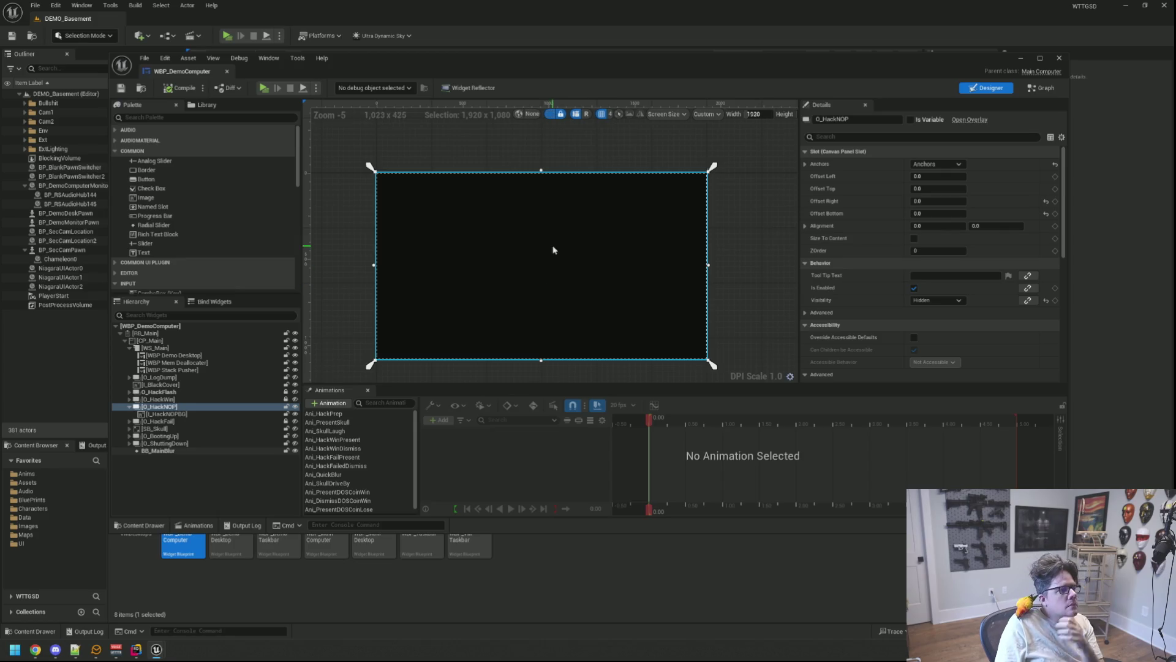
drag(514, 532, 515, 456)
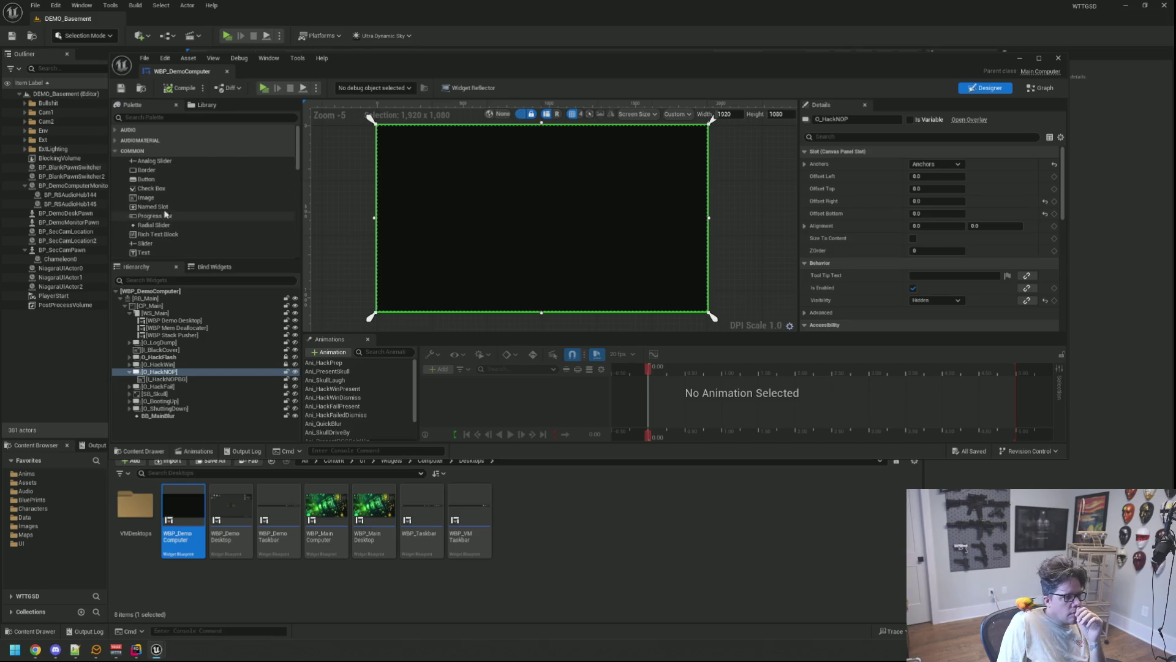
mouse_move(162, 203)
mouse_down()
mouse_move(196, 389)
mouse_move(190, 366)
mouse_up()
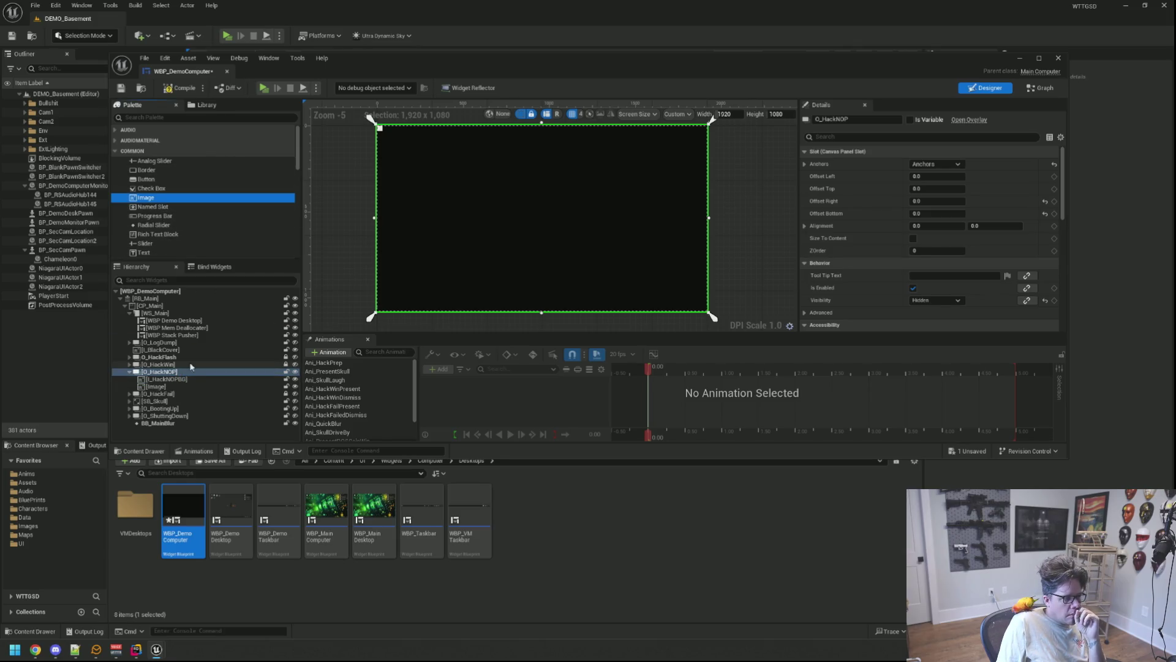
click(179, 387)
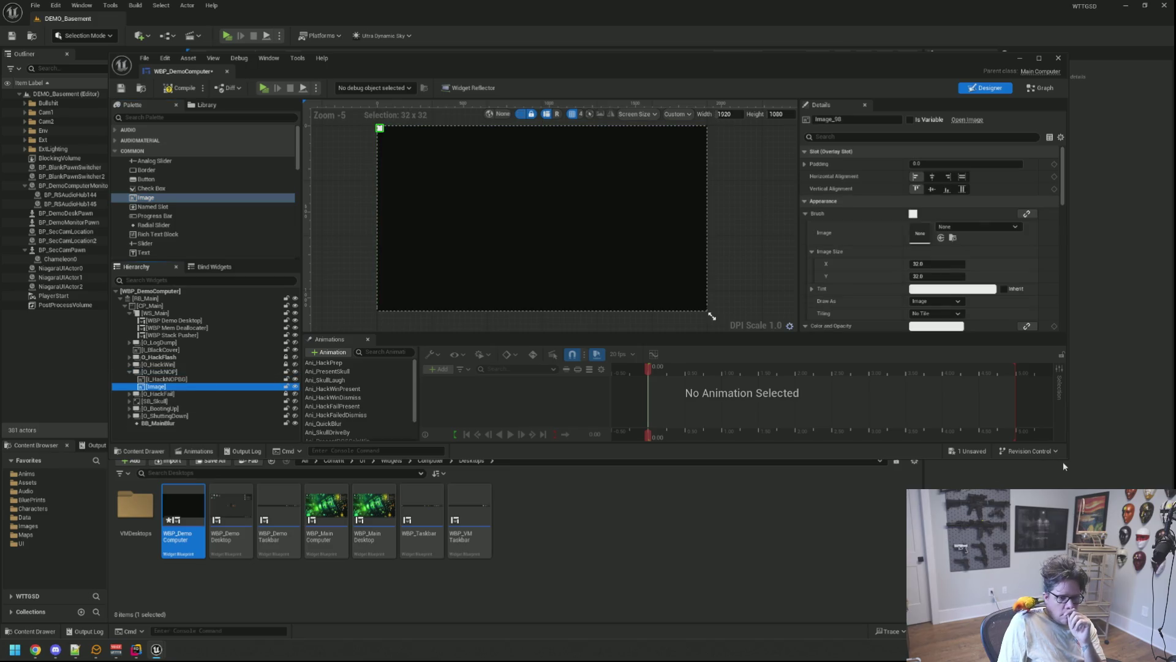
Step: Center the new image horizontally and vertically within O_HackNOP
drag(1066, 458, 1066, 432)
click(932, 176)
click(931, 189)
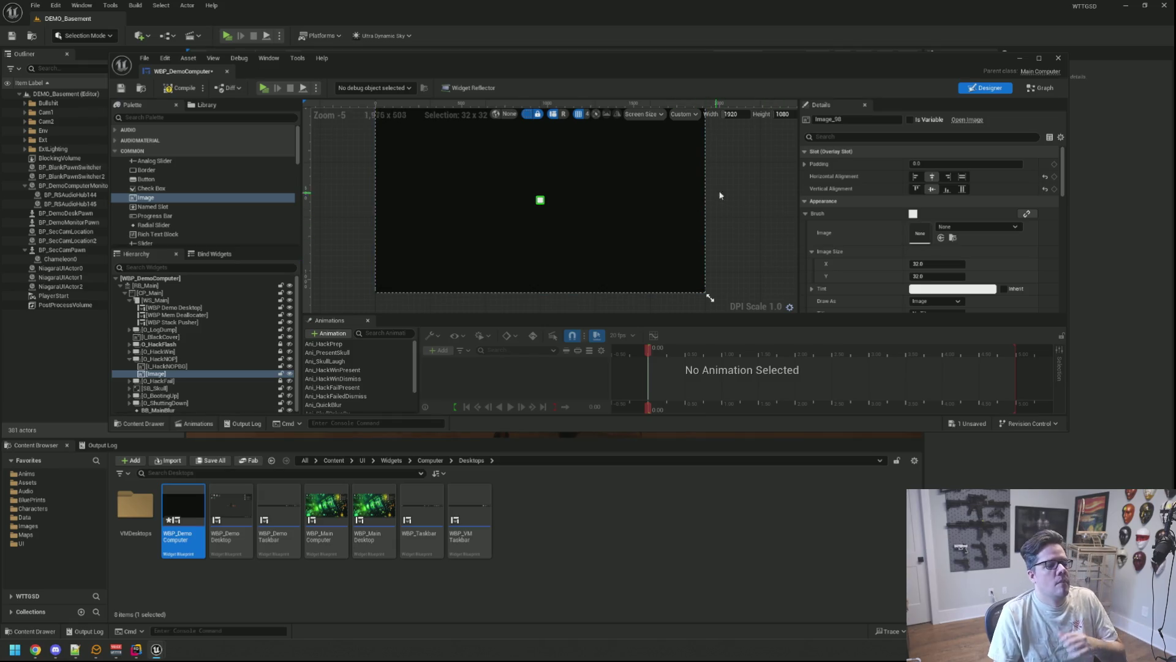
drag(744, 178, 730, 196)
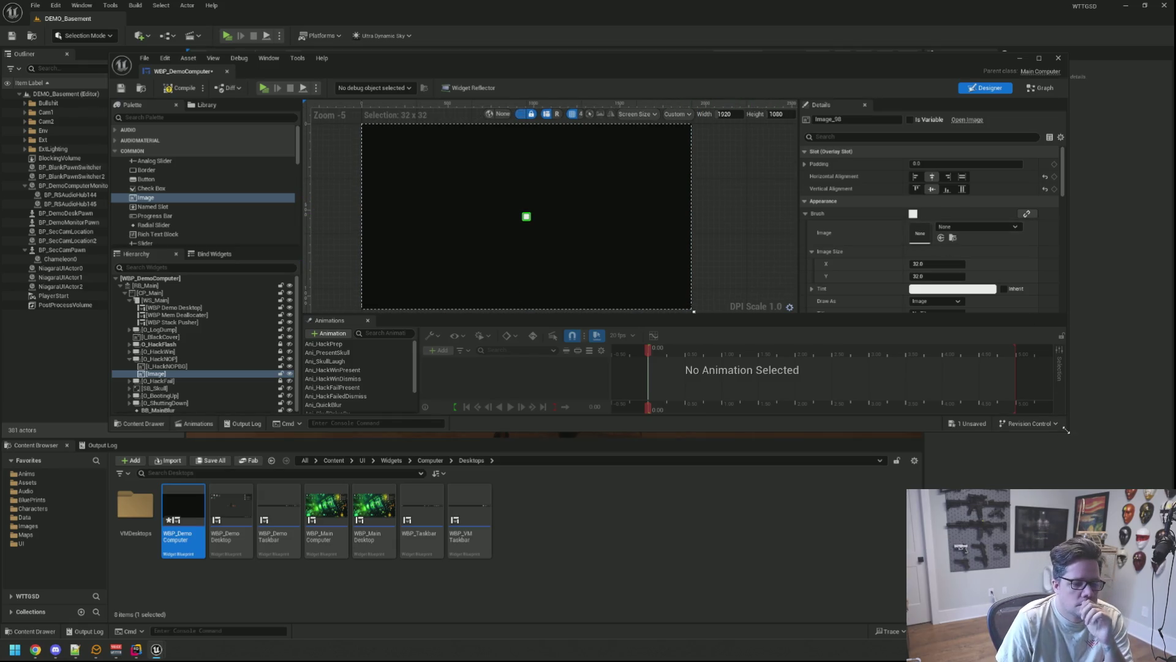
drag(1068, 432, 1093, 493)
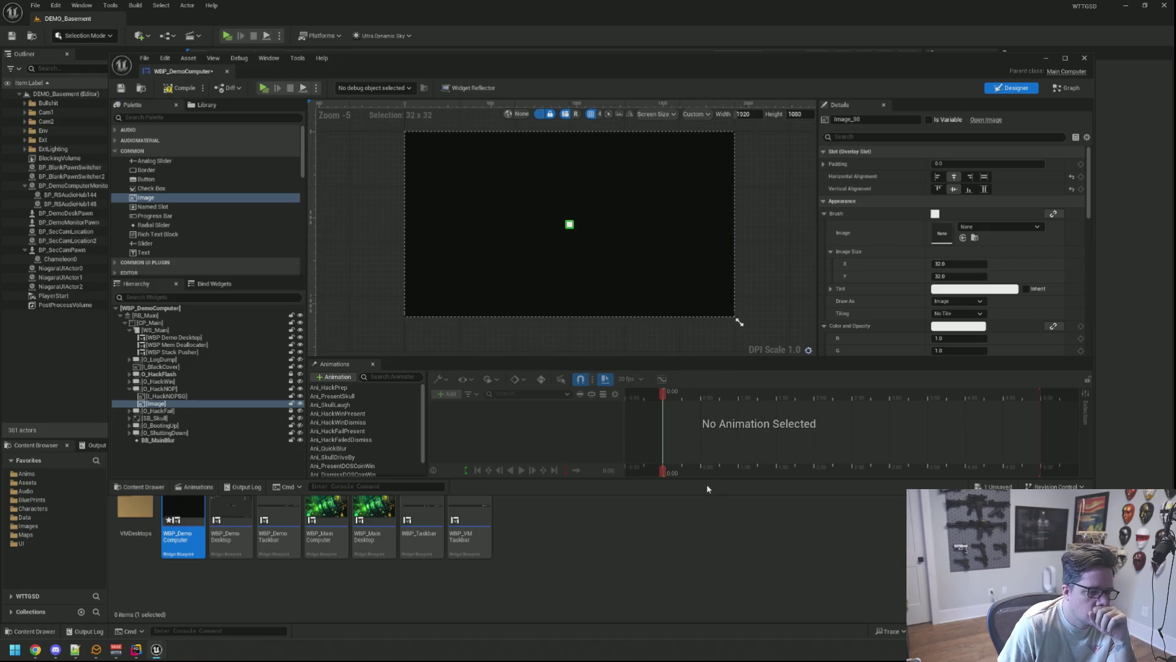
click(710, 499)
drag(710, 493, 709, 429)
mouse_move(623, 182)
mouse_down()
mouse_move(603, 160)
mouse_move(612, 169)
mouse_up()
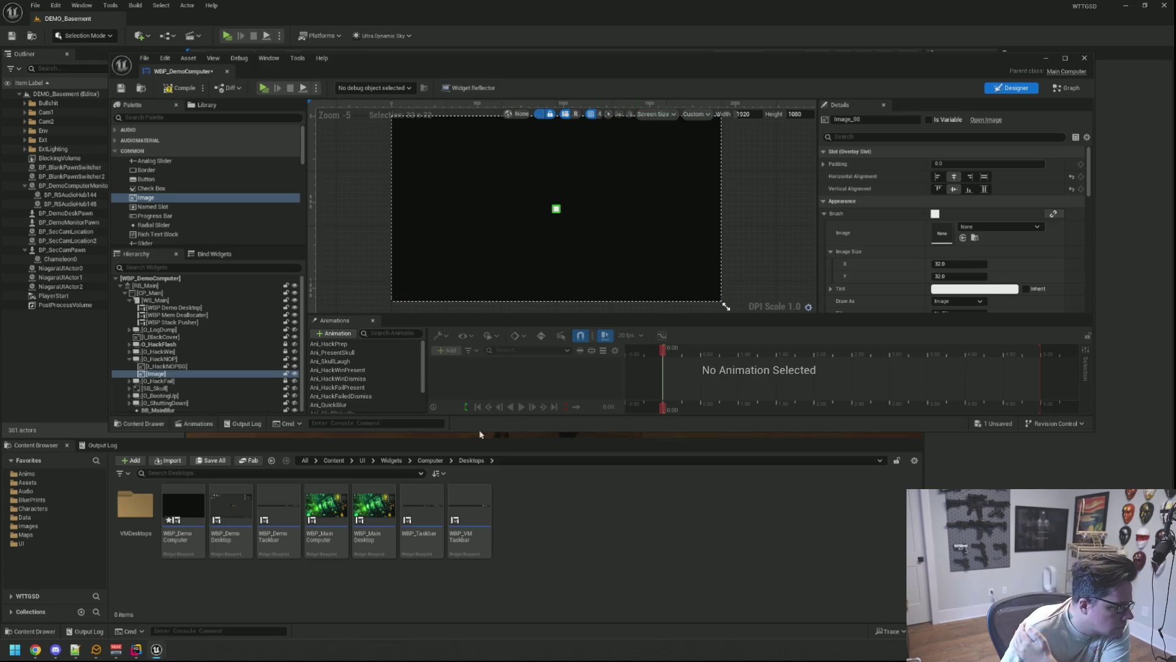
mouse_move(533, 276)
mouse_down()
mouse_move(553, 267)
mouse_move(541, 262)
mouse_up()
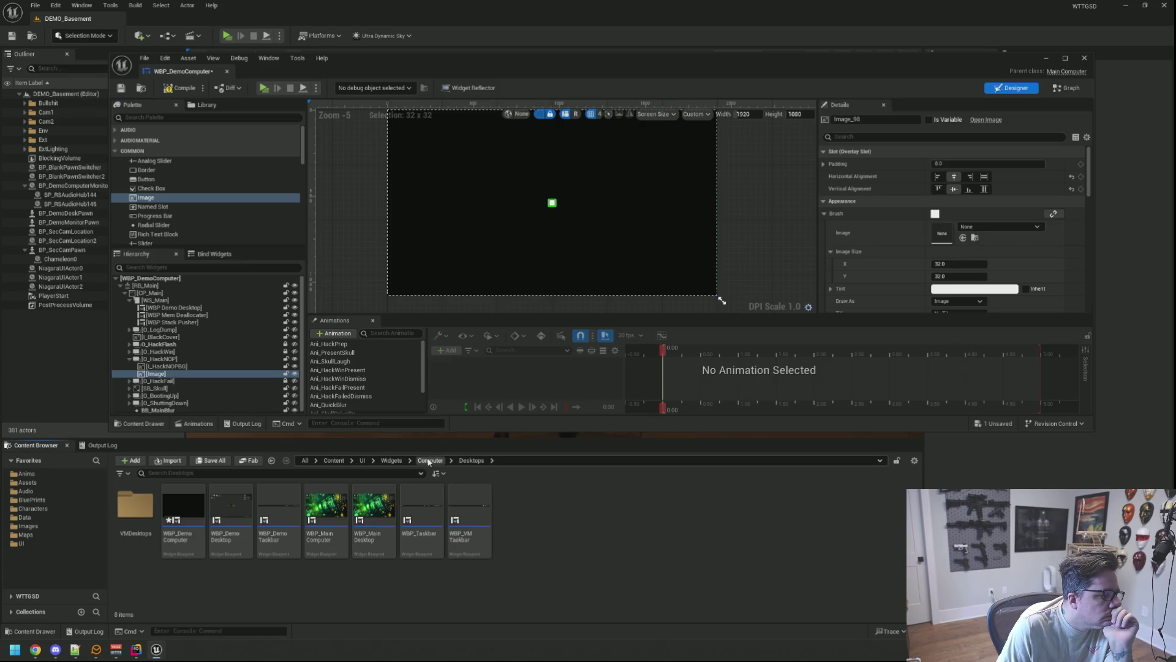
Step: Browse the Content Browser to the Images > VMWallPapers textures
click(430, 460)
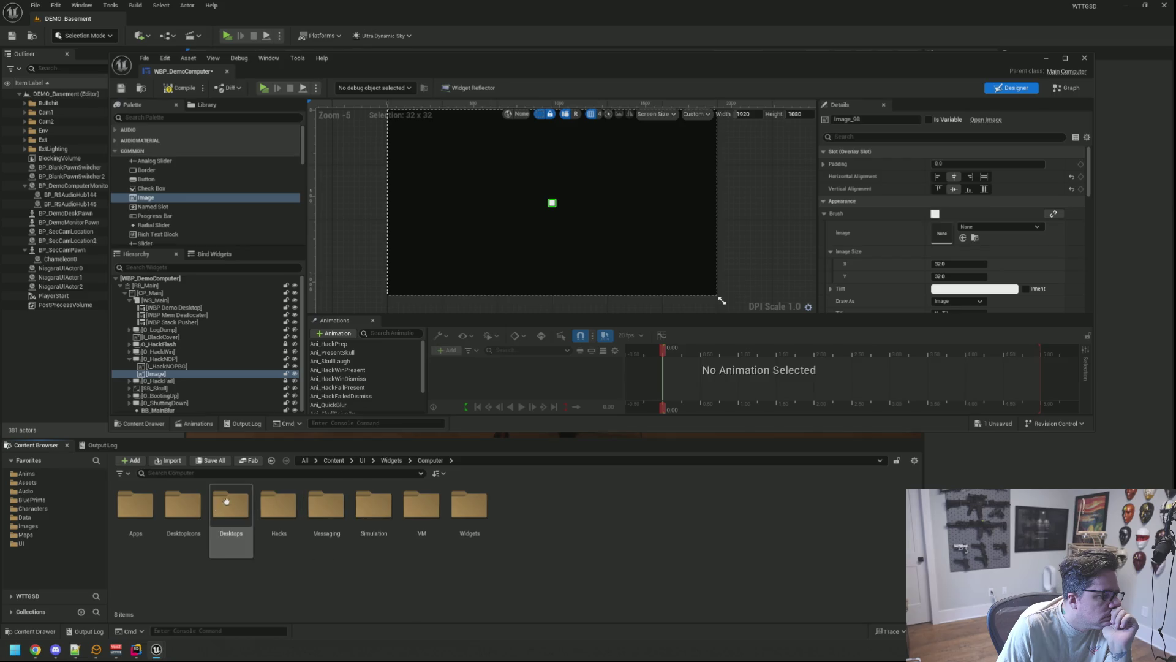
click(35, 545)
click(334, 460)
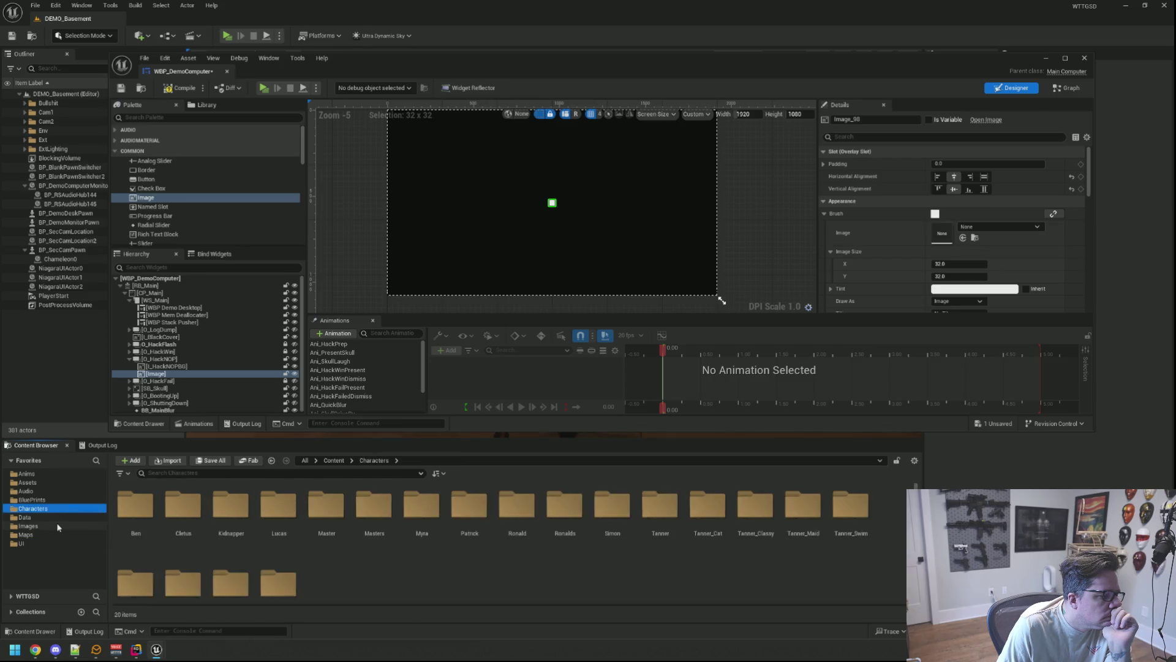
double_click(256, 508)
double_click(136, 506)
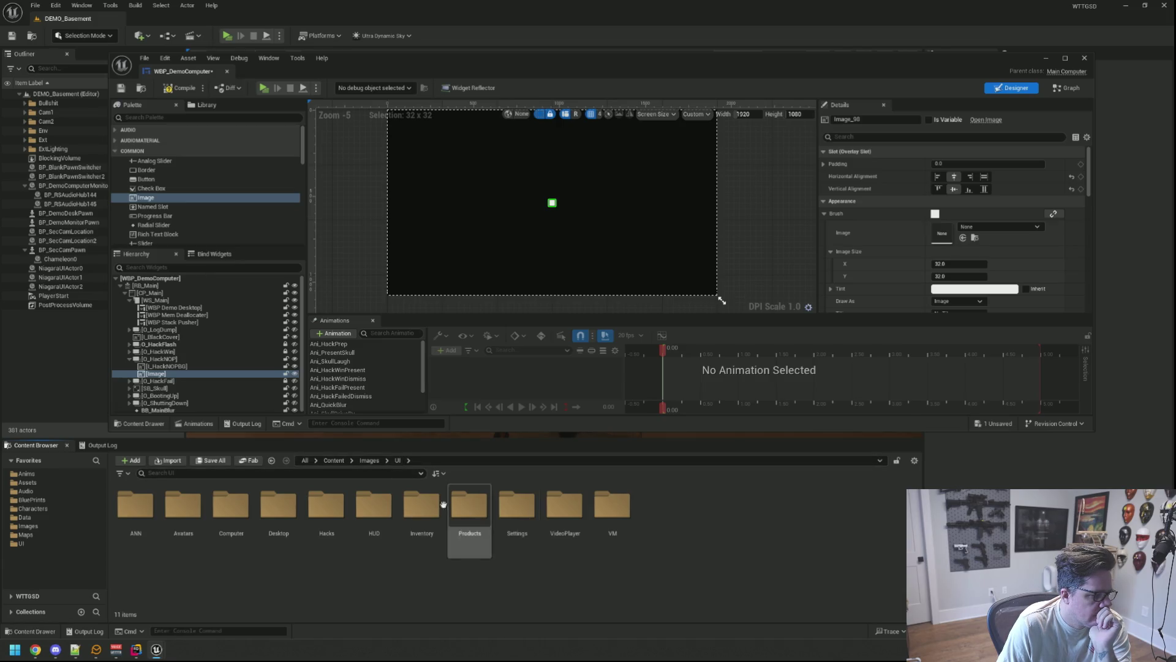
click(369, 460)
double_click(183, 505)
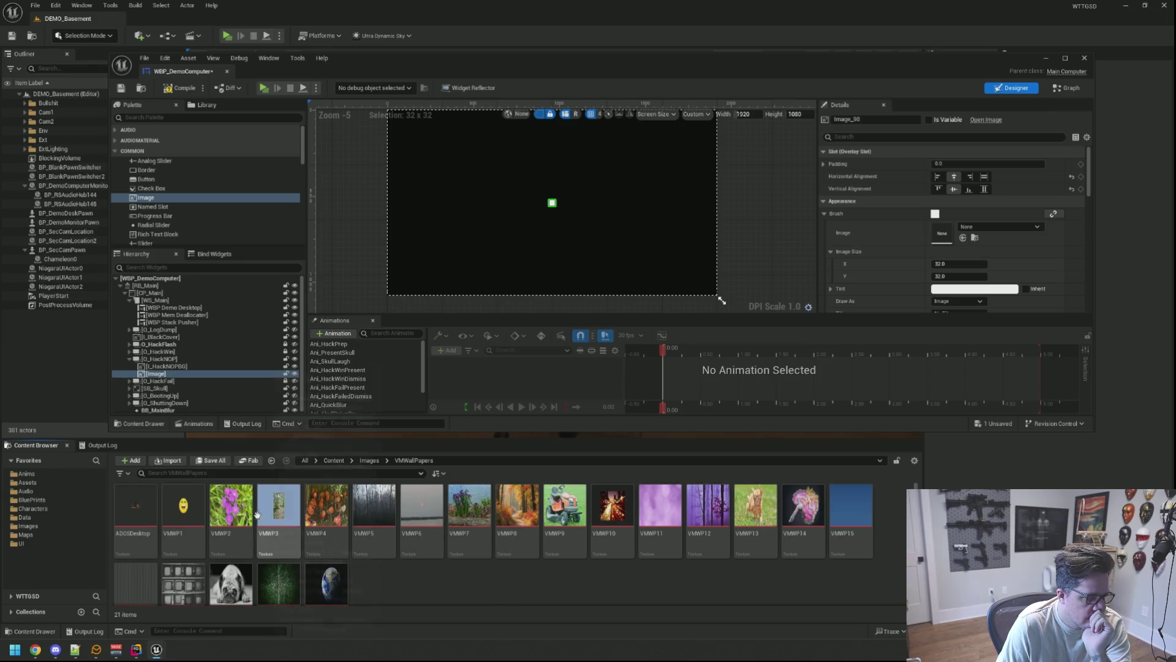
Step: Set the image's Brush to the VMWP13 kitten wallpaper and start a play-test
drag(787, 504, 942, 233)
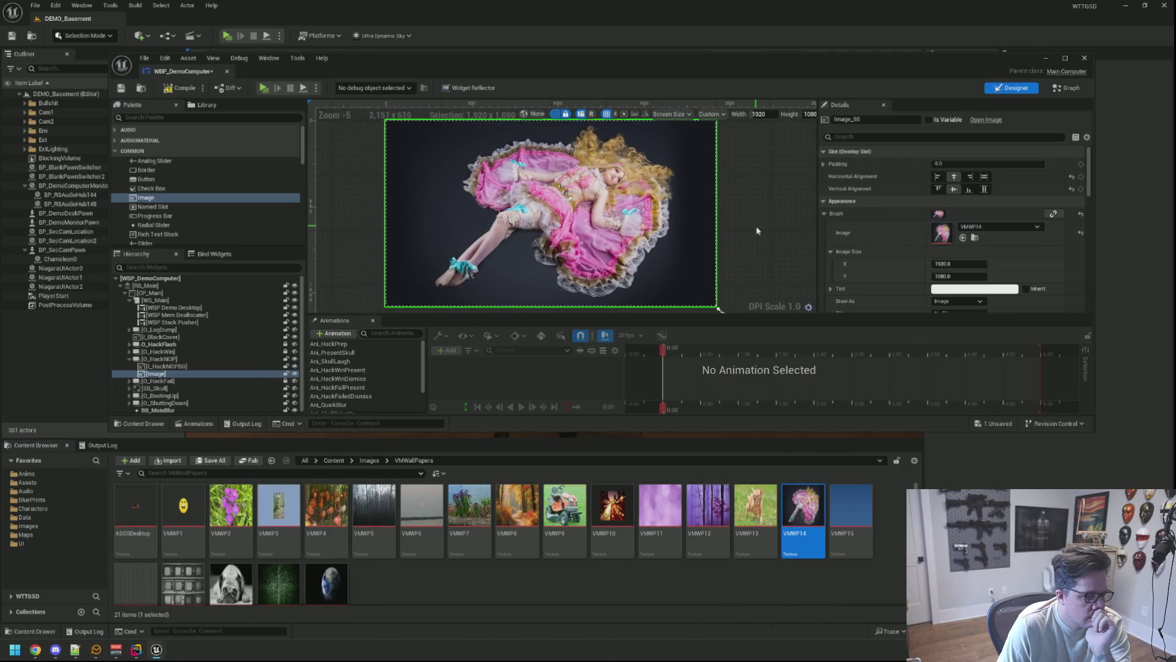
drag(757, 502, 943, 235)
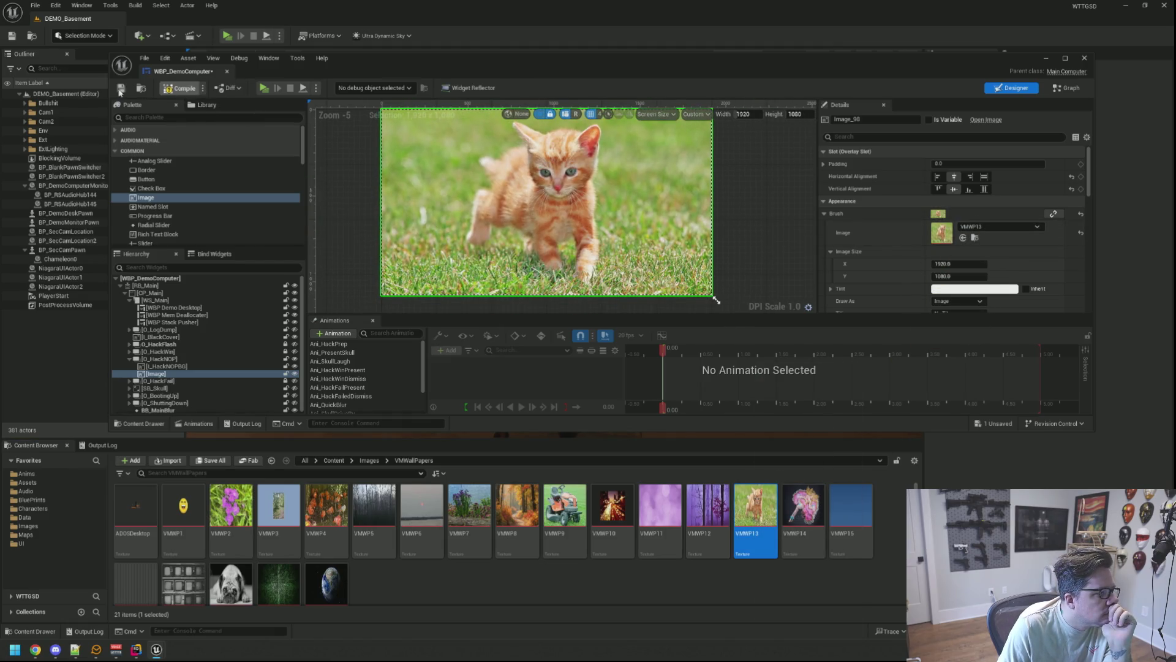
click(264, 87)
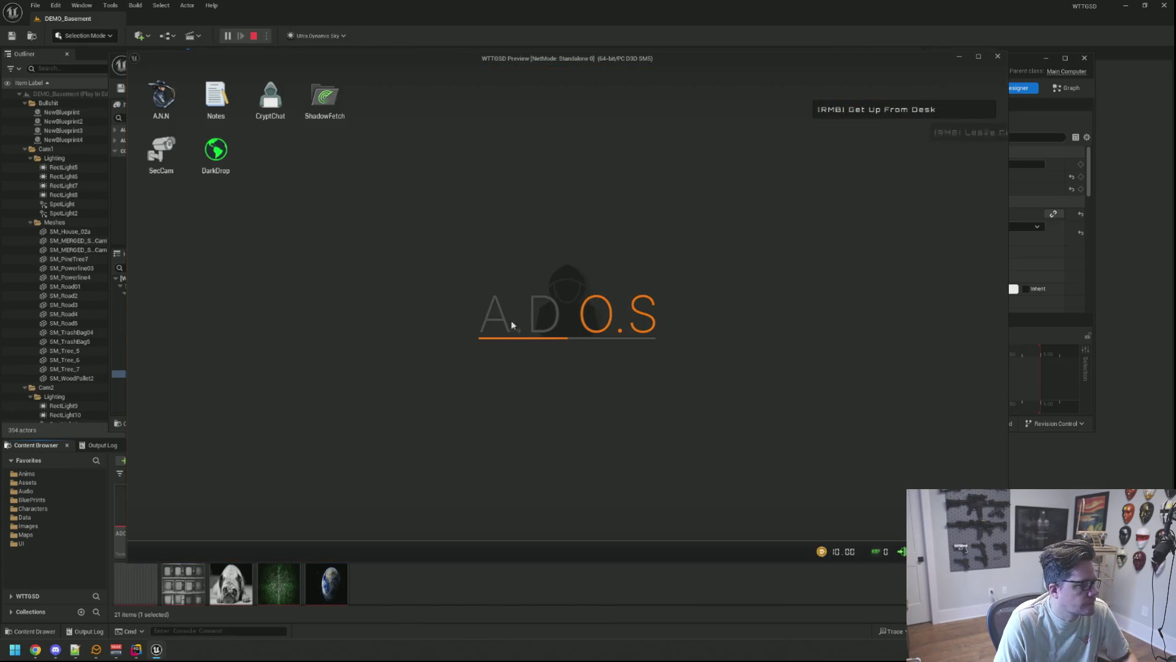
Step: Rerun TriggerHack 2, answer the DEALLOCATING hack prompt, then restart the play session
key(grave)
key(Up)
key(Return)
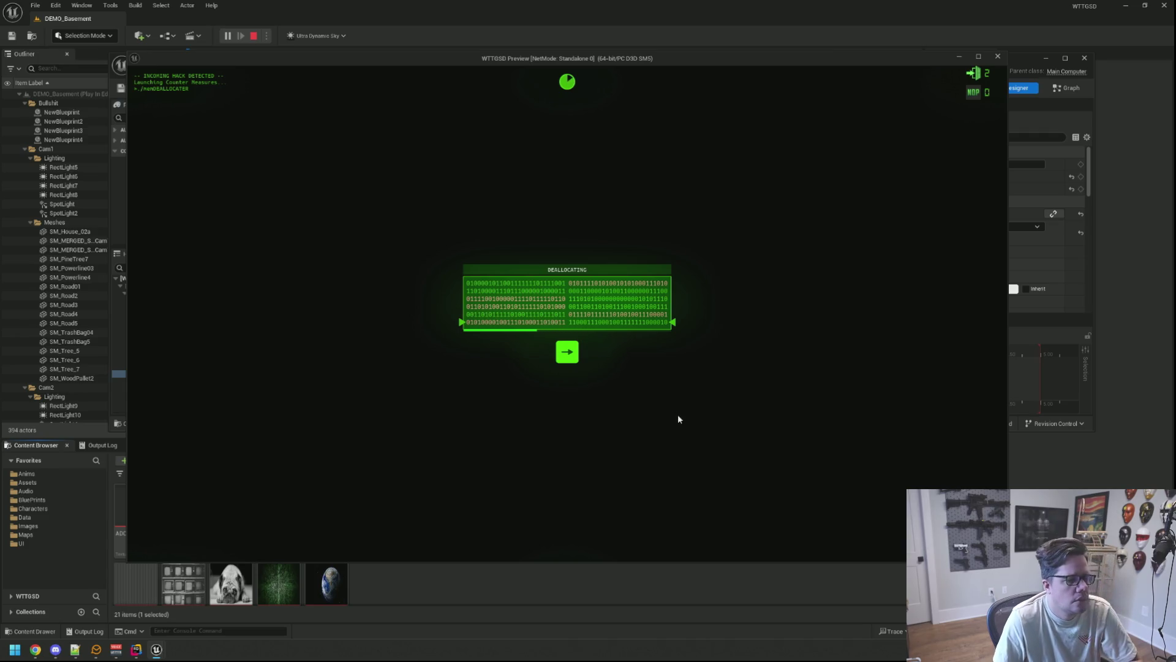
key(Right)
key(Escape)
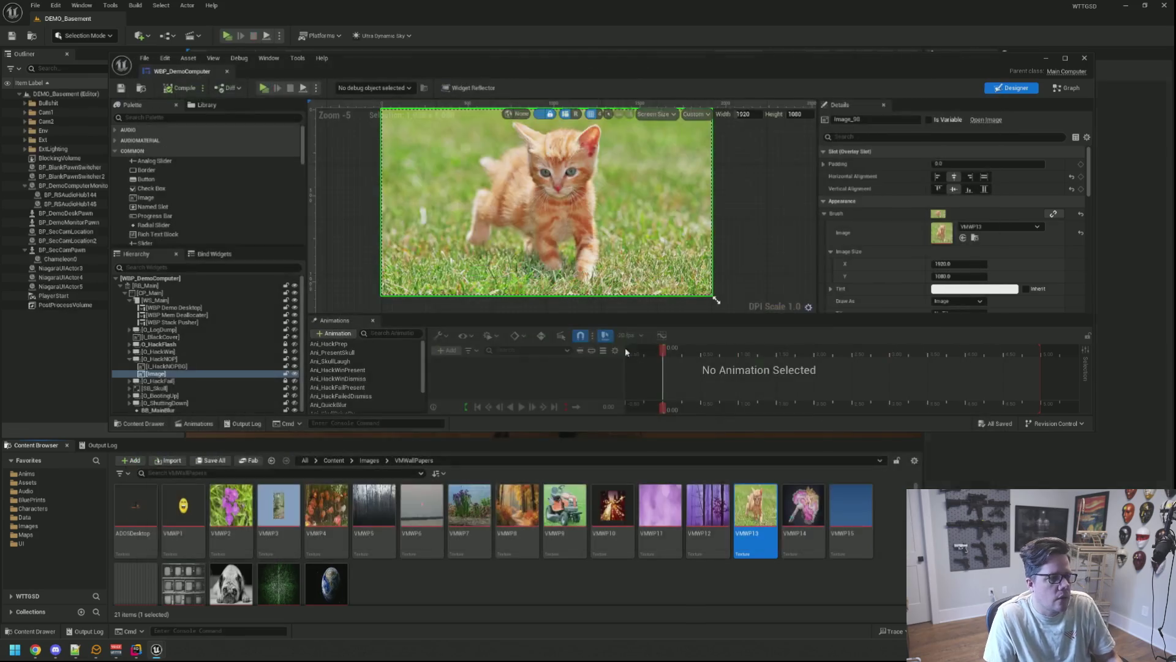
click(269, 88)
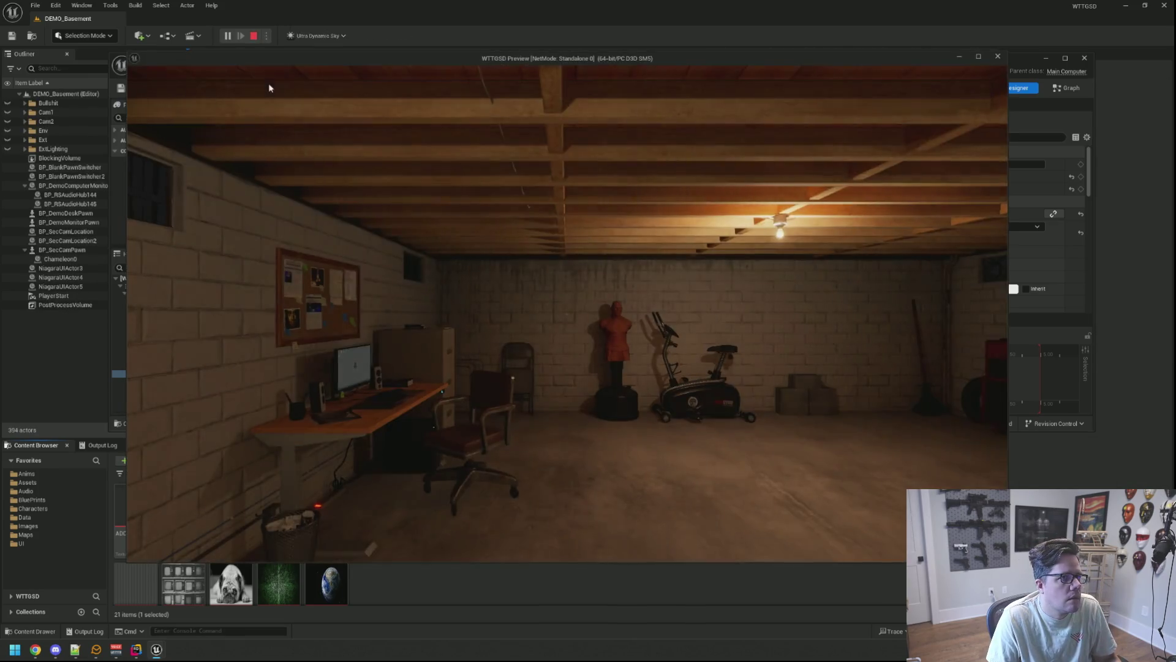
Step: Sit at the basement computer, run TriggerHack -1, watch the glitch, then stop play
click(567, 314)
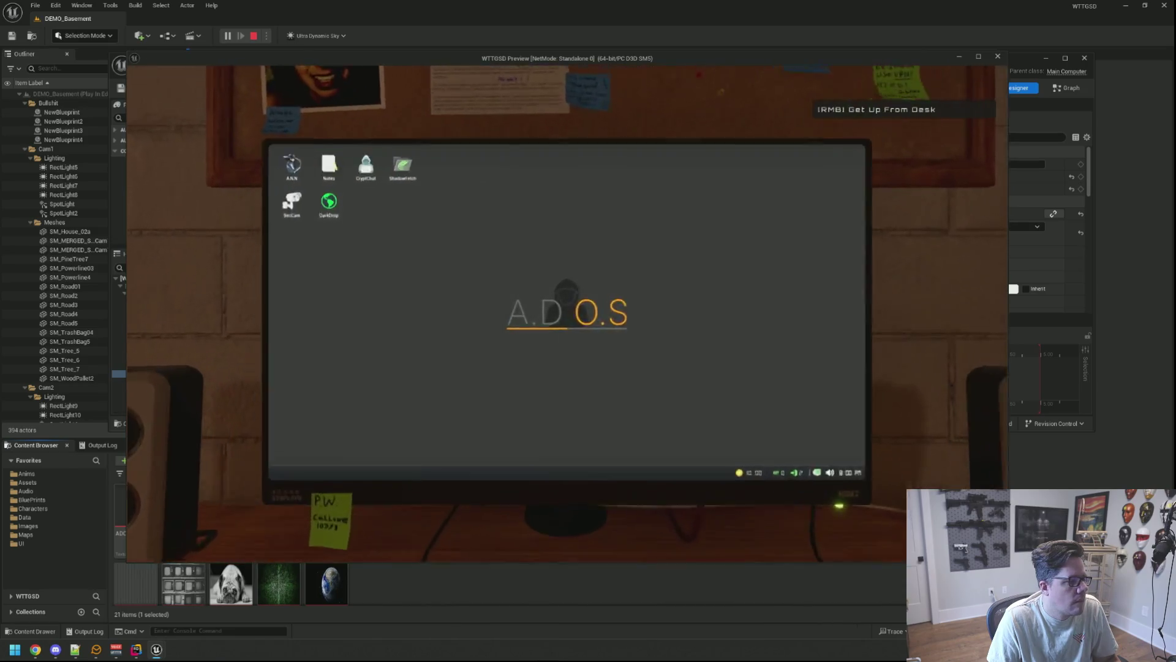
key(grave)
key(Up)
key(Return)
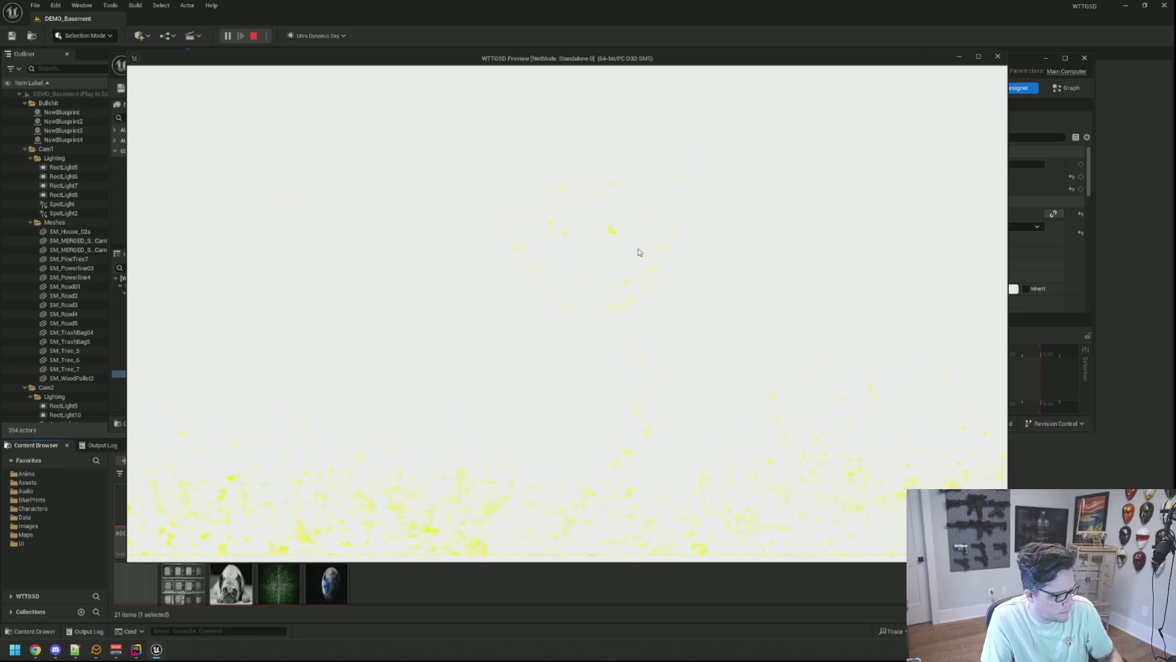
key(Escape)
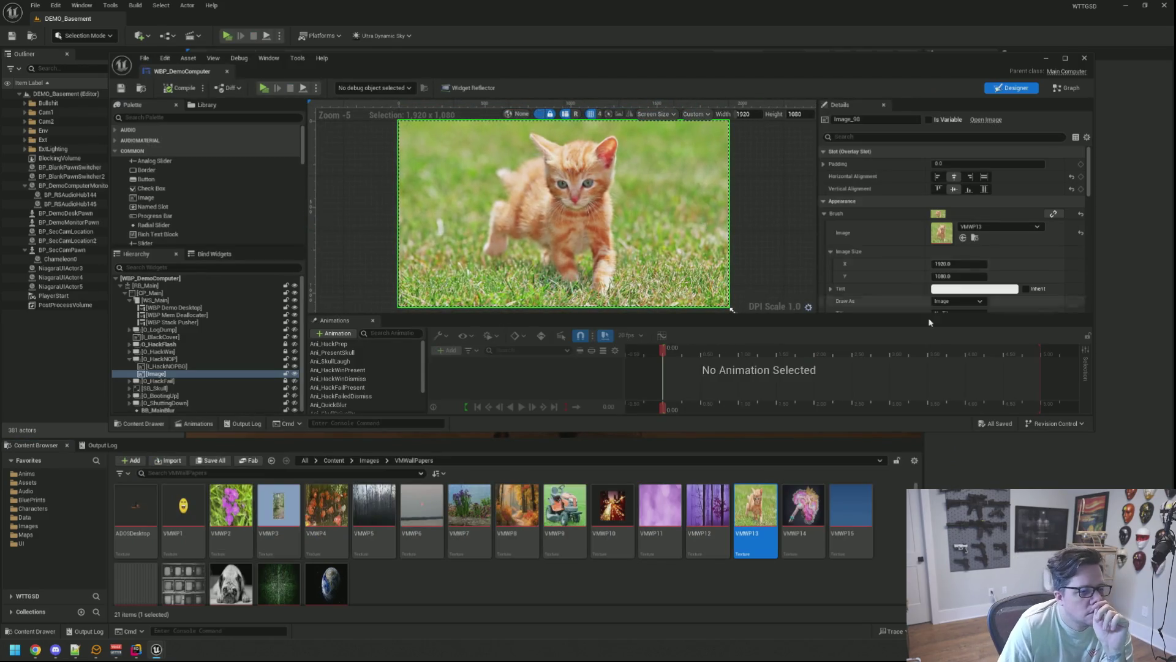
Step: Inspect the BB_MainBlur widget in the WBP_DemoComputer Designer
drag(1090, 431, 1091, 477)
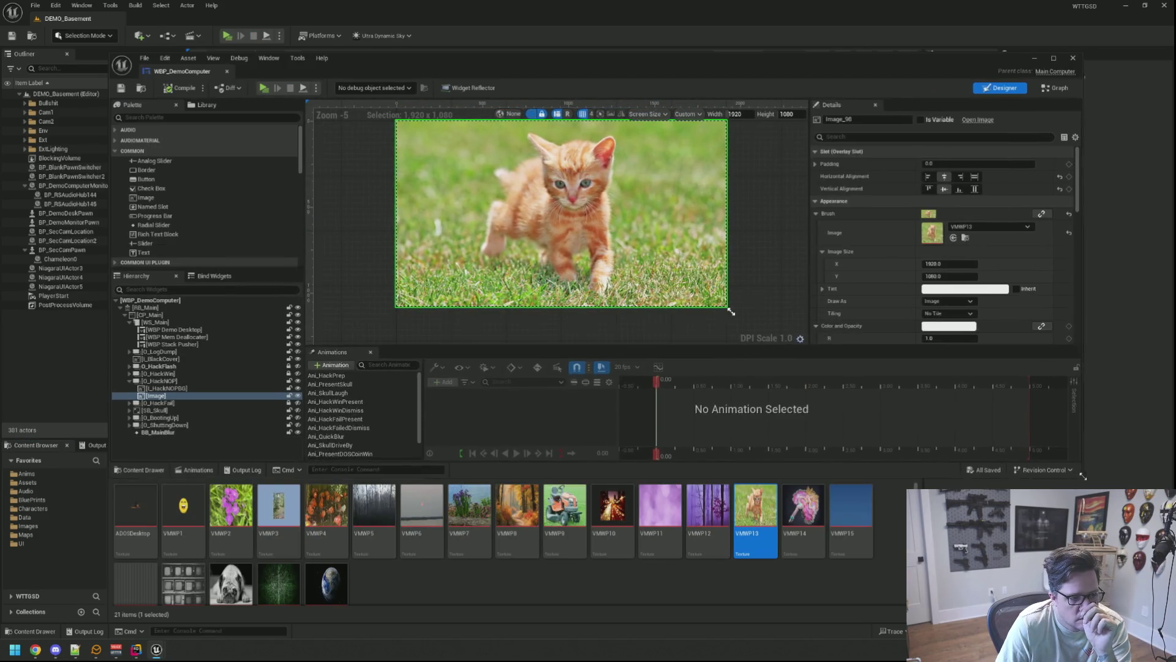
click(759, 279)
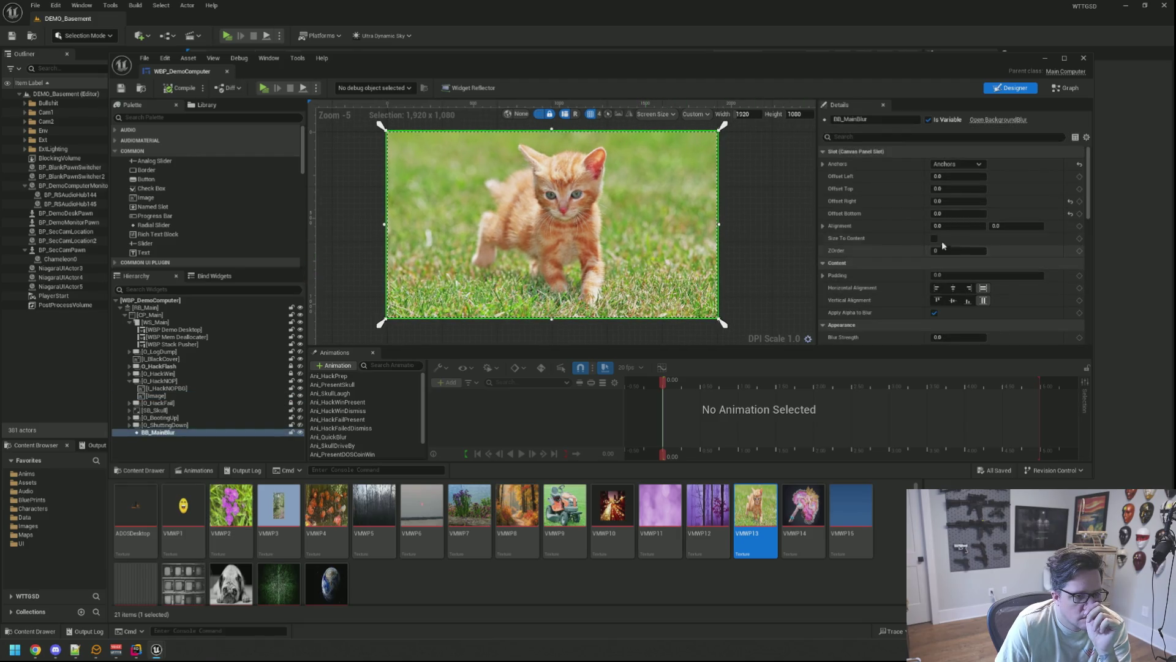
click(756, 227)
drag(756, 231, 745, 210)
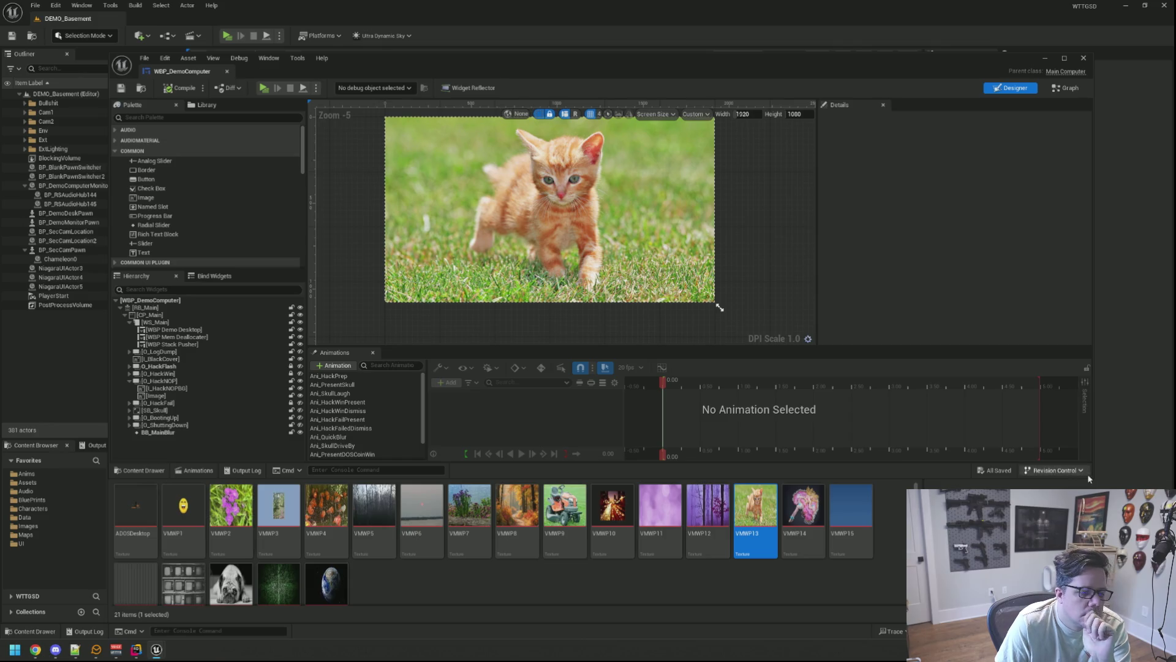
drag(1091, 478, 1078, 457)
click(429, 288)
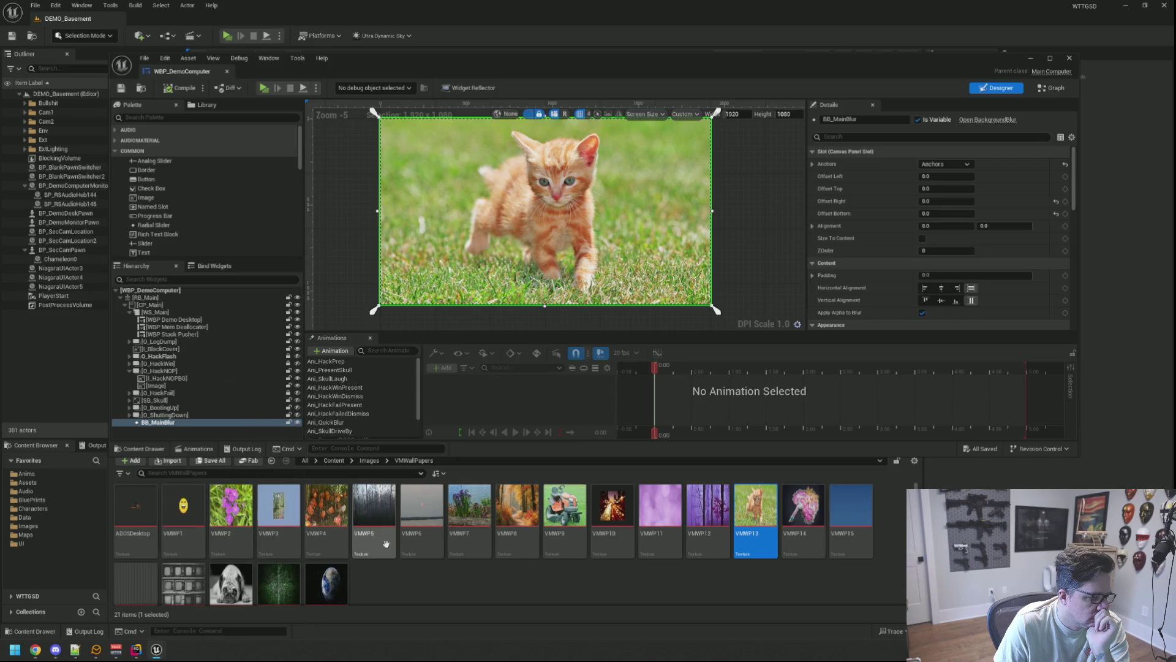
scroll(853, 267, down, 5)
click(627, 248)
click(627, 248)
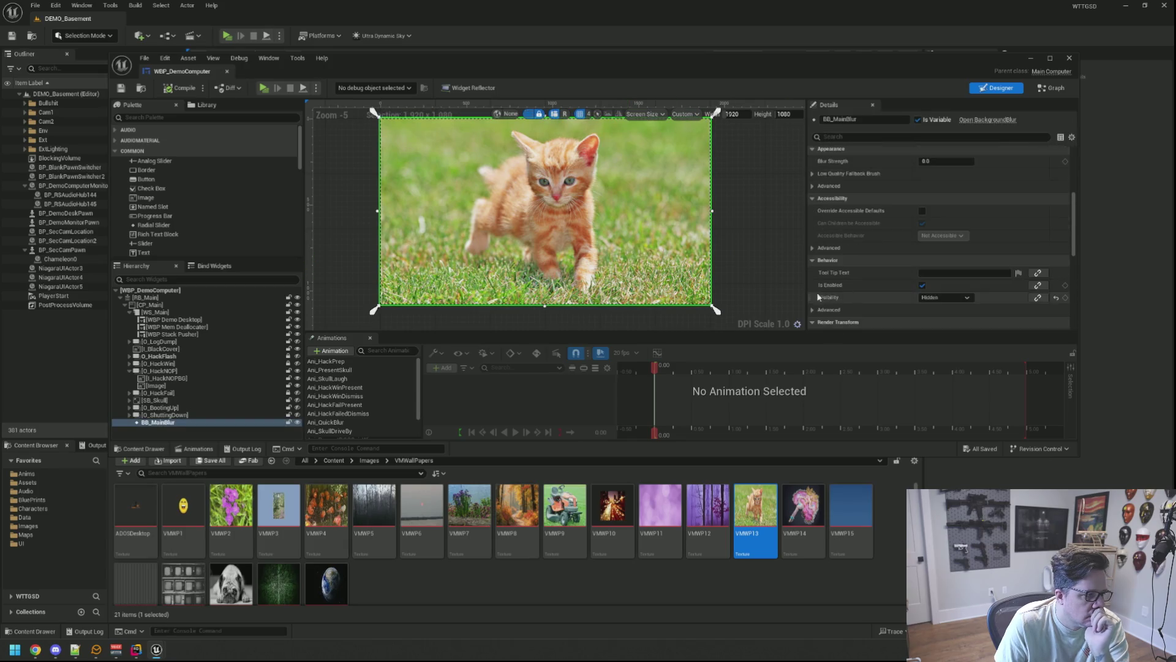
Step: Assign VMWP14 to the O_HackNOP image's Brush Image and start a play session
click(156, 385)
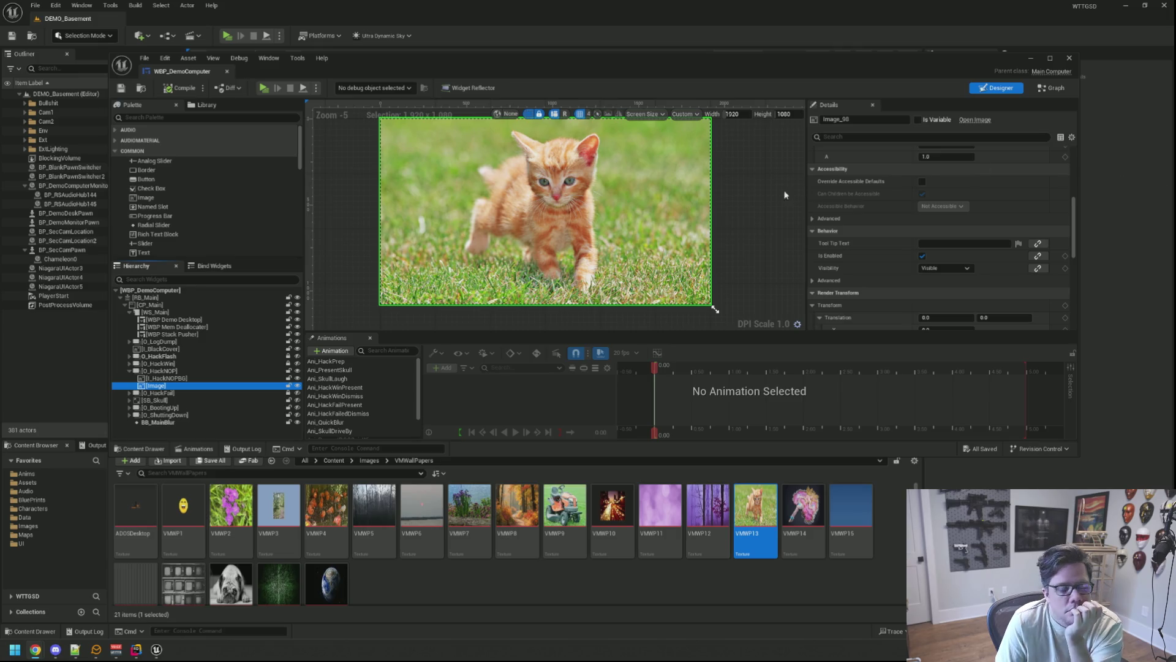
scroll(750, 223, down, 1)
scroll(758, 278, up, 1)
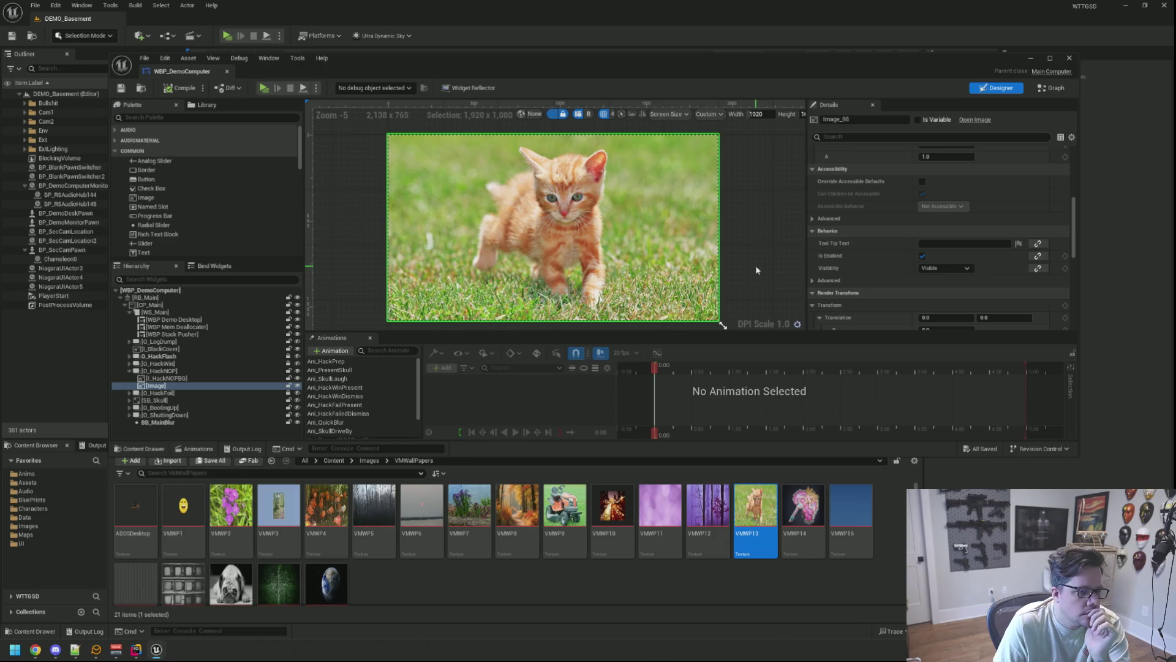
scroll(920, 258, down, 6)
scroll(920, 262, up, 8)
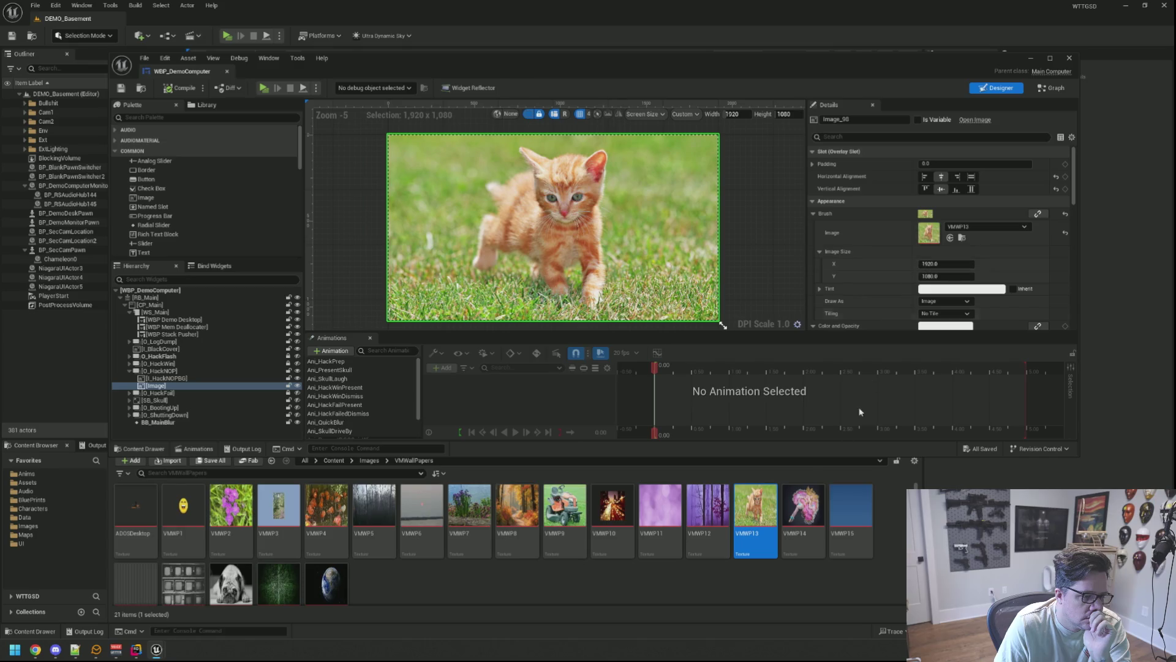
click(803, 508)
click(950, 237)
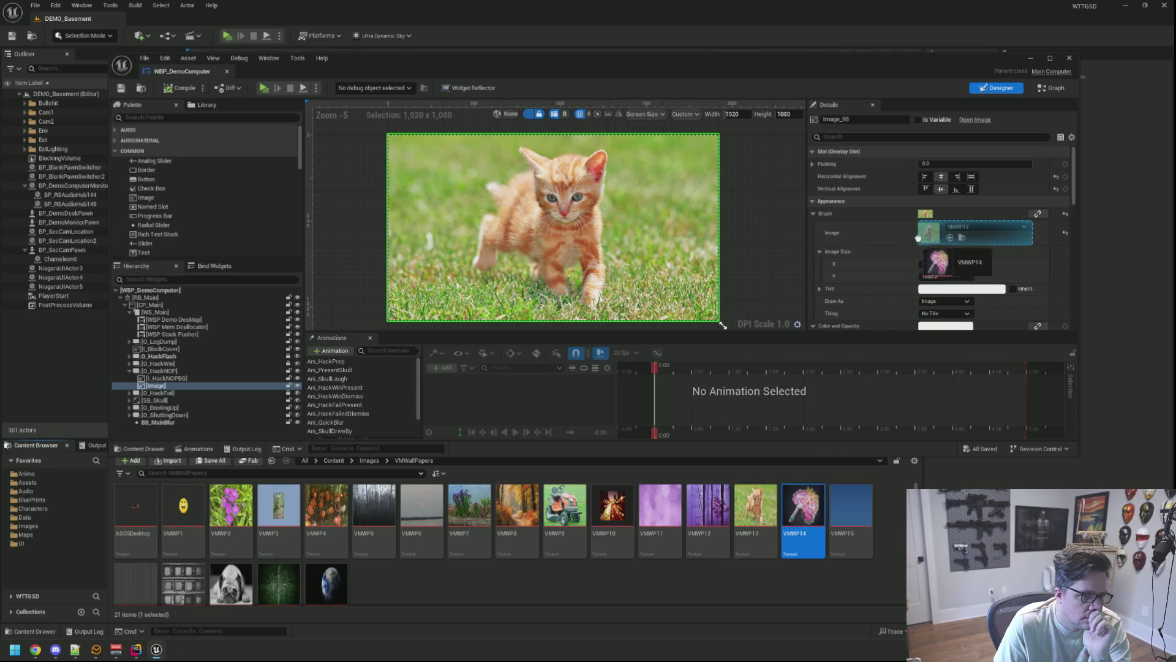
click(754, 246)
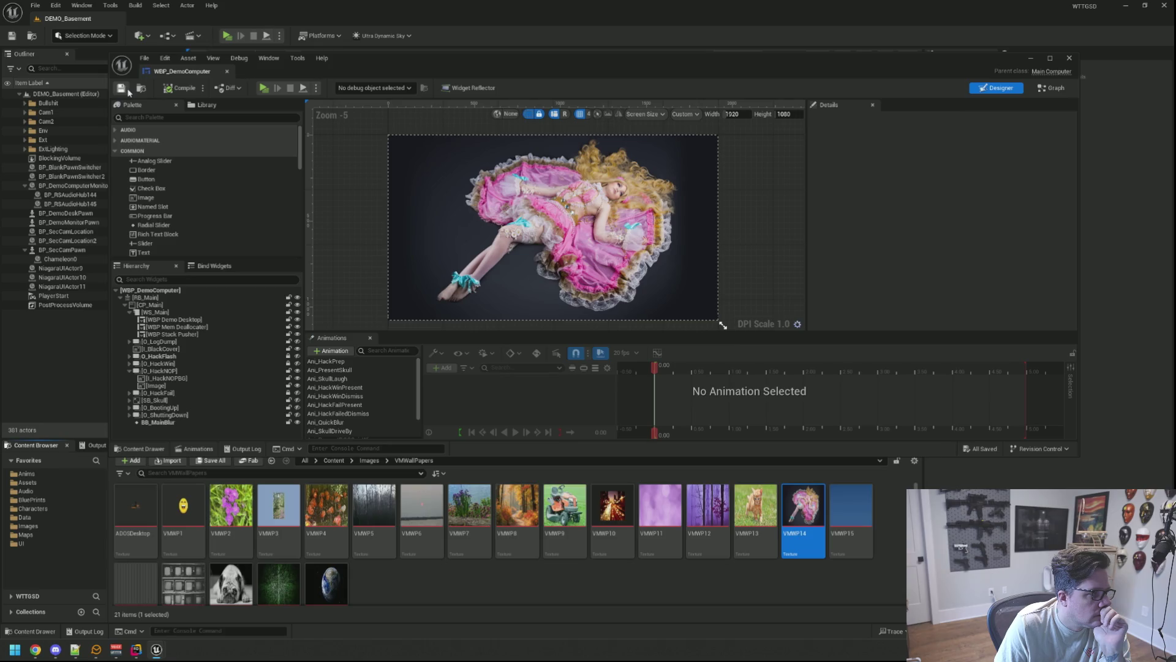
click(264, 88)
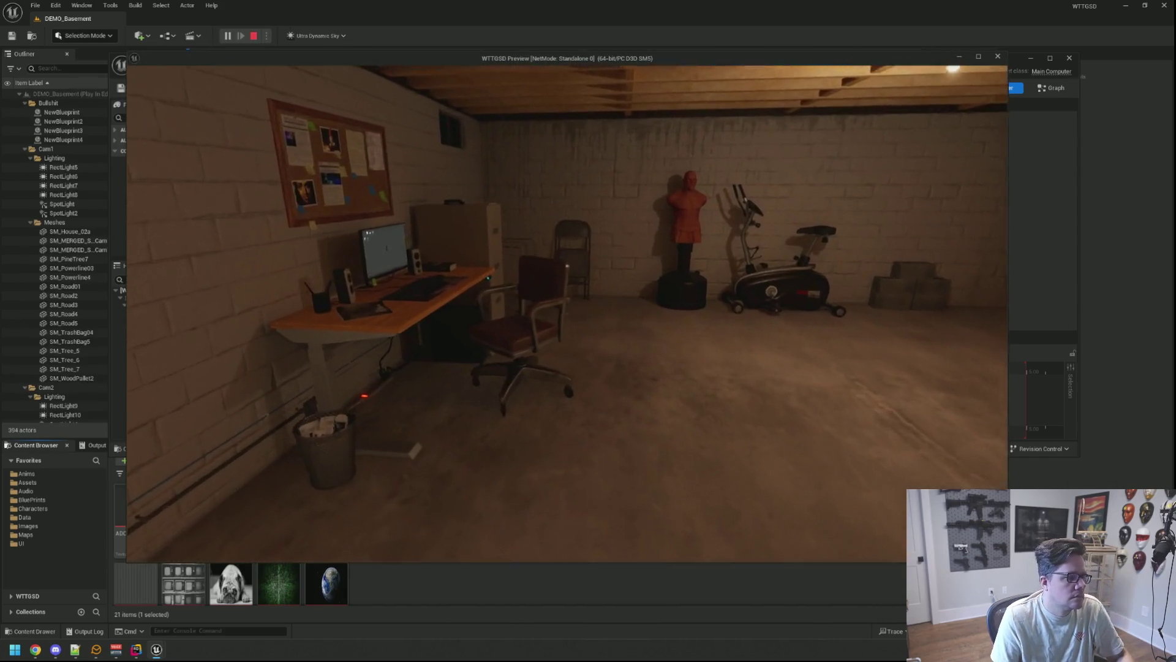
Step: Run TriggerHack 2 from the in-game console to see the doll wallpaper under the glitch, then end play
key(grave)
key(Up)
key(Return)
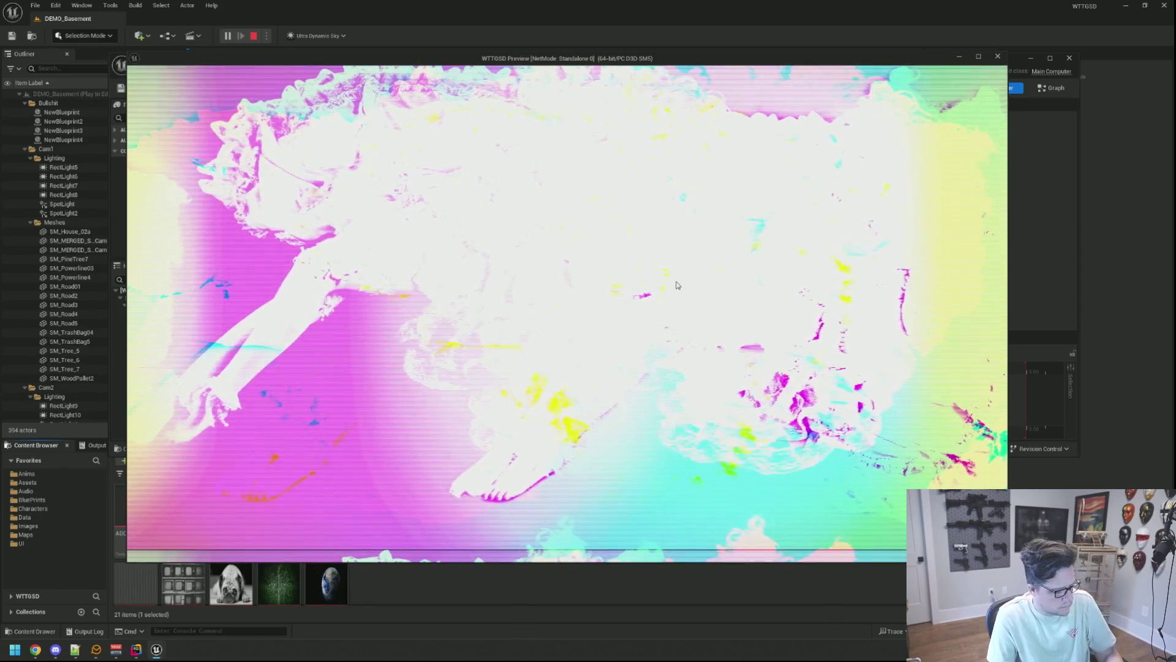
key(Escape)
click(131, 652)
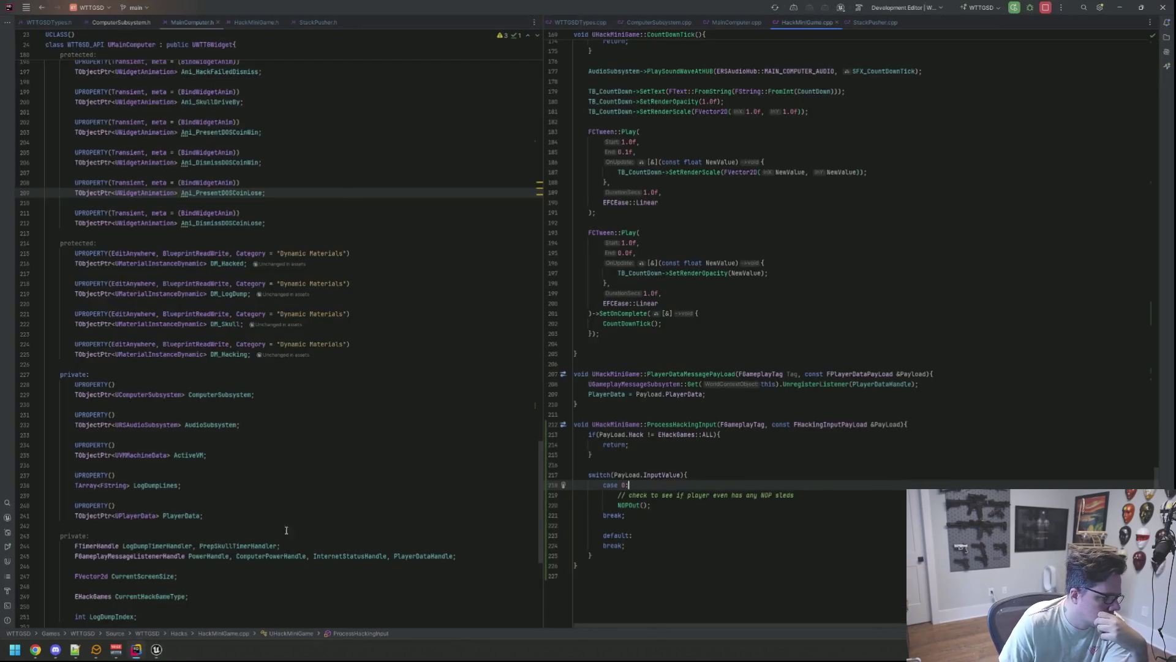
Step: In MainComputer.cpp, replace DM_LogDump with DM_Skull in HackNOP's SetEffectMaterial call
click(731, 350)
scroll(723, 368, up, 10)
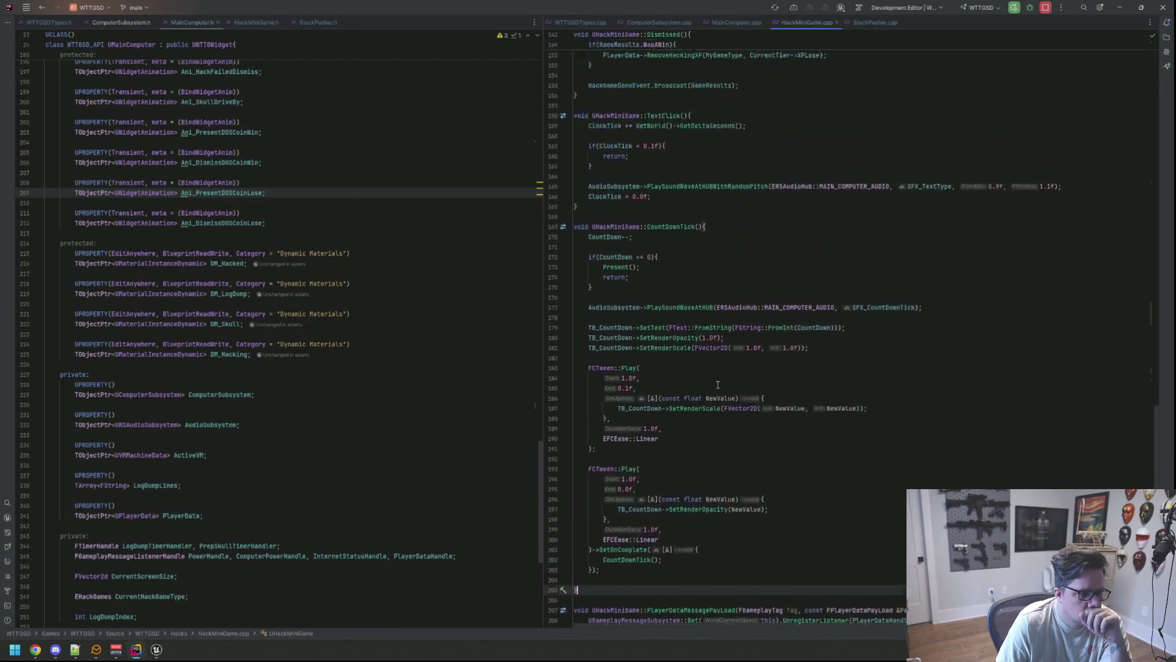
scroll(729, 349, down, 5)
scroll(746, 204, down, 6)
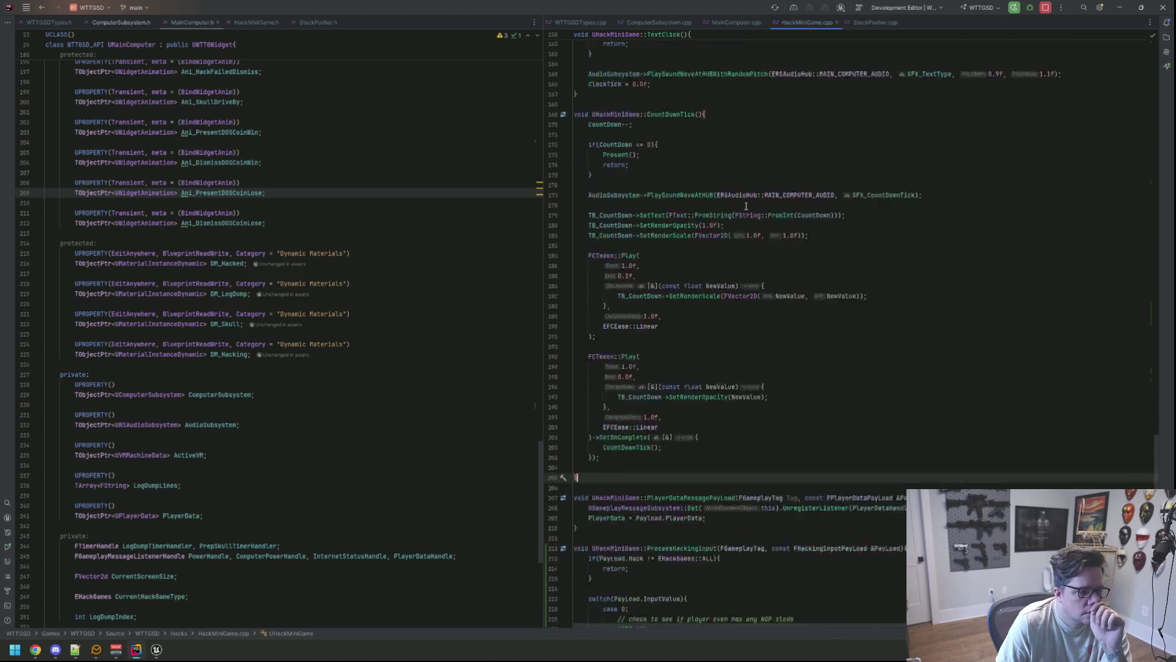
click(733, 22)
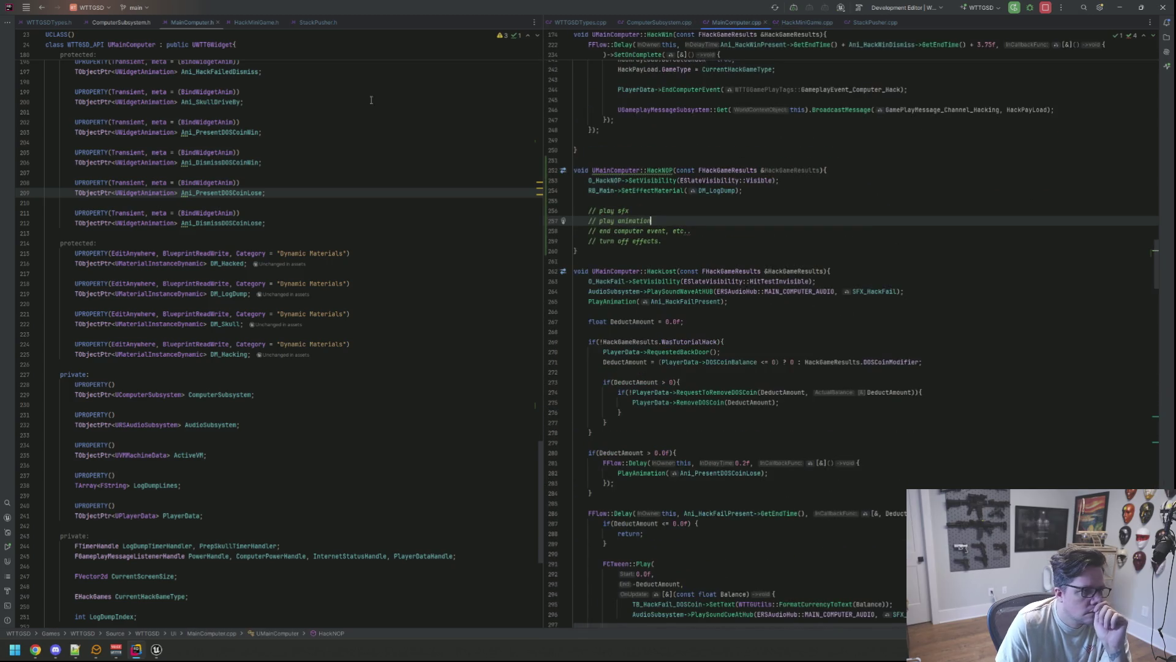
double_click(703, 191)
ctrl+click(702, 191)
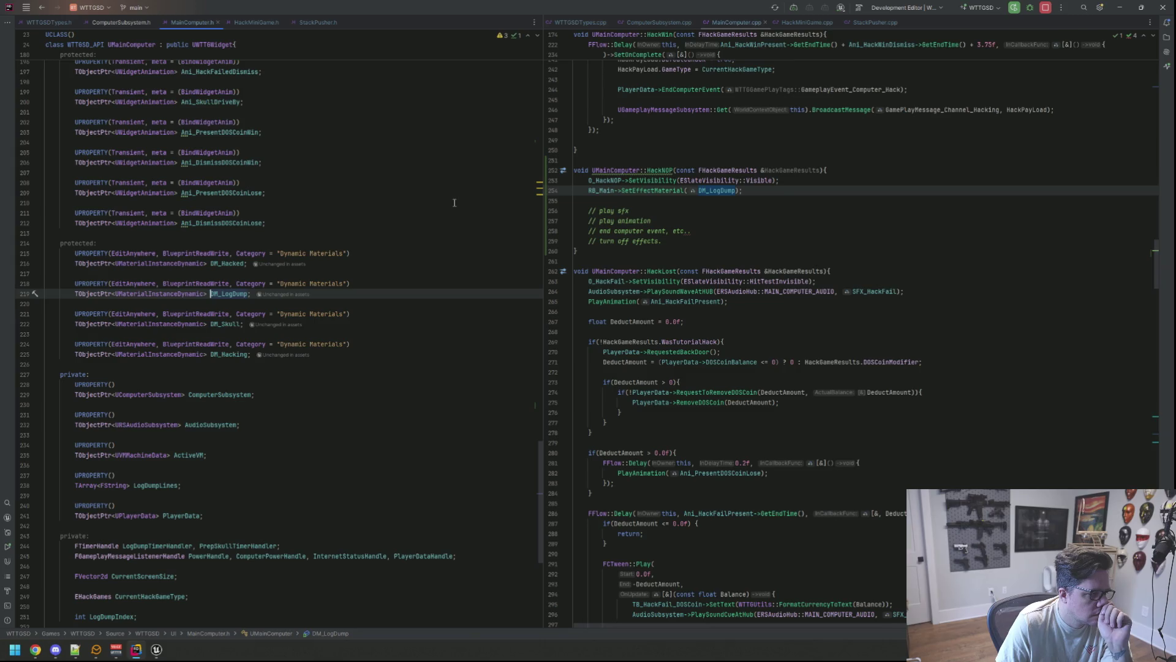
double_click(233, 324)
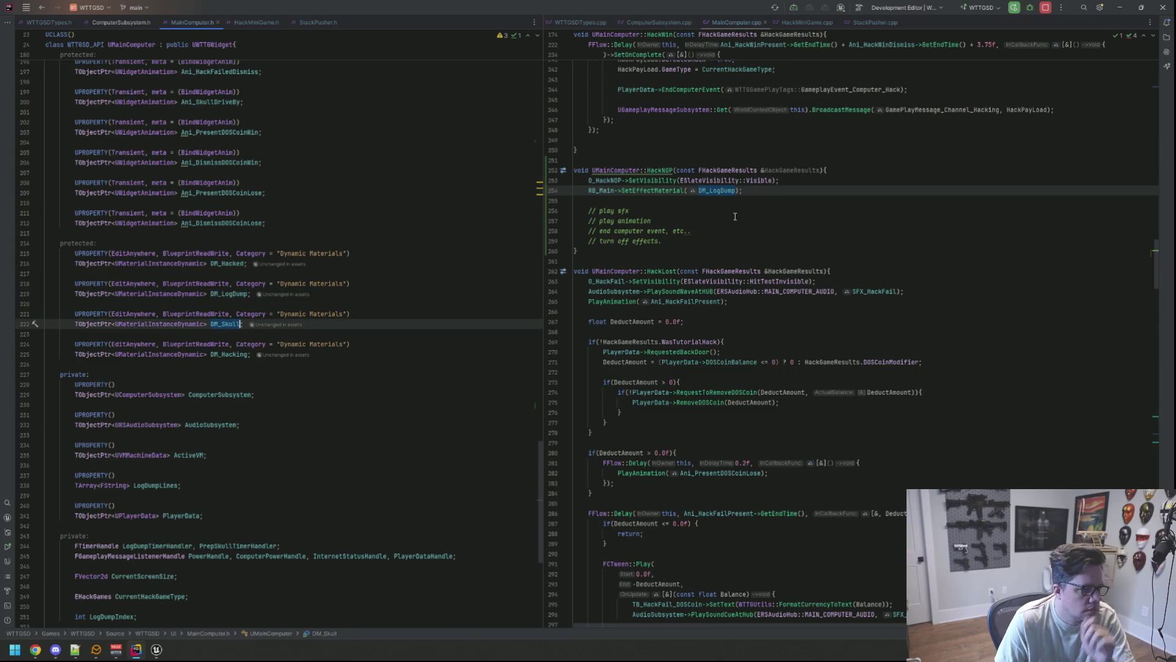
click(713, 214)
mouse_move(156, 649)
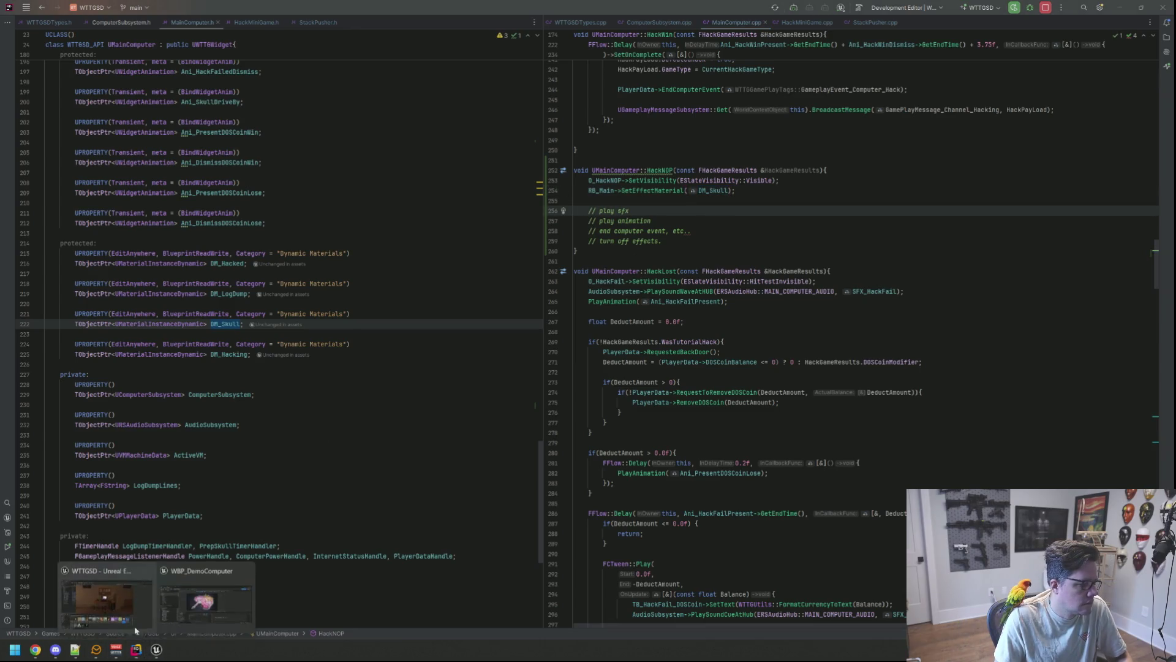
click(141, 588)
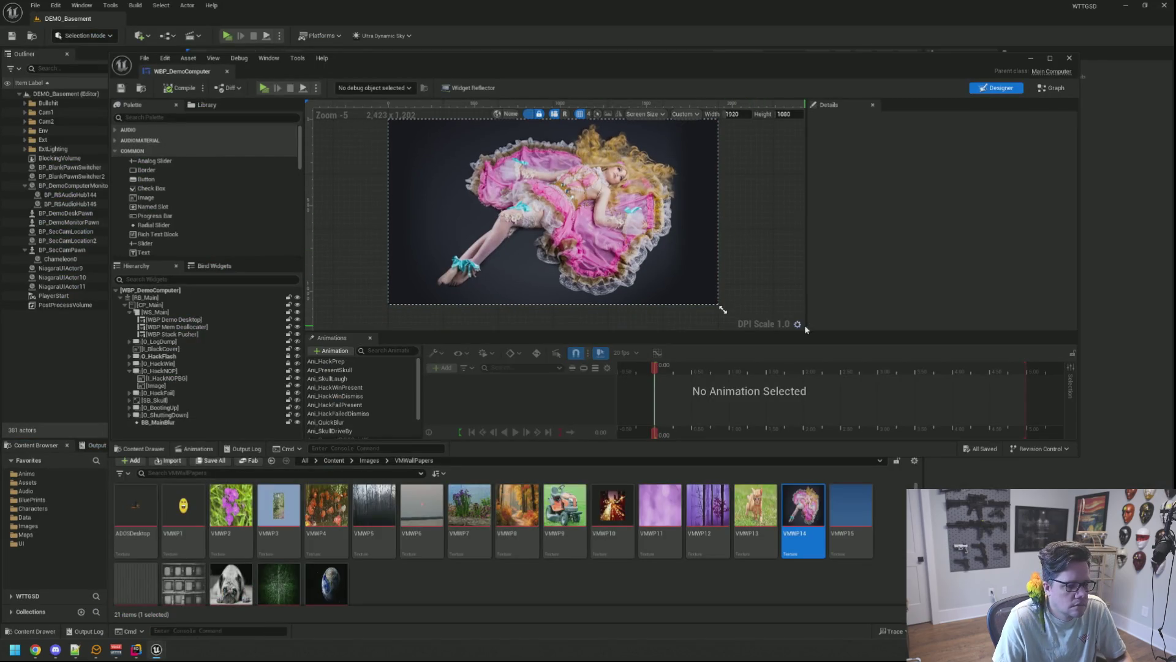
Step: Hot-reload the C++ changes with Live Coding (Ctrl+Alt+F11), close its log, and start a new play session
key(ctrl+alt+F11)
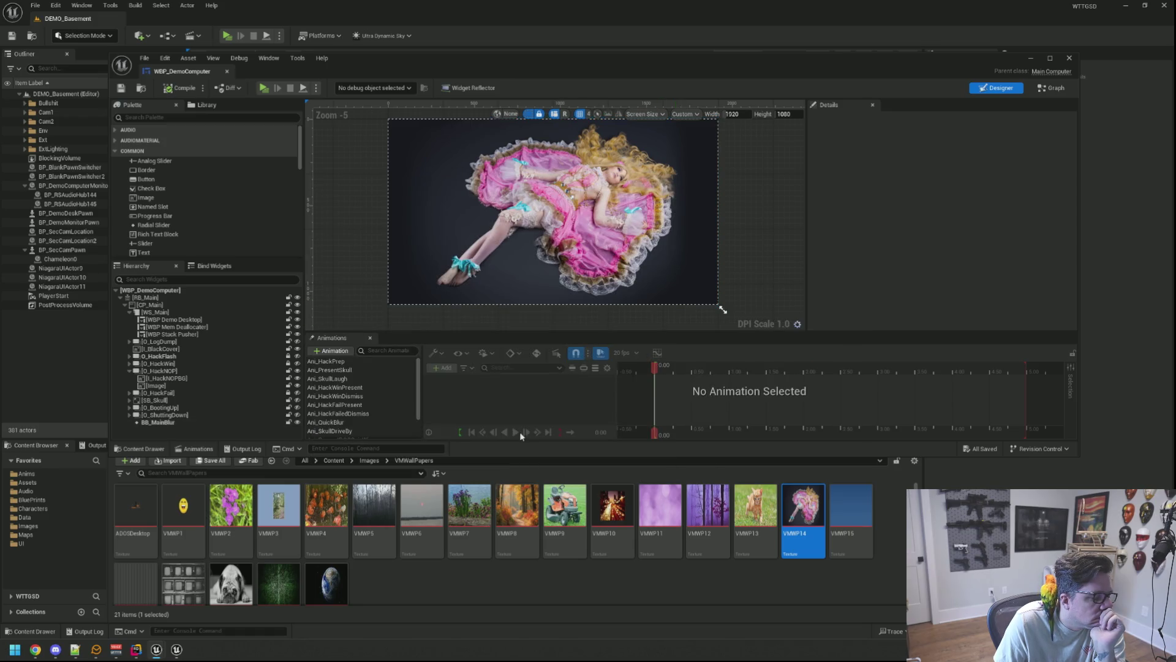
click(177, 649)
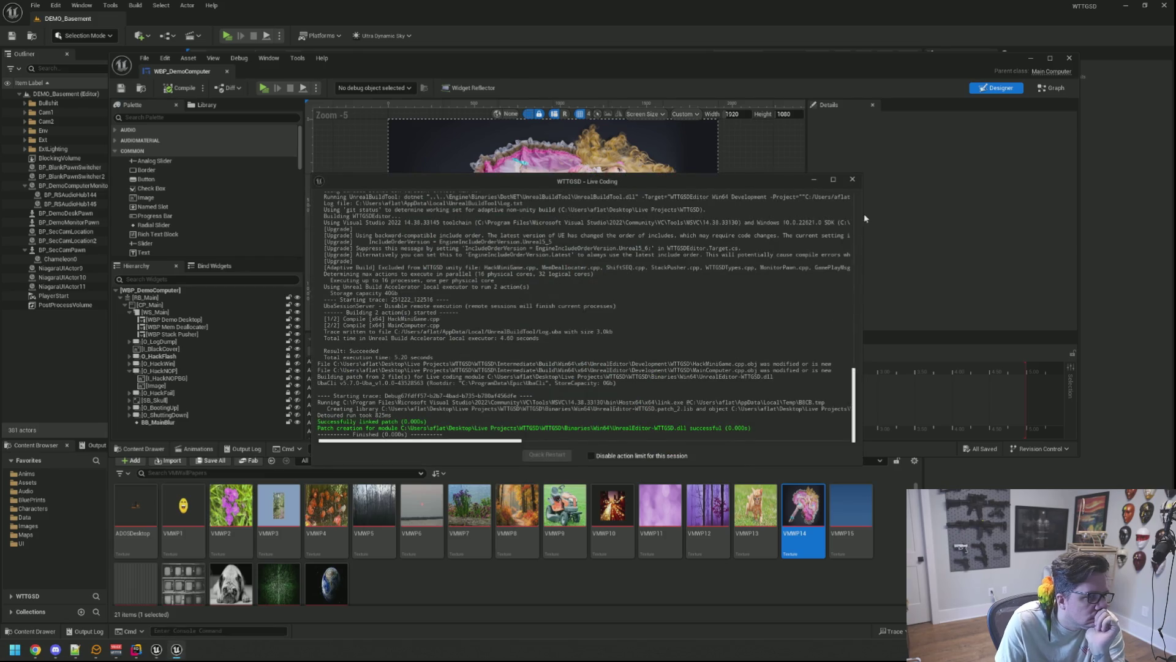
click(852, 179)
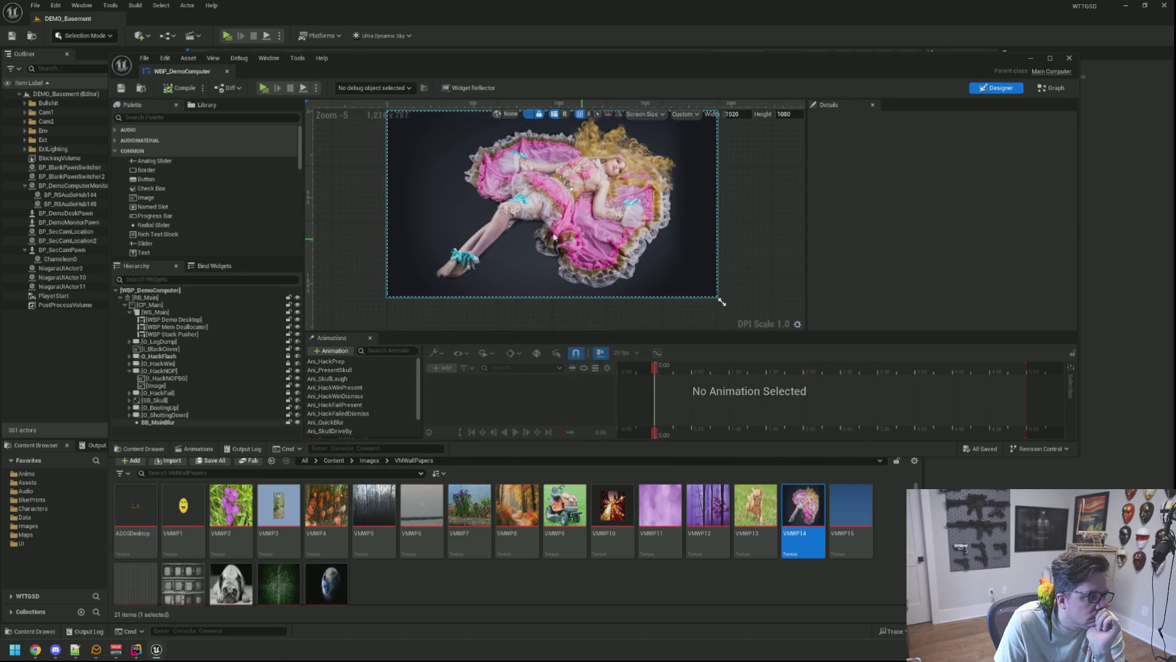
click(263, 87)
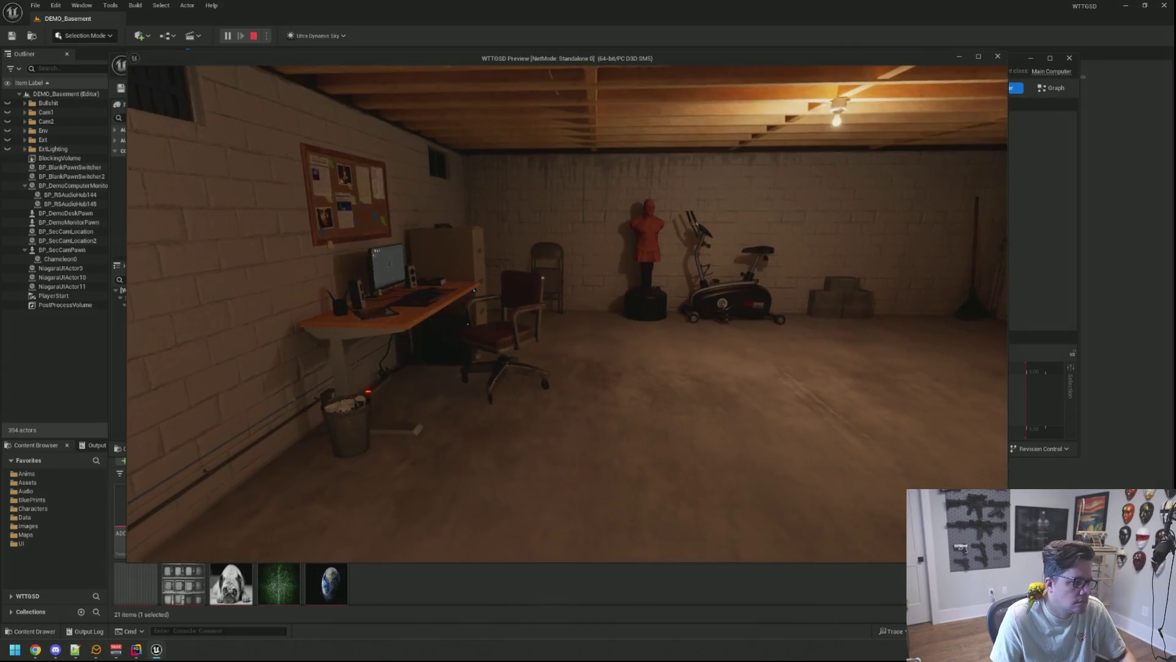
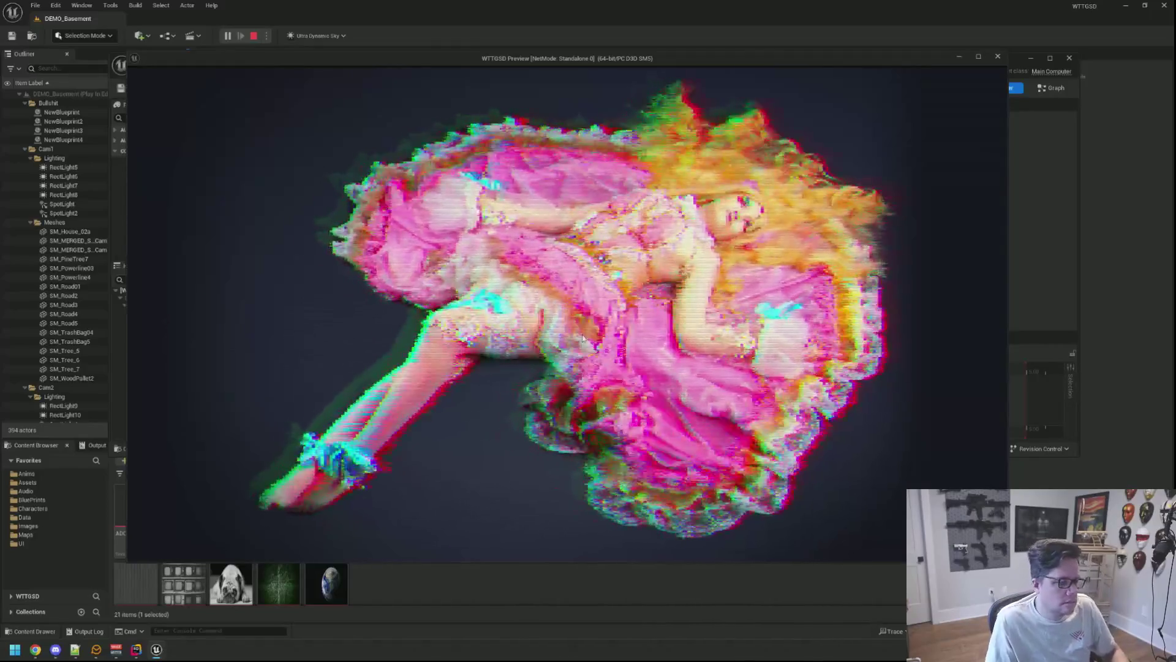
Step: Stop the preview, cancel deleting BB_MainBlur, and delete the doll image from O_HackNOP
key(Escape)
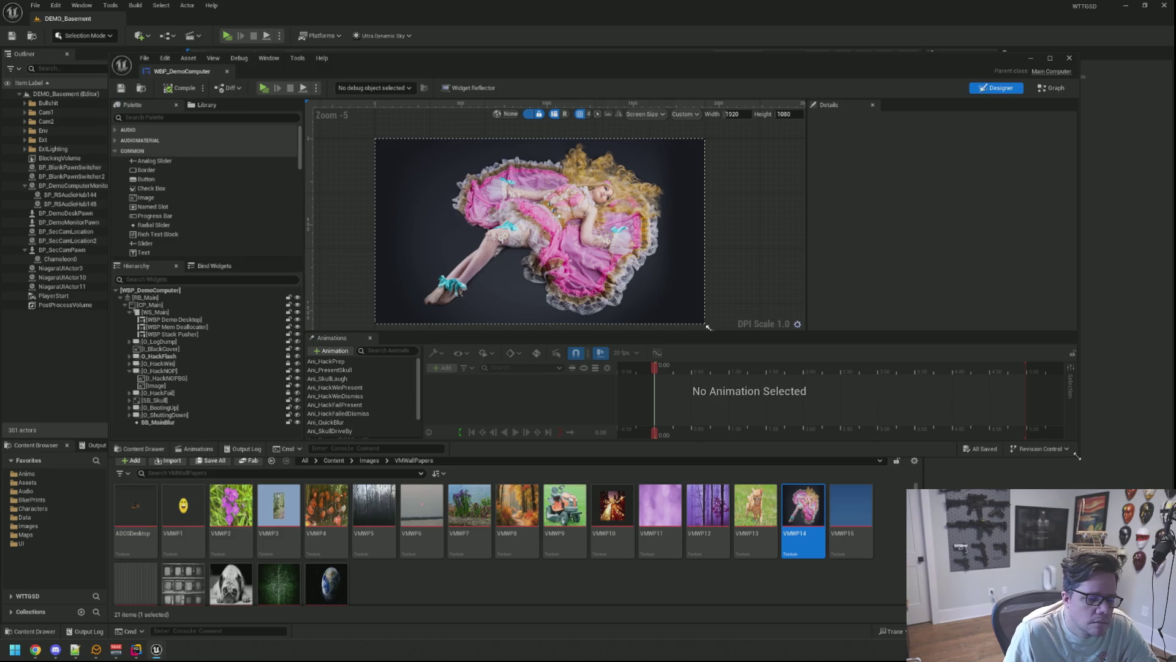
click(620, 249)
key(Delete)
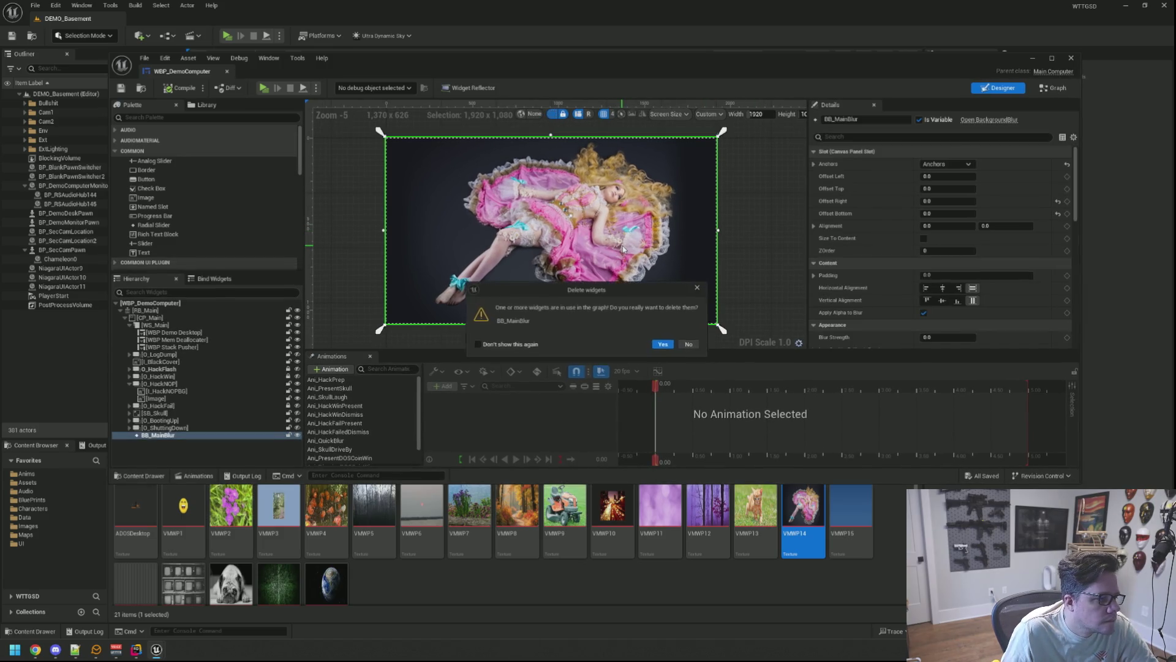
click(689, 345)
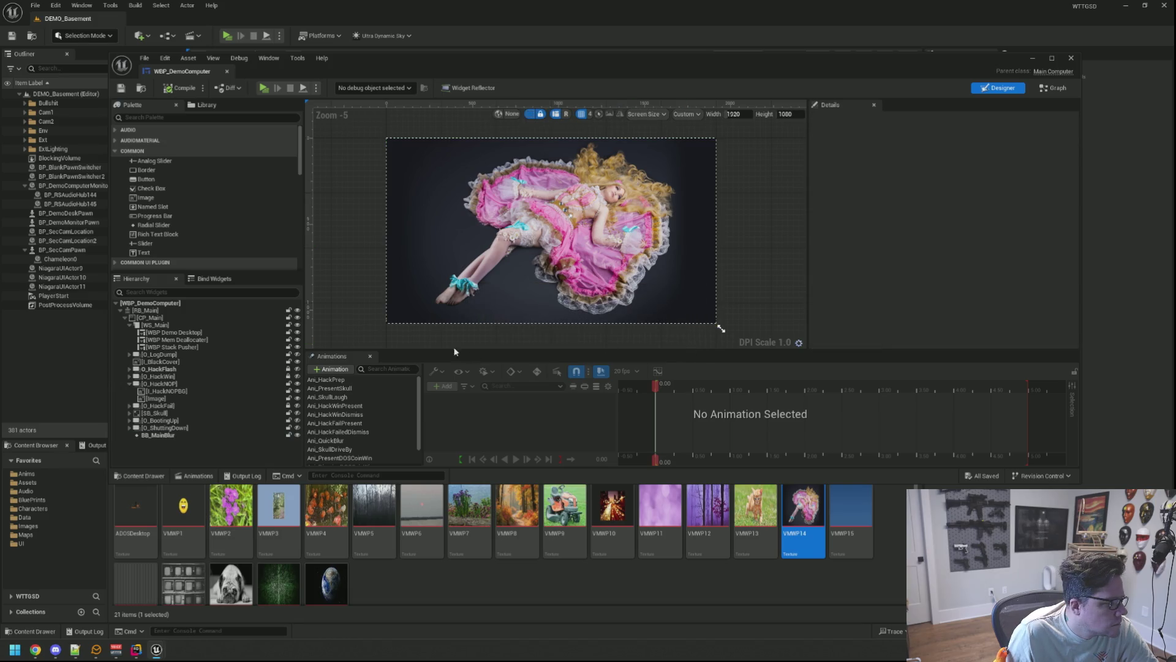
click(214, 396)
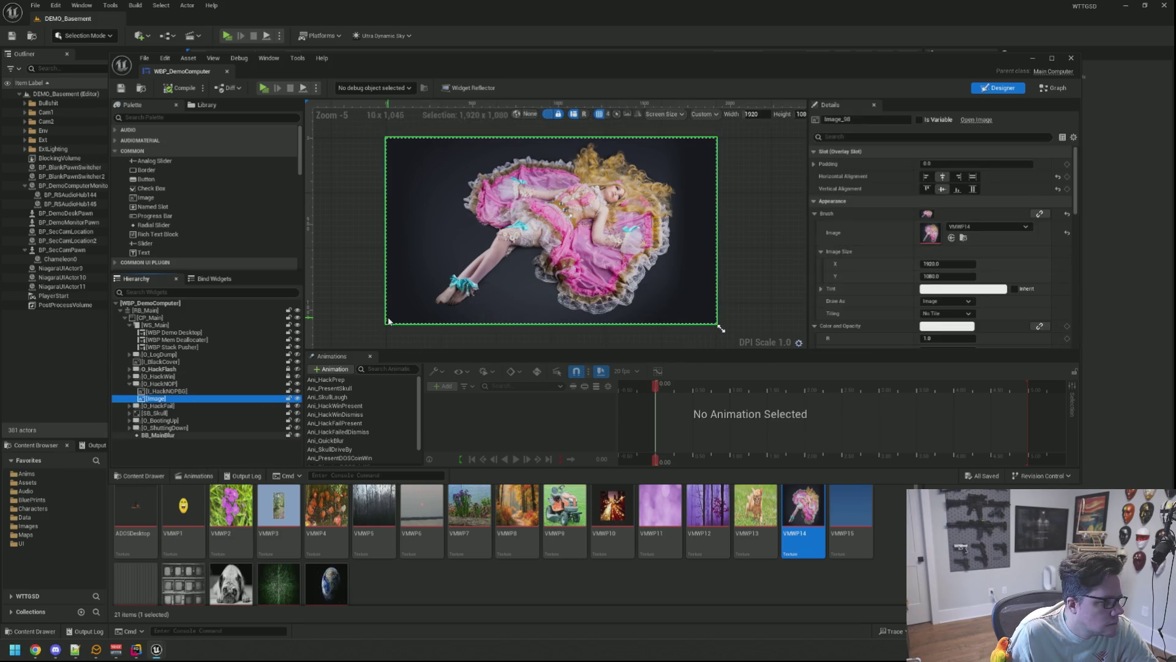
key(Delete)
Step: Browse the hierarchy groups and select FX_CodeBurst under O_LogDump
click(129, 369)
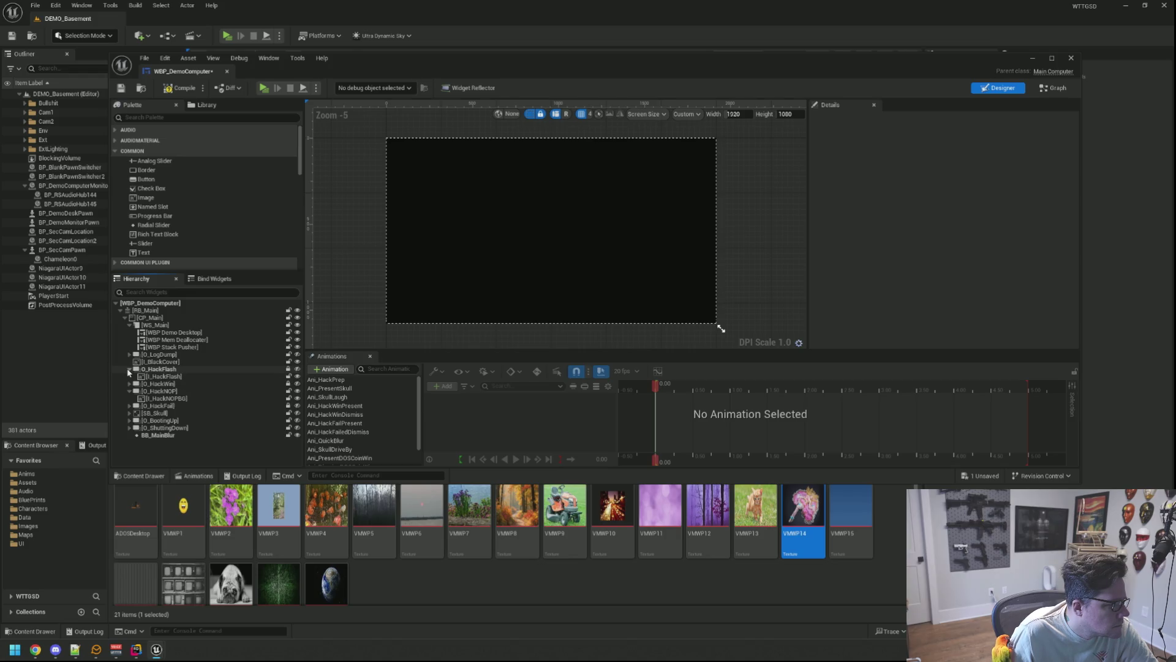
click(135, 377)
click(129, 369)
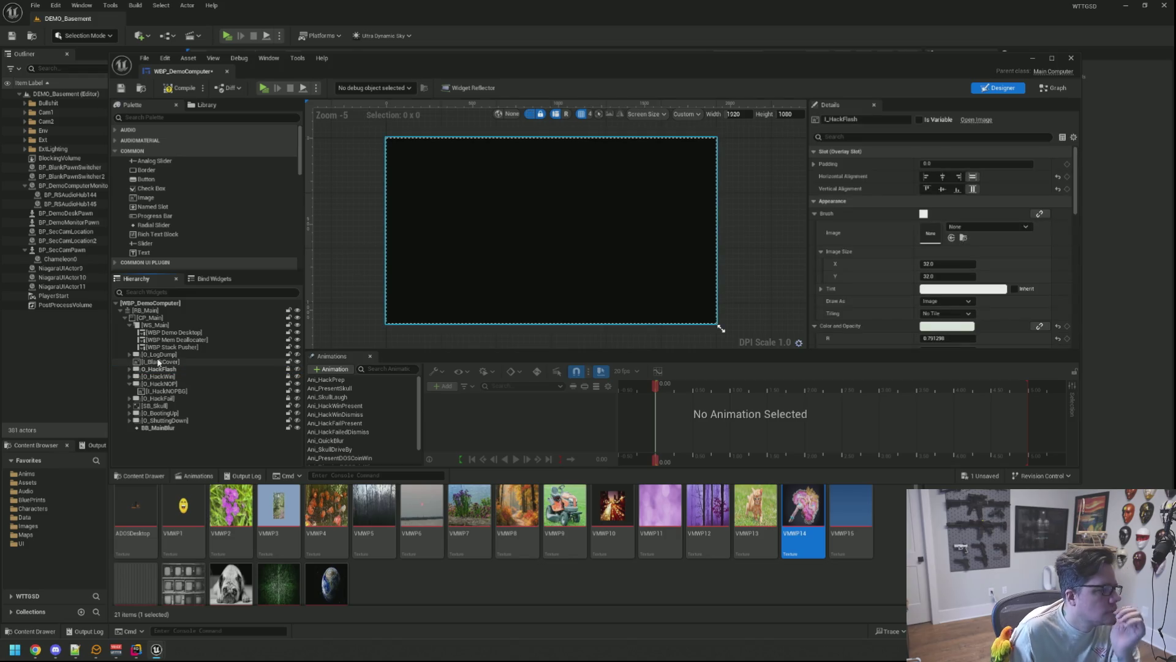
click(130, 376)
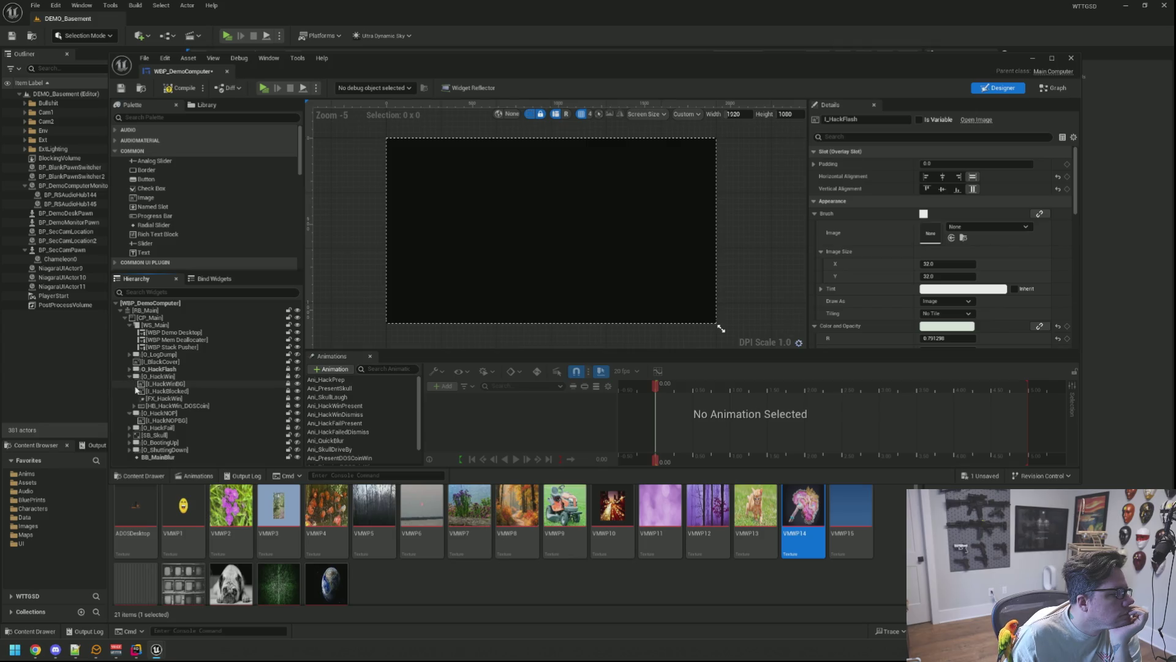
click(129, 377)
click(129, 406)
click(133, 414)
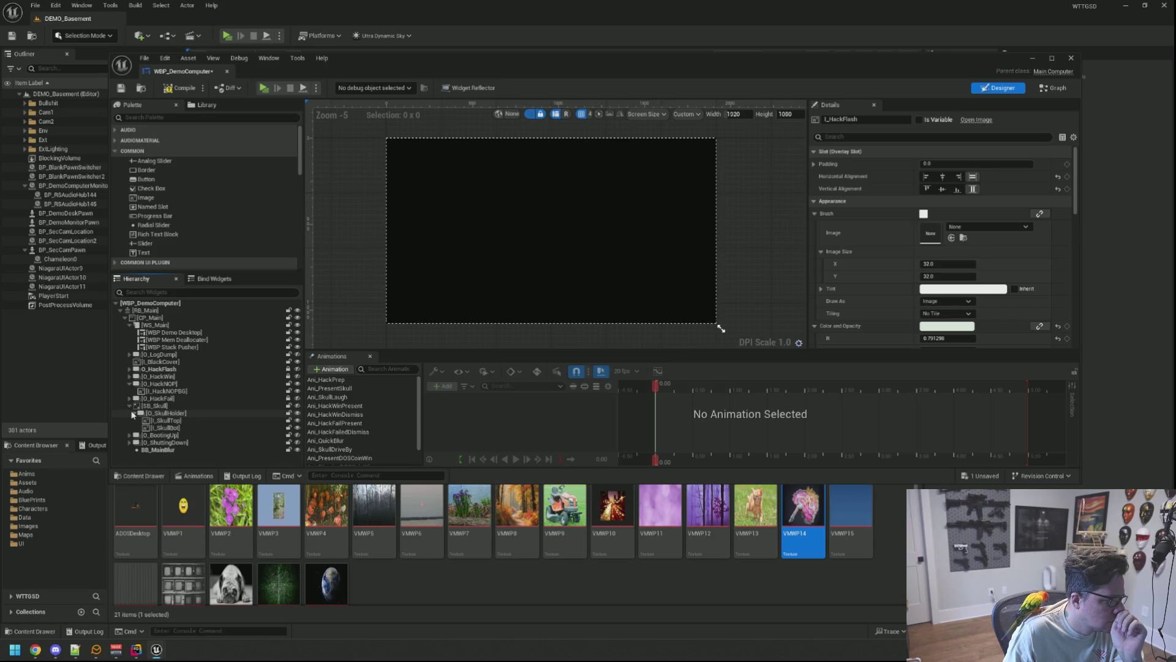
click(129, 406)
click(129, 414)
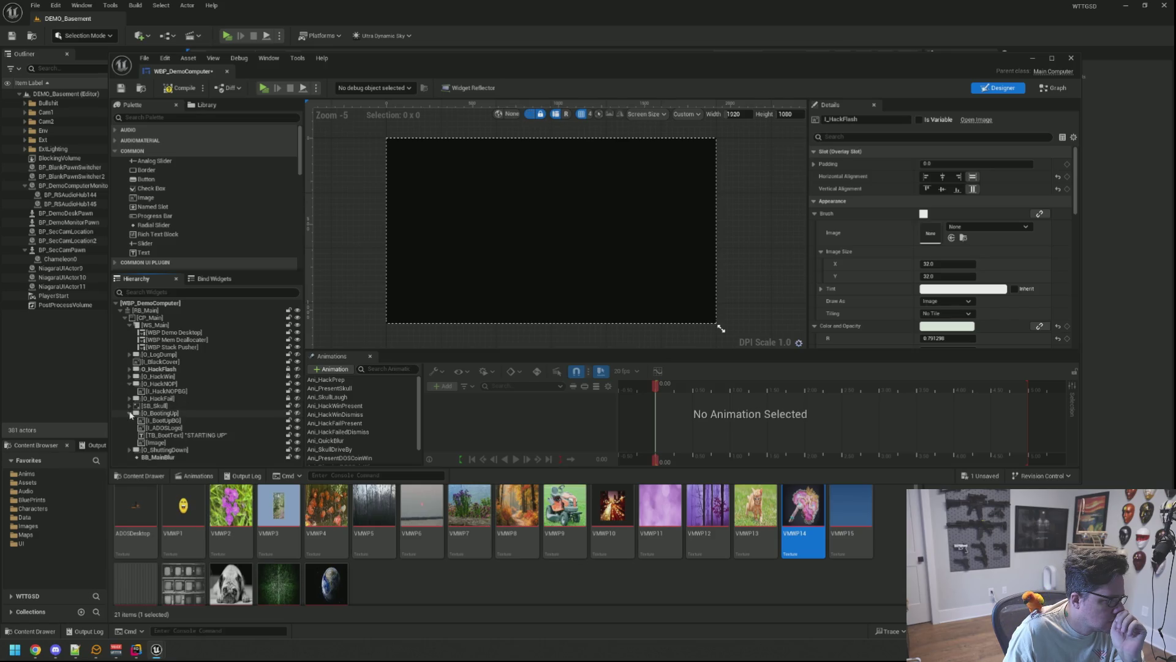
click(129, 414)
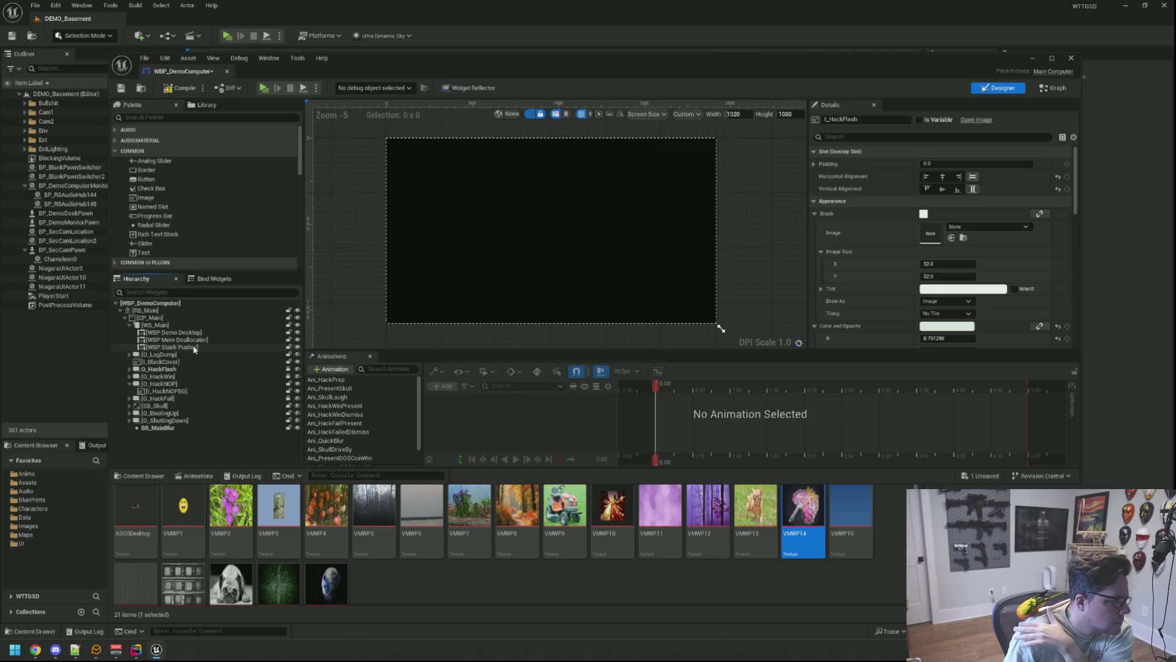
click(129, 355)
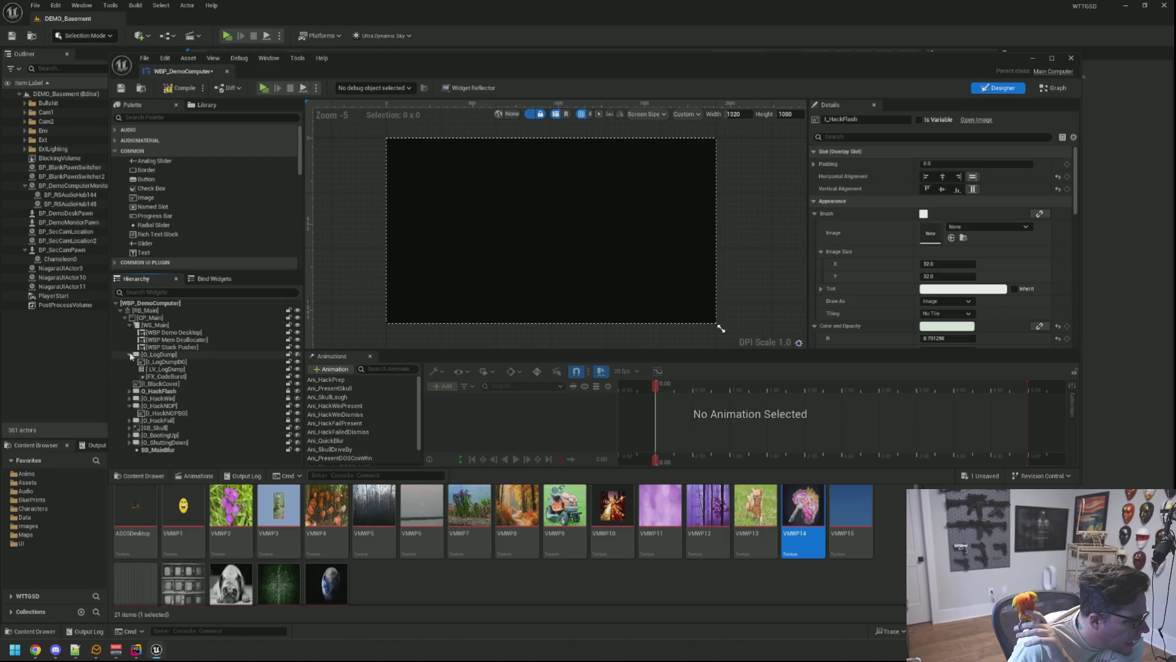
click(187, 378)
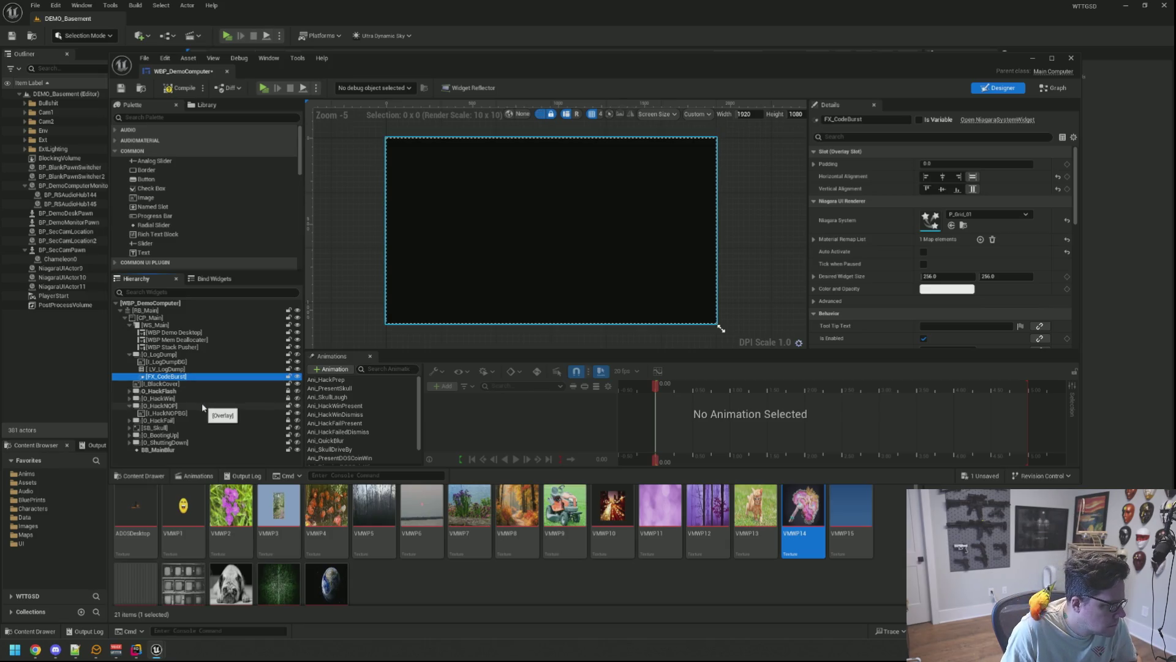
Step: Paste a copy of FX_CodeBurst into O_HackNOP and select the new FX_CodeBurst_1
click(202, 406)
key(ctrl+v)
click(198, 422)
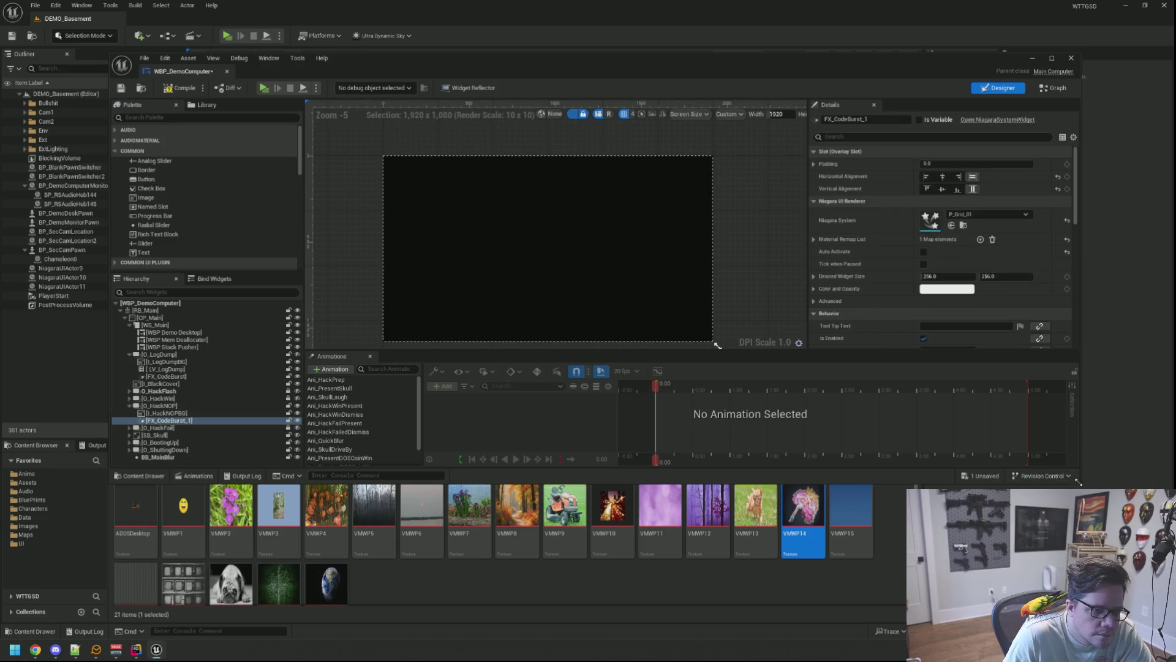
scroll(740, 276, up, 1)
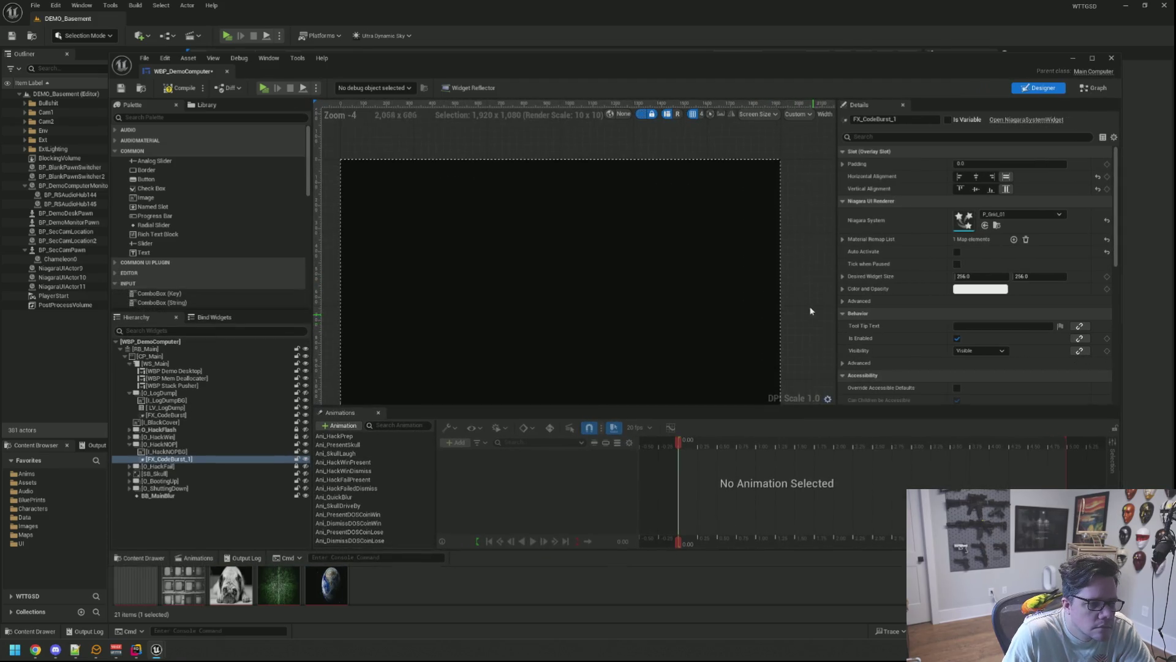
scroll(804, 299, down, 1)
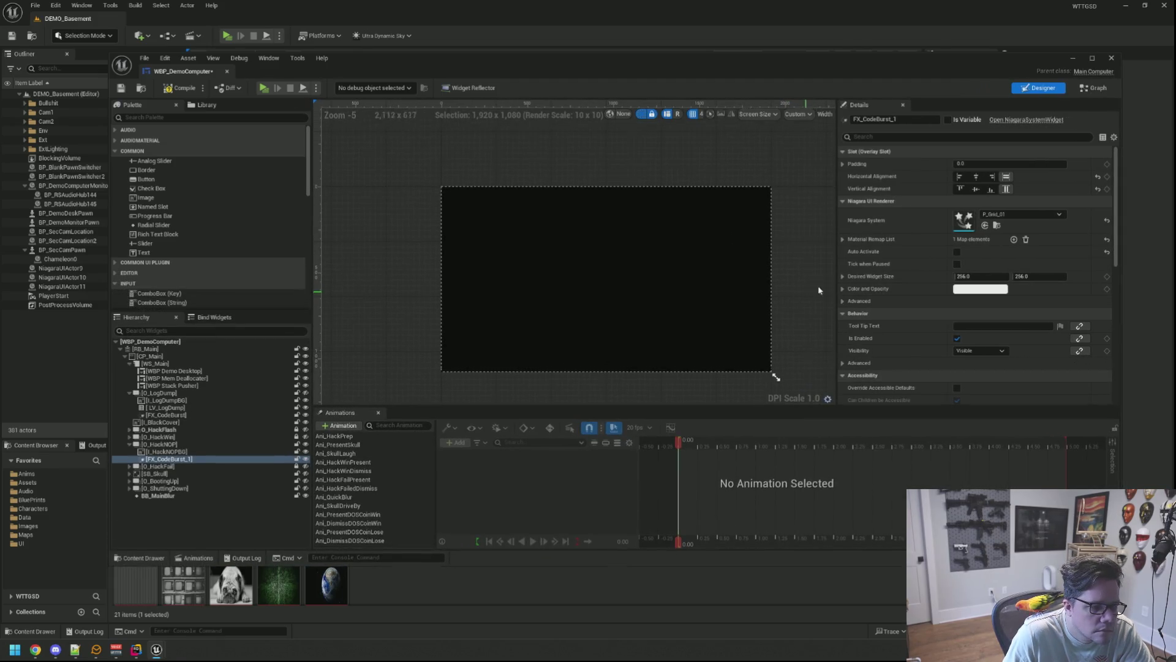
Step: Toggle Auto Activate to preview the burst, leaving it switched off
click(959, 252)
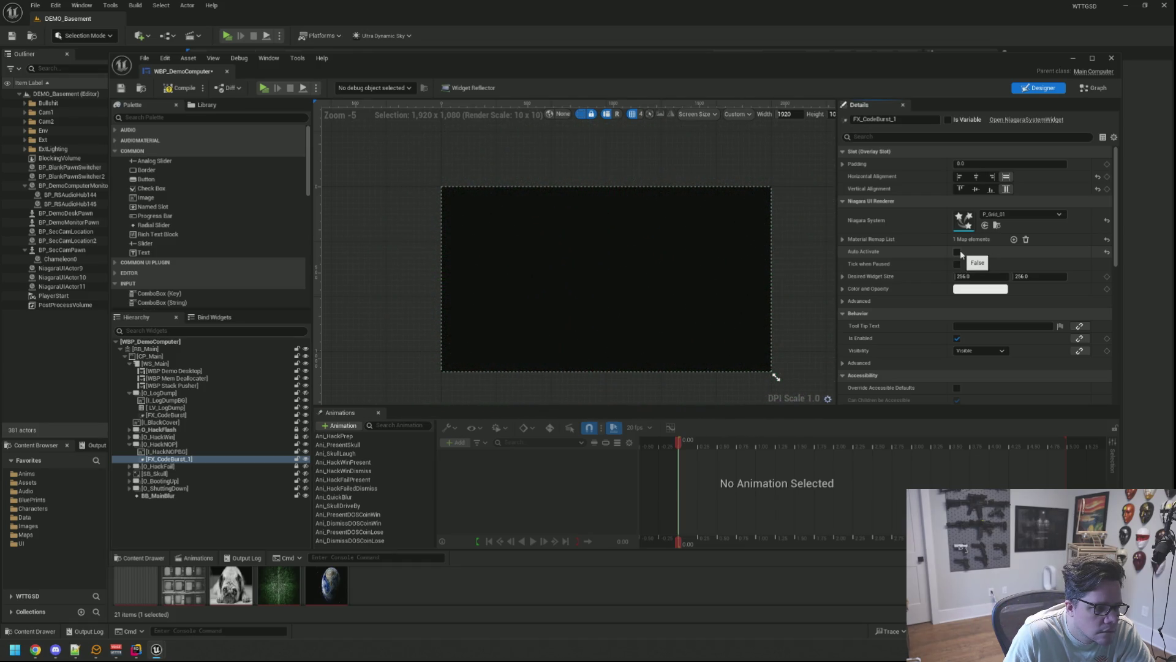
click(960, 251)
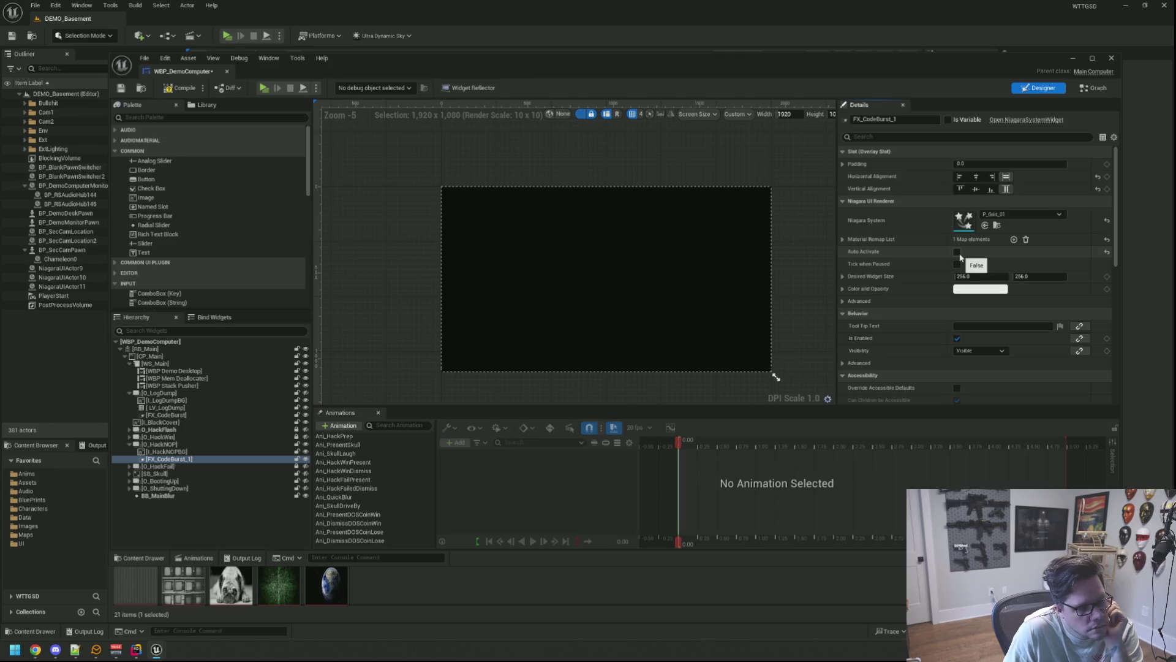
click(958, 252)
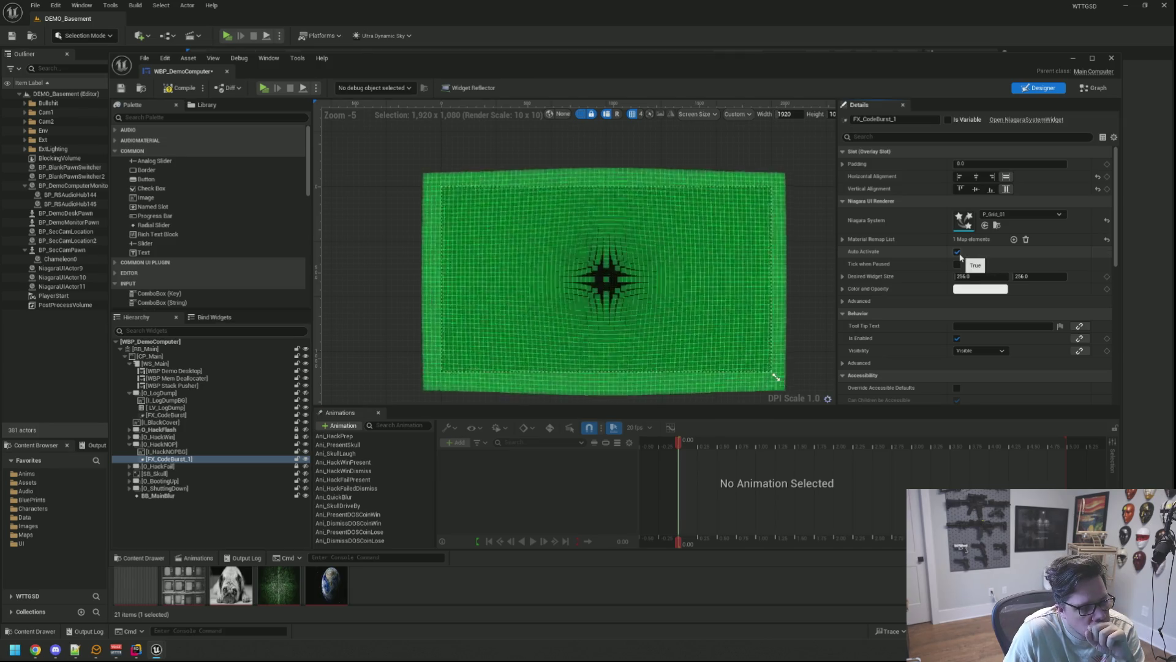
click(959, 254)
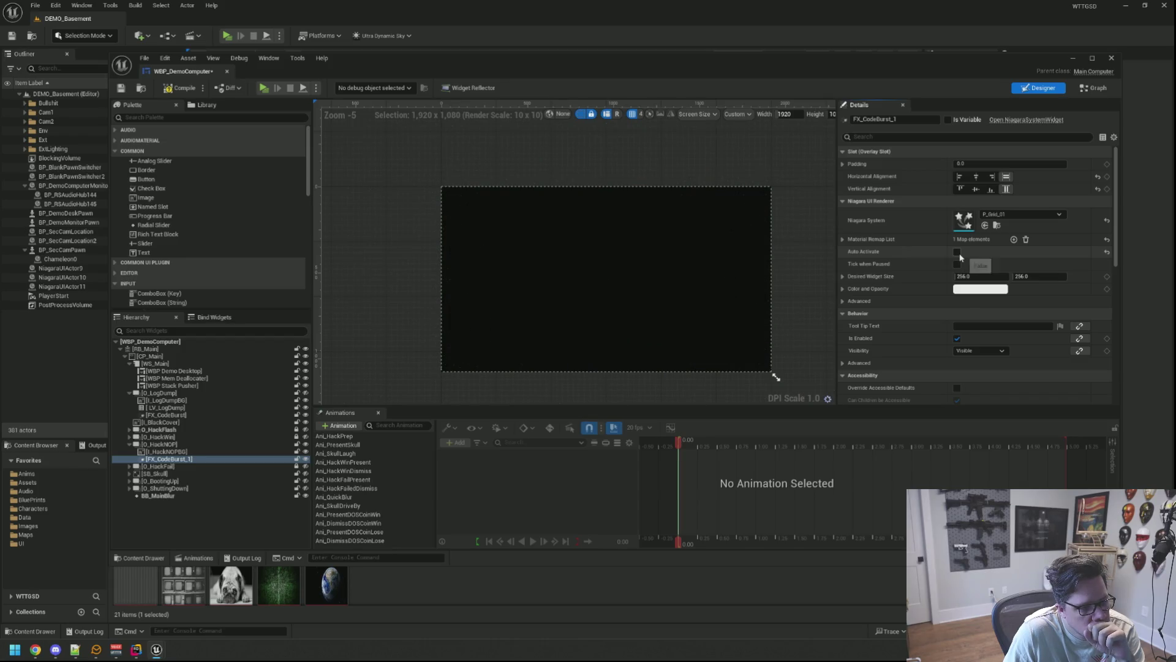
click(958, 252)
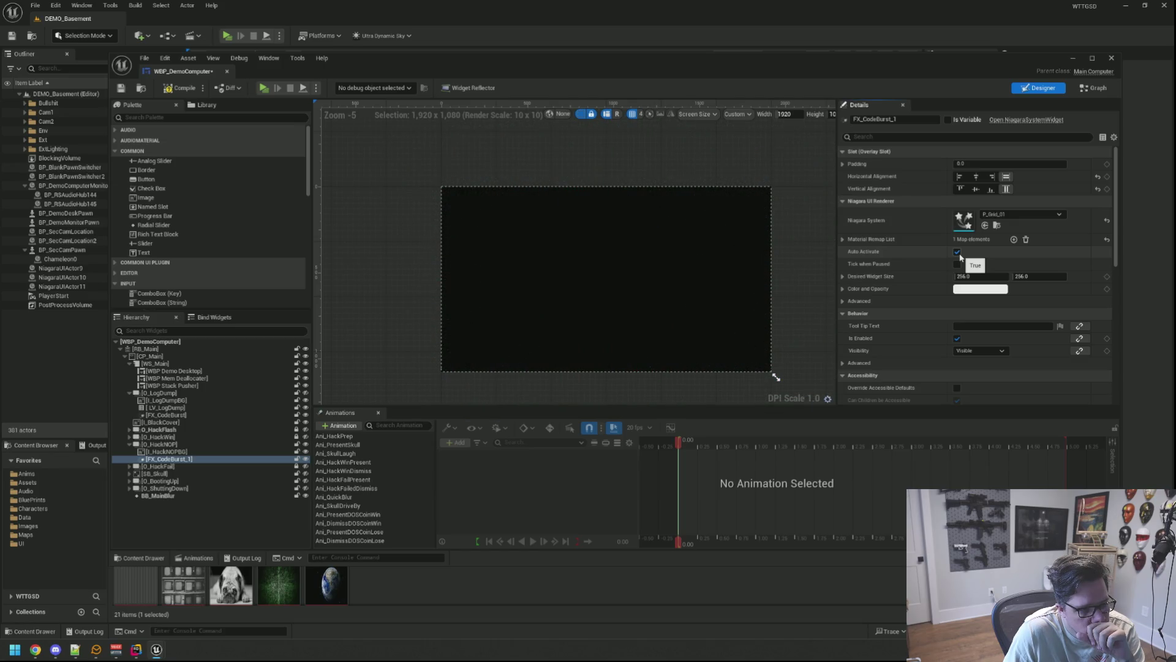
click(957, 252)
click(957, 252)
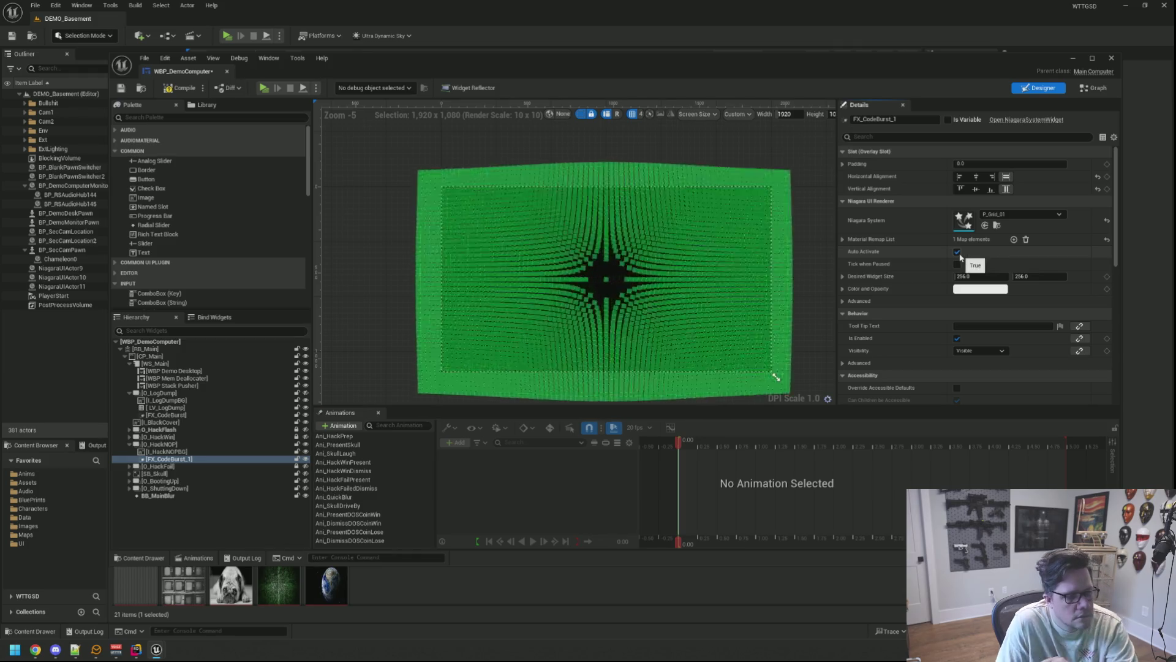
click(959, 255)
click(957, 252)
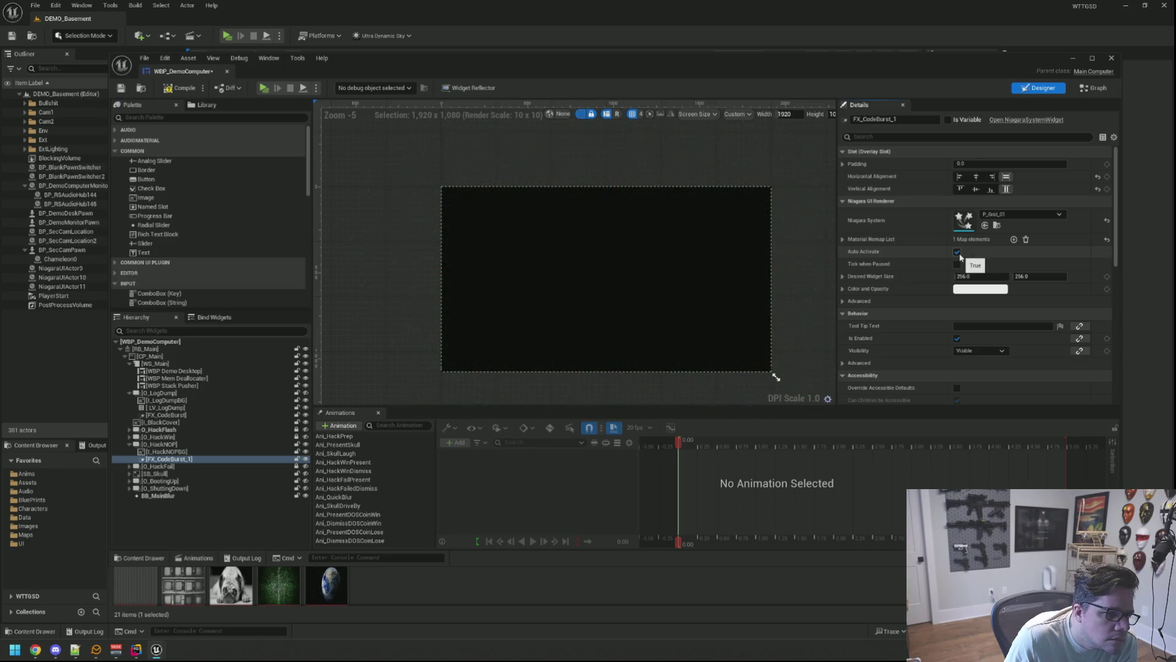
click(957, 252)
drag(807, 292, 790, 291)
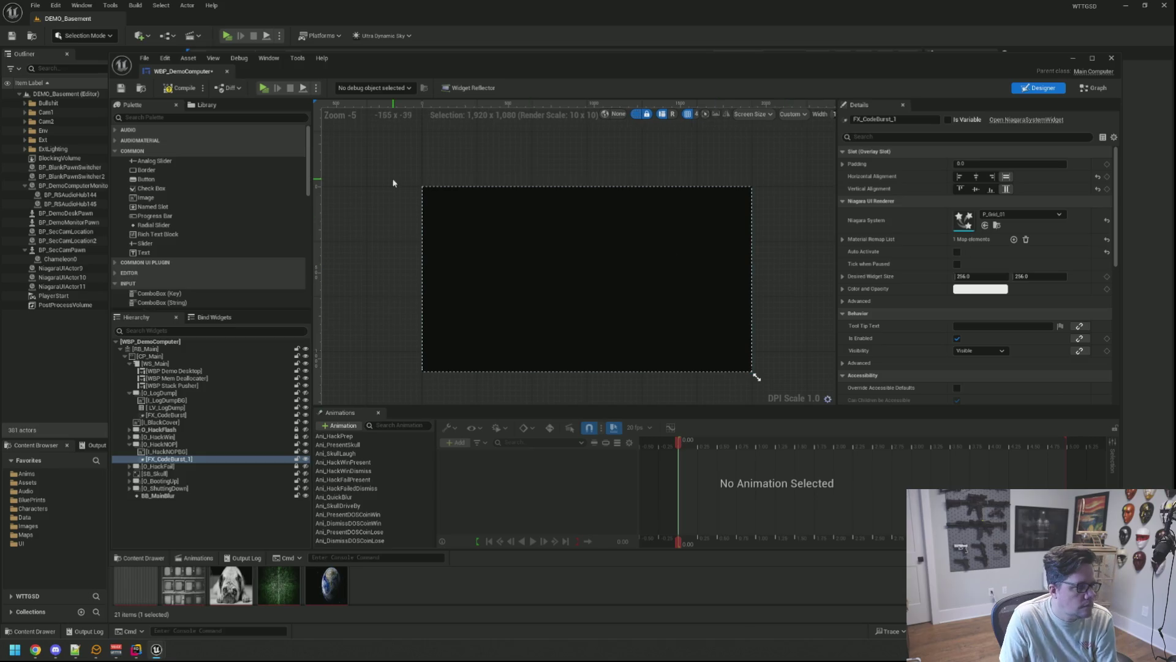
Step: Rename the copy to FX_NopBurst and compile the widget blueprint
double_click(177, 460)
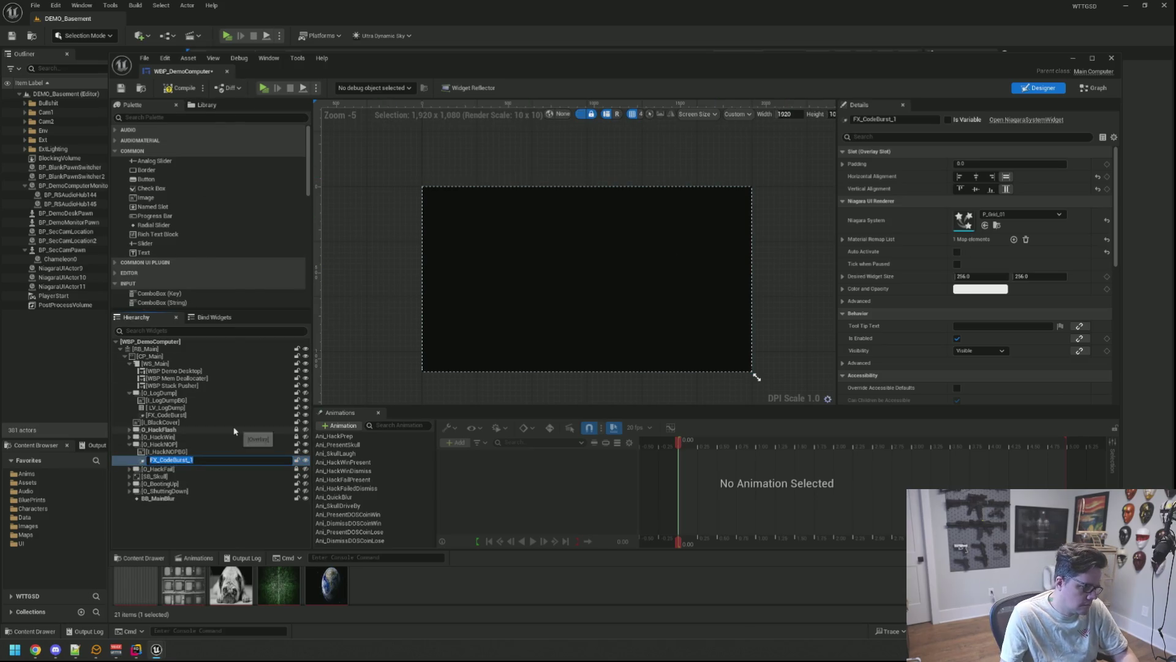
text(F)
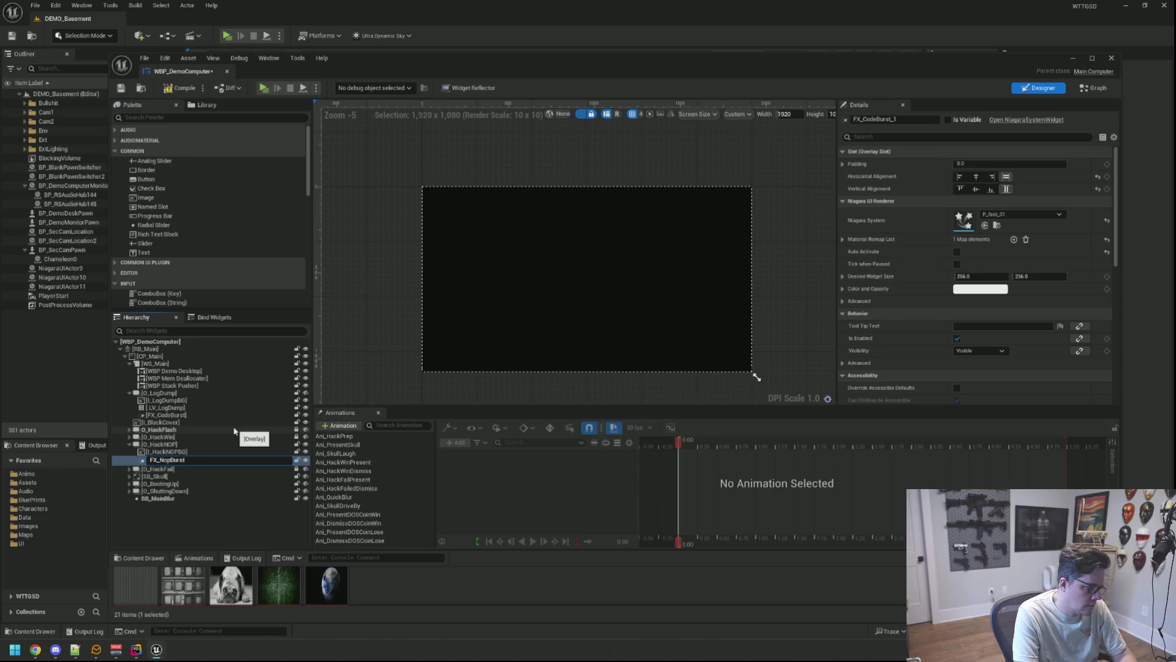
key(Return)
click(180, 91)
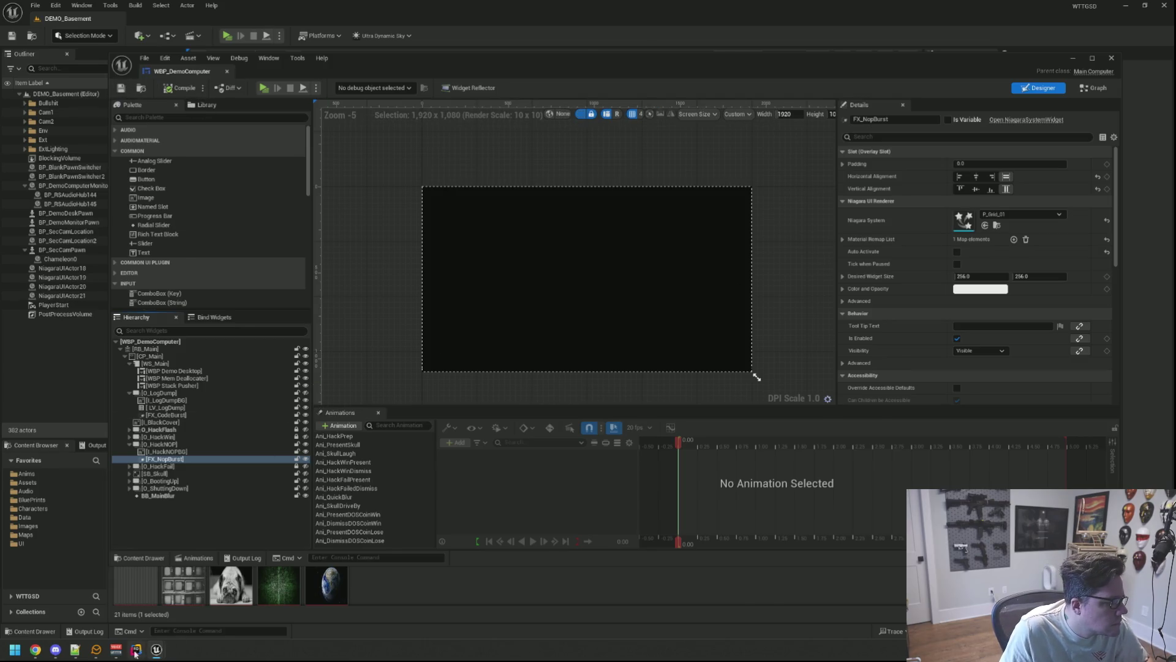
click(136, 651)
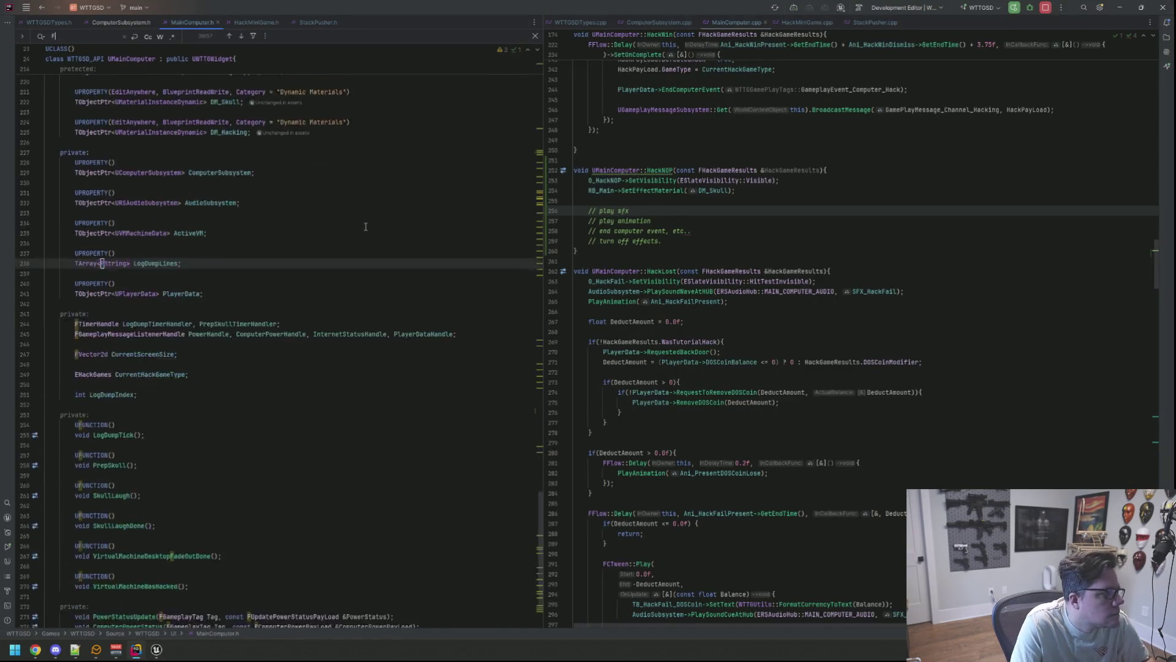
Step: Search MainComputer.h for the existing FX_ declarations
text(X)
key(Escape)
key(ctrl+f)
text(_)
key(Return)
key(Return)
key(Return)
key(Return)
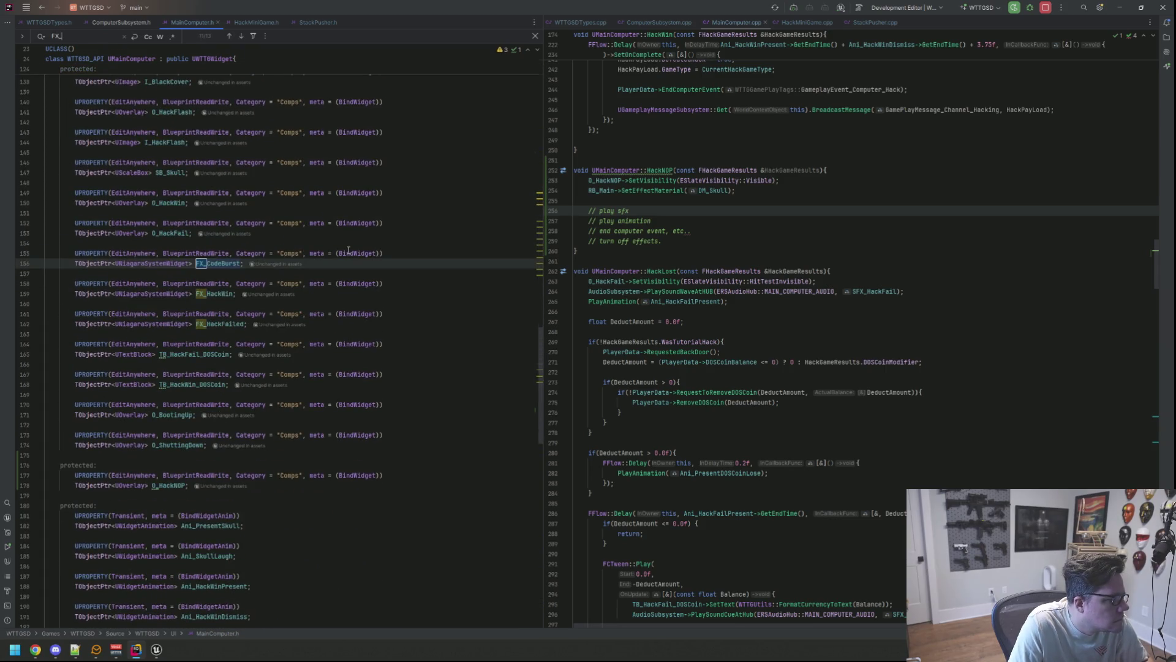
key(Escape)
Step: Declare UPROPERTY(EditAnywhere, BlueprintReadWrite, Category="Comps", meta=(BindWidget)) TObjectPtr<UNiagaraSystemWidget> FX_NopBurst
click(272, 331)
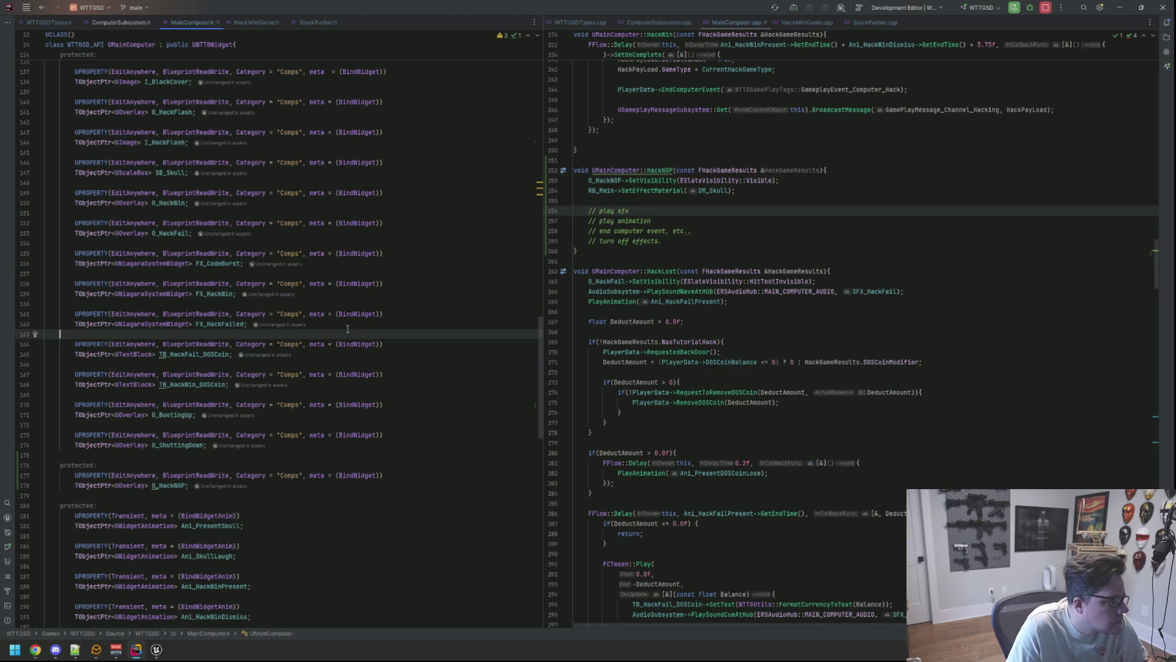
key(Return)
key(Return)
key(Up)
text(UPROPERTY(Edi)
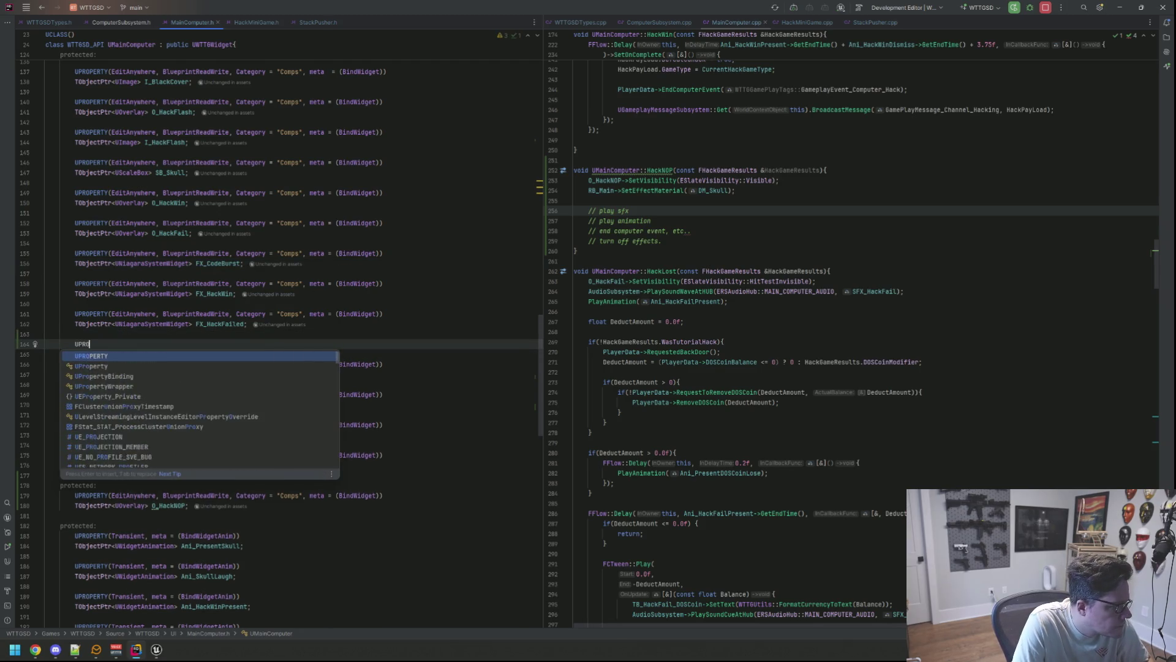
key(Return)
text(, Bluepr)
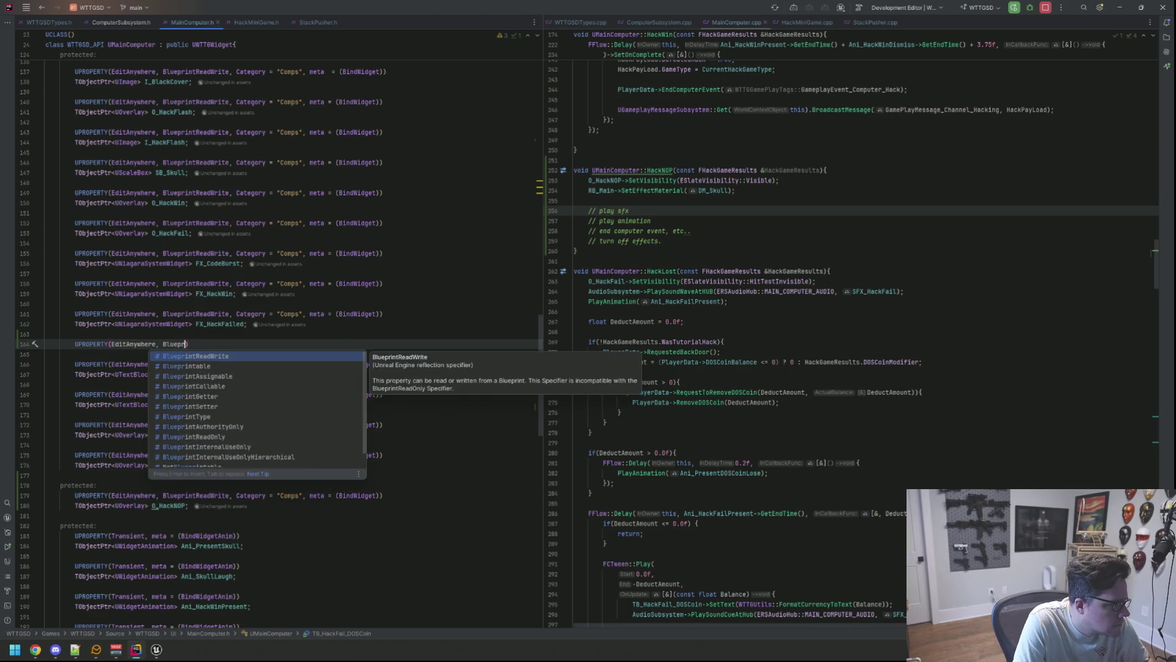
key(Return)
text(, Category = "Comps")
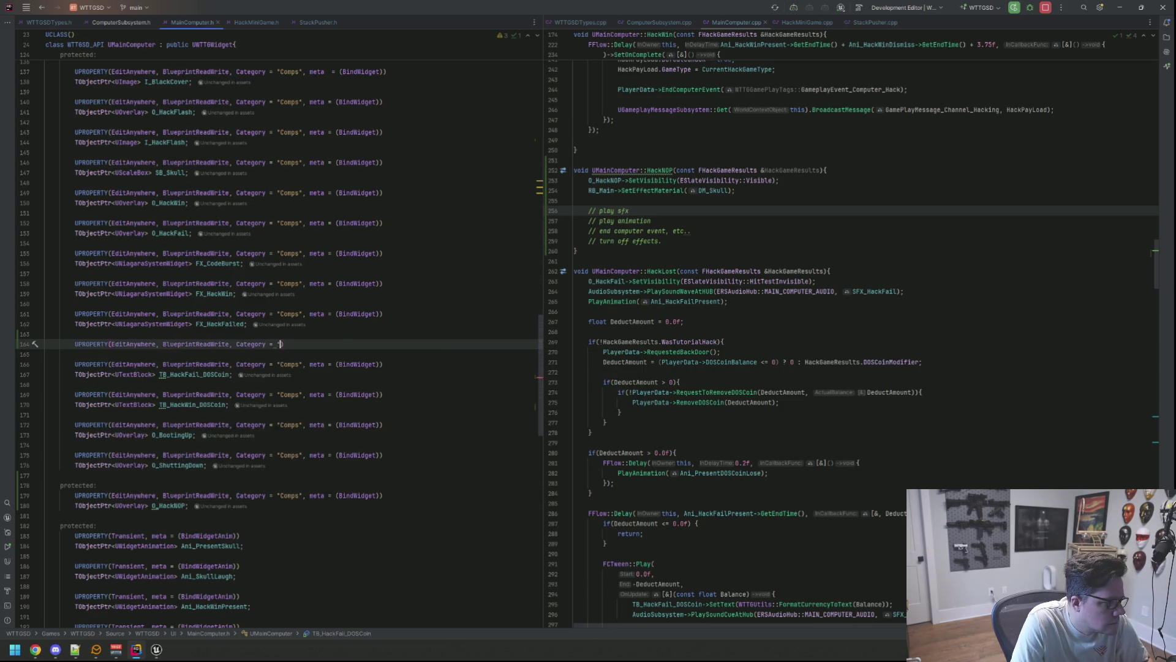
text(, meta = (BindWidget))
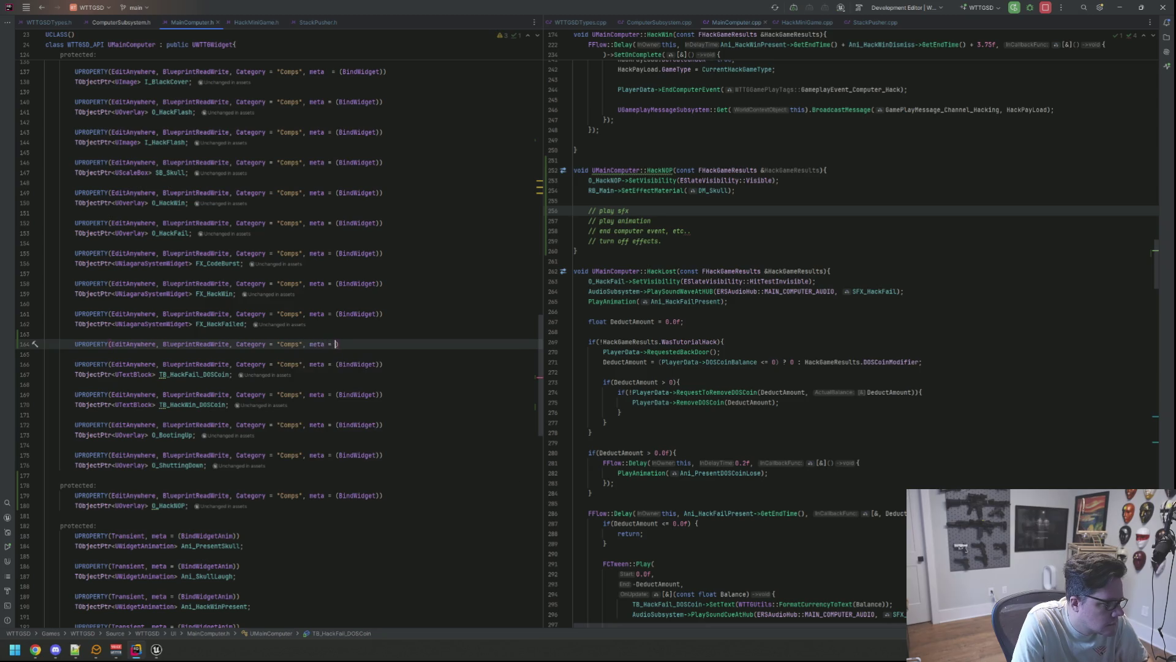
key(End)
key(Return)
text(TObjectPtr<UNiagr)
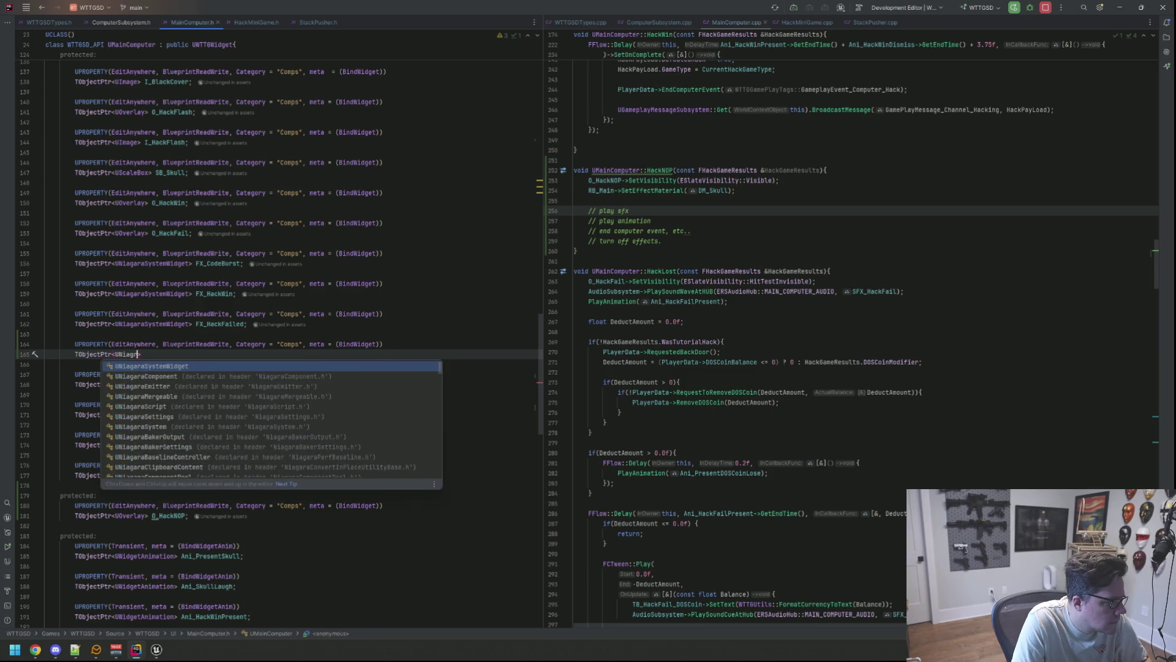
key(Return)
text(FX_NopBurst)
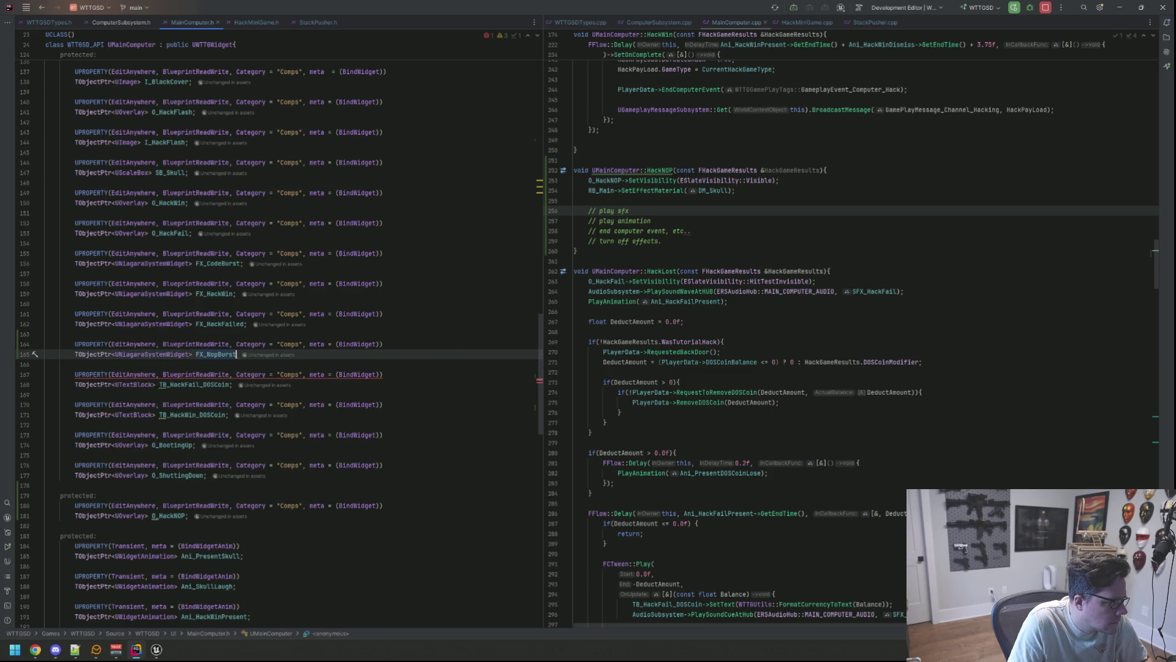
text(;)
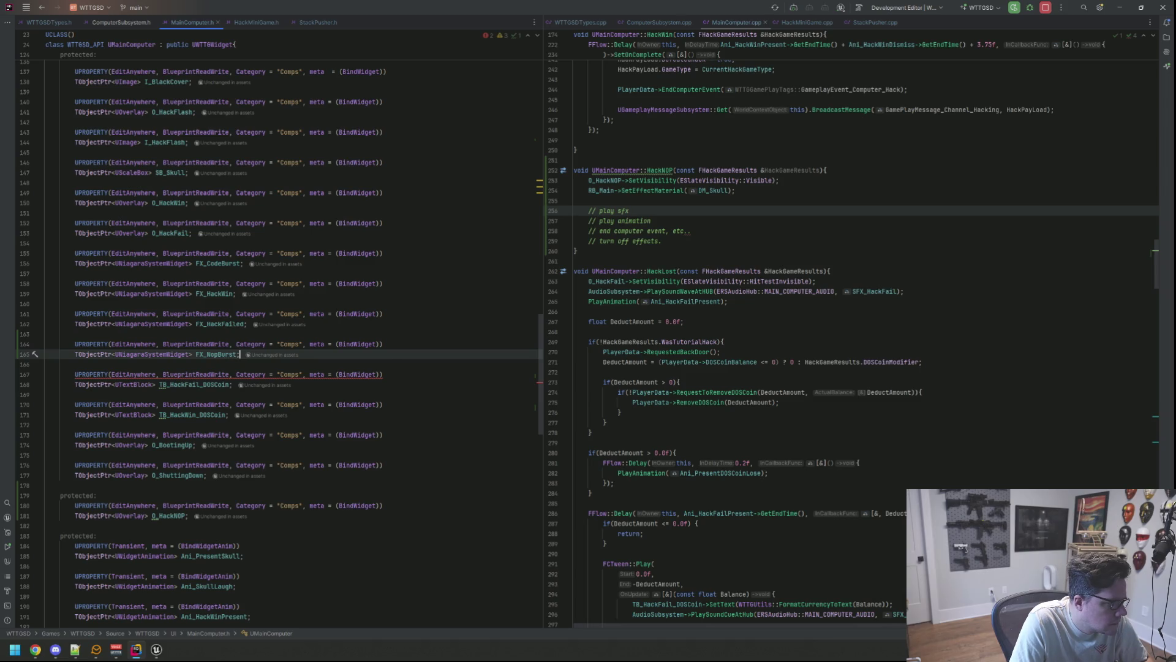
Step: Find the FX_CodeBurst activation in MainComputer.cpp by searching 'FX_Code'
click(720, 226)
key(ctrl+f)
text(FX_Code)
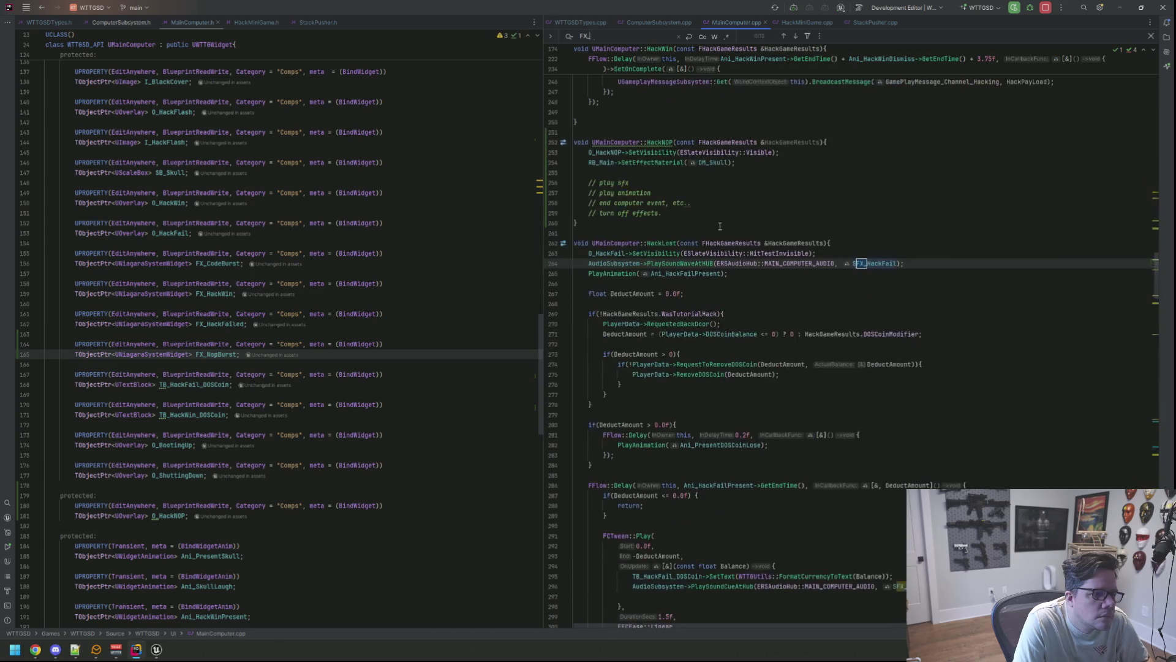
key(Escape)
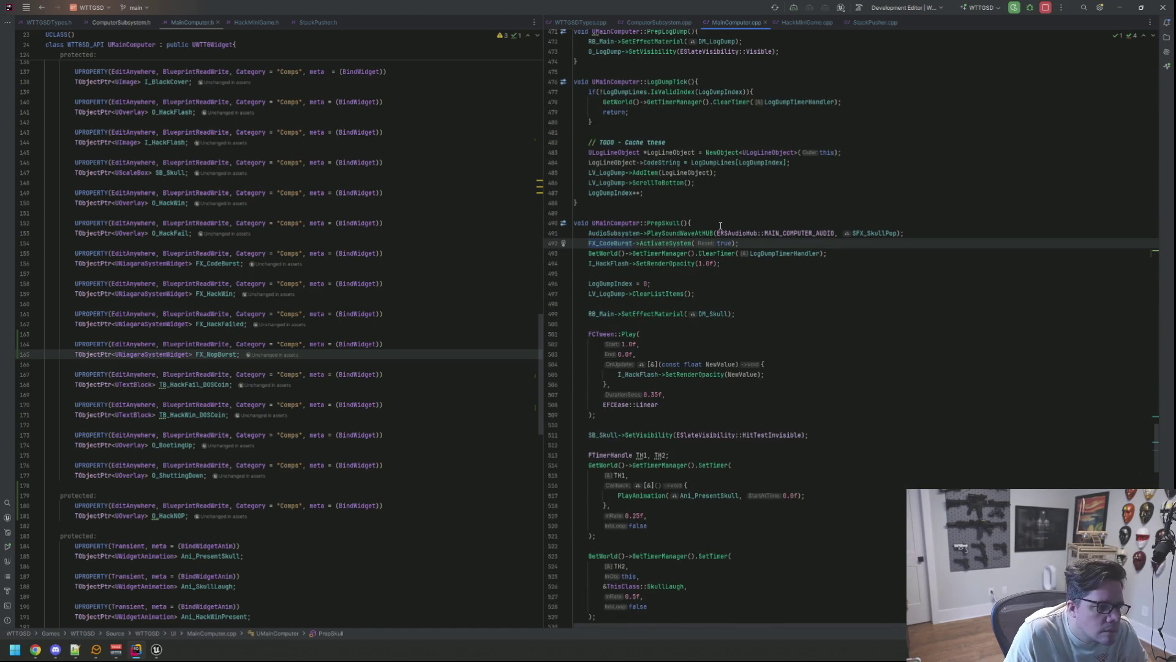
Step: Run Find Usages on the FX_HackWin declaration
right_click(225, 269)
key(Escape)
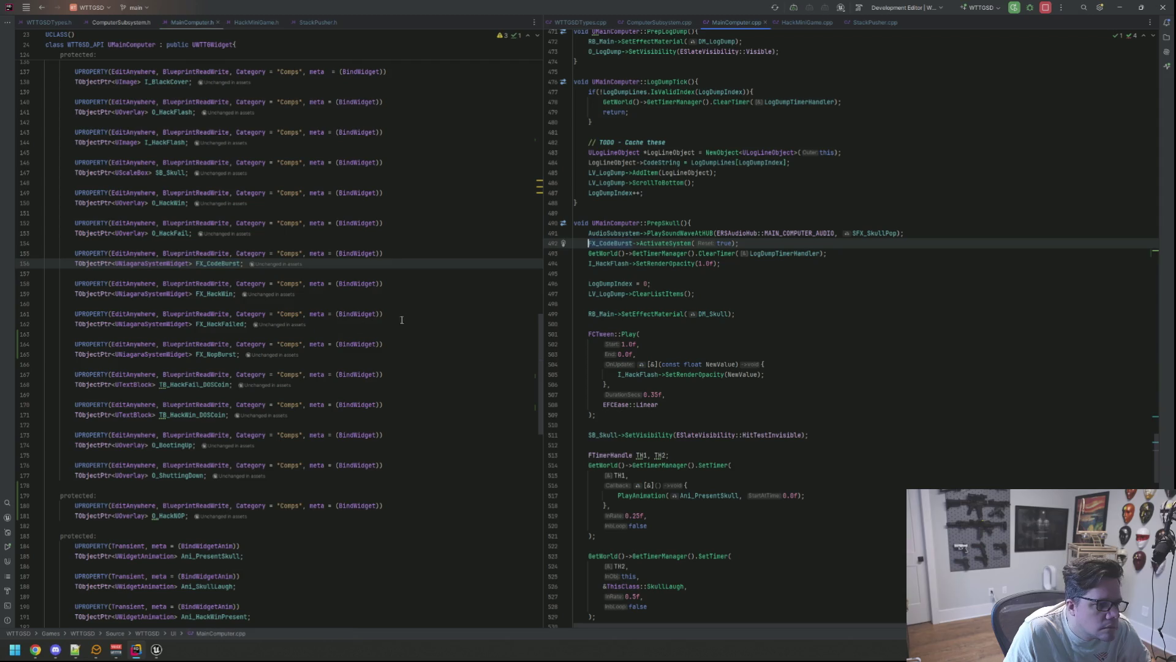
click(616, 243)
right_click(222, 265)
key(Escape)
right_click(218, 298)
right_click(219, 295)
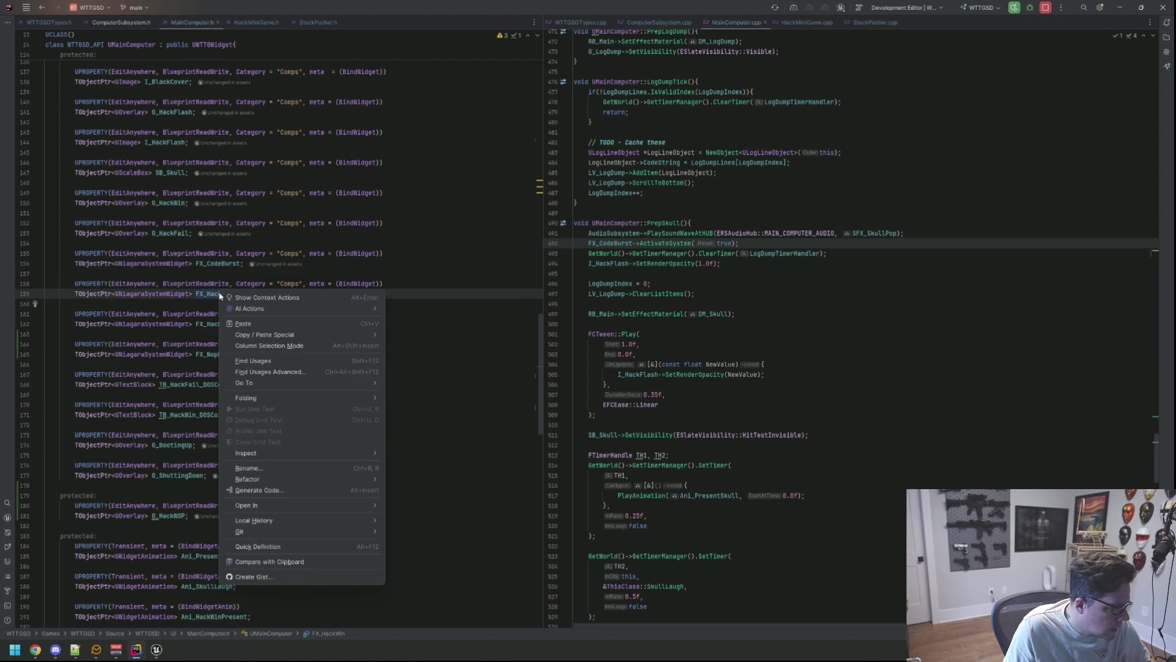
click(257, 361)
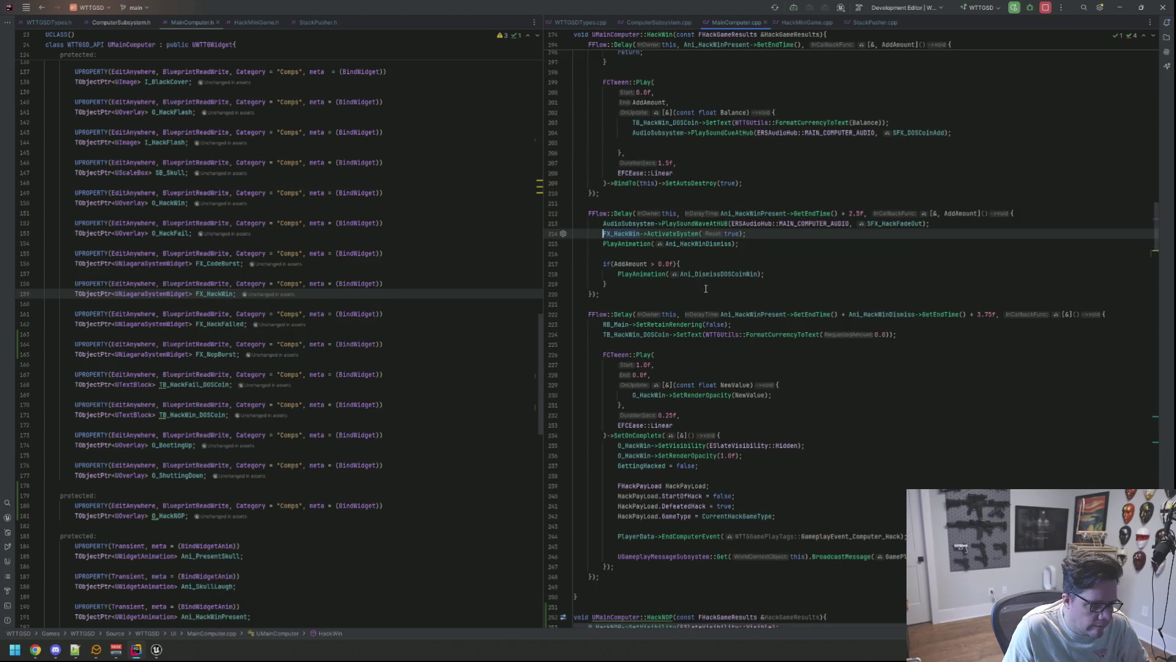
Step: Search MainComputer.cpp for FX_HackWin to see how it is activated
scroll(706, 290, up, 20)
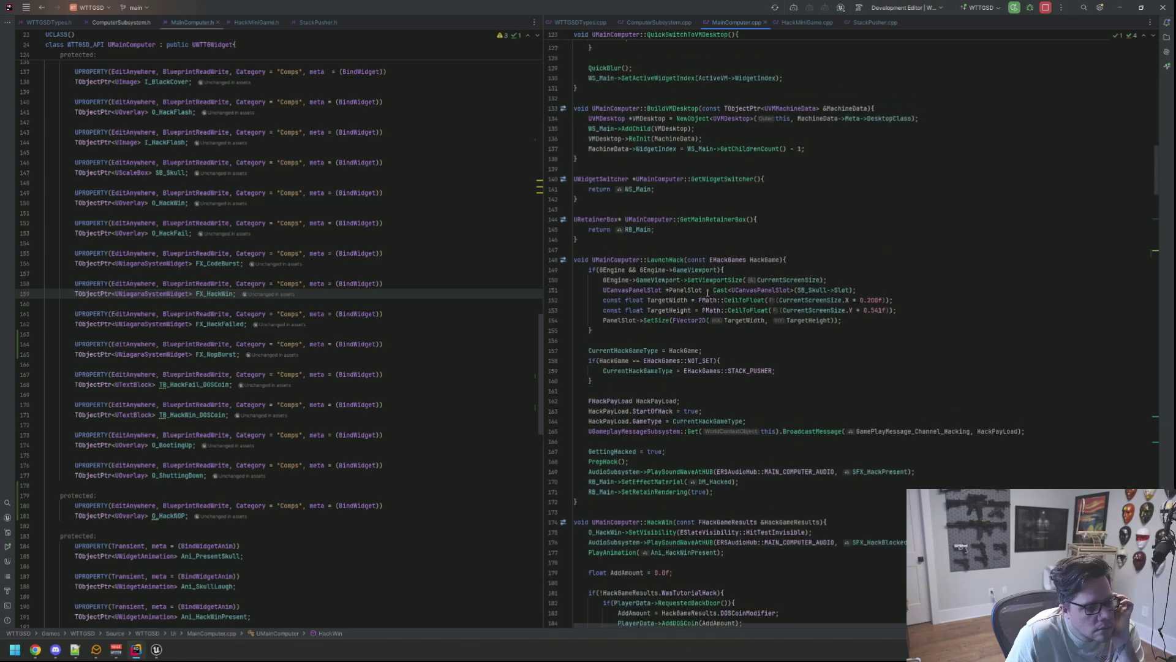
scroll(707, 293, up, 20)
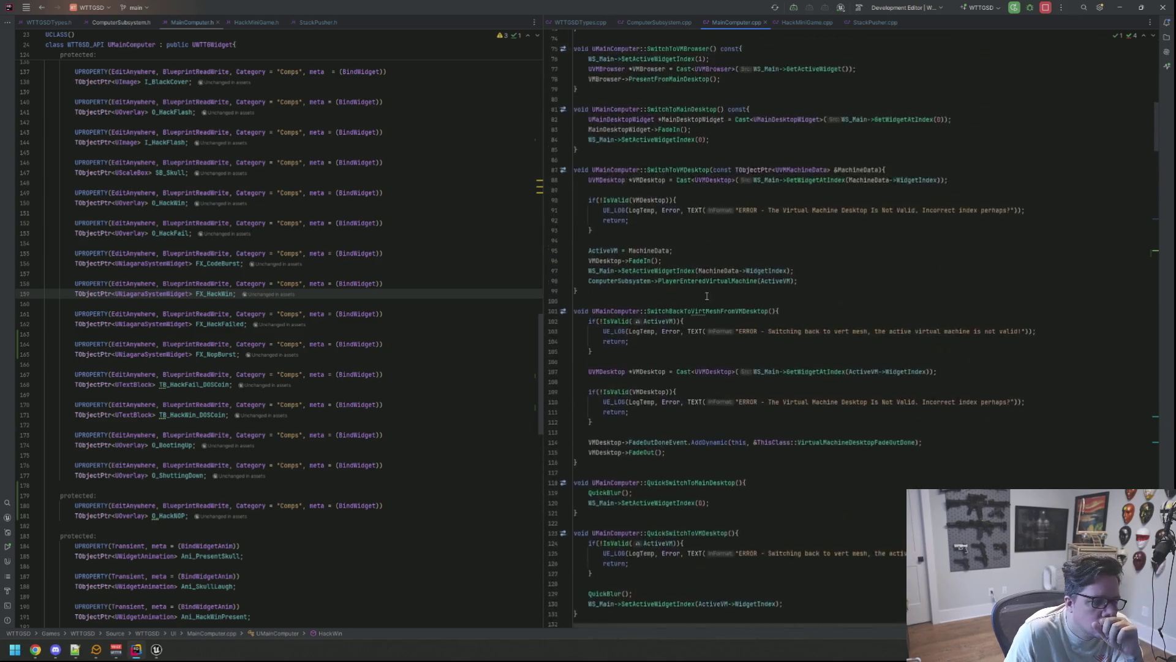
scroll(706, 294, up, 17)
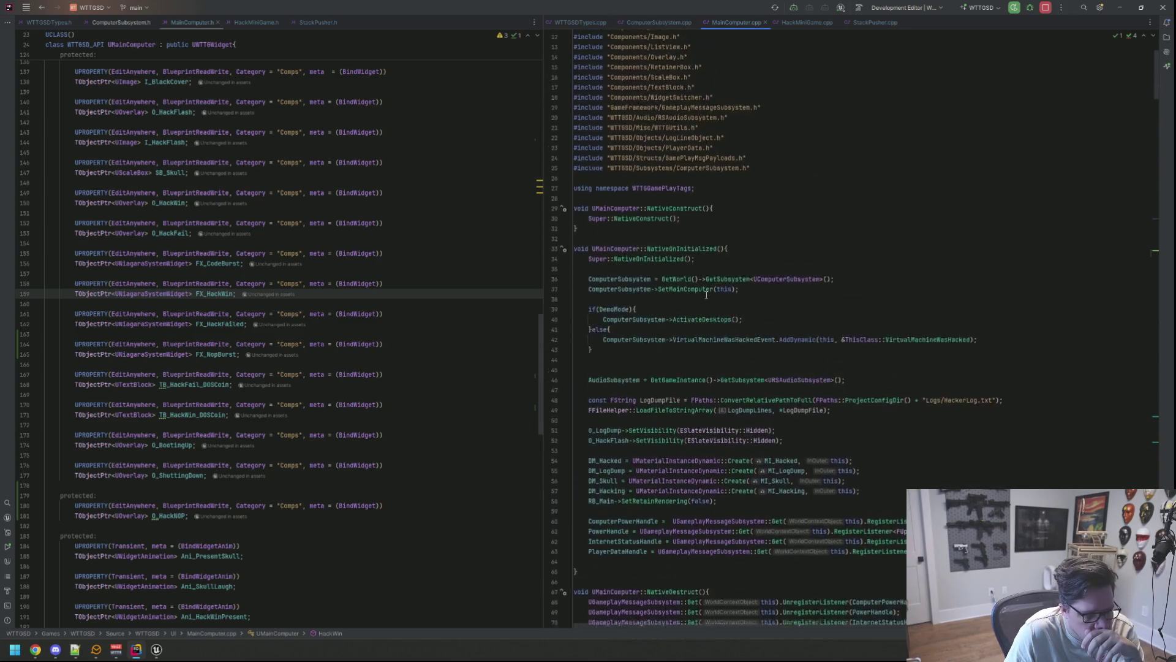
click(814, 209)
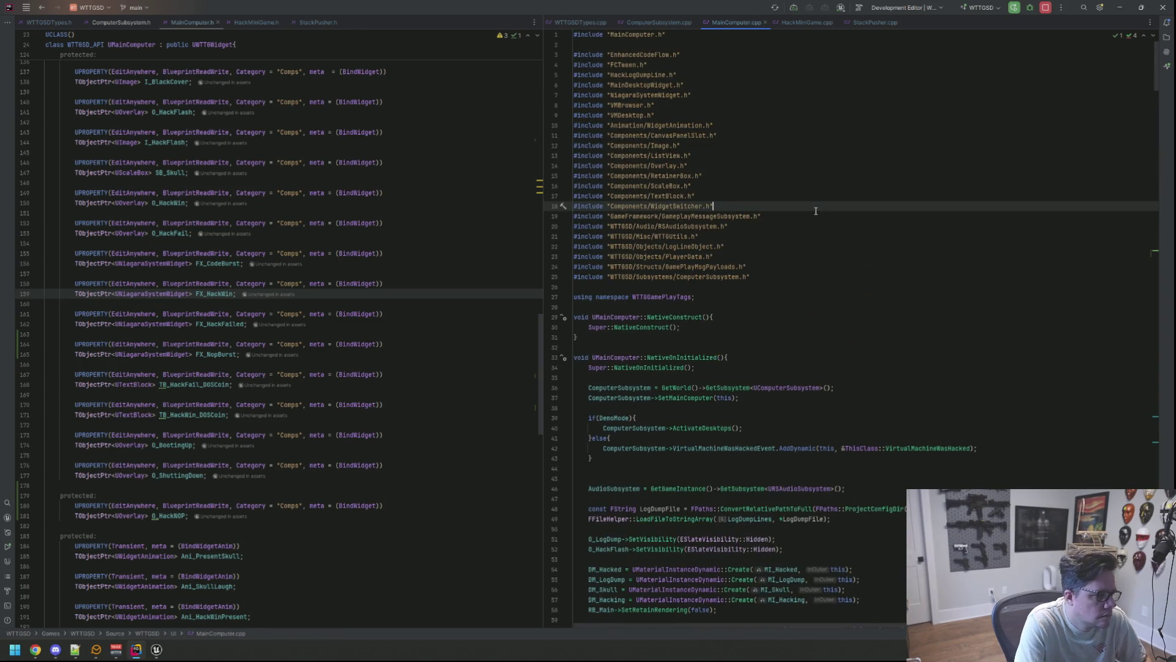
key(ctrl+f)
text(FX_HackWin)
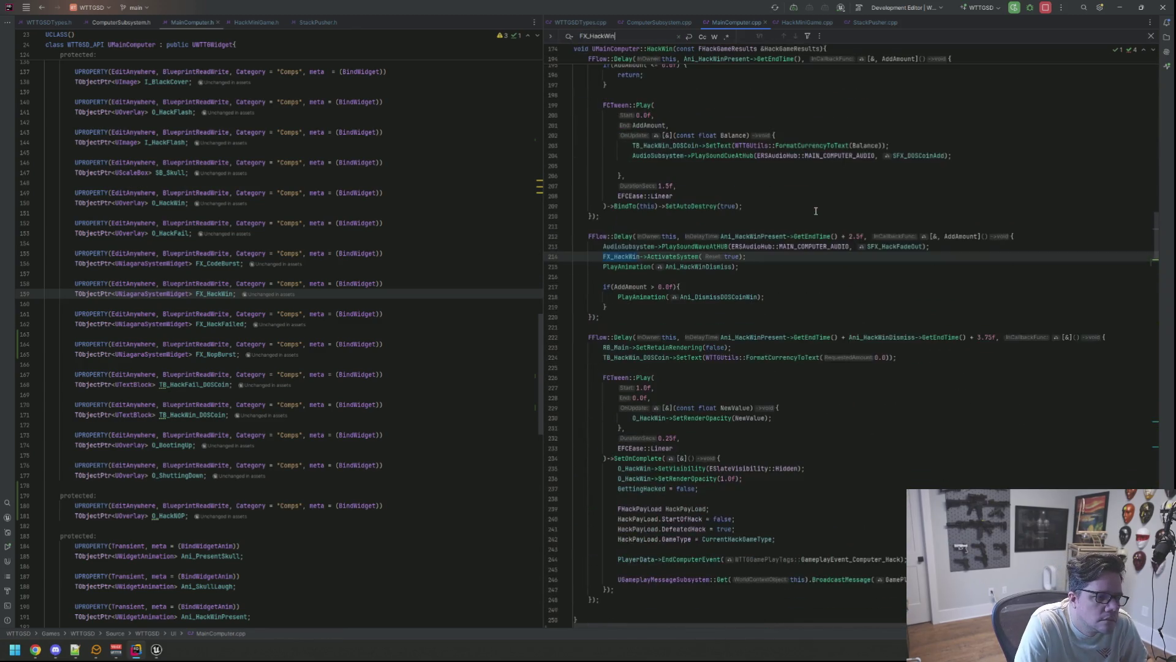
key(Escape)
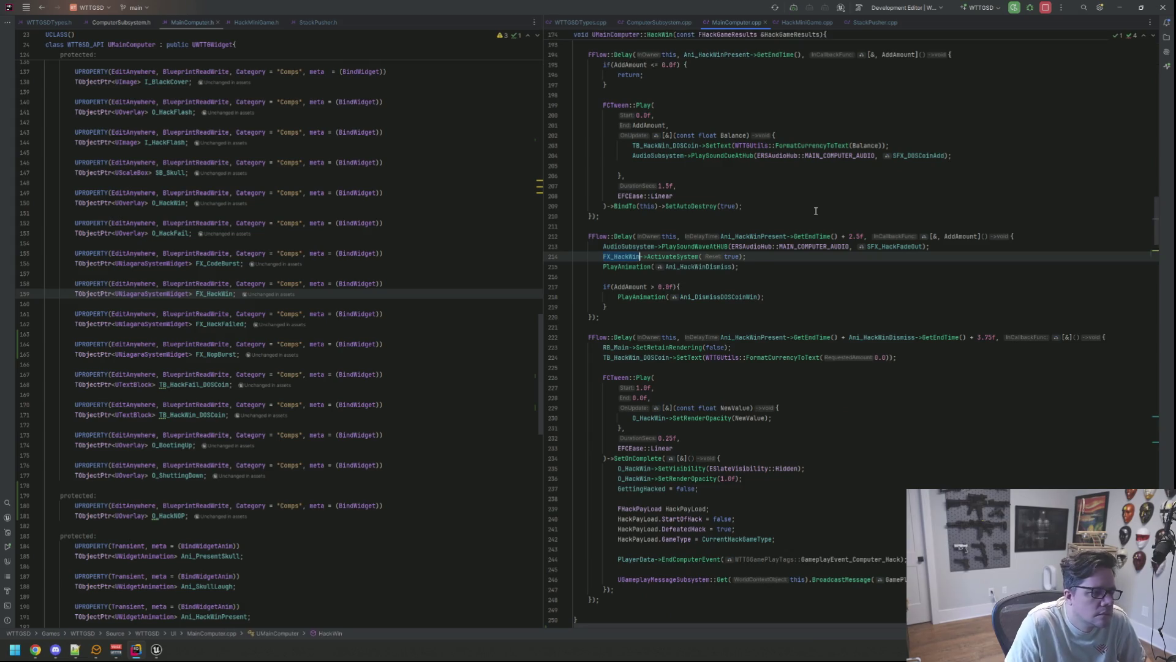
Step: Search 'NopBu' to reach HackNOP and place the caret on its empty line
scroll(816, 212, up, 10)
click(783, 247)
key(ctrl+f)
text(NopBu)
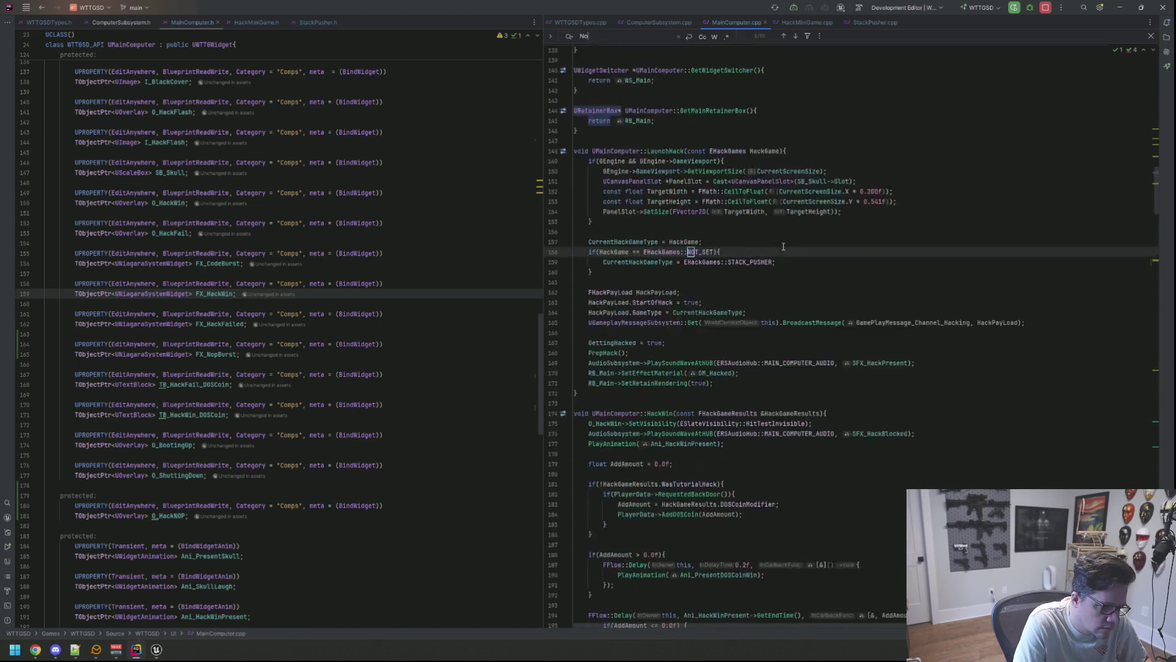
key(Escape)
click(730, 273)
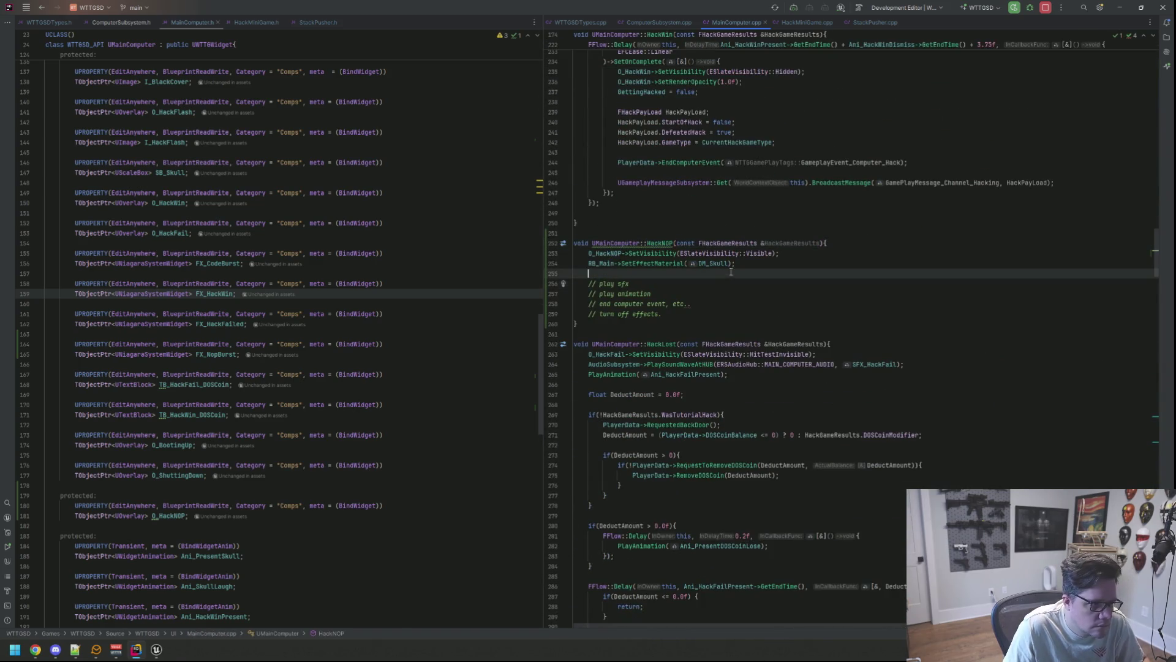
Step: Add FX_NopBurst->ActivateSystem(true); inside HackNOP
key(Return)
key(Return)
key(Up)
text(FX_N)
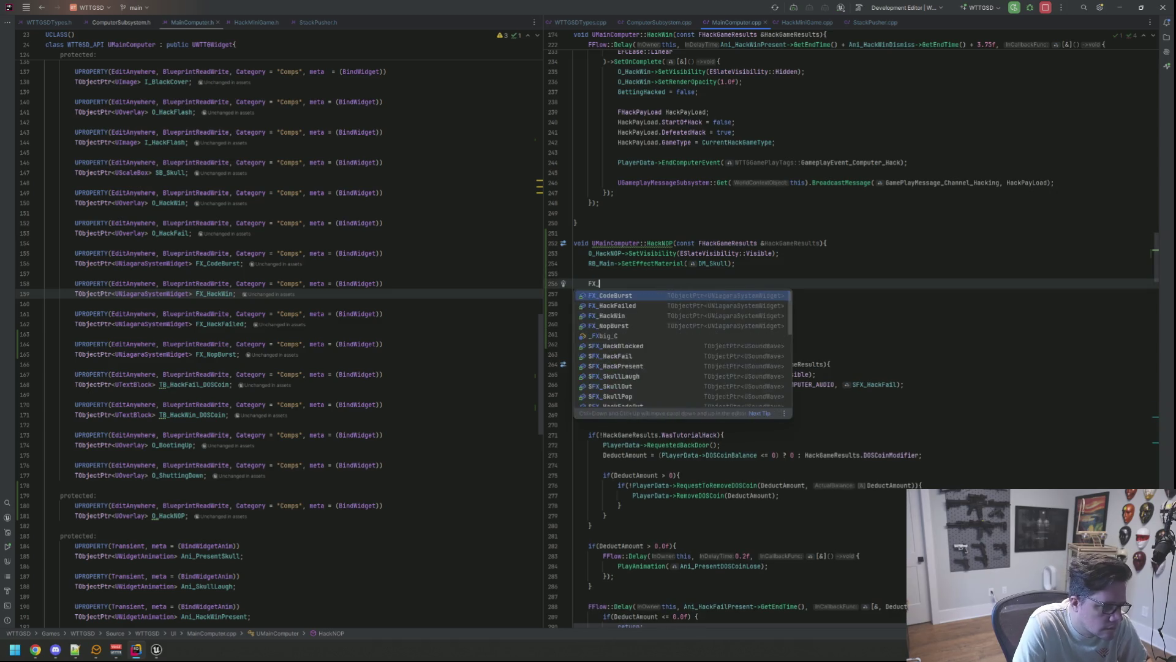
key(Return)
text(->seta)
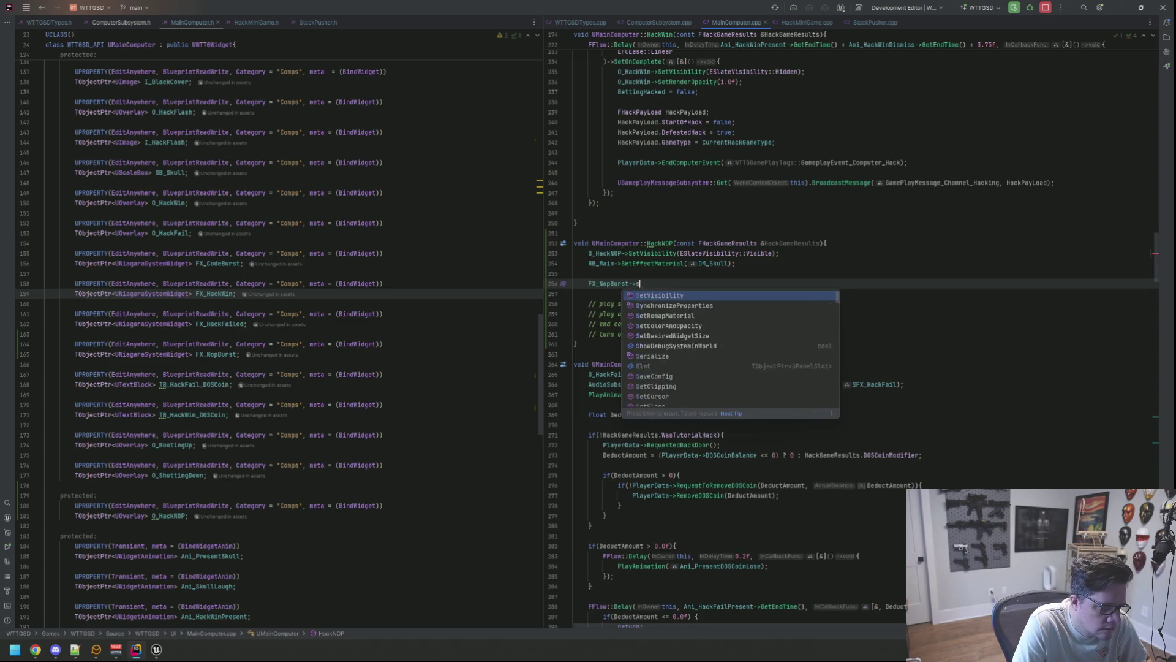
key(BackSpace)
key(BackSpace)
text(c)
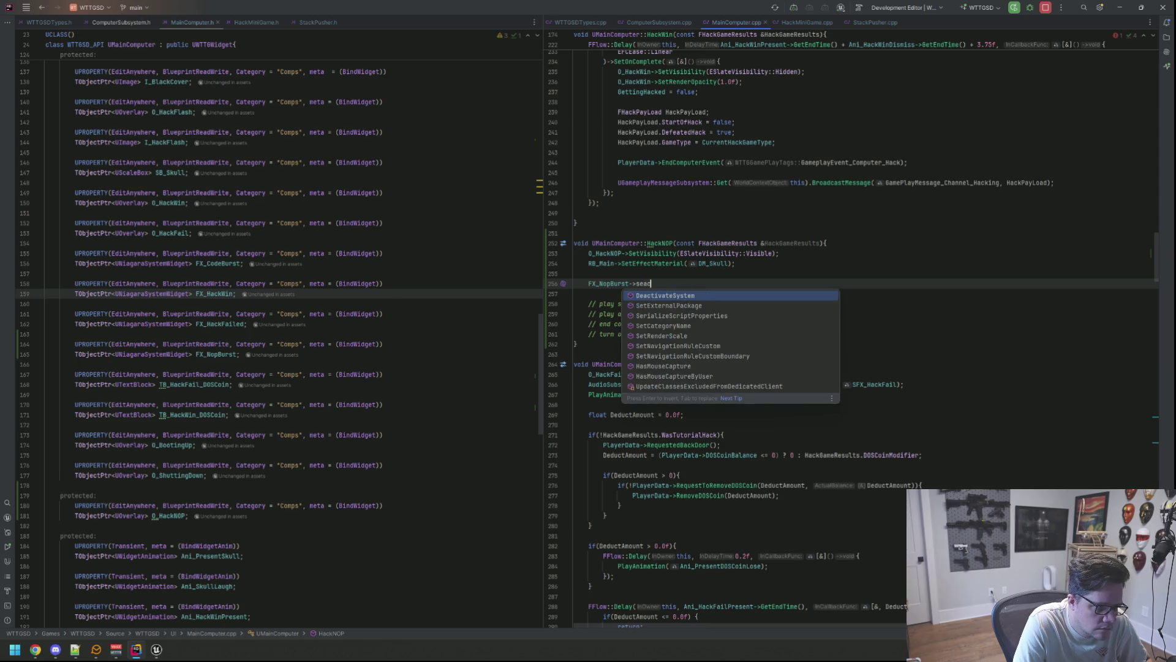
key(BackSpace)
key(BackSpace)
key(BackSpace)
text(acti)
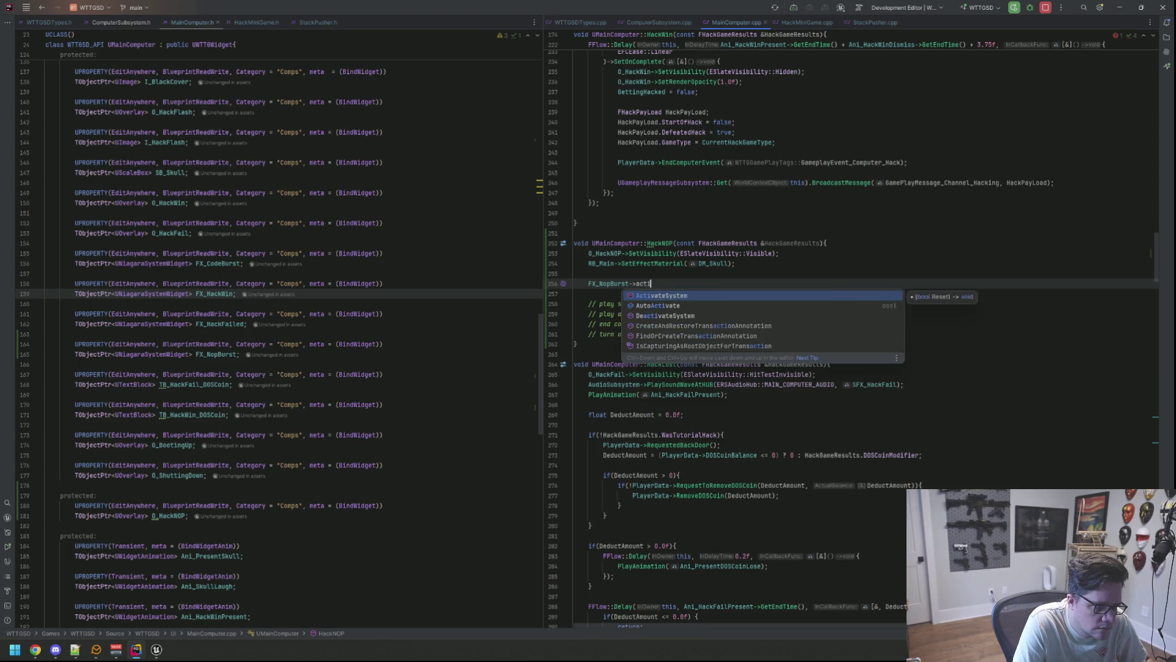
key(Return)
text(tru)
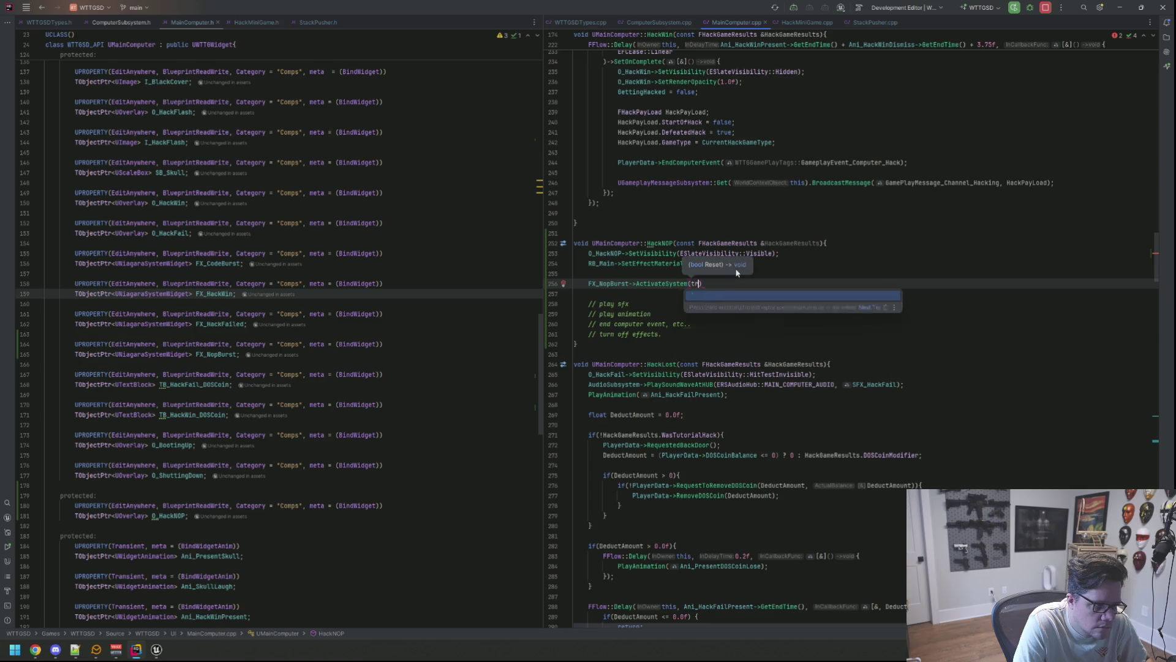
text(e))
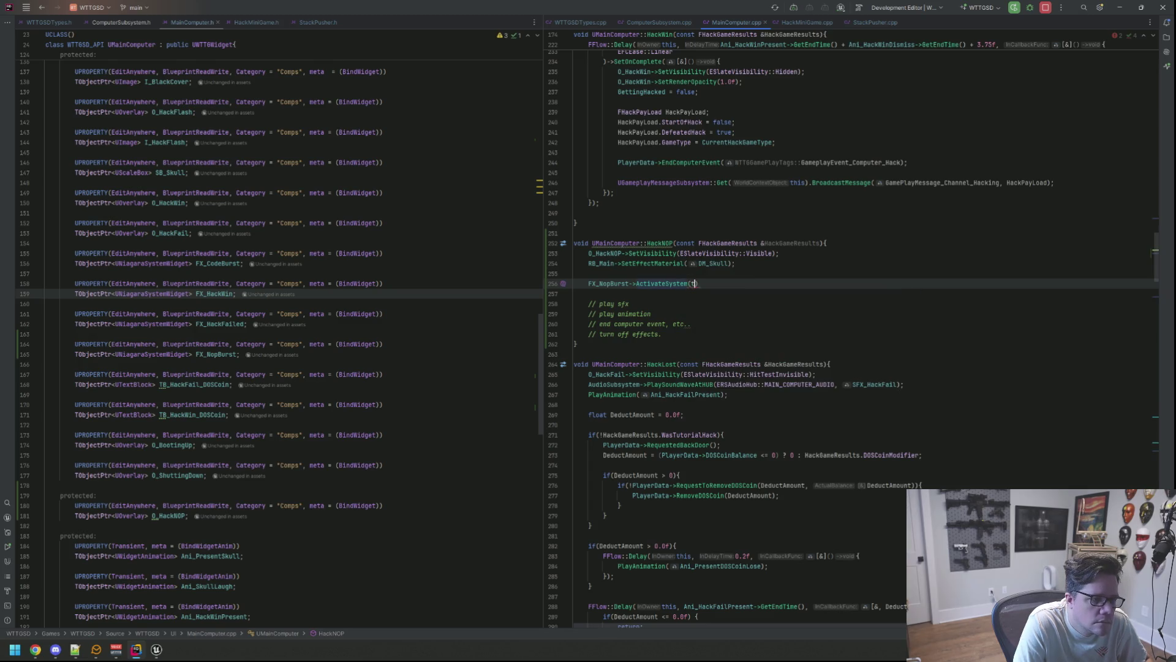
text(;)
key(Up)
key(Up)
key(Up)
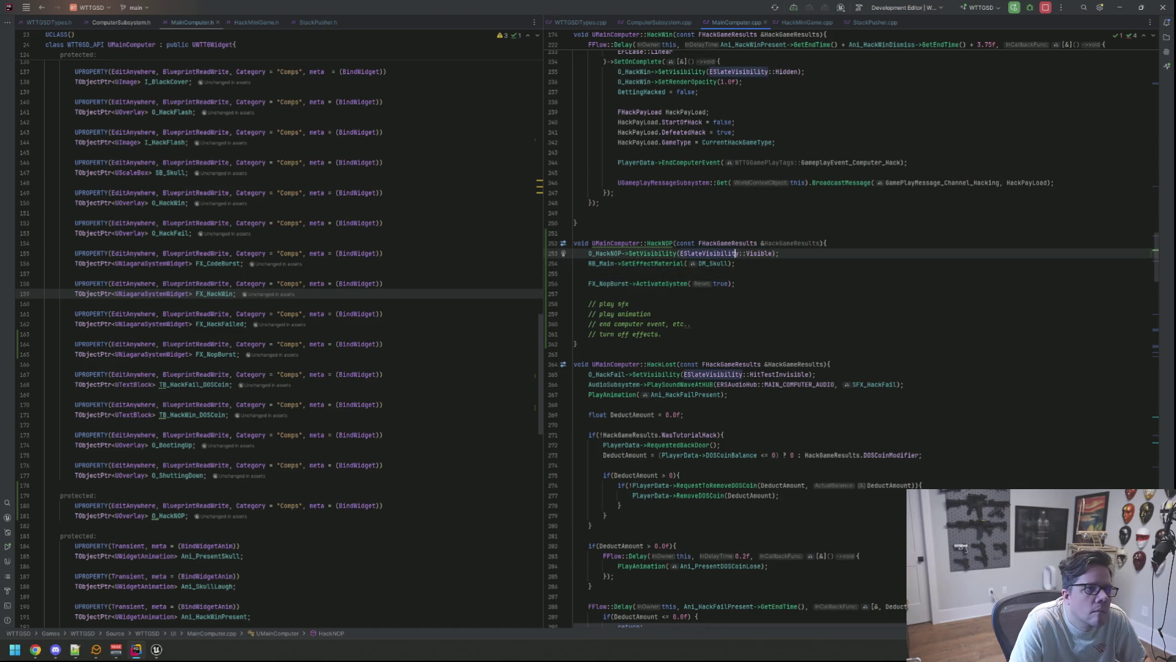
Step: Search the file for 'Active', then 'FX_HackWin', to check its activation
key(ctrl+f)
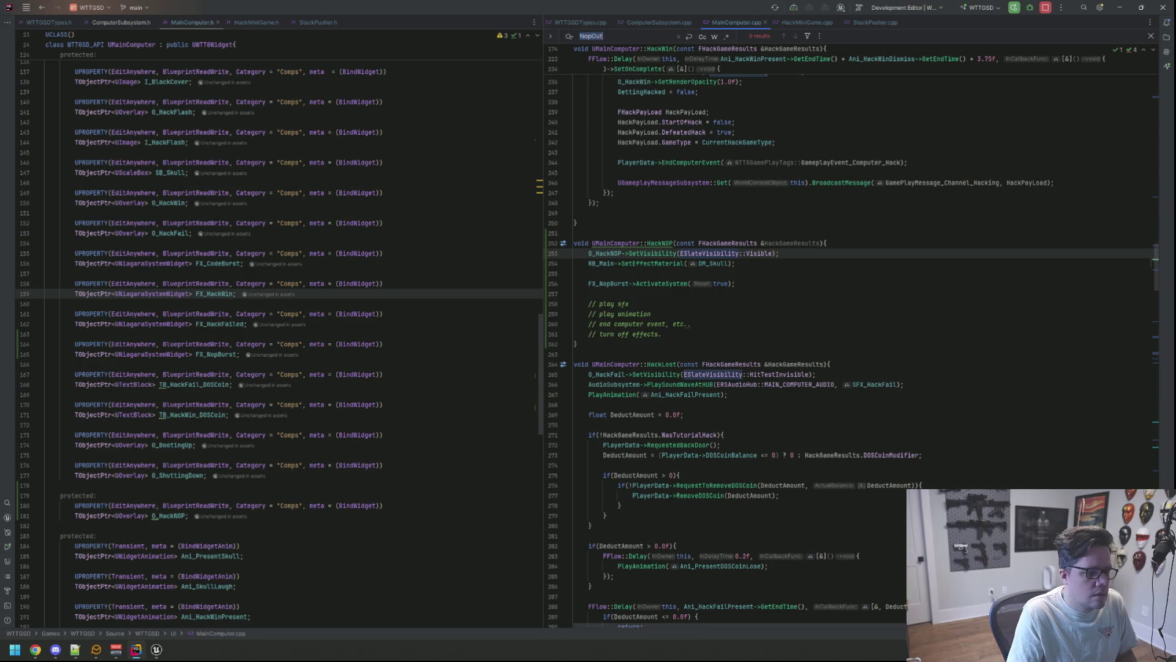
text(Active)
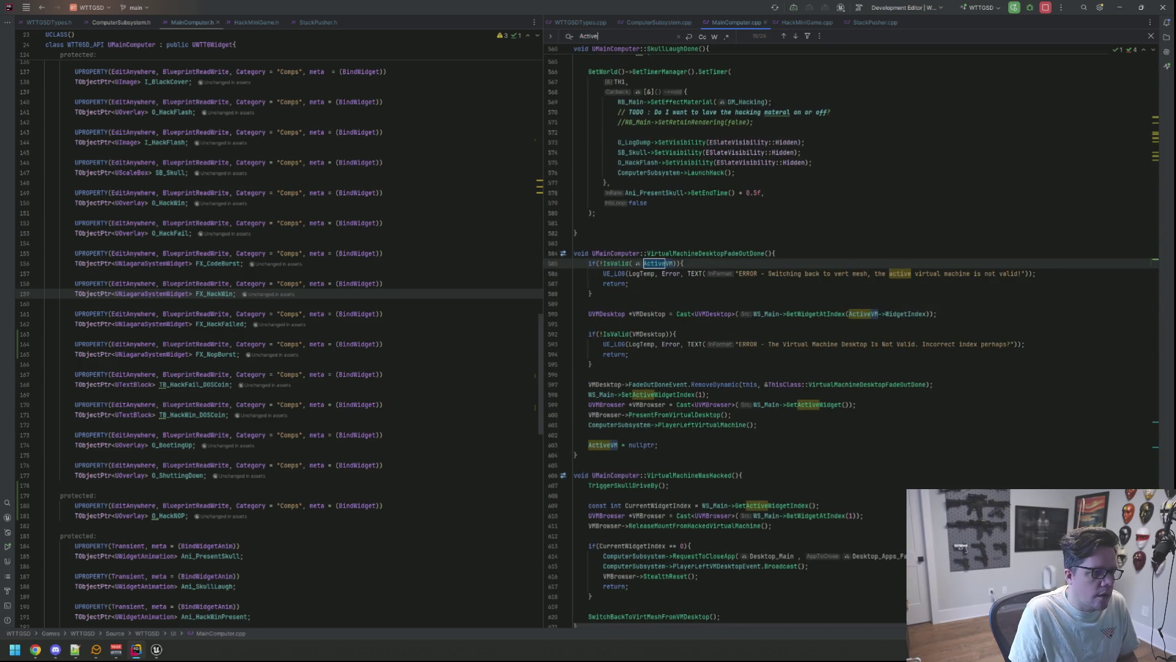
key(ctrl+a)
text(FX_)
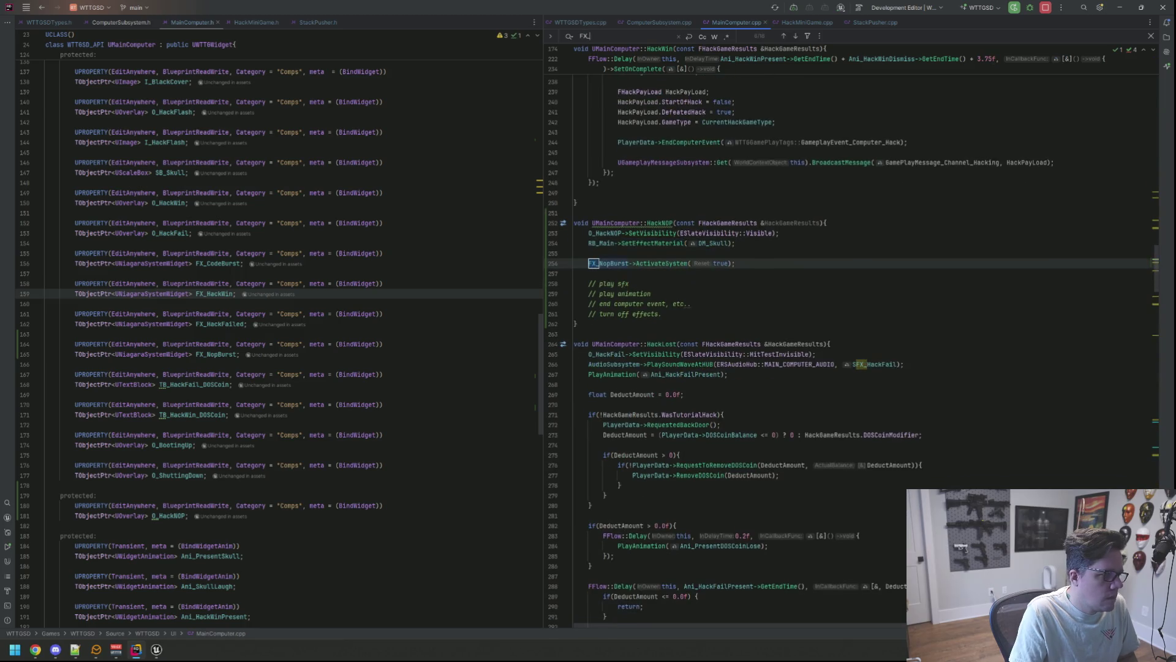
text(Hack)
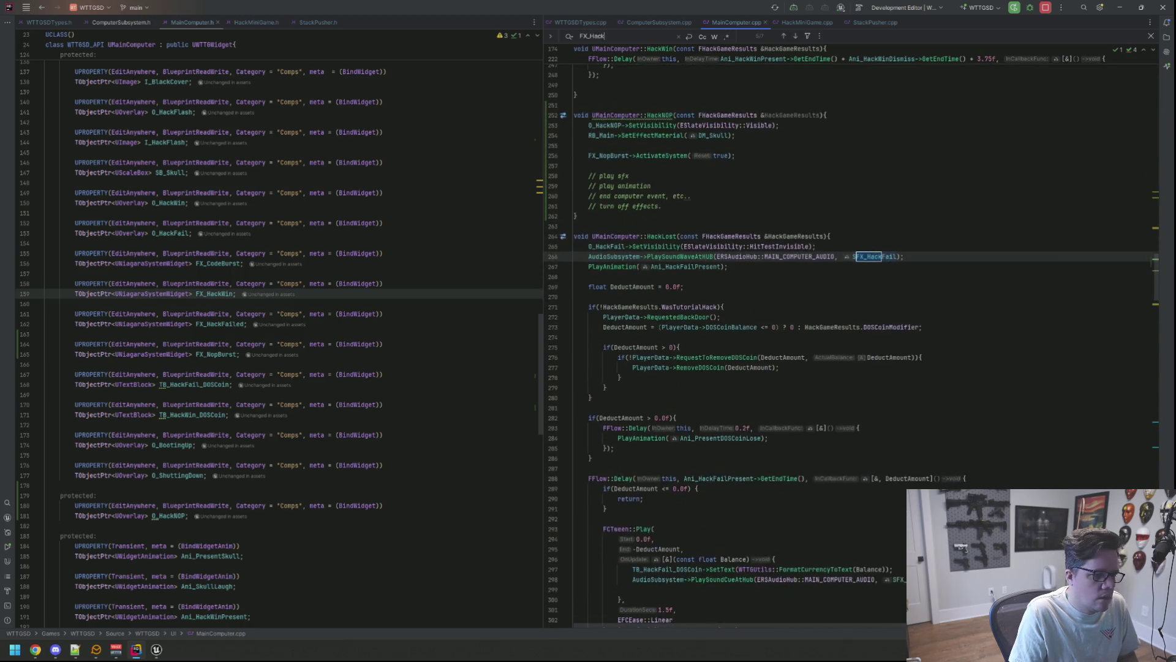
text(Win)
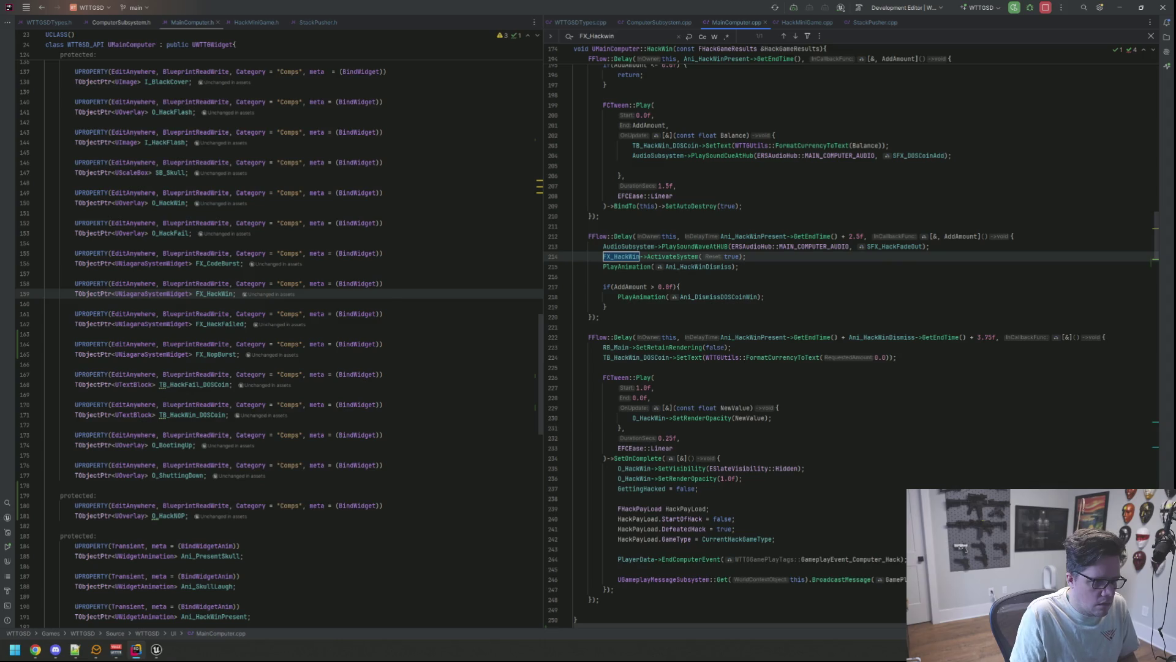
key(Escape)
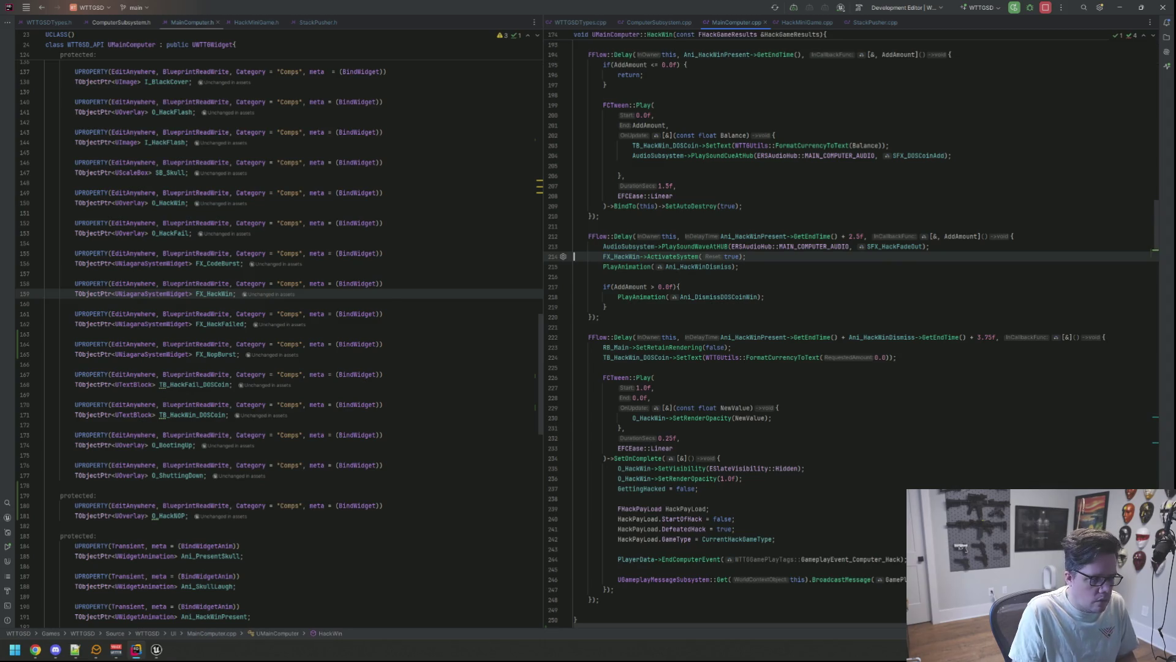
Step: Search 'NOP' to return to HackNOP and place the caret at the '// play sfx' comment
key(ctrl+f)
text(NOP)
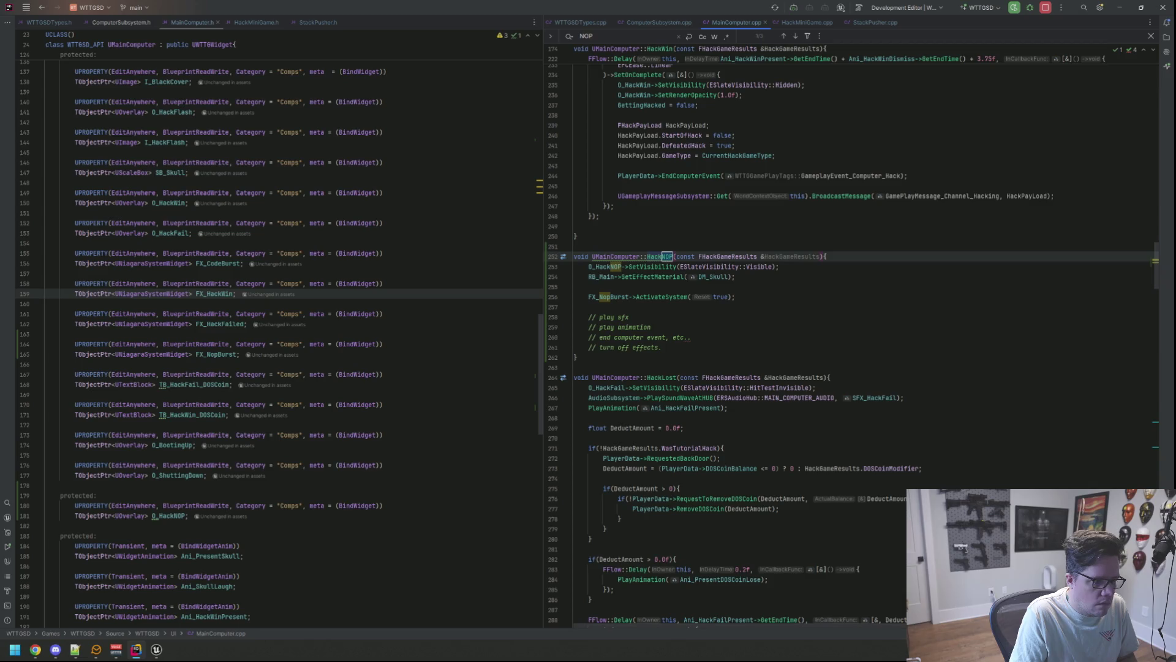
key(Escape)
click(629, 317)
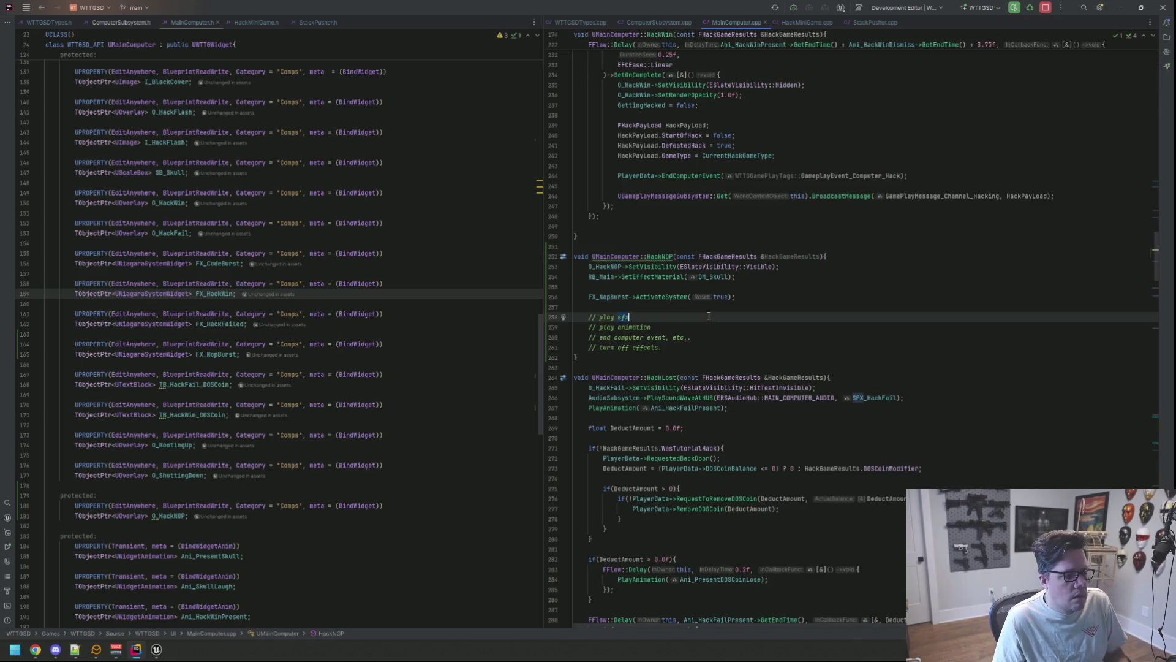
mouse_move(156, 649)
click(211, 597)
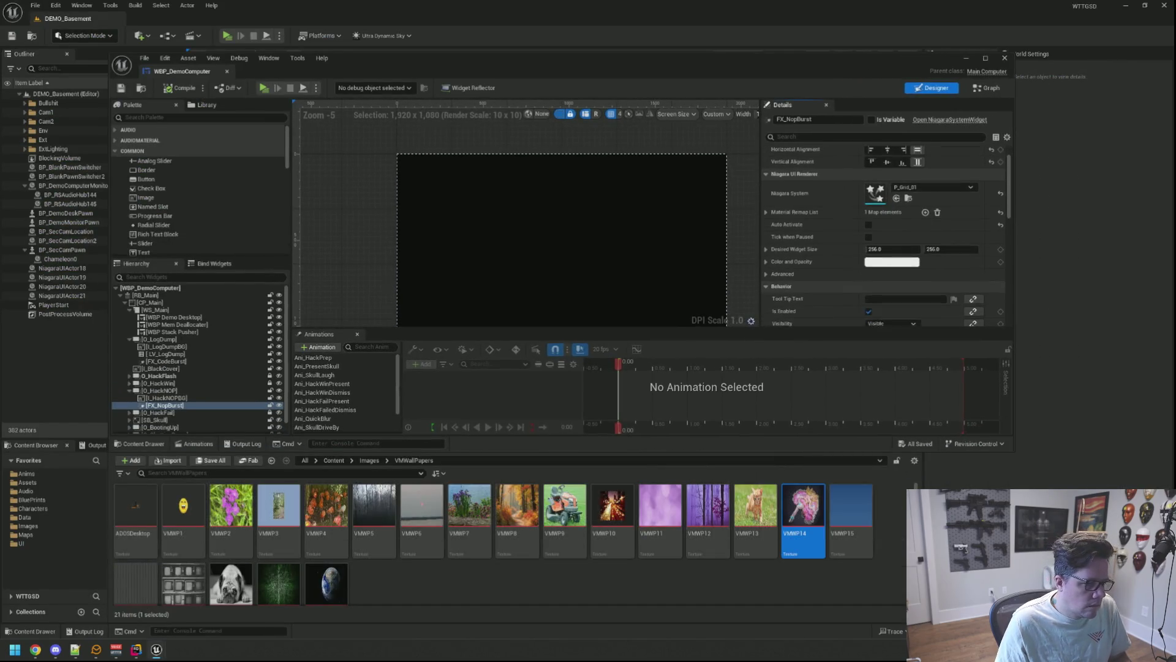
Step: Live-code recompile with Ctrl+Alt+F11, play, and review WBP_MainComputer's compile errors before replaying
key(ctrl+alt+F11)
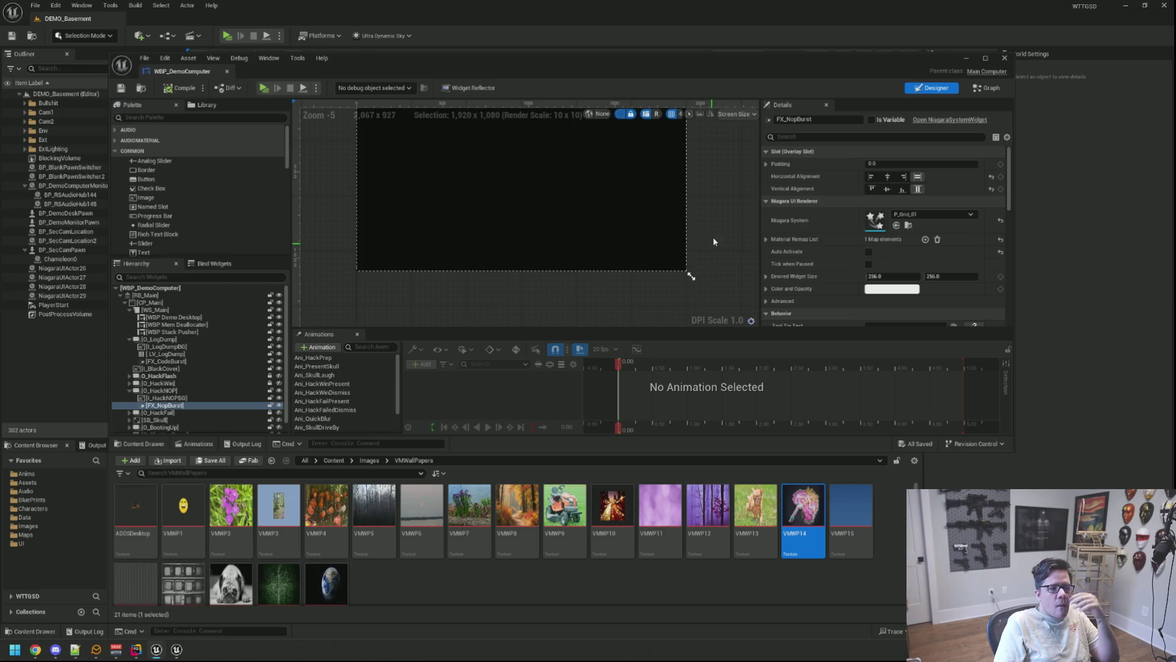
click(262, 87)
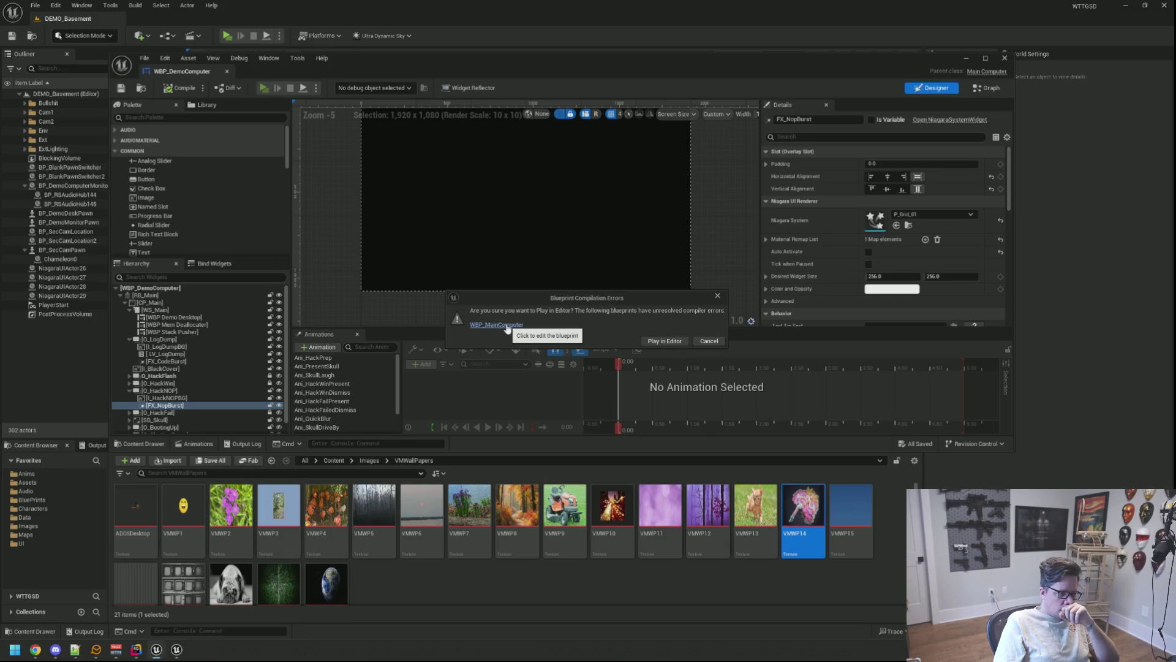
click(708, 340)
click(183, 92)
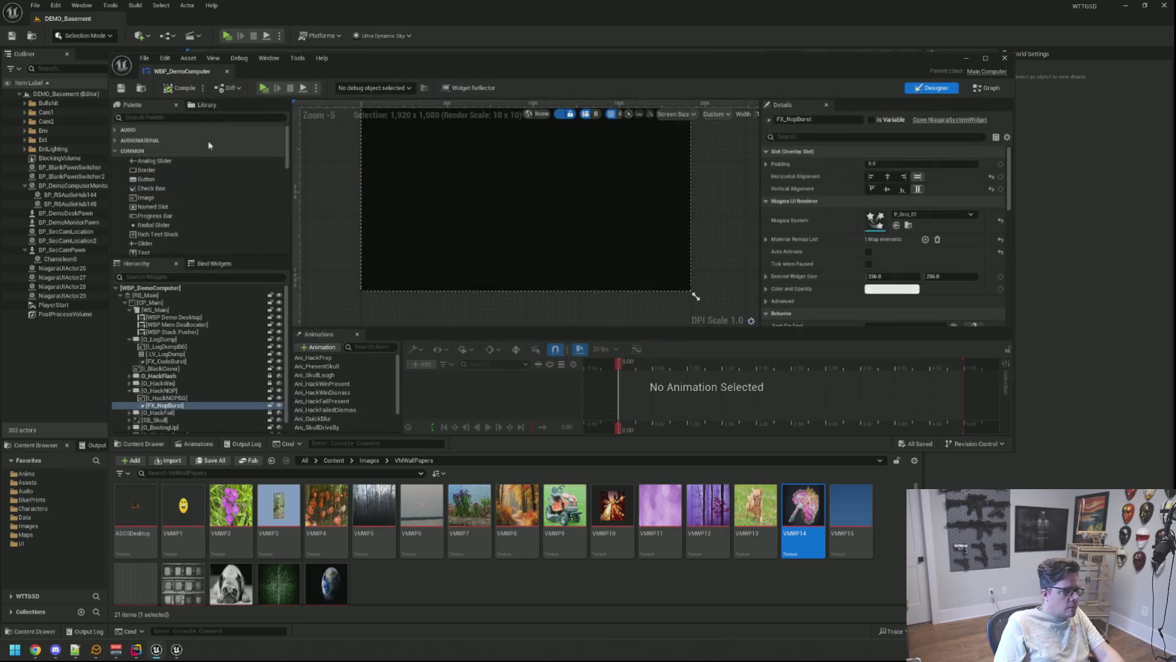
click(483, 208)
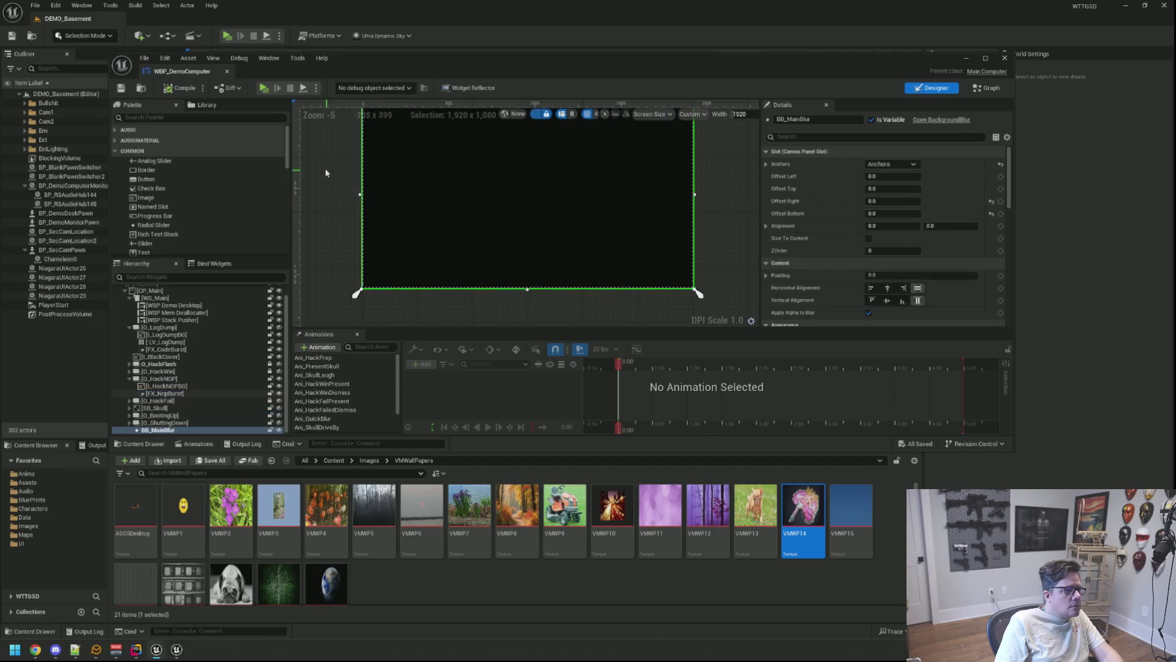
key(alt+p)
Step: Play despite the errors, run TriggerHack 2 from the console, then end the session
click(661, 341)
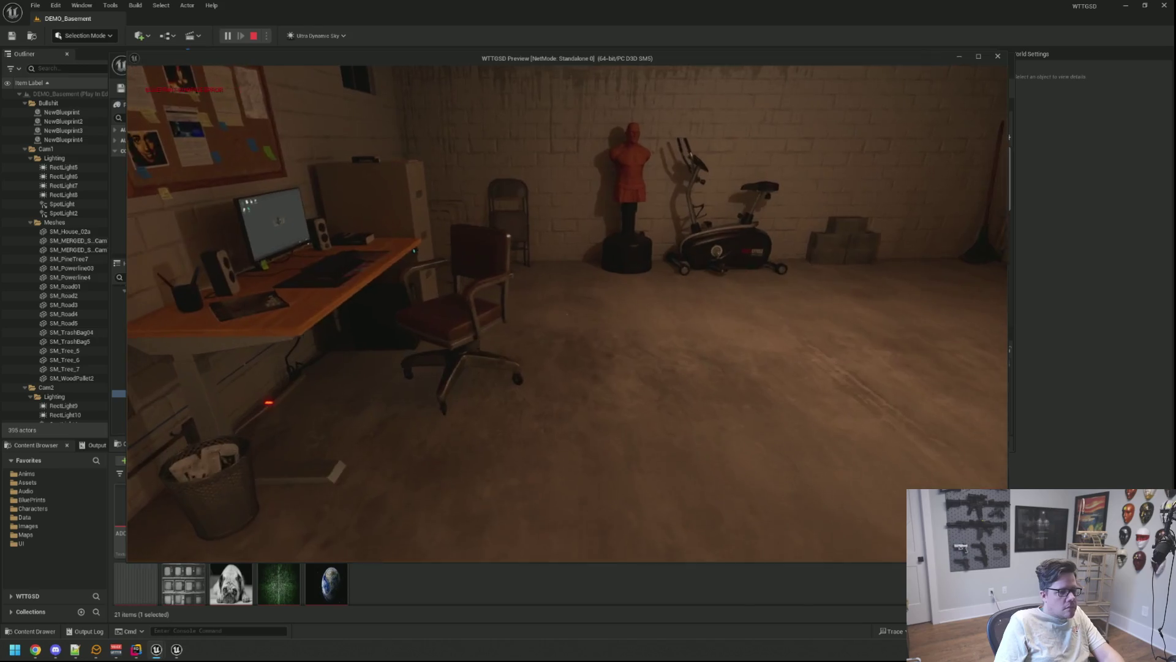
key(grave)
key(Up)
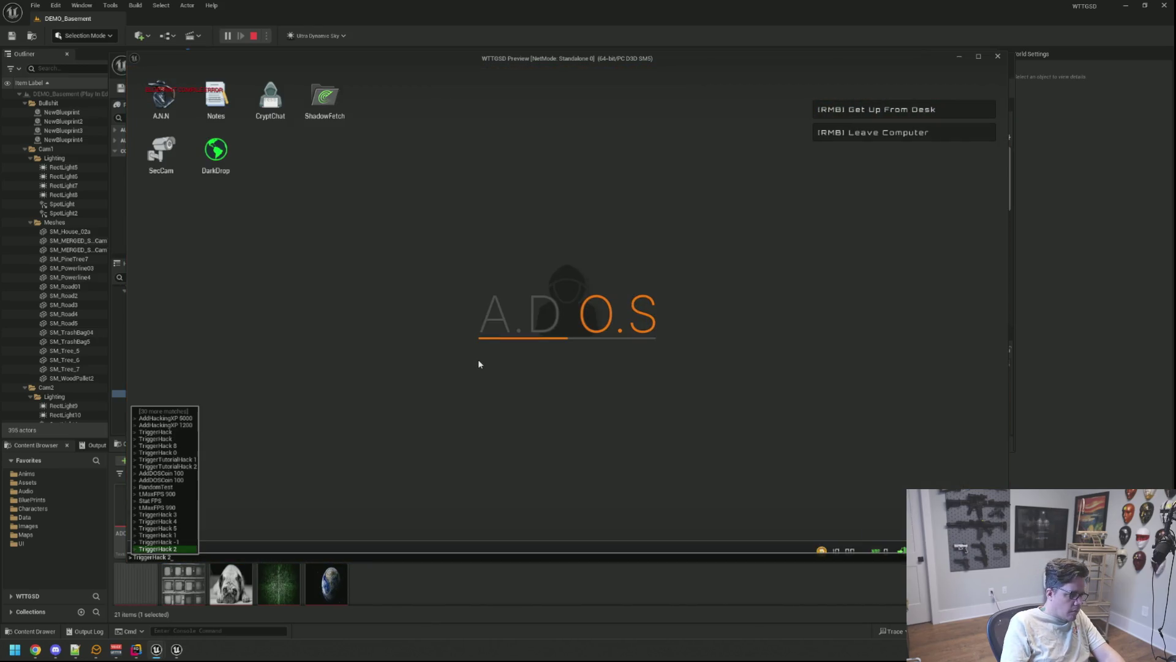
key(Return)
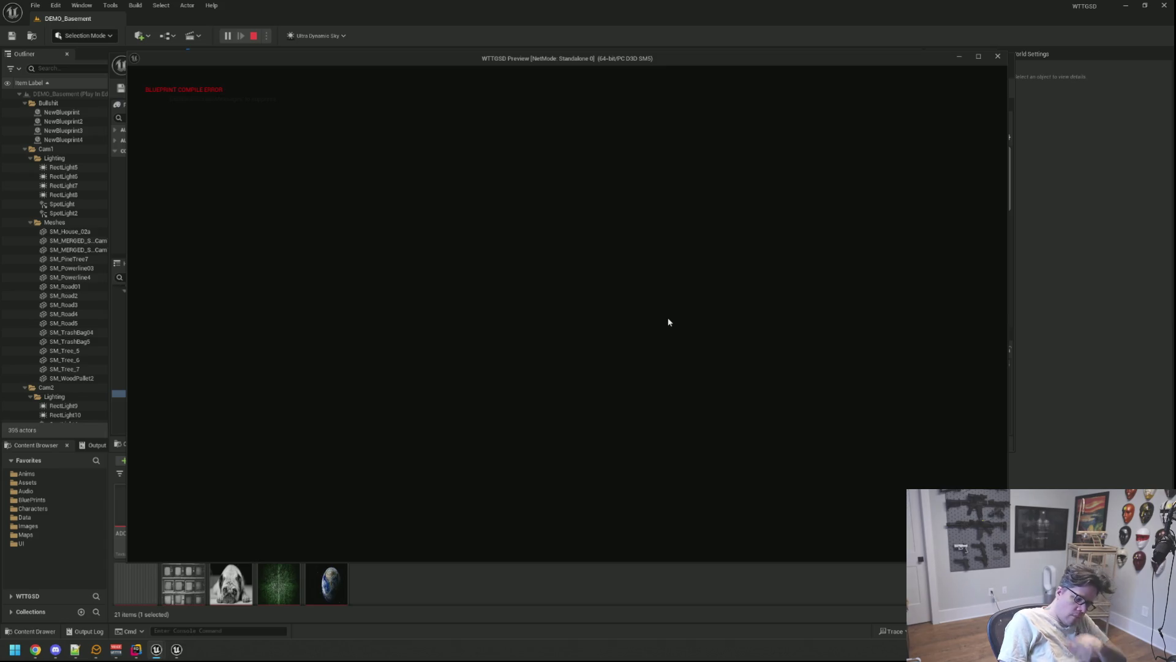
key(Escape)
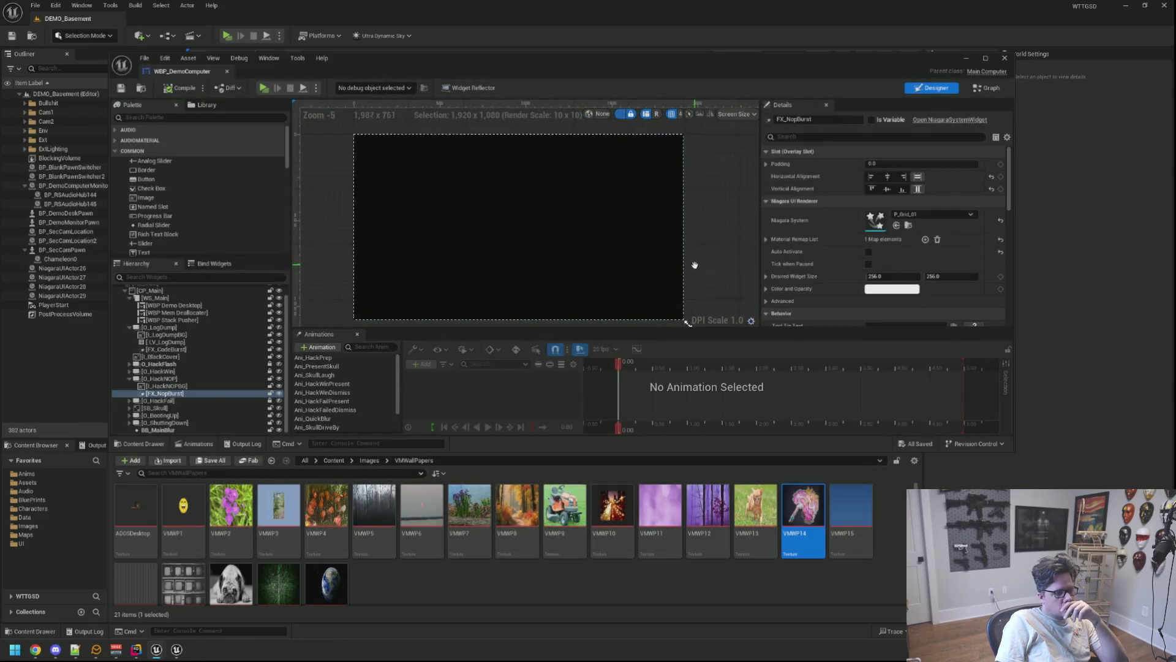
Step: Enlarge the WBP_DemoComputer window and pan the designer preview slightly
drag(1011, 452, 1038, 491)
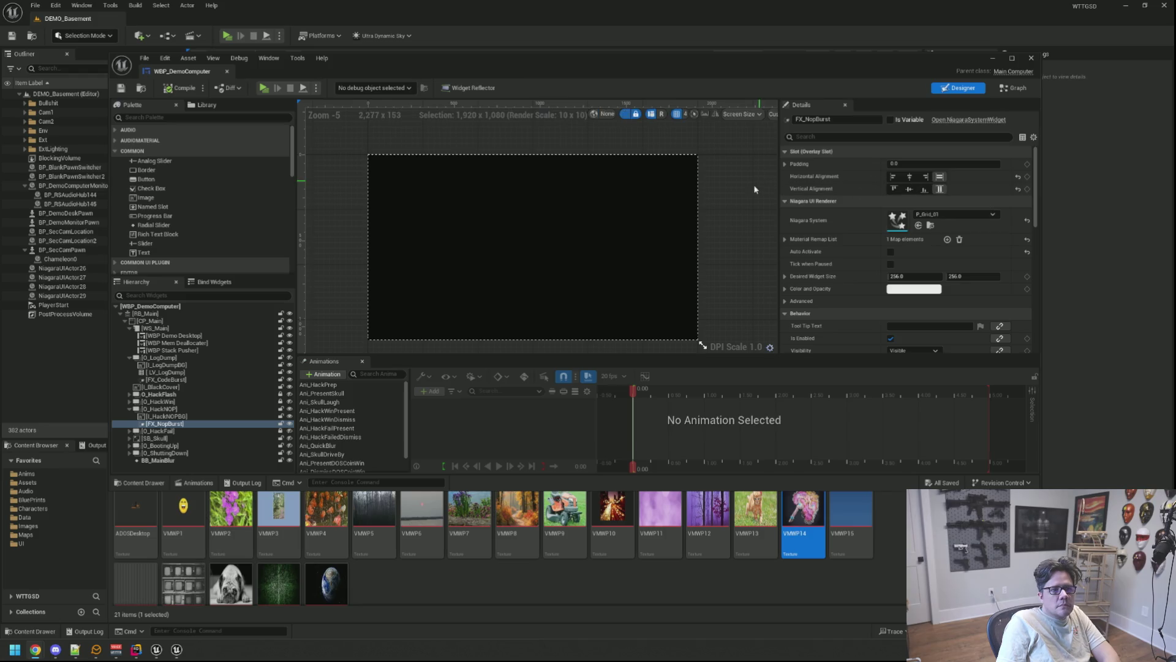
drag(754, 215, 754, 180)
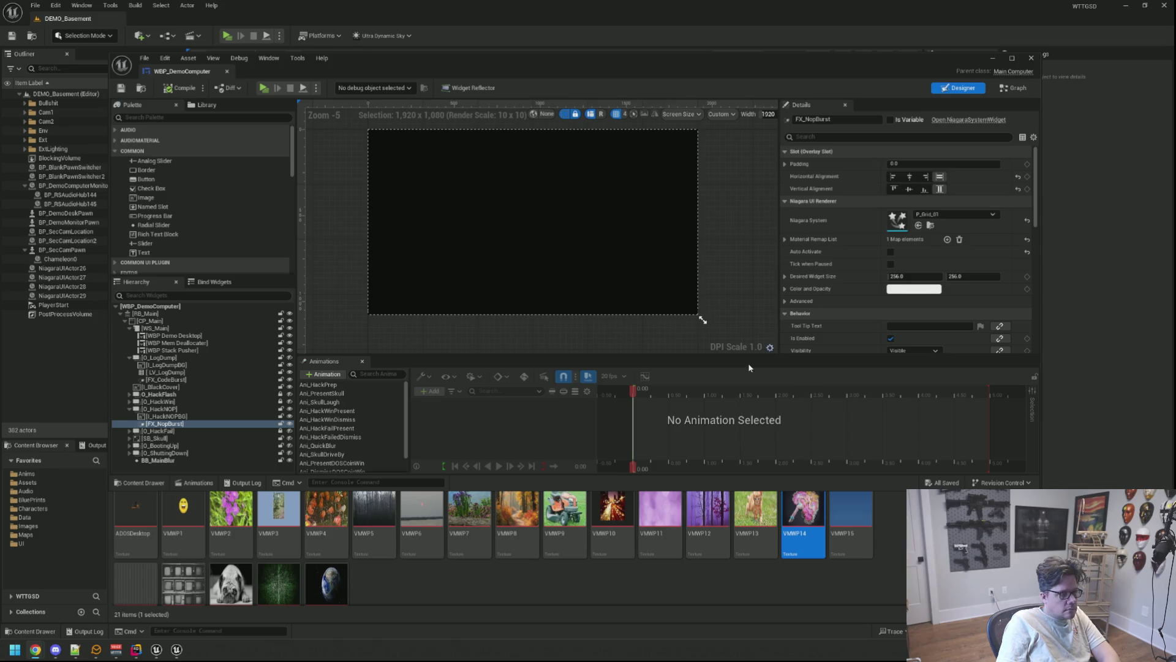
drag(708, 265, 713, 281)
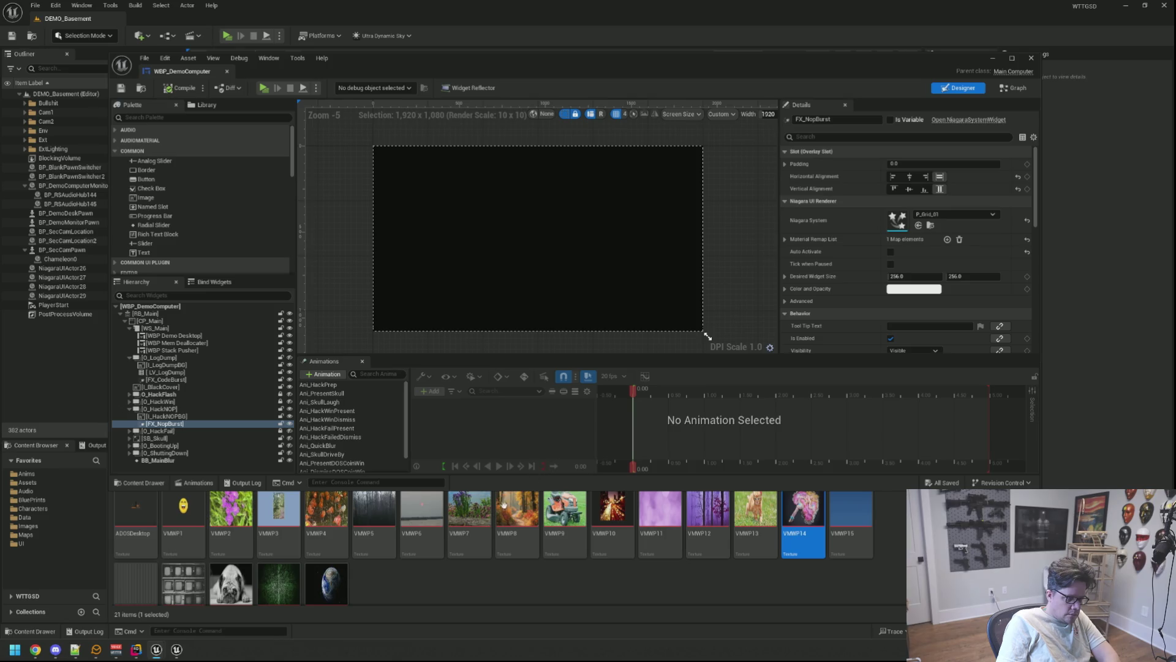
Step: Add an Image under O_HackNOP showing the VMWP20 Earth texture
double_click(327, 583)
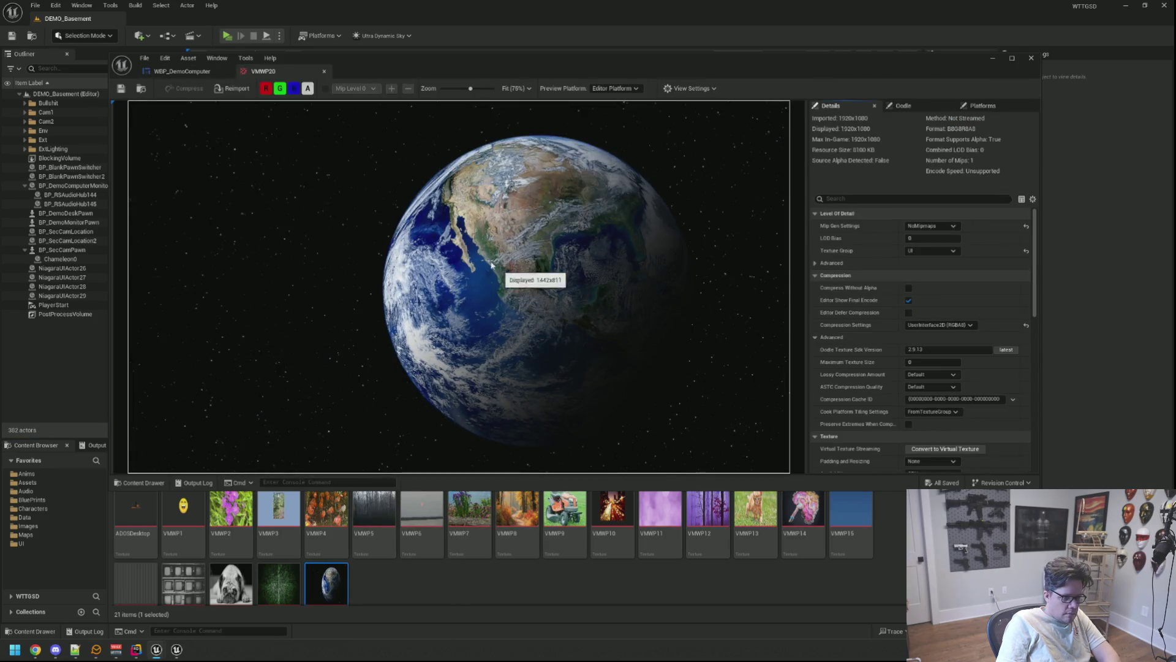
click(324, 71)
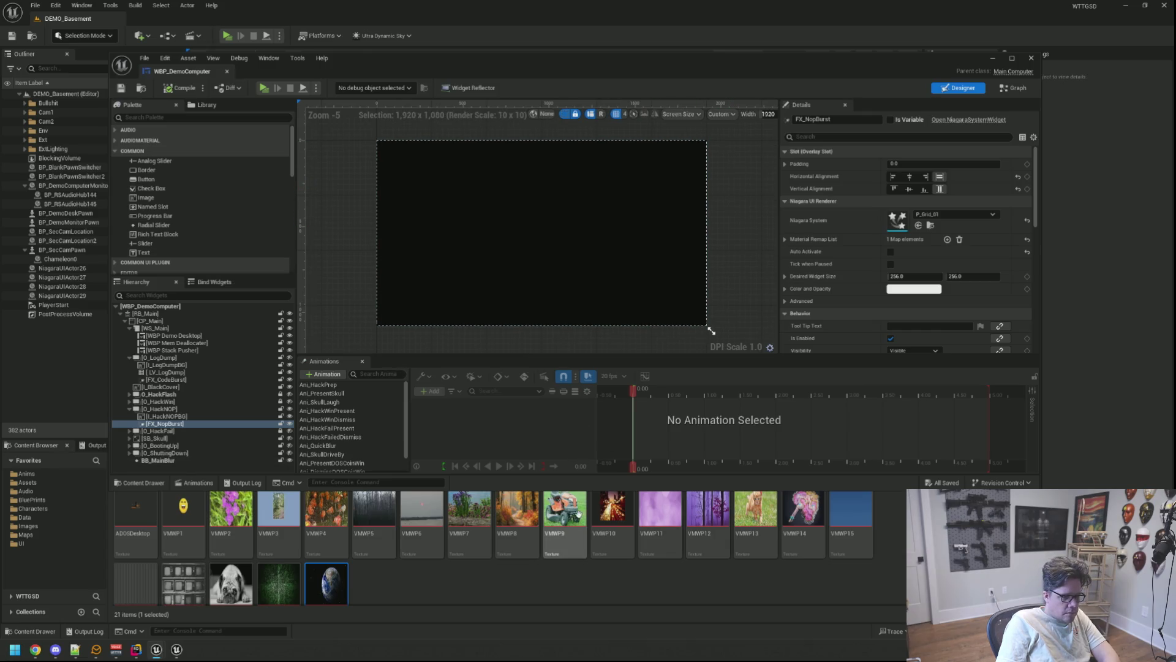
mouse_move(569, 537)
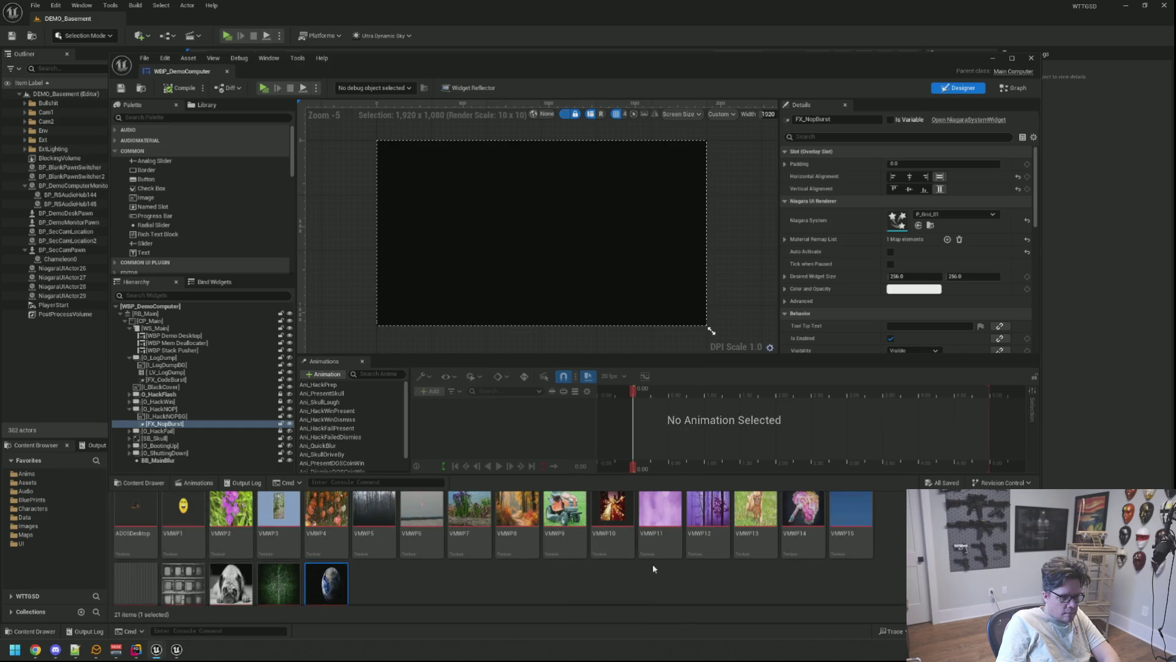
mouse_move(644, 556)
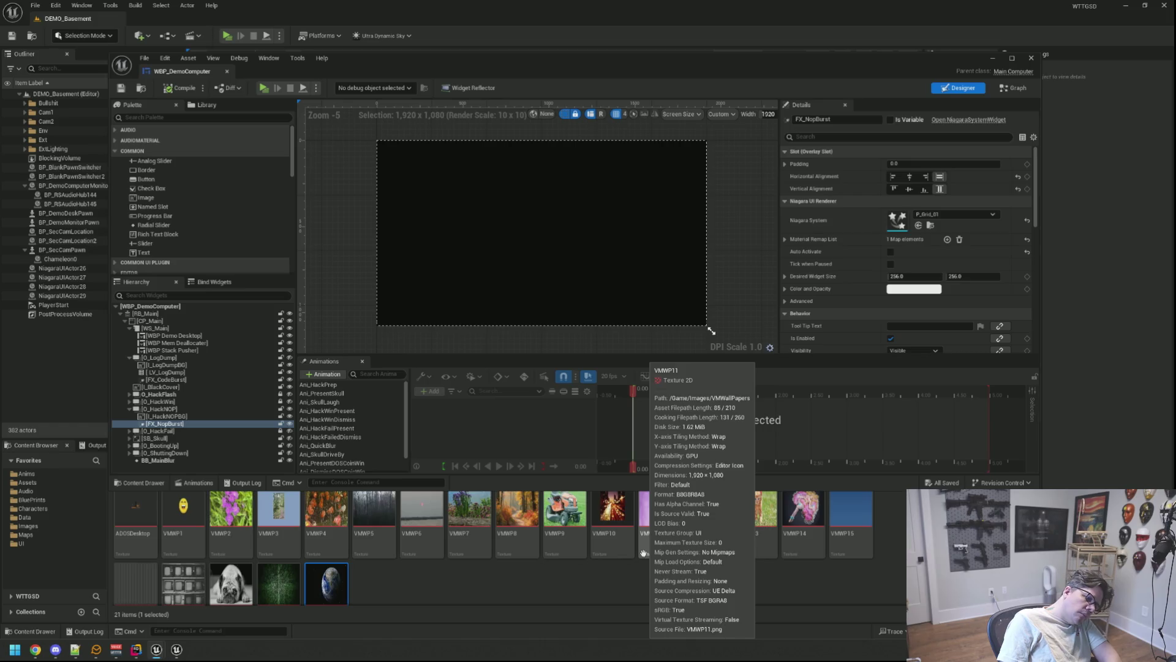
mouse_move(616, 531)
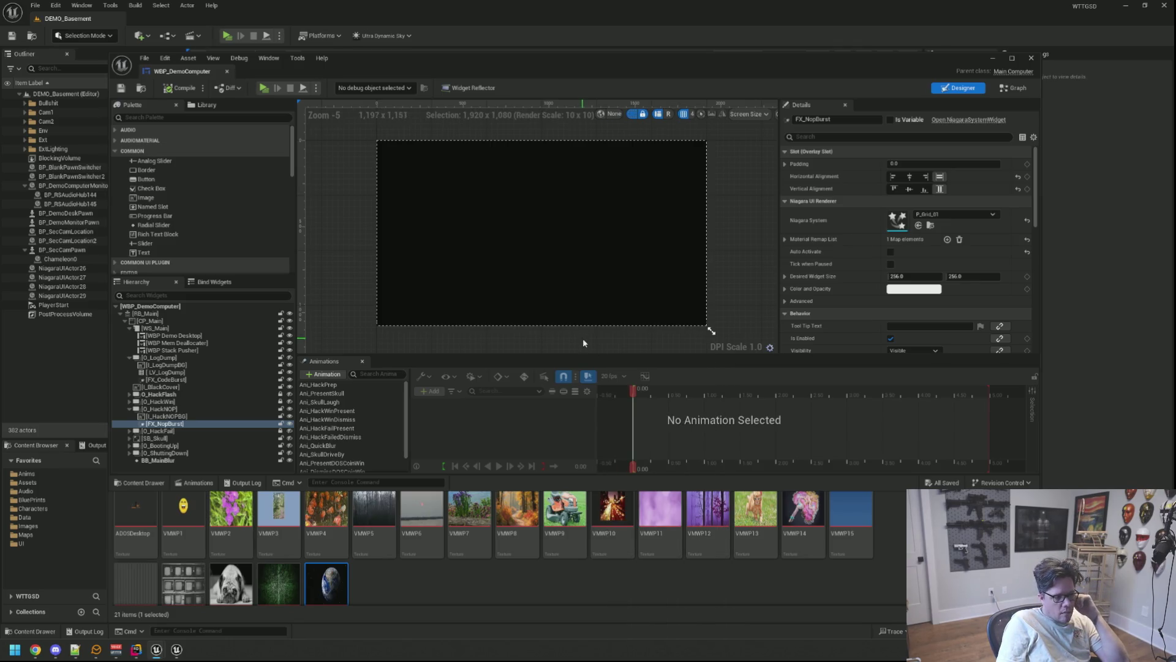
scroll(365, 579, down, 1)
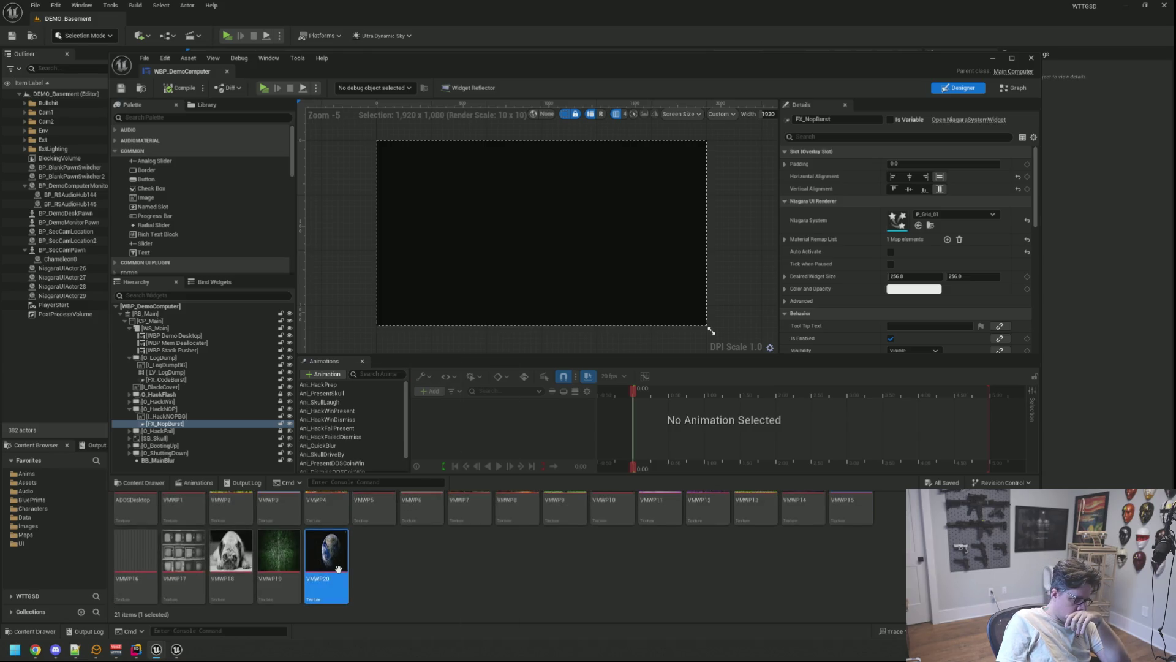
mouse_move(327, 551)
mouse_down()
mouse_move(274, 519)
mouse_move(198, 407)
mouse_up()
mouse_move(158, 197)
mouse_down()
mouse_move(208, 416)
mouse_move(197, 410)
mouse_move(193, 430)
mouse_up()
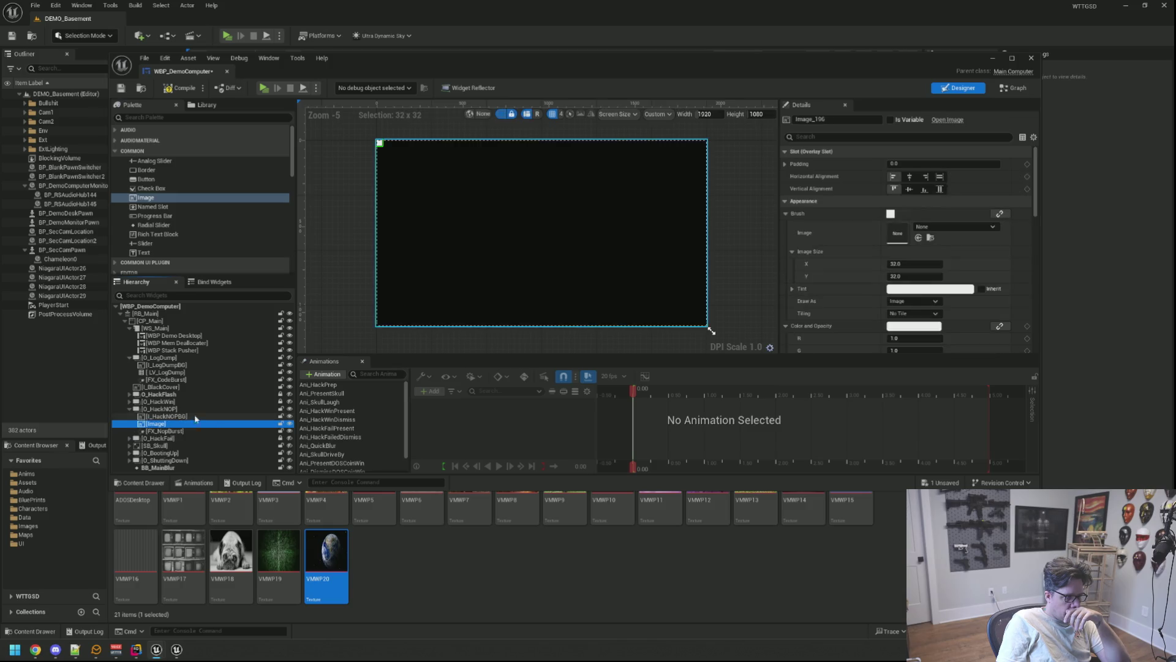
mouse_move(327, 560)
mouse_down()
mouse_move(428, 531)
mouse_move(911, 230)
mouse_up()
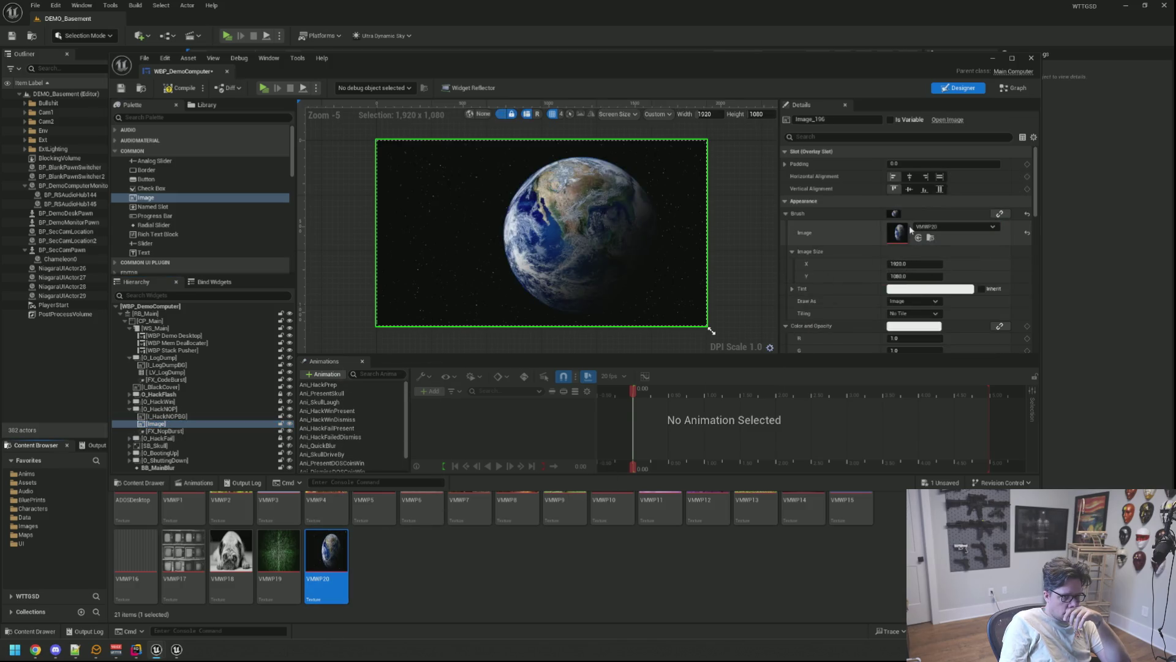
Step: Select FX_NopBurst, compile the widget blueprint and launch the game
click(552, 208)
click(167, 89)
click(264, 88)
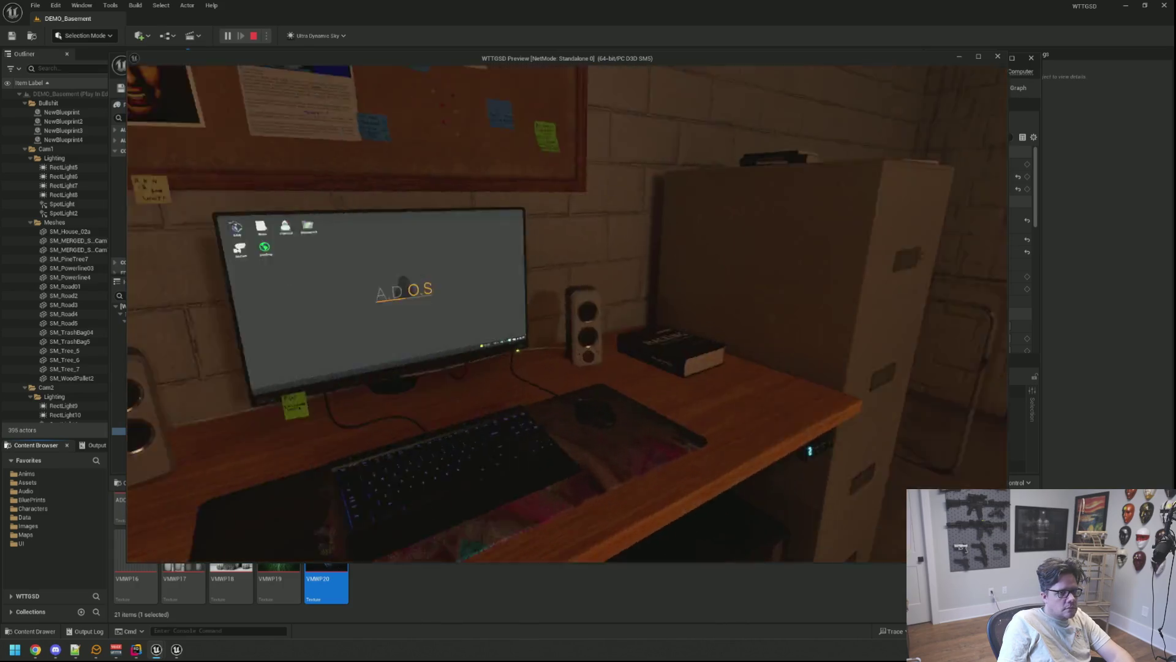
Step: Run TriggerHack 2 from the in-game console to view the hack screen
key(grave)
key(Up)
key(Return)
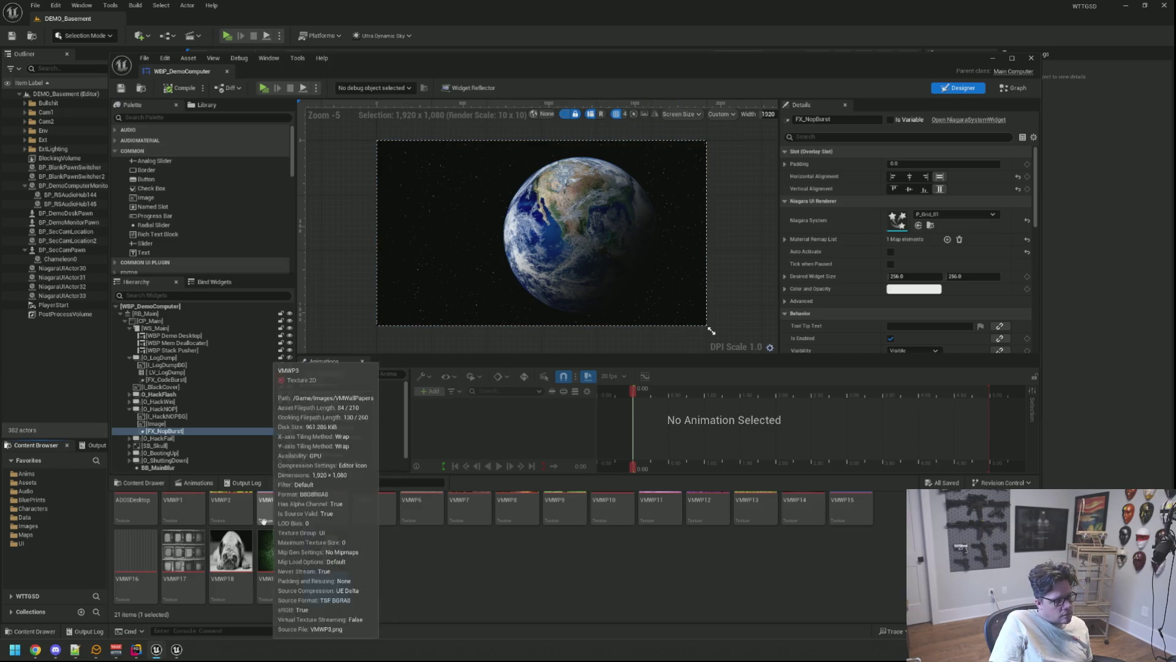
Step: Search Windows for 'photoshop' and launch Adobe Photoshop 2025
drag(550, 338, 559, 331)
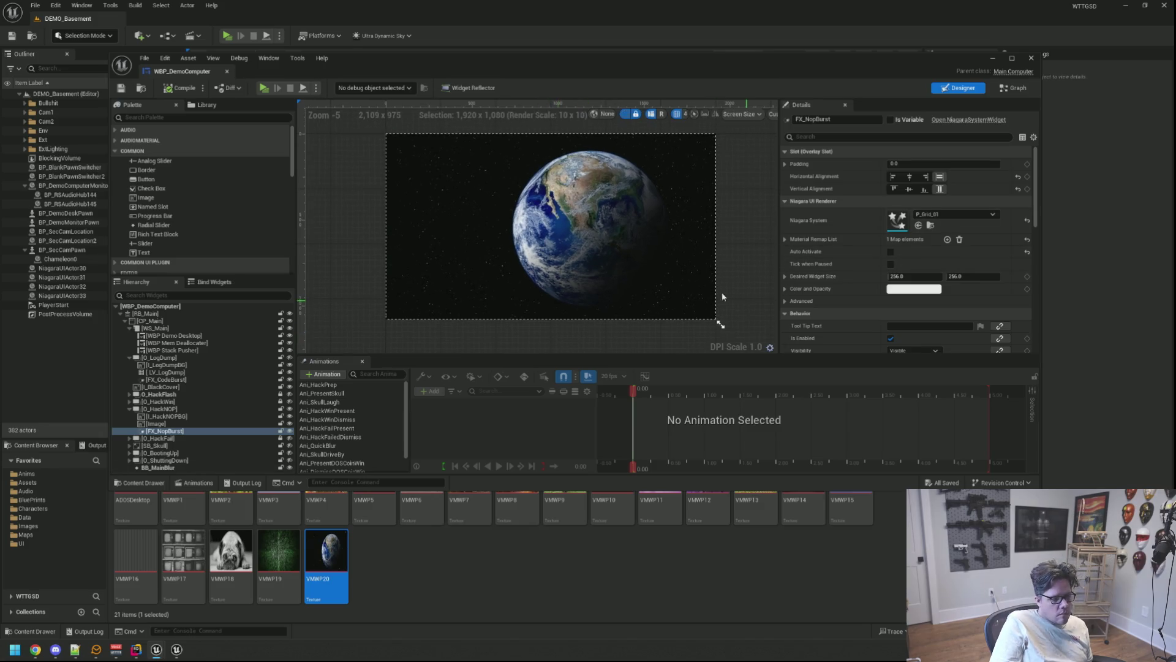
key(super)
text(photoshop)
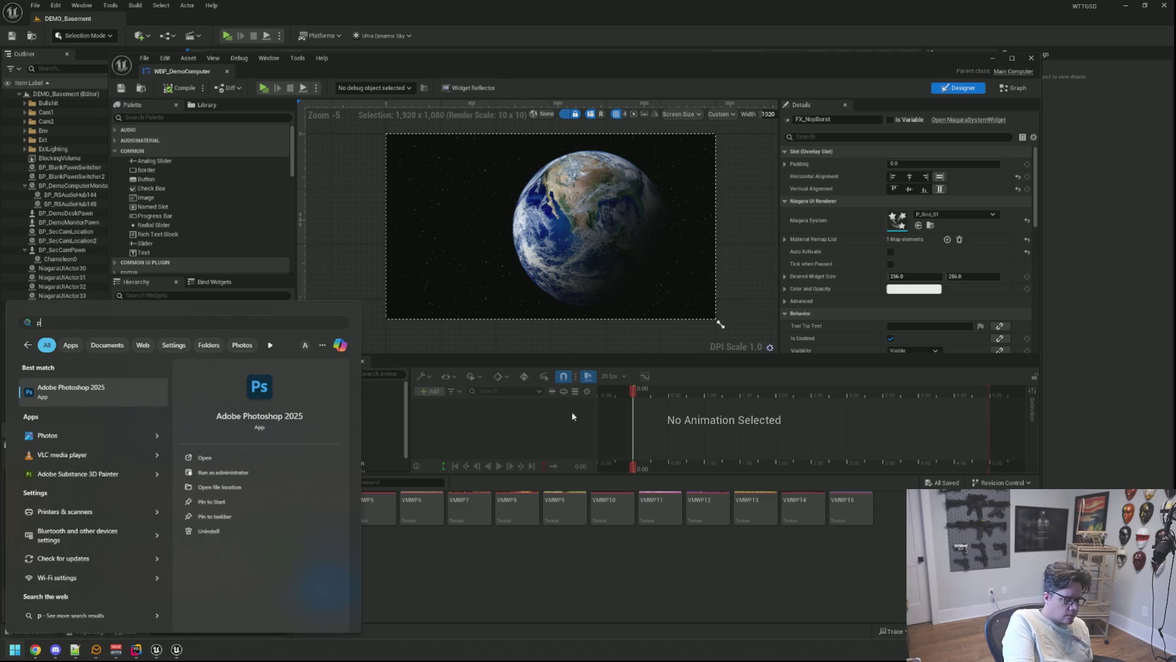
key(Return)
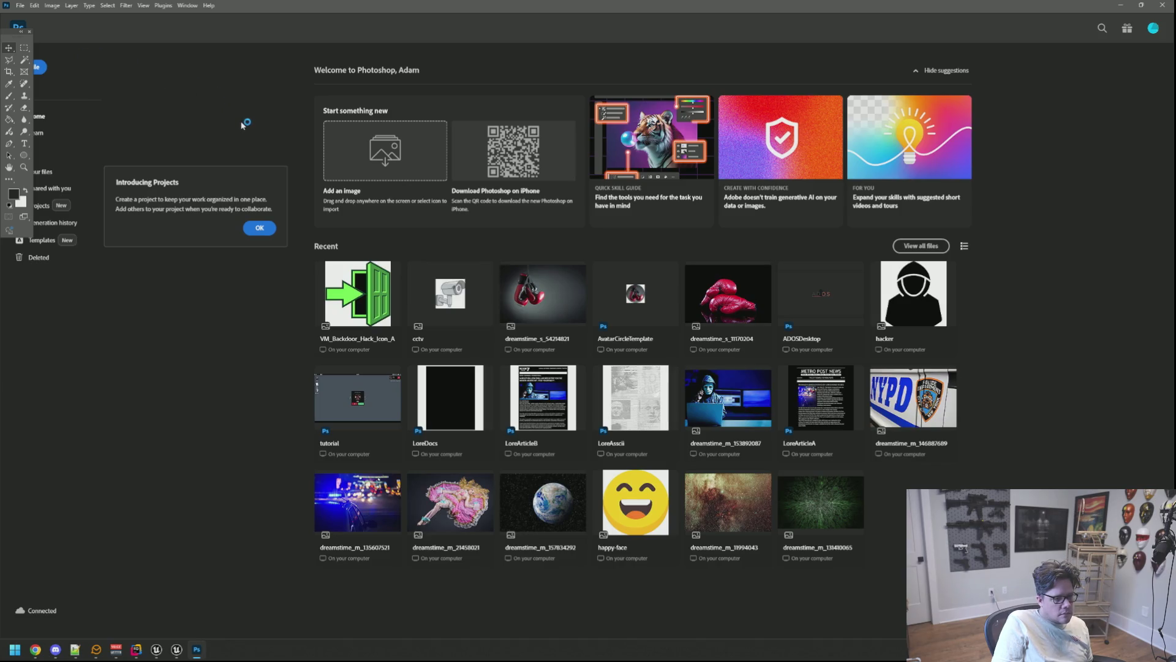
Step: Create a new 1920×1080 Photoshop document
click(34, 5)
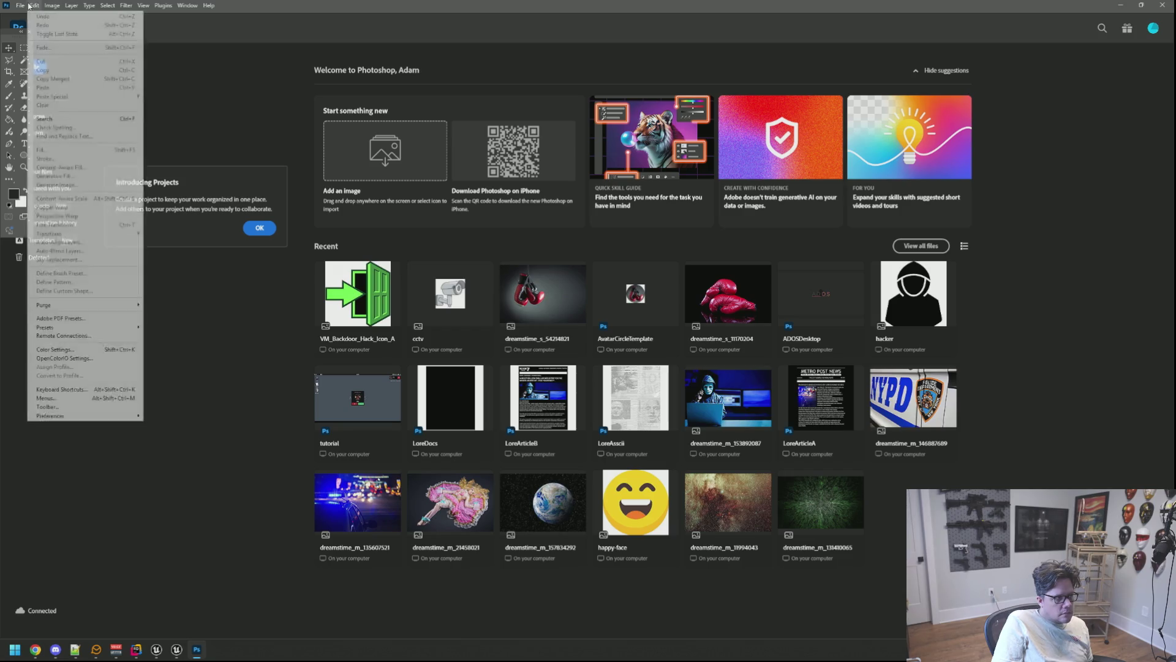
click(30, 17)
double_click(642, 280)
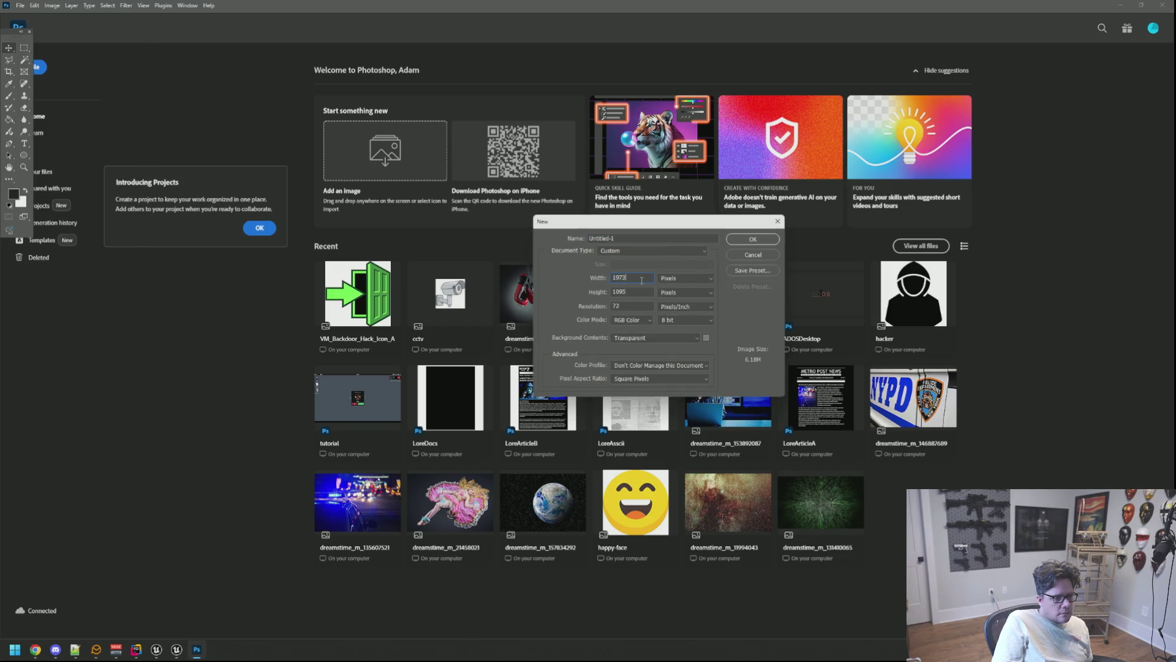
text(1920)
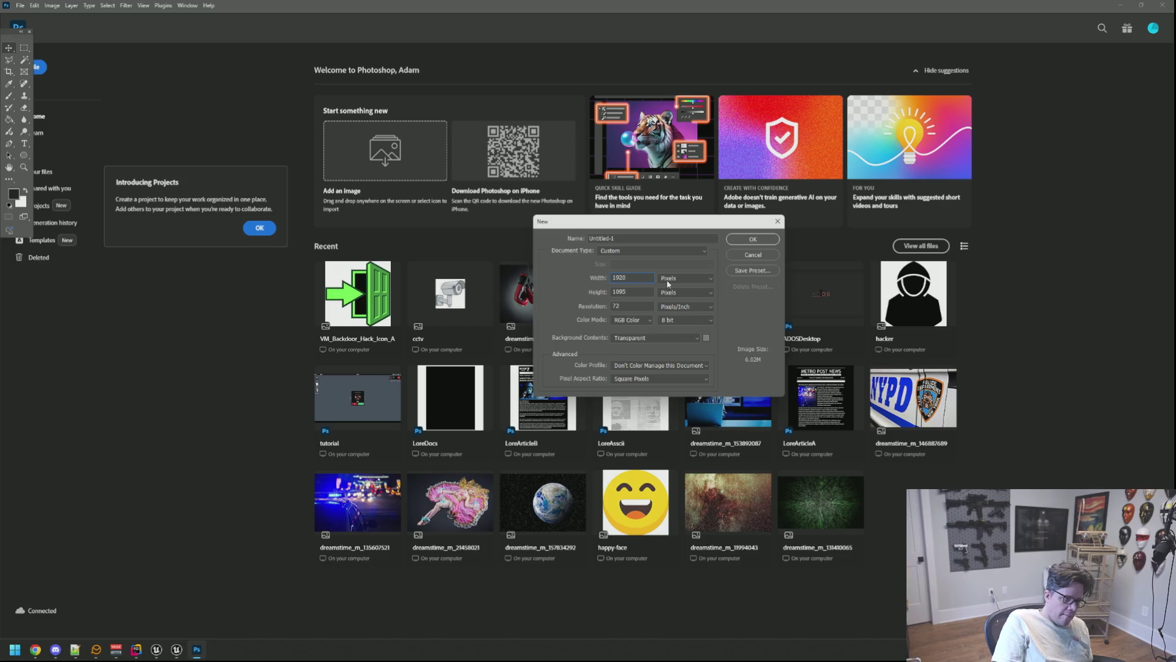
key(Tab)
text(1080)
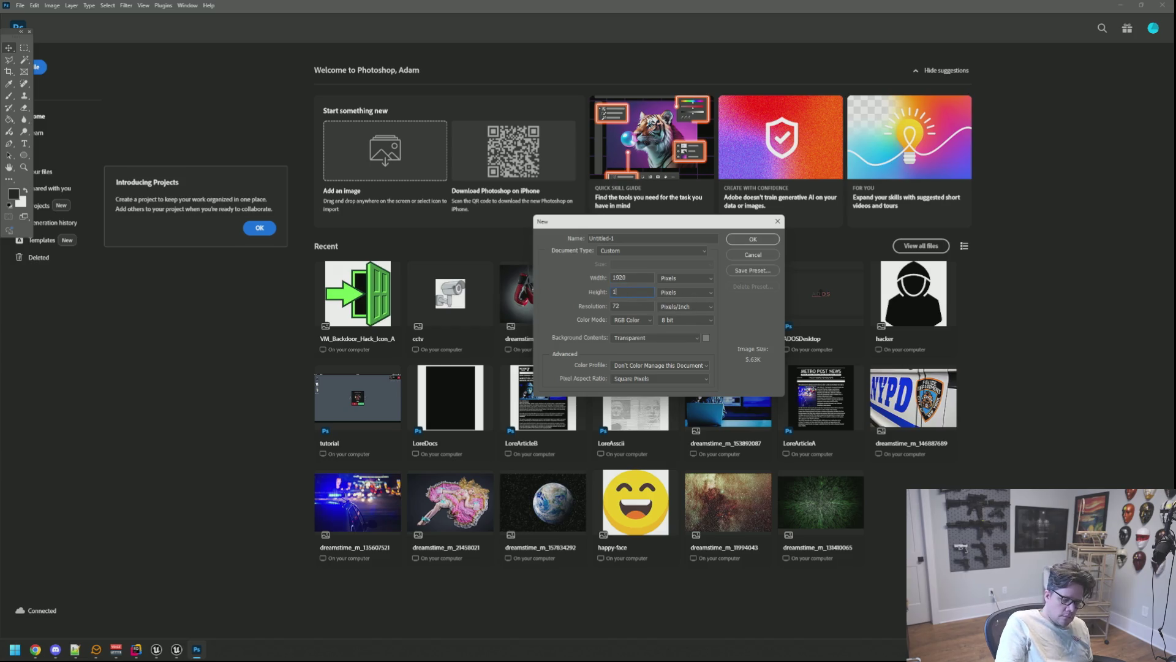
key(Return)
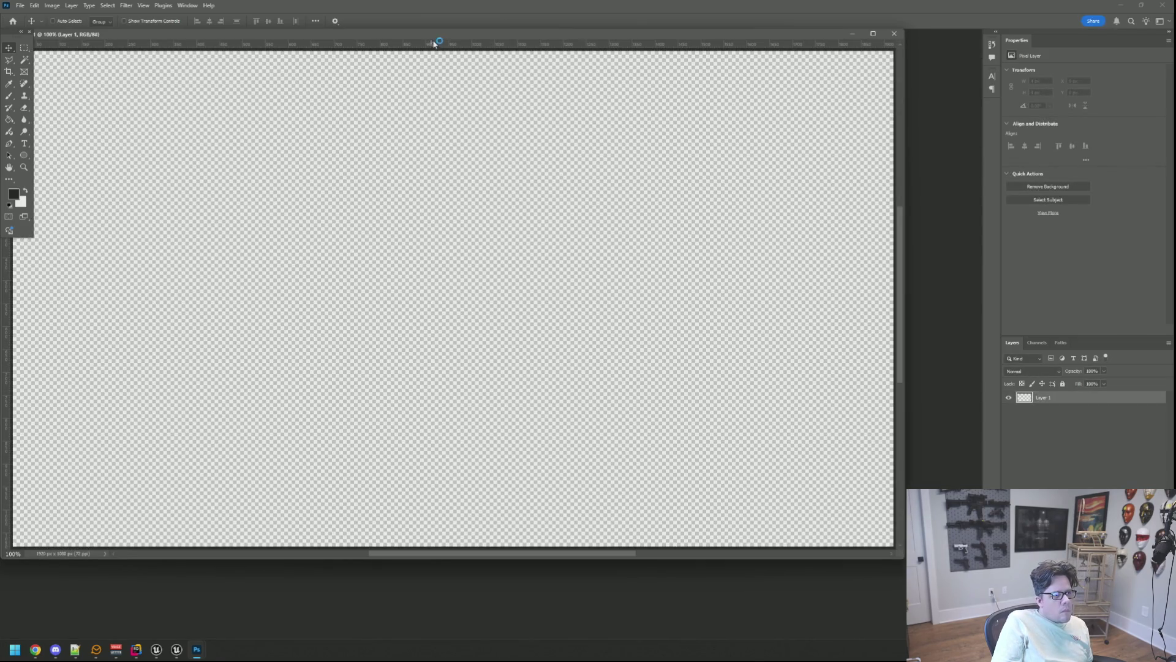
Step: Fill the blank canvas with a dark colour using the Paint Bucket
mouse_move(440, 35)
mouse_down()
mouse_move(488, 38)
mouse_move(496, 55)
mouse_up()
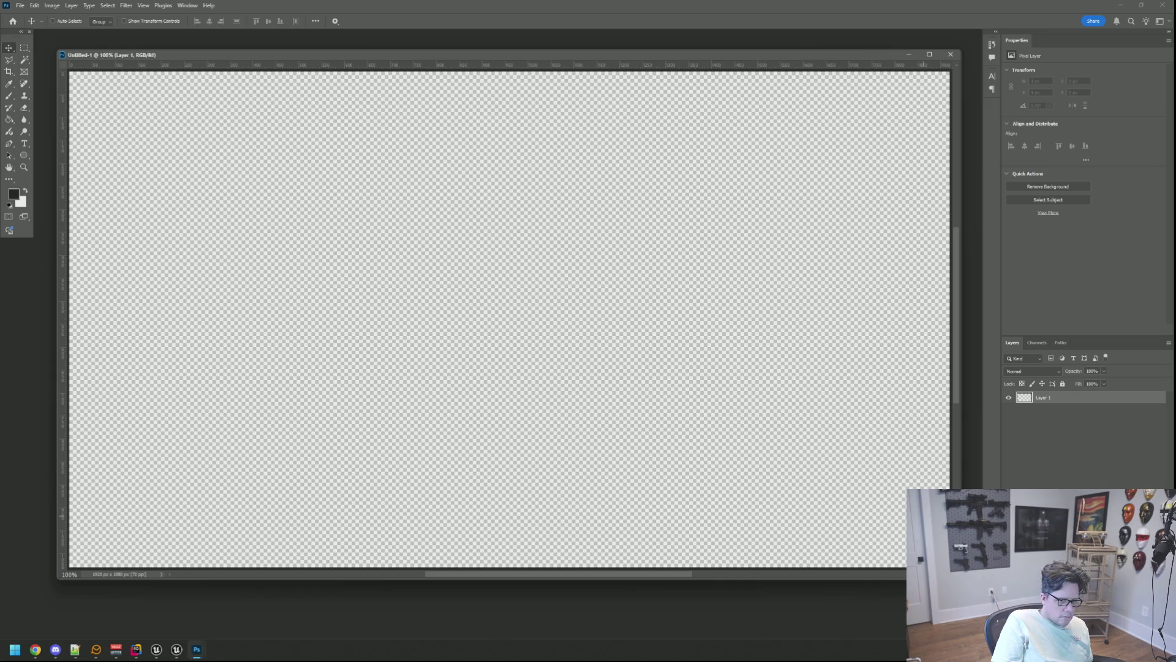
drag(497, 55, 500, 56)
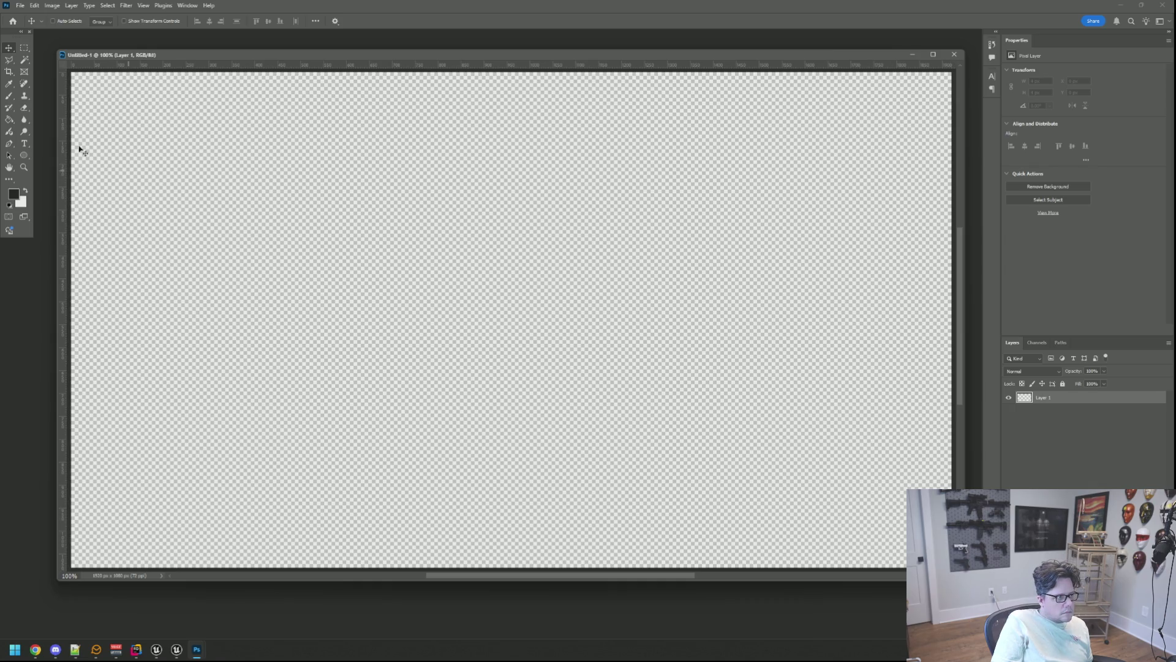
click(11, 120)
click(185, 202)
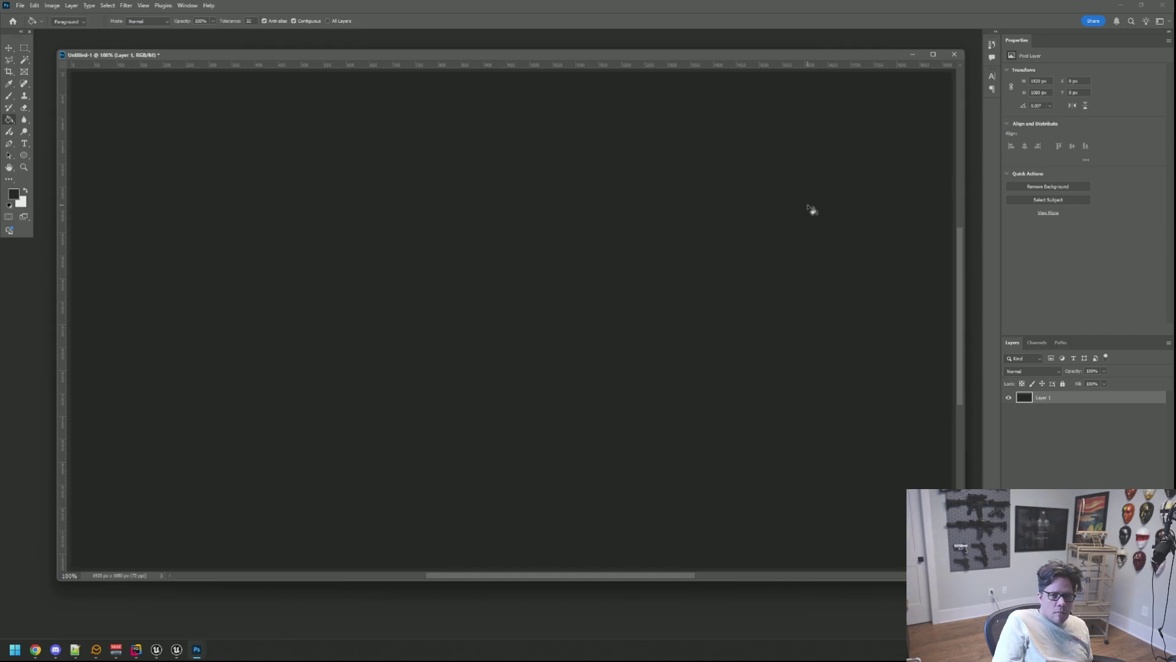
key(alt+Tab)
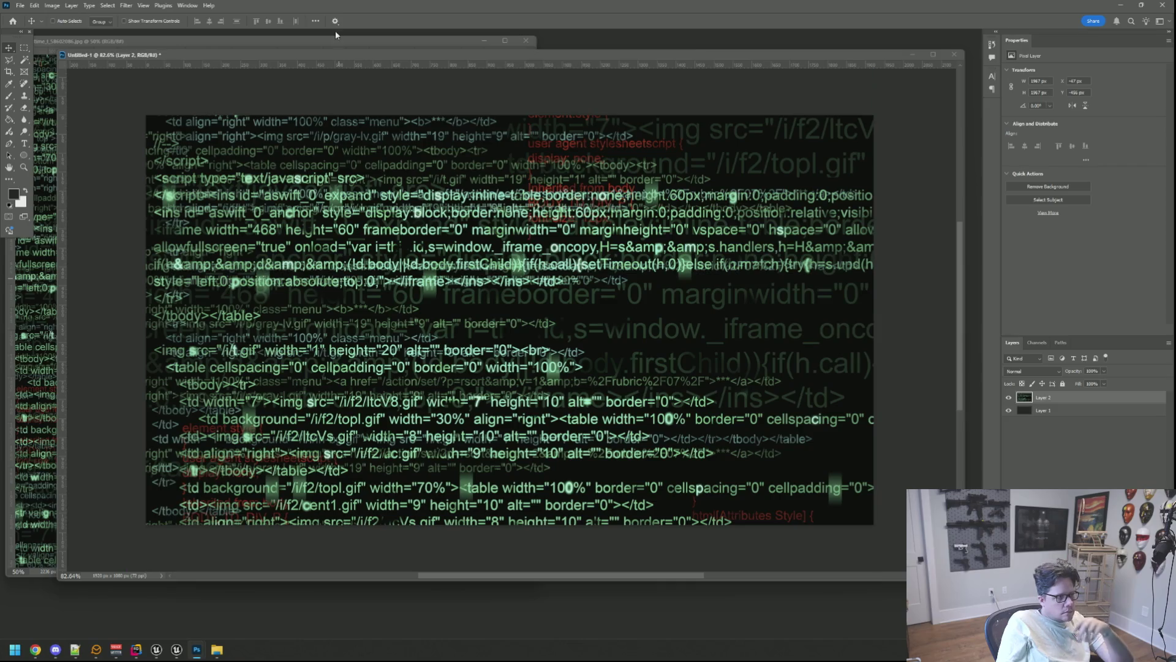
Step: Apply a Pixelate > Mosaic filter with cell size 9 to the code image
click(126, 6)
mouse_move(206, 157)
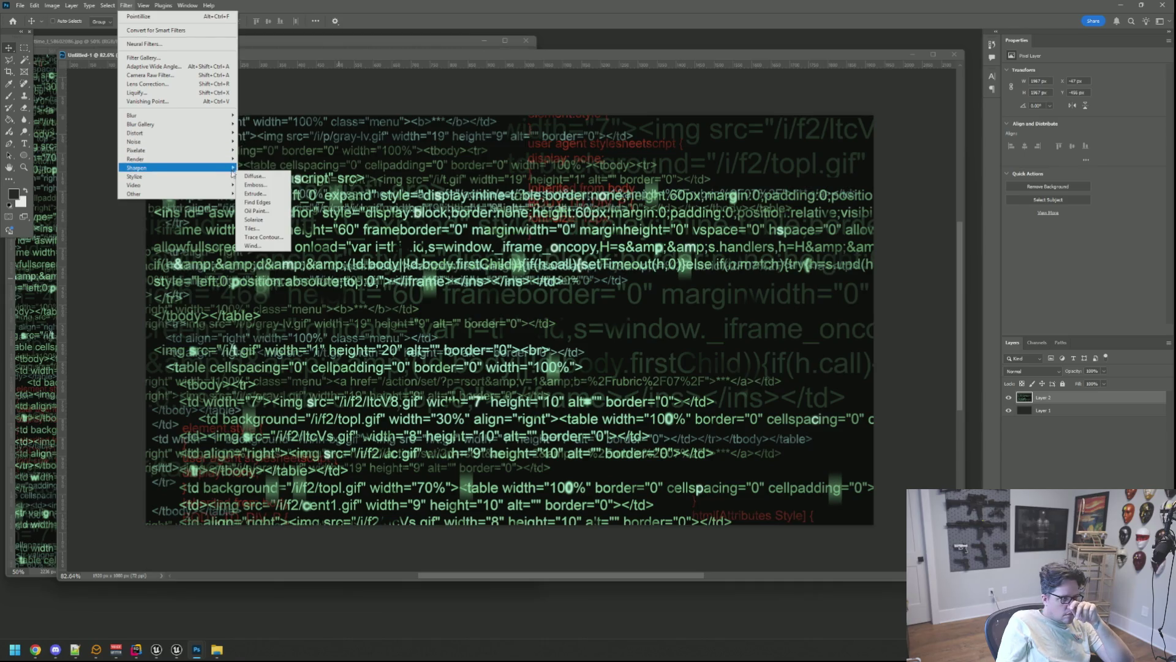
mouse_move(237, 152)
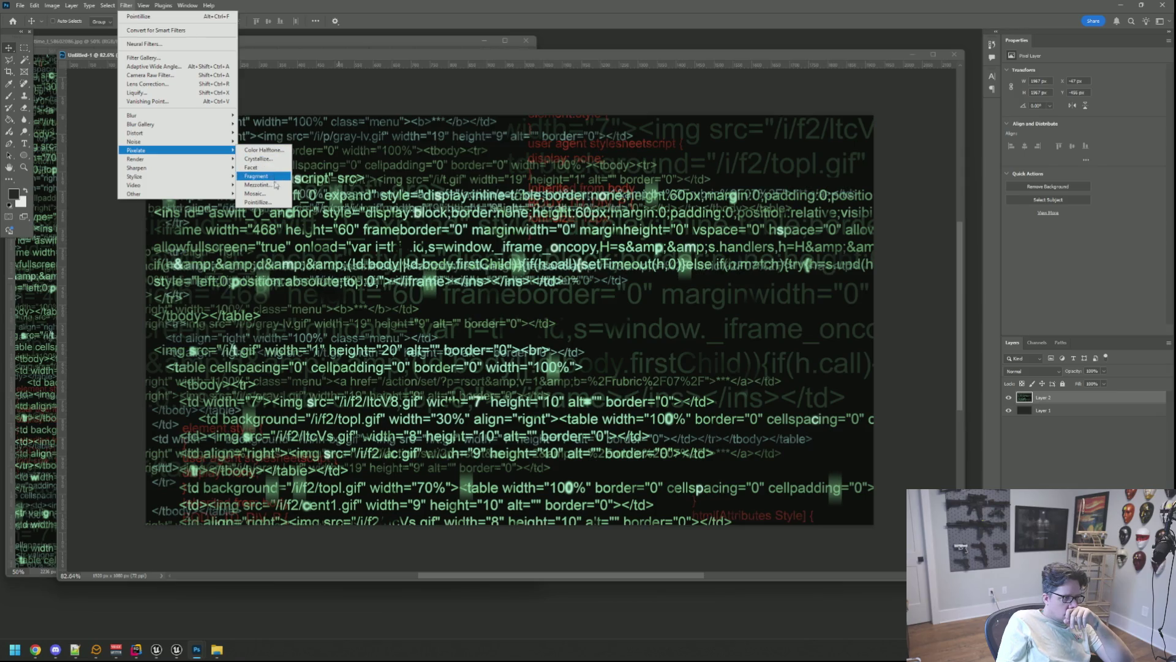
click(256, 192)
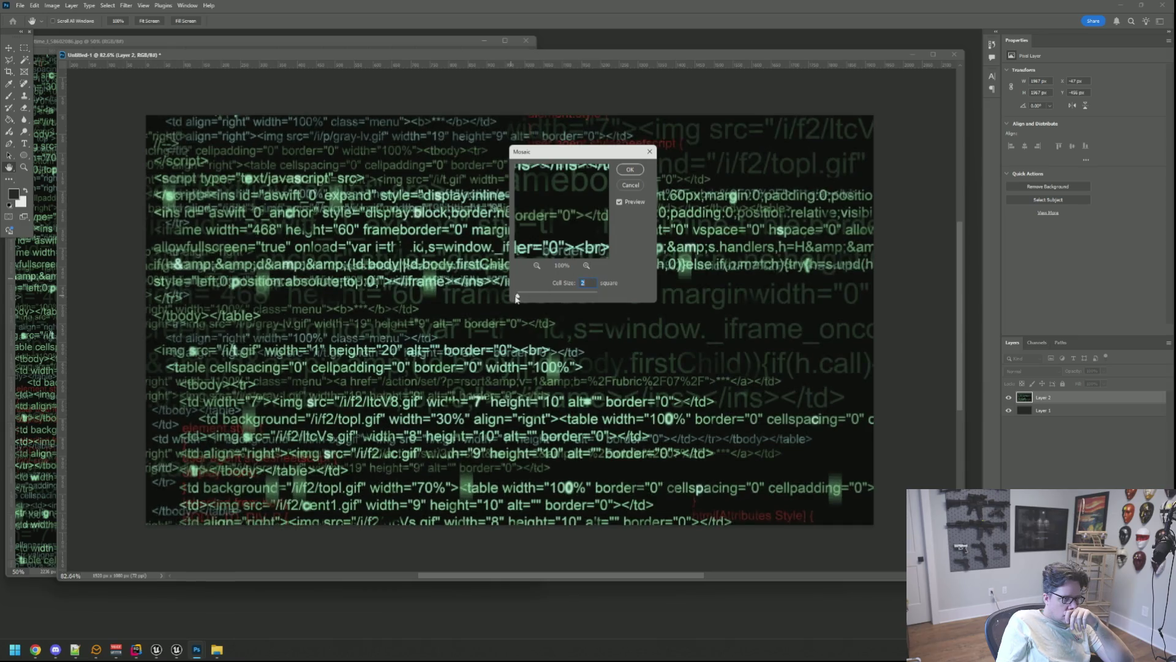
drag(525, 298, 520, 298)
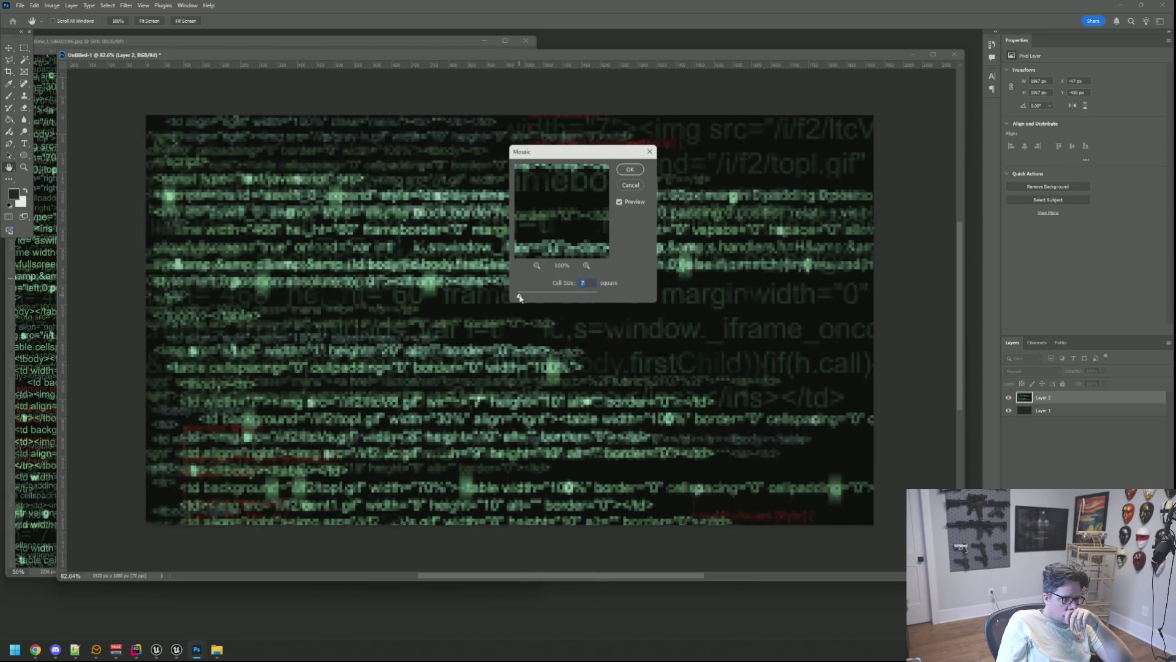
key(Return)
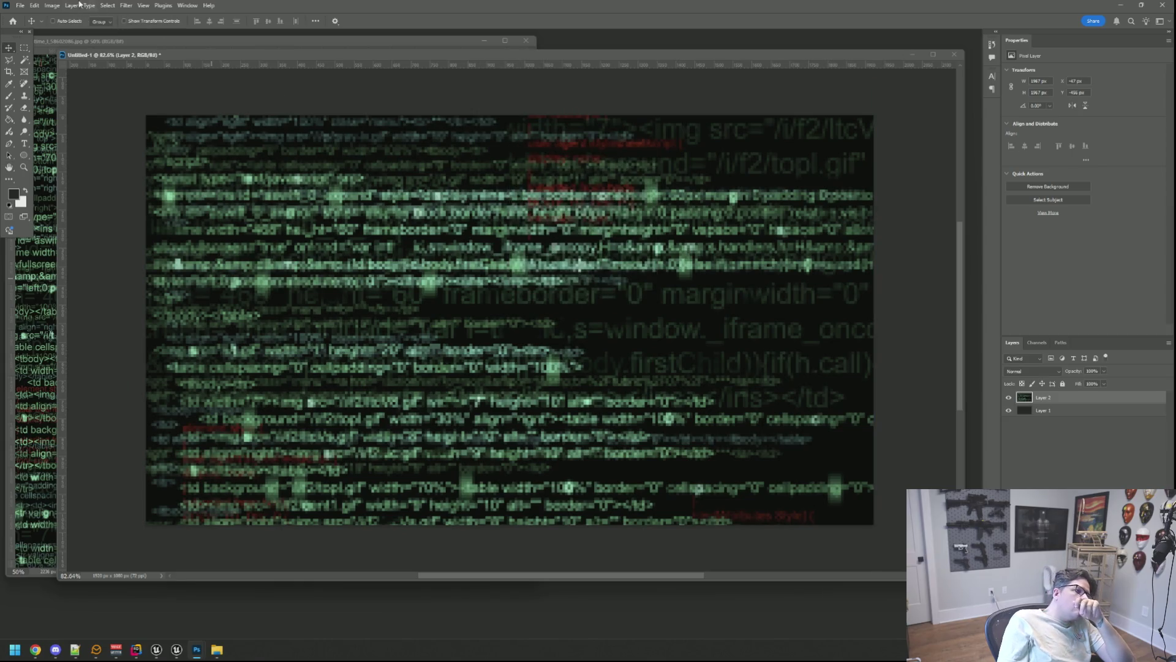
Step: Apply a Curves adjustment that darkens shadows and lifts midtones and highlights
click(54, 5)
mouse_move(95, 31)
click(184, 48)
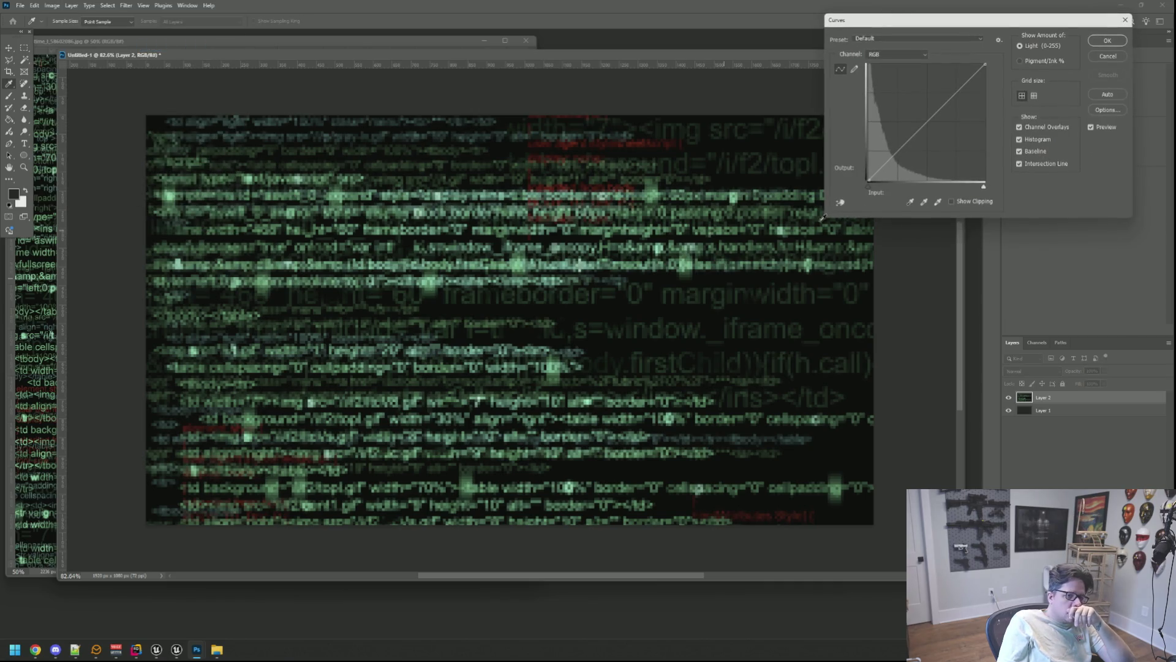
drag(886, 168, 883, 173)
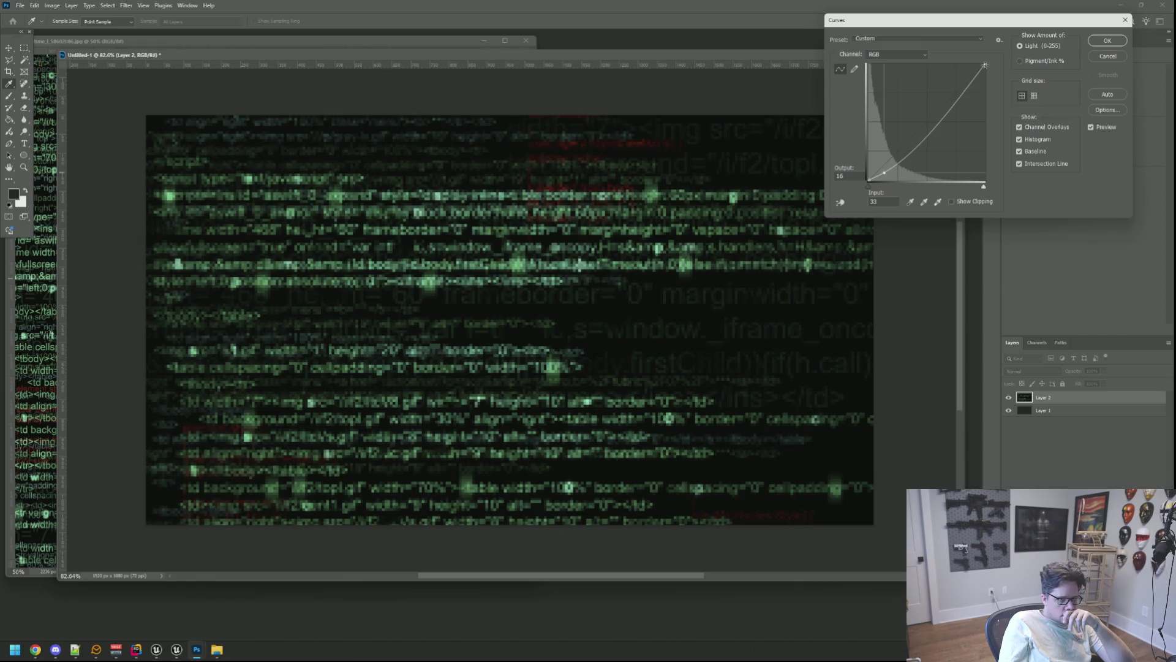
drag(968, 86, 966, 84)
mouse_move(921, 142)
mouse_down()
mouse_move(923, 114)
mouse_move(911, 114)
mouse_up()
click(1093, 40)
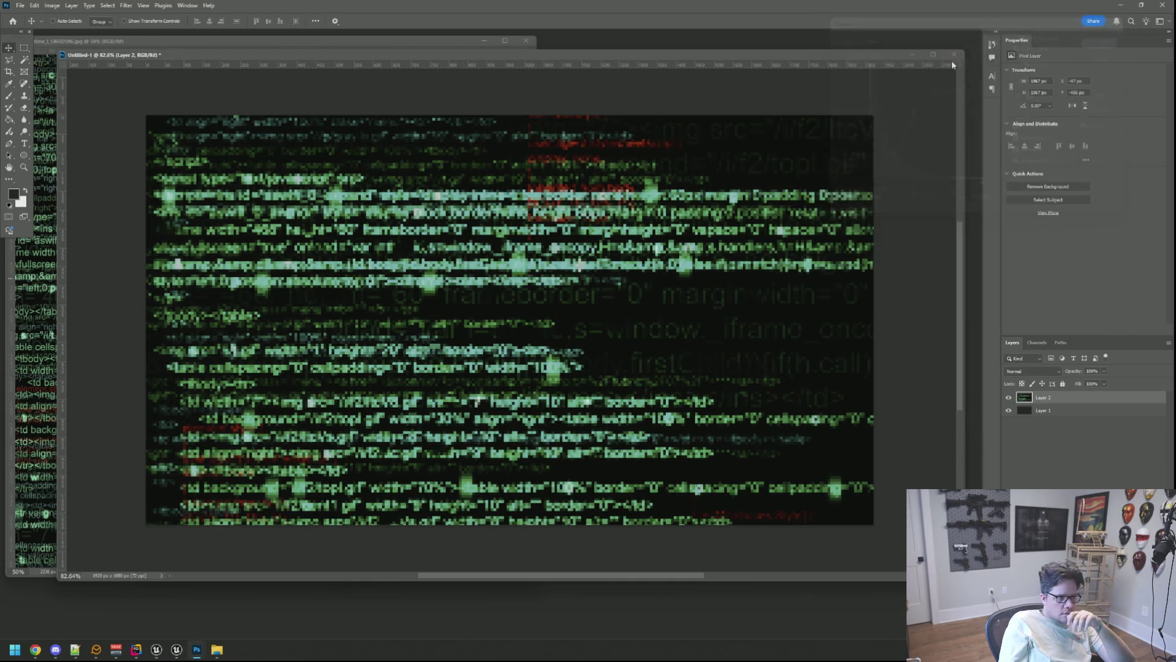
Step: Start a Save for Web export and browse to the VMWallPapers folder
key(ctrl+alt+shift+s)
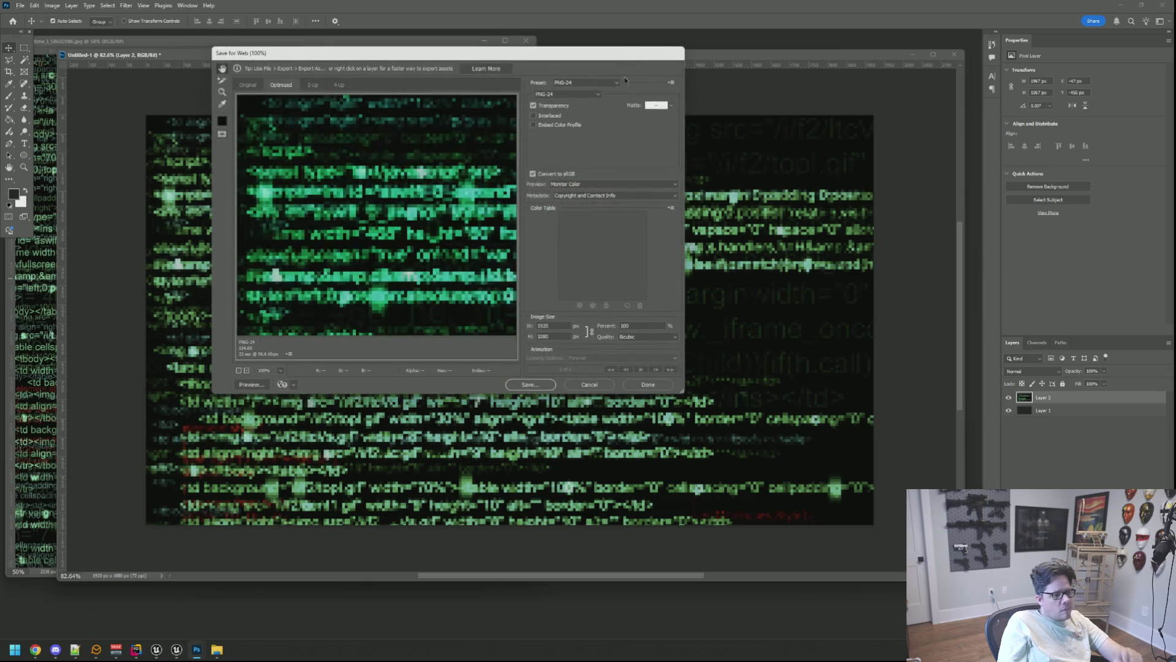
click(530, 384)
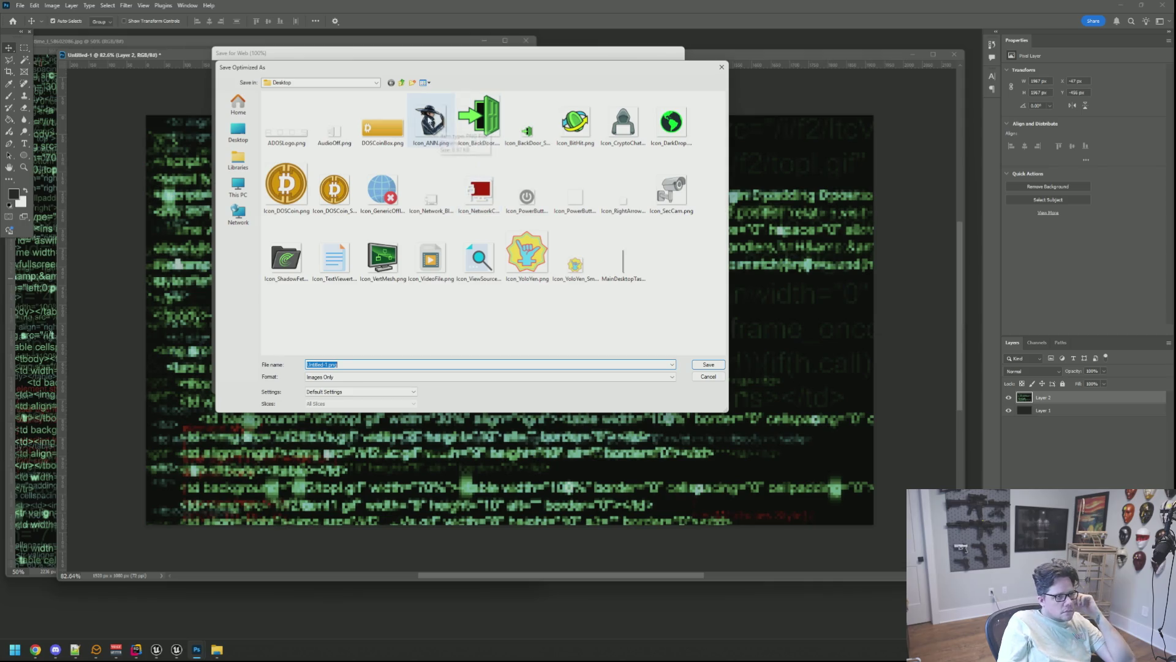
click(402, 82)
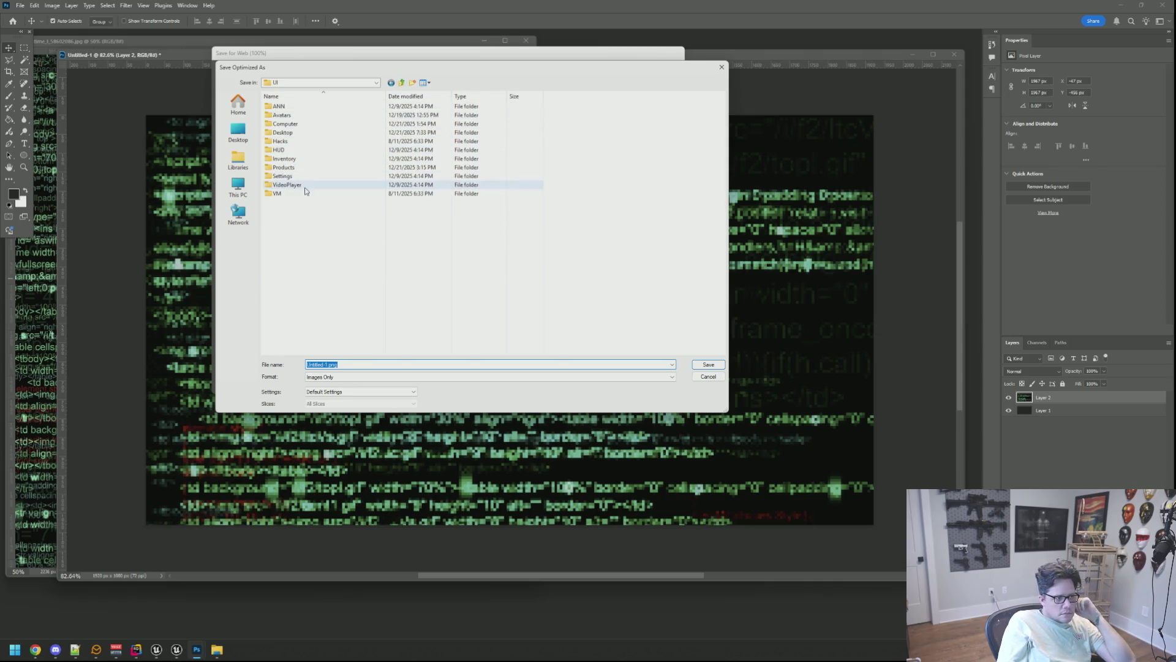
double_click(301, 194)
click(401, 83)
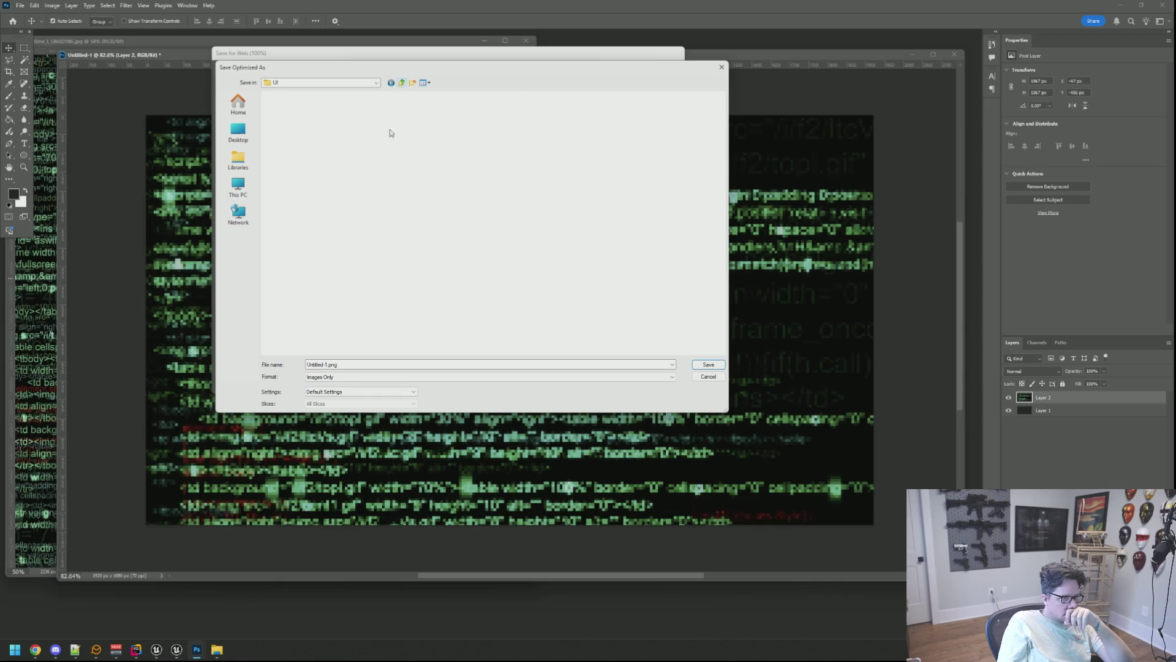
double_click(277, 193)
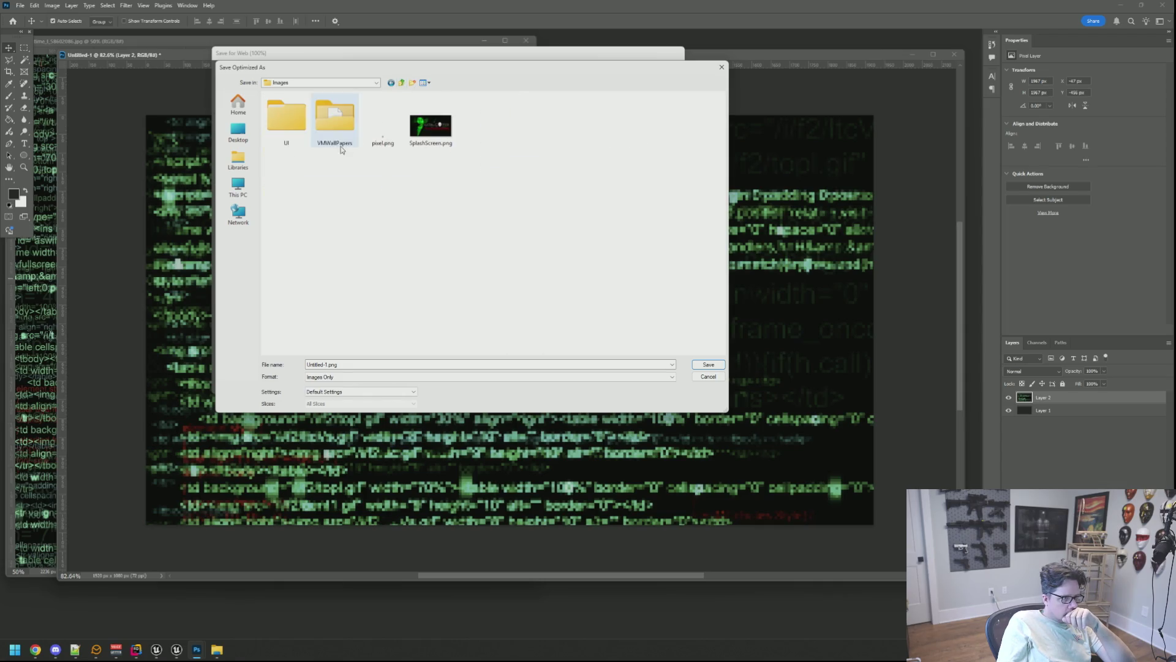
double_click(334, 125)
Step: Replace the file name with NOPBG, save the PNG, and return to Unreal Engine
click(326, 365)
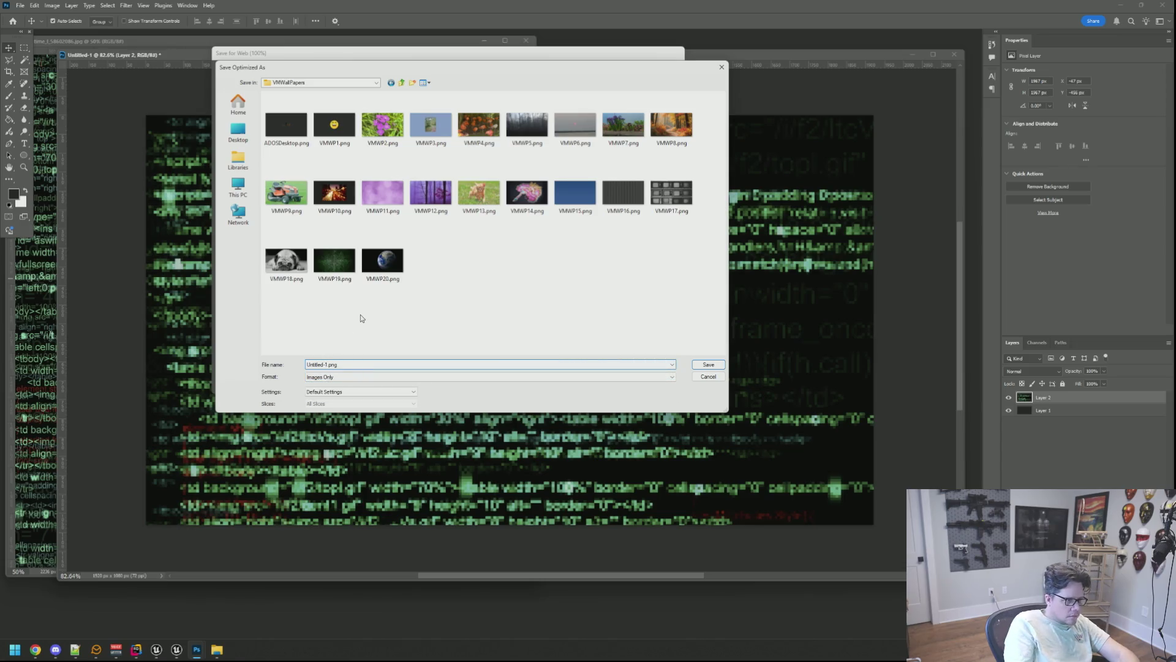
key(shift+Home)
text(NOPBG)
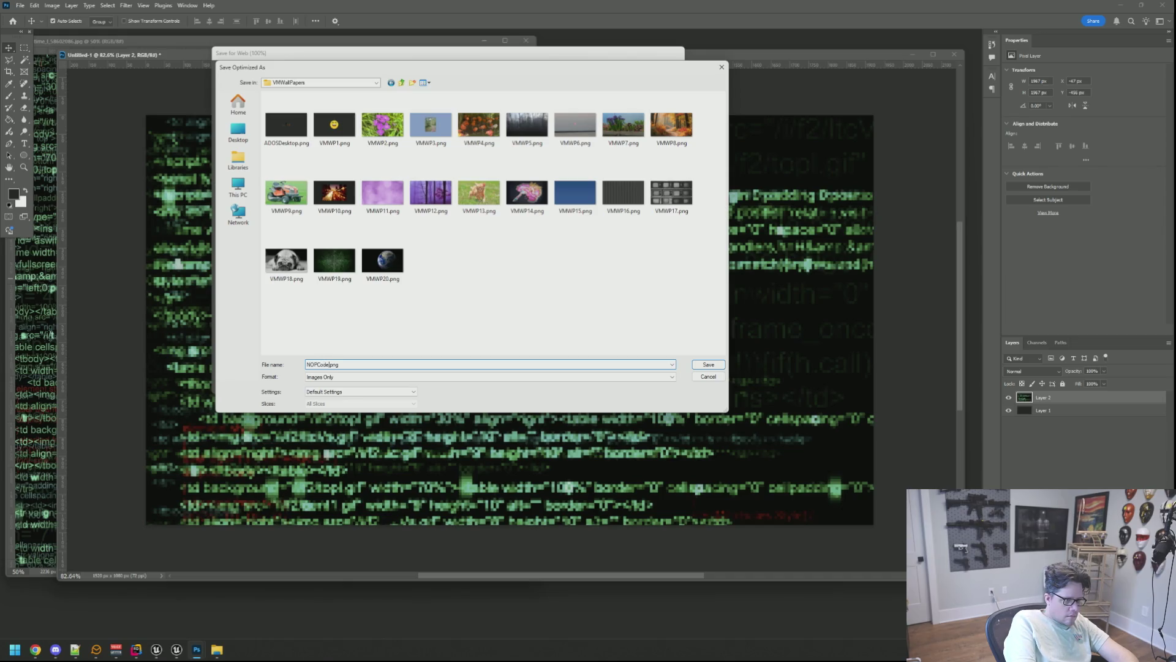
key(Return)
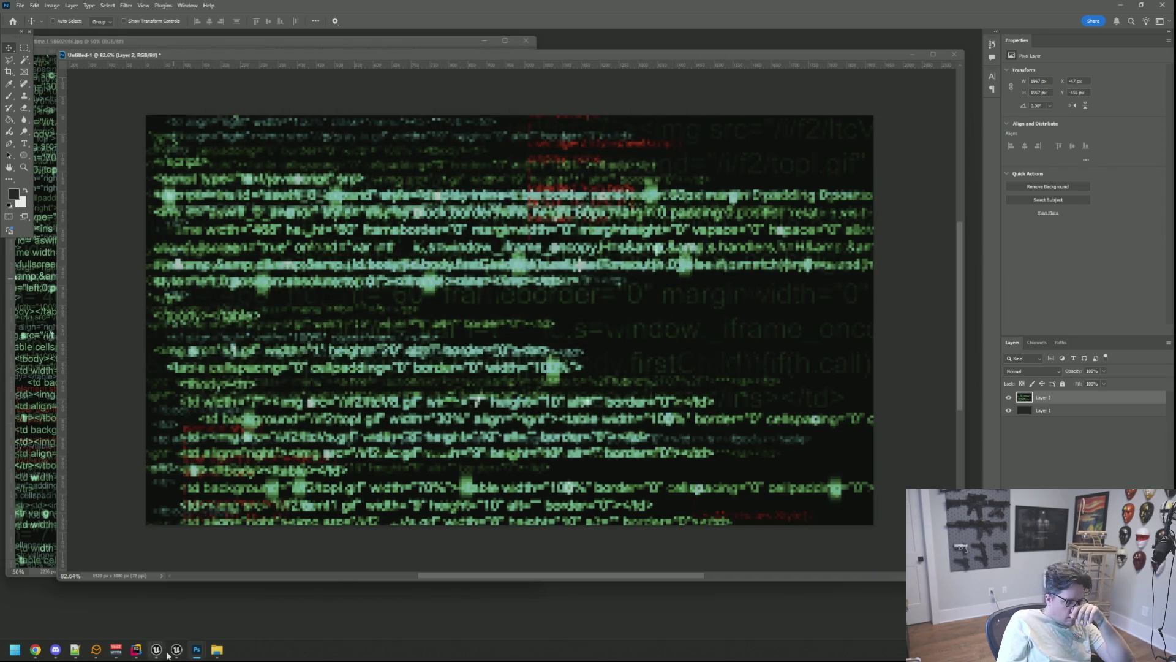
click(156, 650)
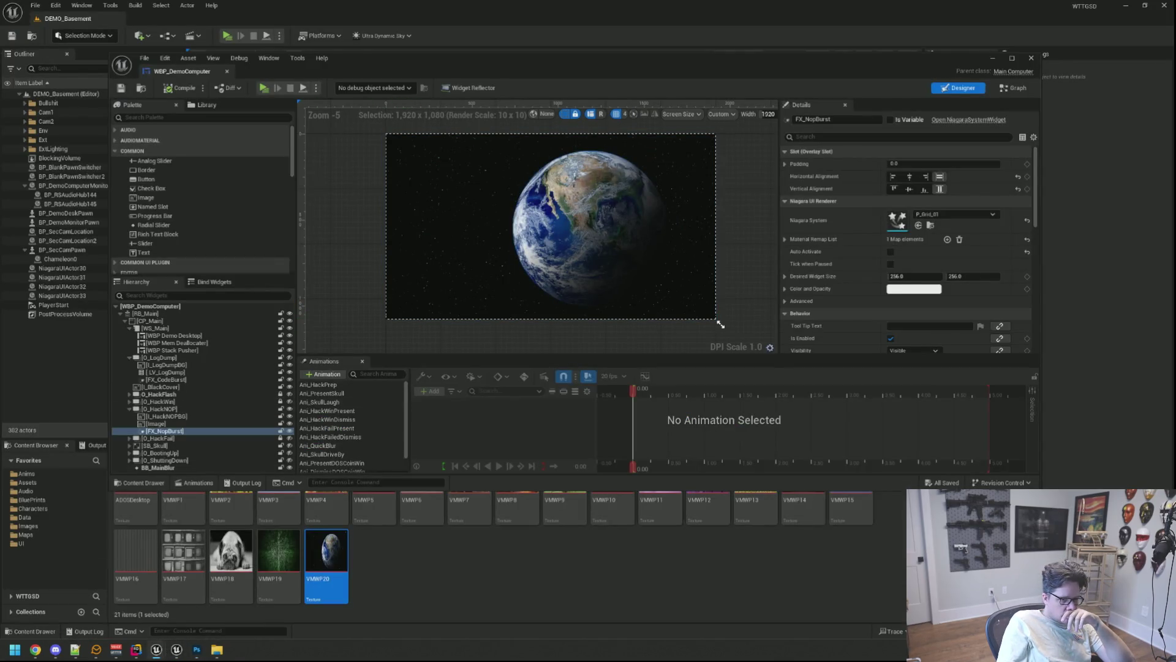
Step: Set NOPCodeBG to the UI texture group with UserInterface2D (RGBA8) compression and save it
double_click(373, 563)
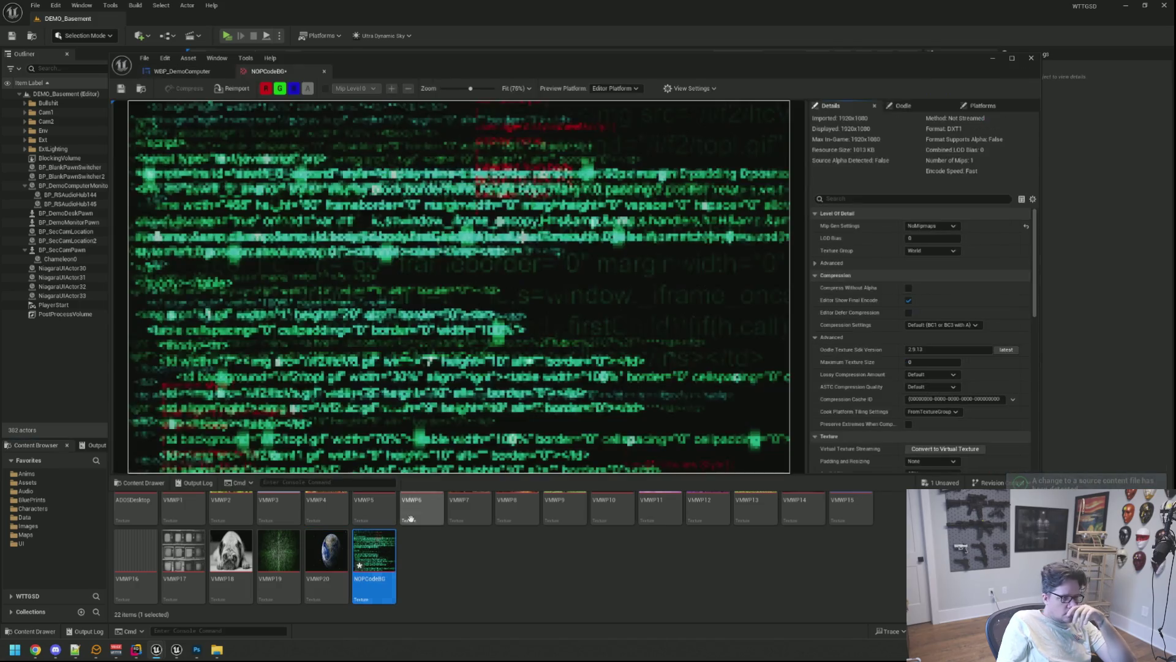
click(931, 250)
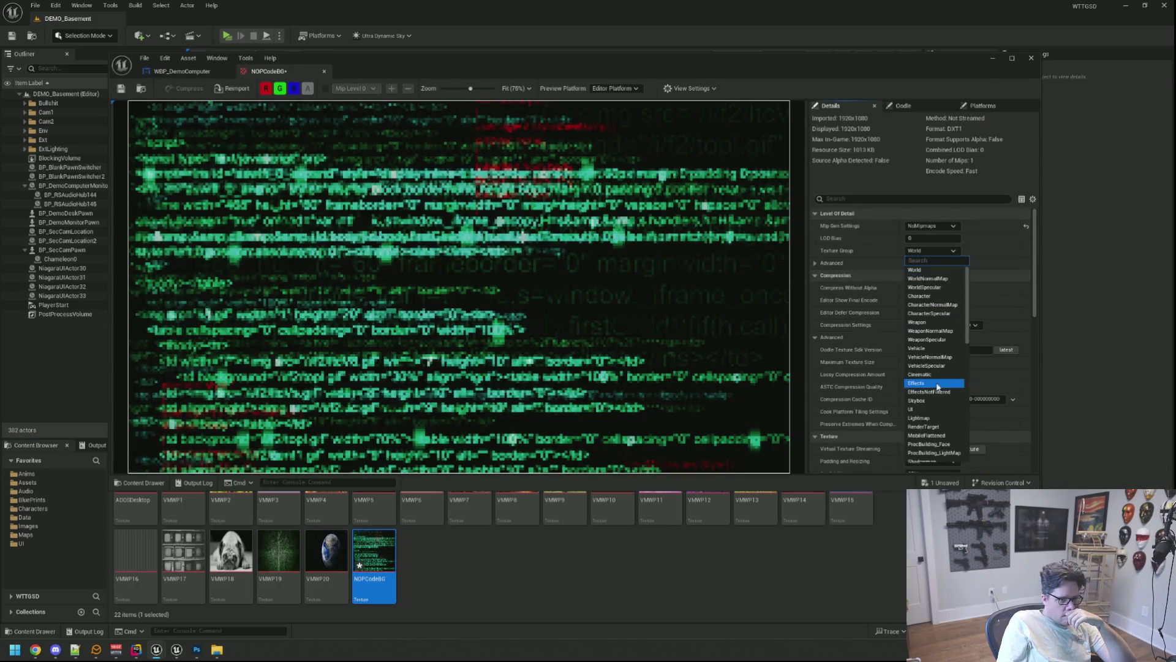
click(934, 409)
click(943, 326)
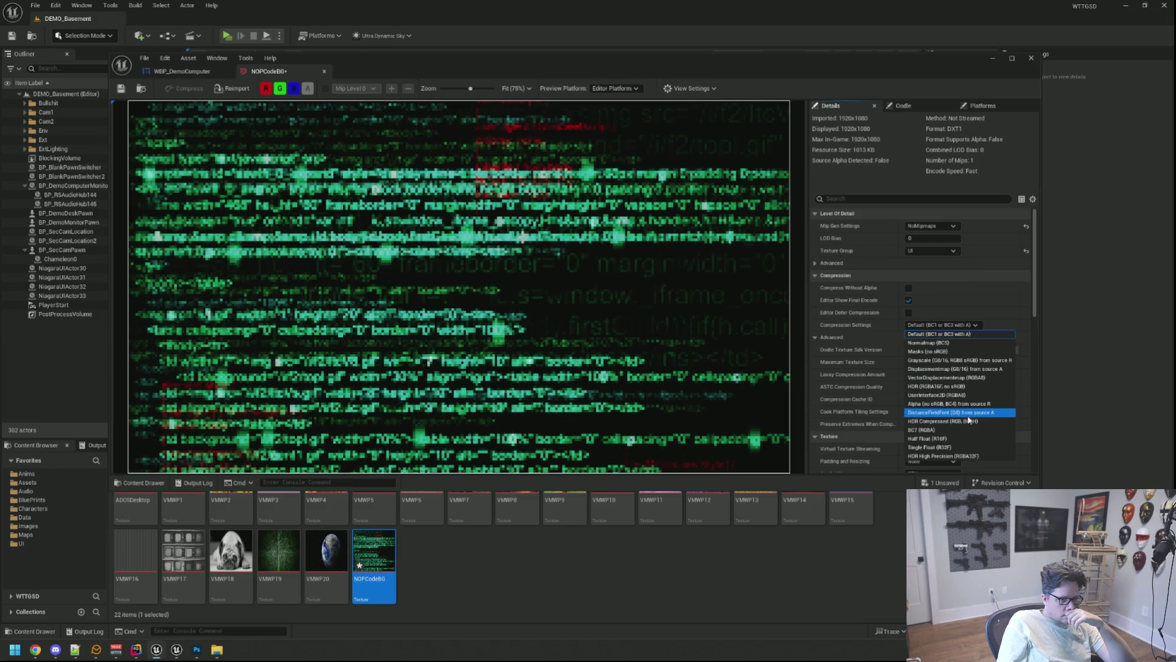
click(960, 395)
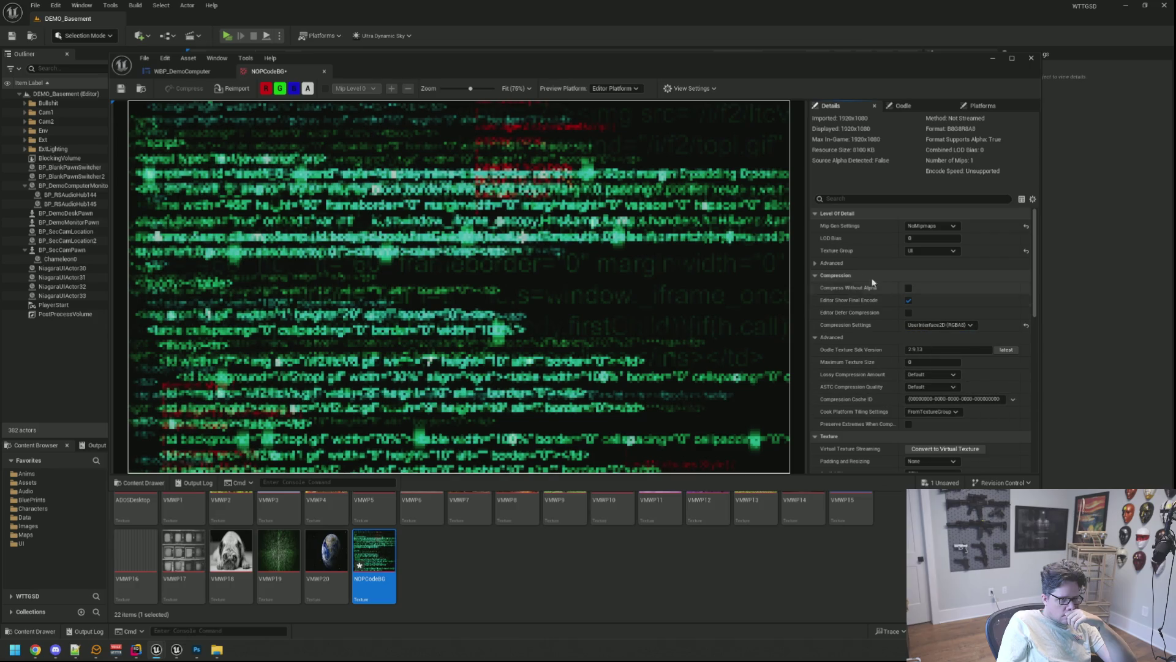
click(122, 89)
click(182, 71)
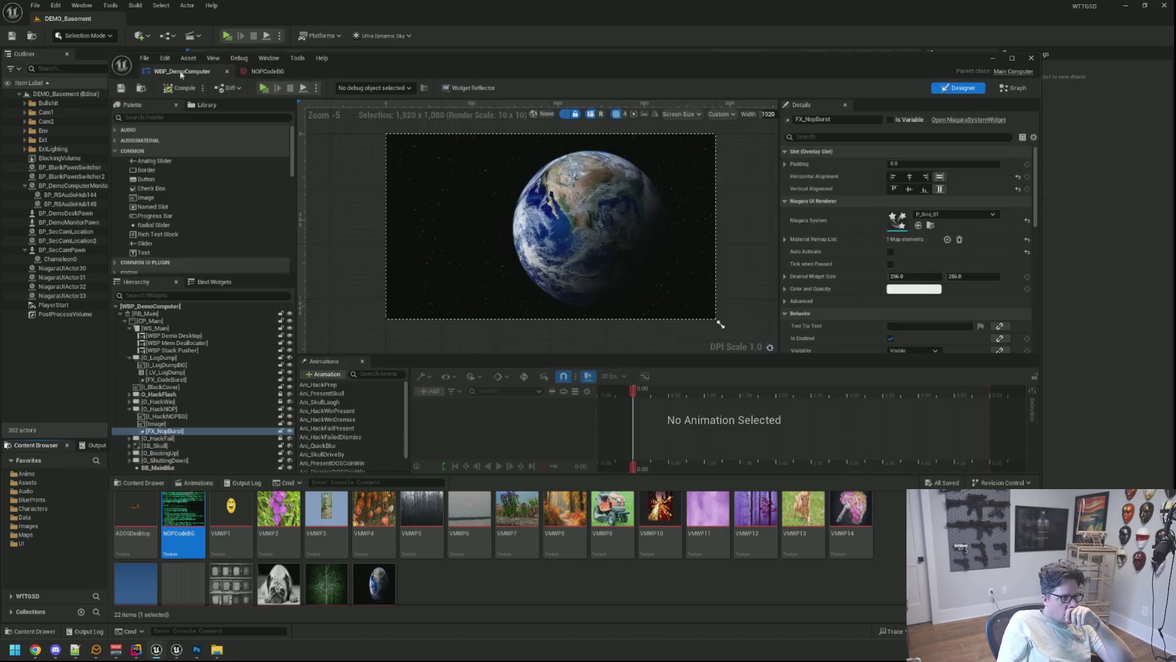
Step: Assign NOPCodeBG to the Image brush, set both alignments to Fill, then Play in Standalone
click(524, 222)
mouse_move(191, 526)
mouse_down()
mouse_move(900, 294)
mouse_move(949, 233)
mouse_up()
click(940, 178)
click(940, 189)
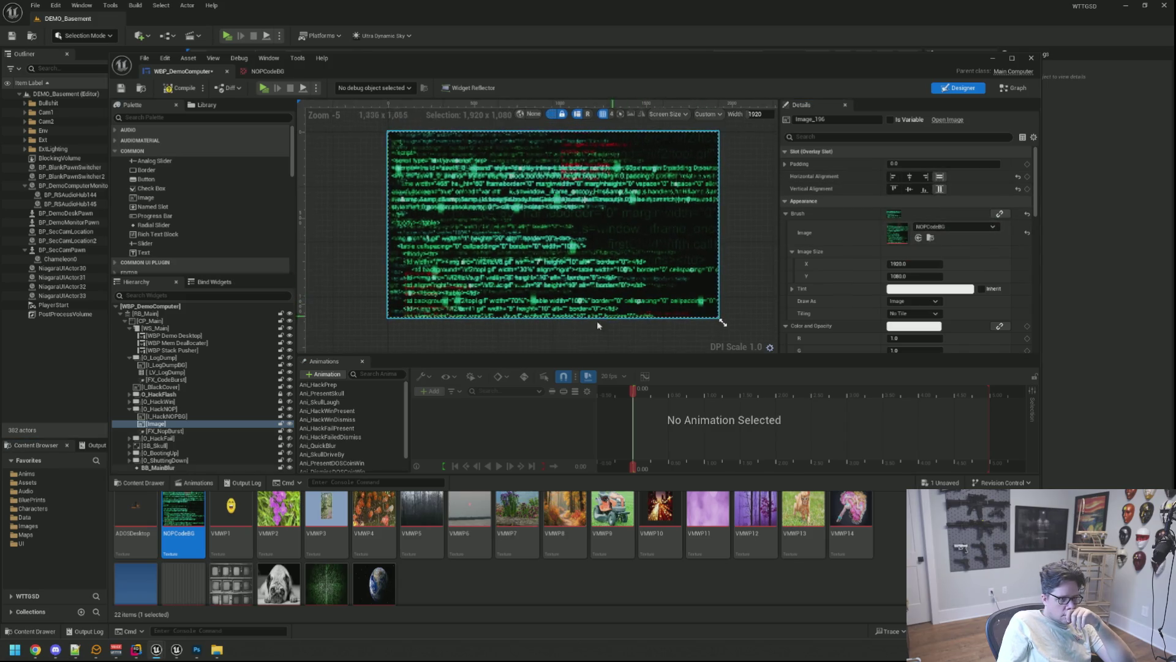
click(526, 342)
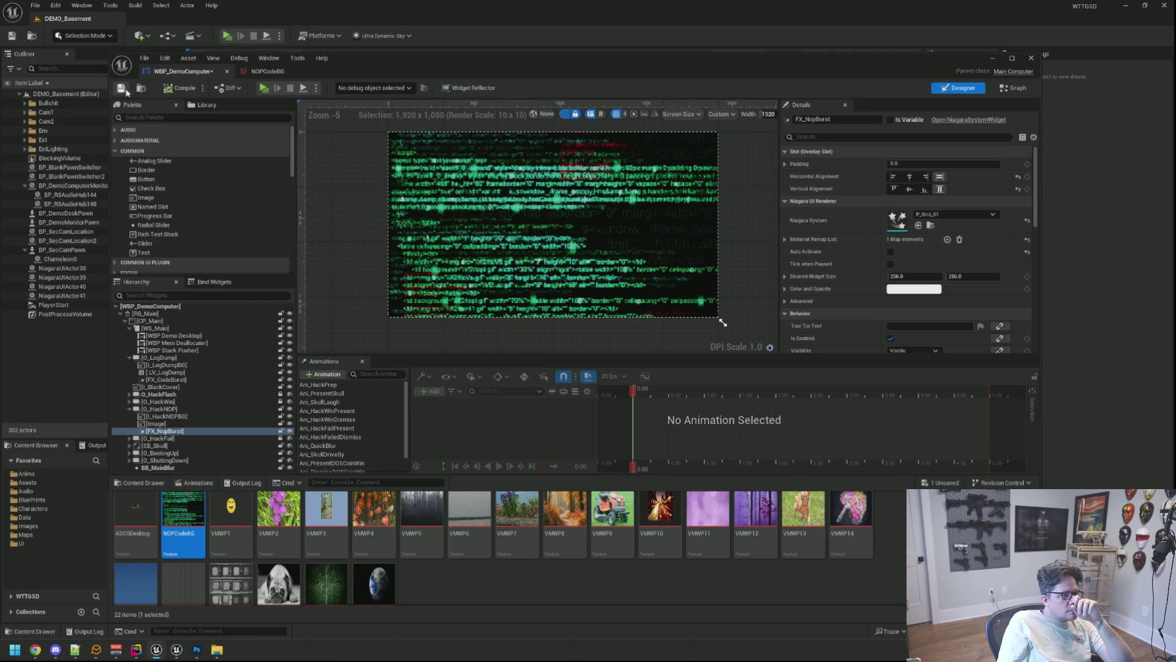
click(264, 88)
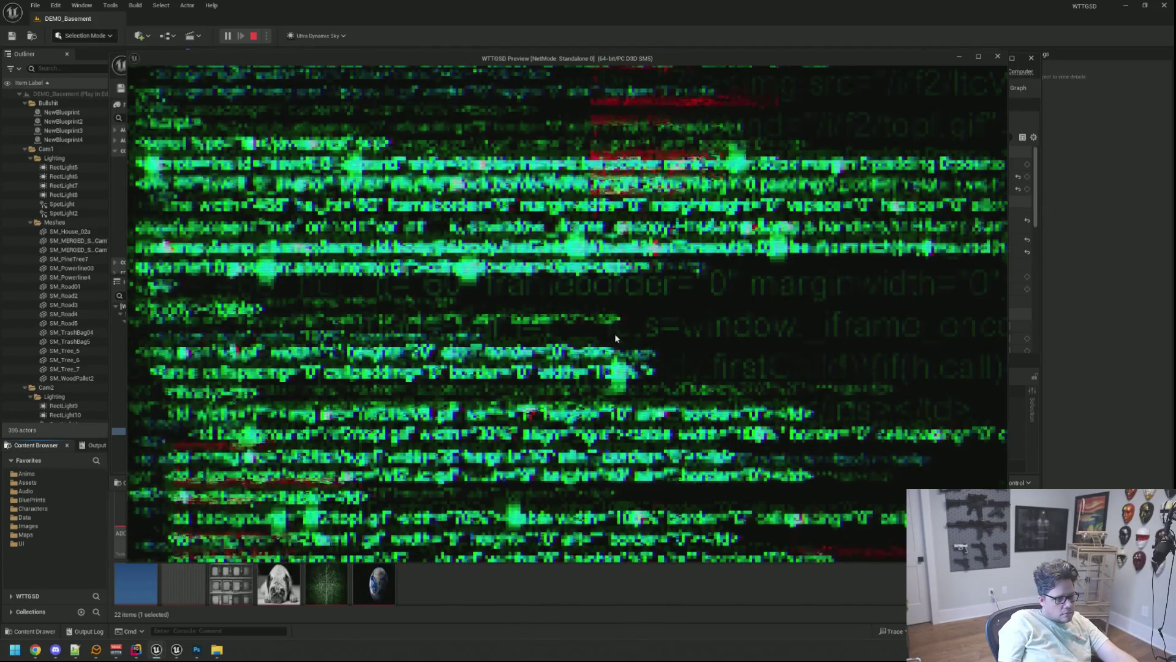
Step: Exit the standalone preview with Esc
key(Escape)
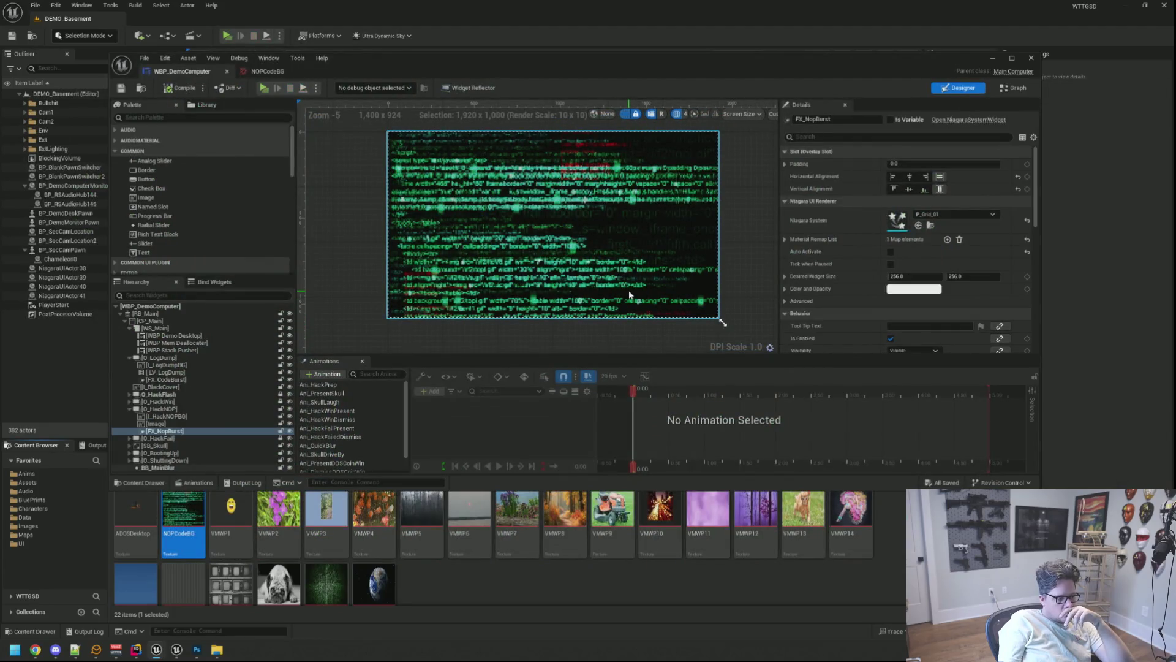
Step: Check BB_MainBlur and FX_NopBurst, then select the code Image under O_HackNOP
click(614, 304)
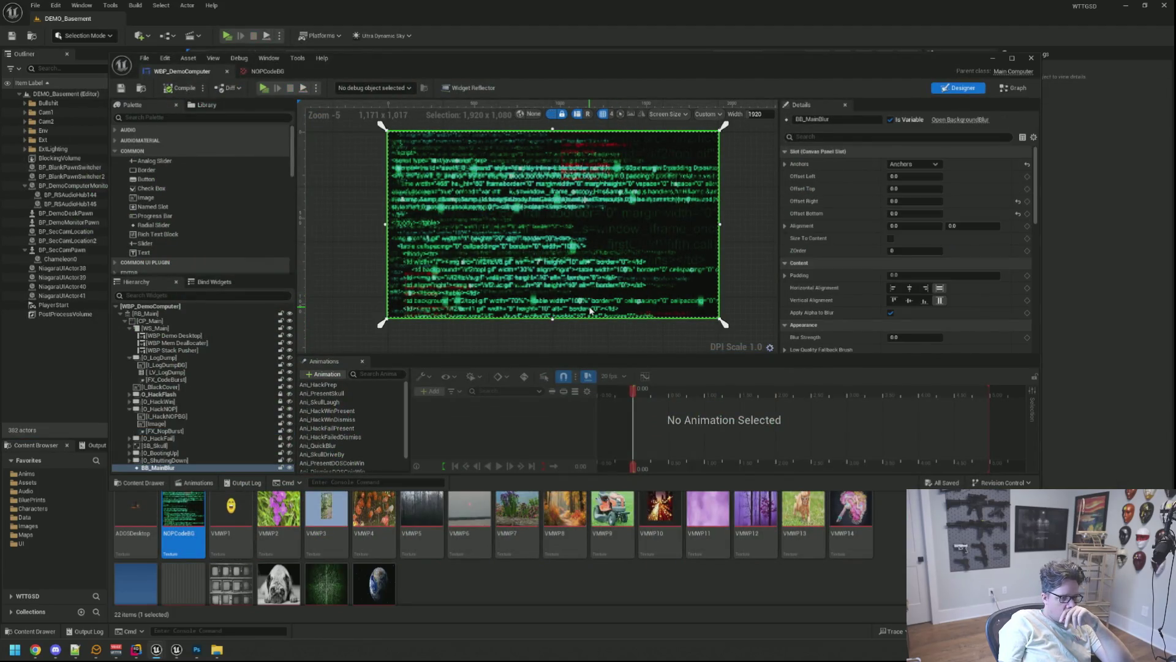
click(444, 345)
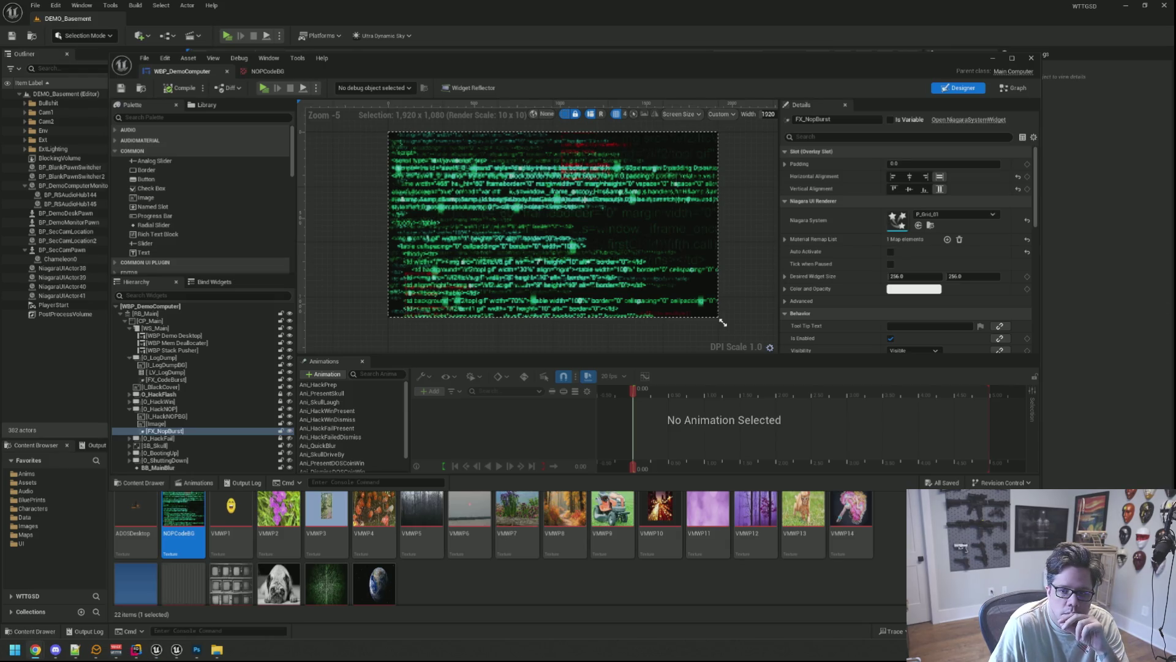
click(697, 181)
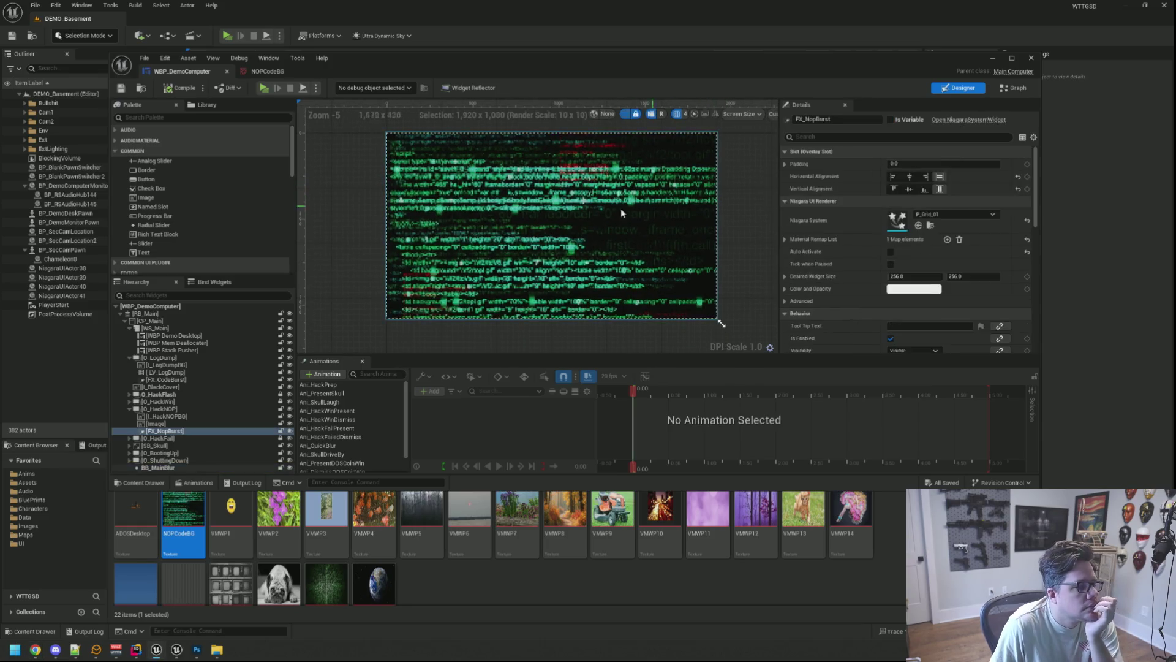
click(189, 425)
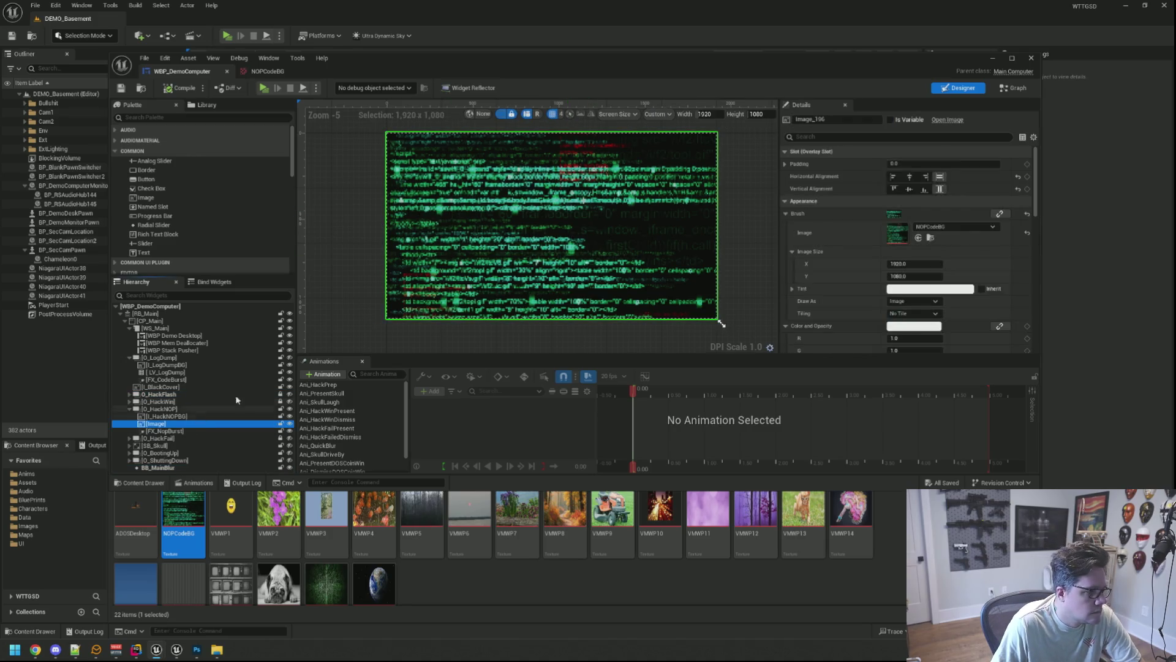
Step: Delete the code Image from O_HackNOP, enlarge the editor window and raise the Animations splitter
key(Delete)
click(524, 310)
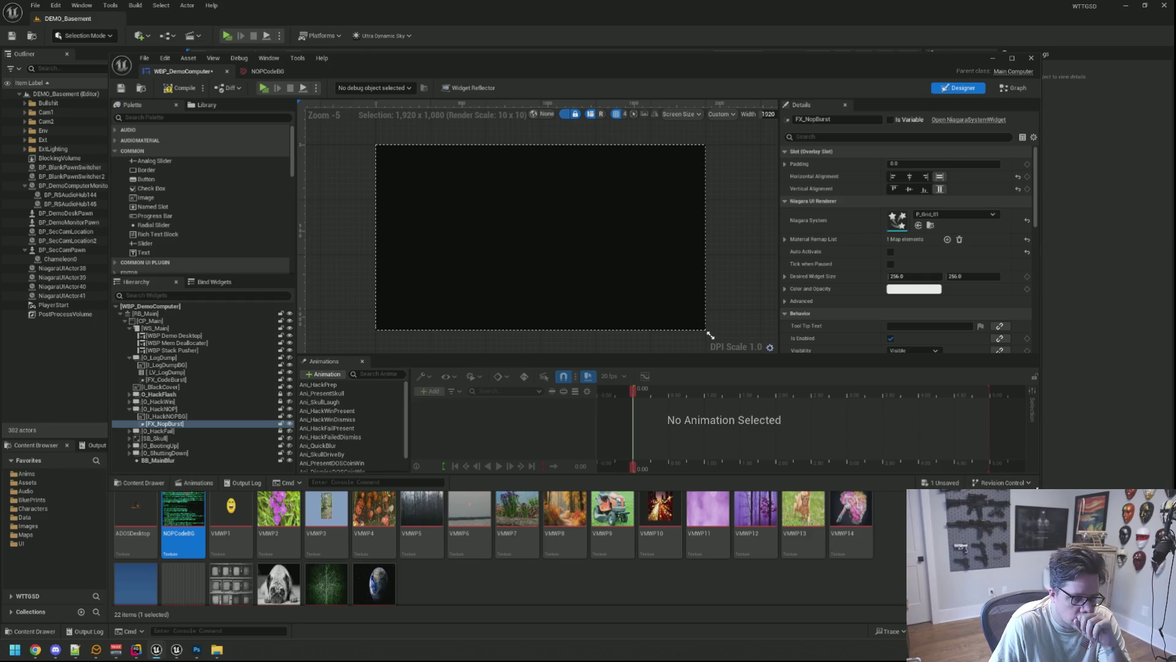
drag(1040, 476, 1072, 507)
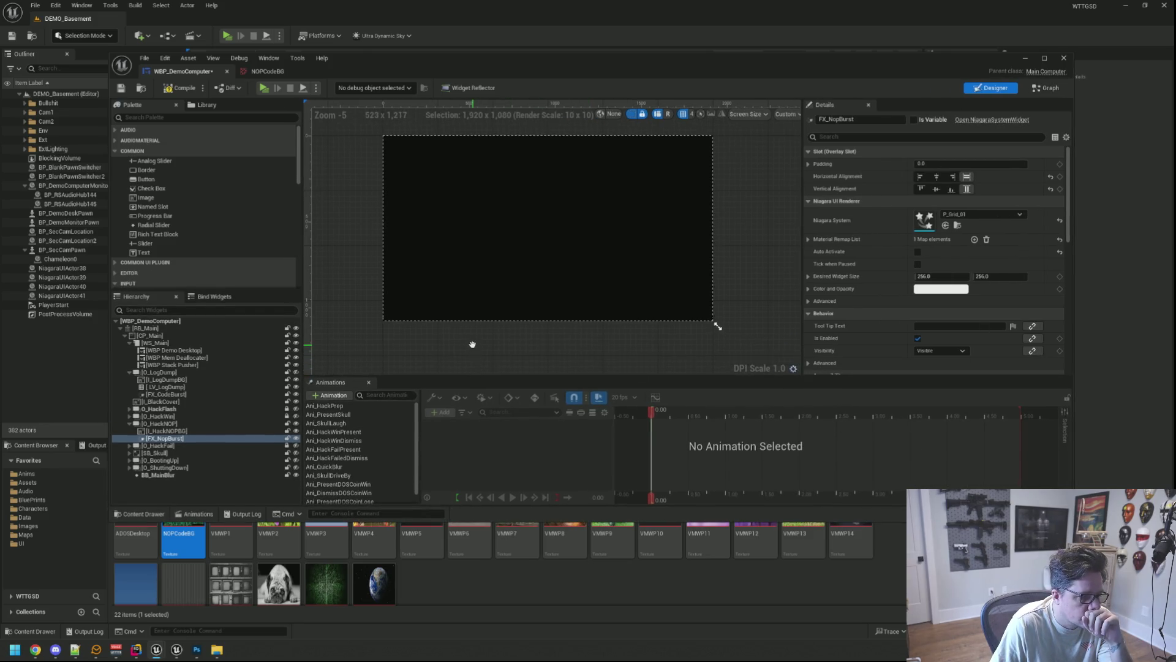
mouse_move(431, 377)
mouse_down()
mouse_move(438, 351)
mouse_move(442, 362)
mouse_up()
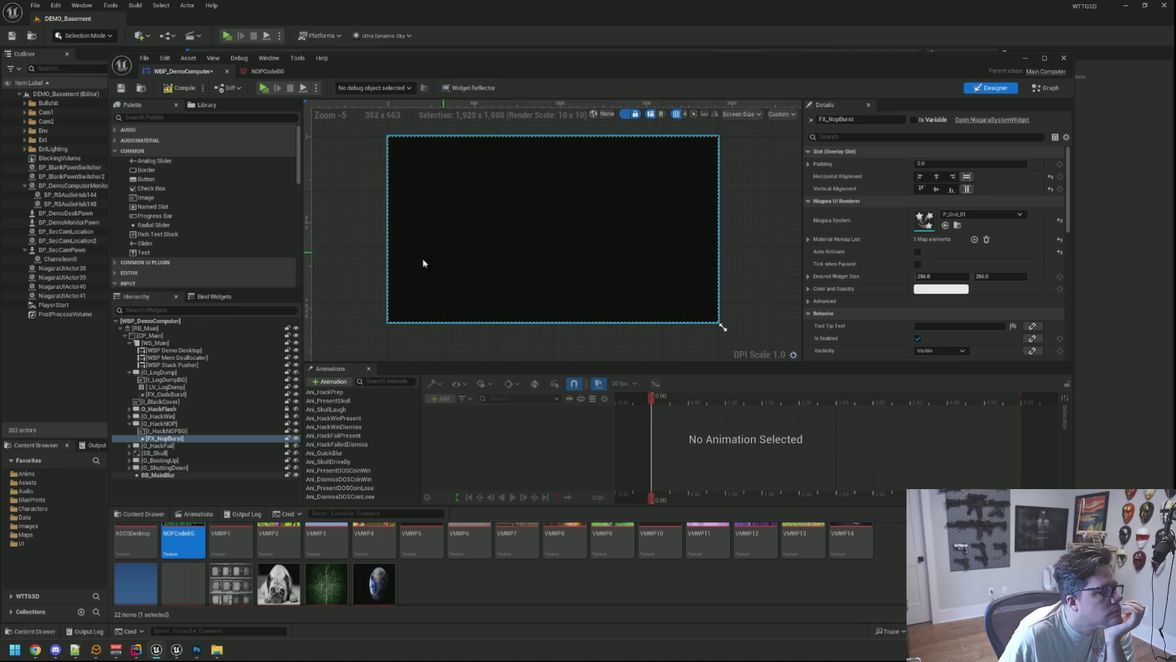
click(189, 422)
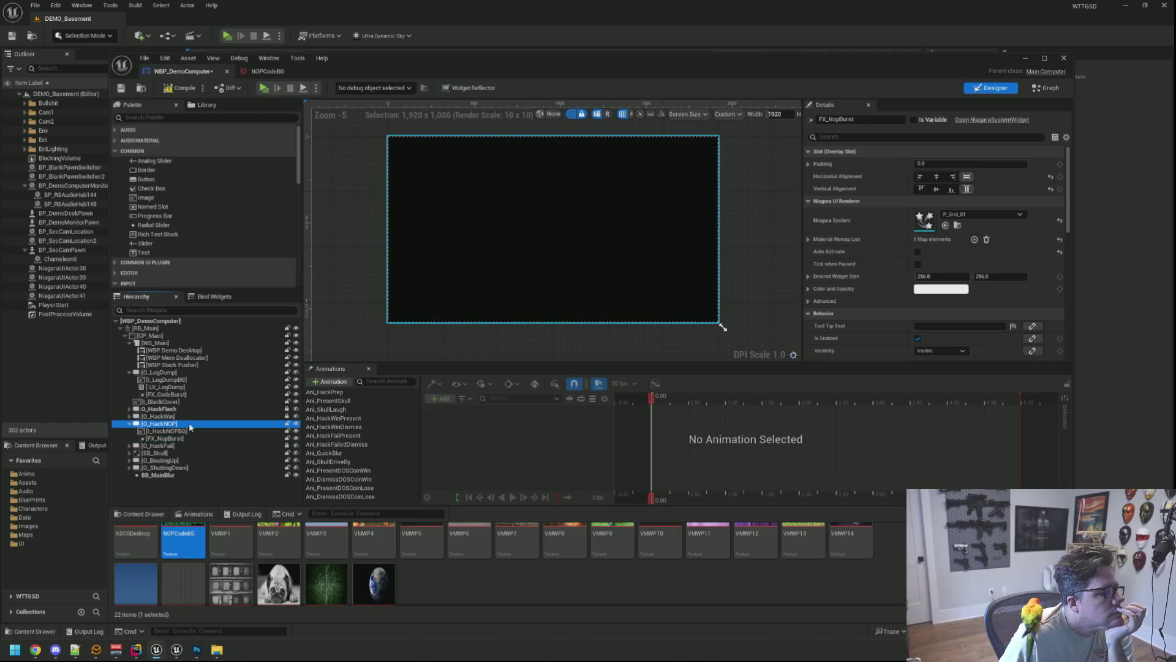
Step: Hide O_HackNOP in the designer and collapse the WS_Main and O_LogDump branches
click(296, 424)
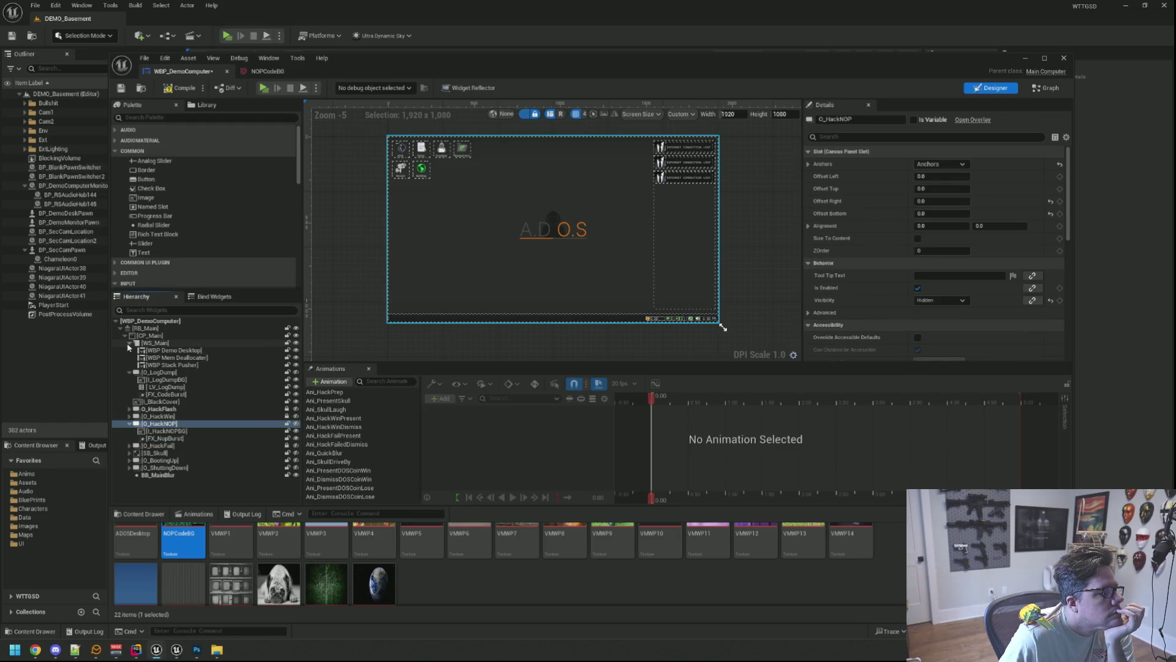
click(129, 343)
click(129, 350)
click(126, 346)
click(129, 350)
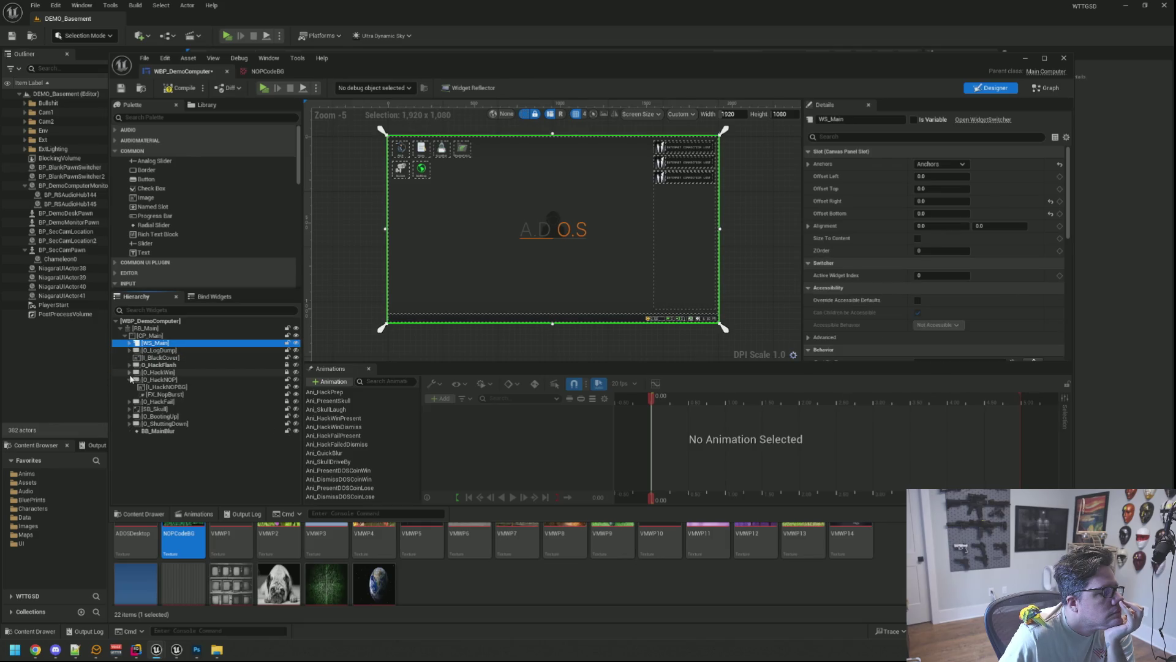
Step: Expand SB_Skull, select O_SkullHolder, and load the Ani_SkullLaugh animation
click(137, 409)
click(130, 408)
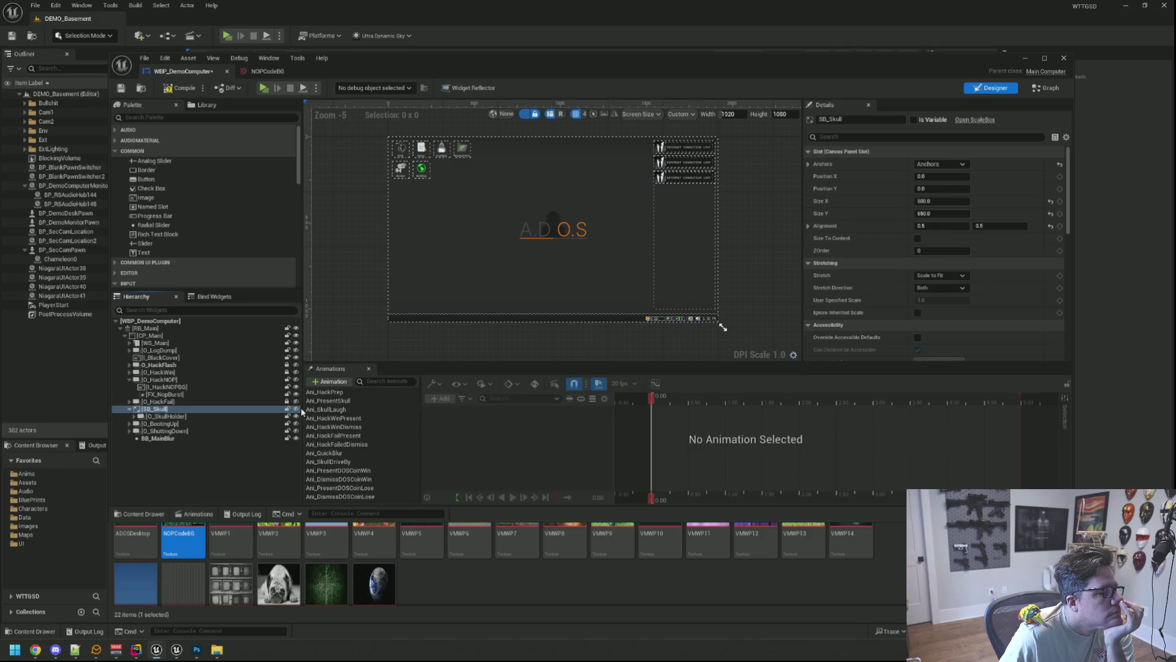
click(227, 416)
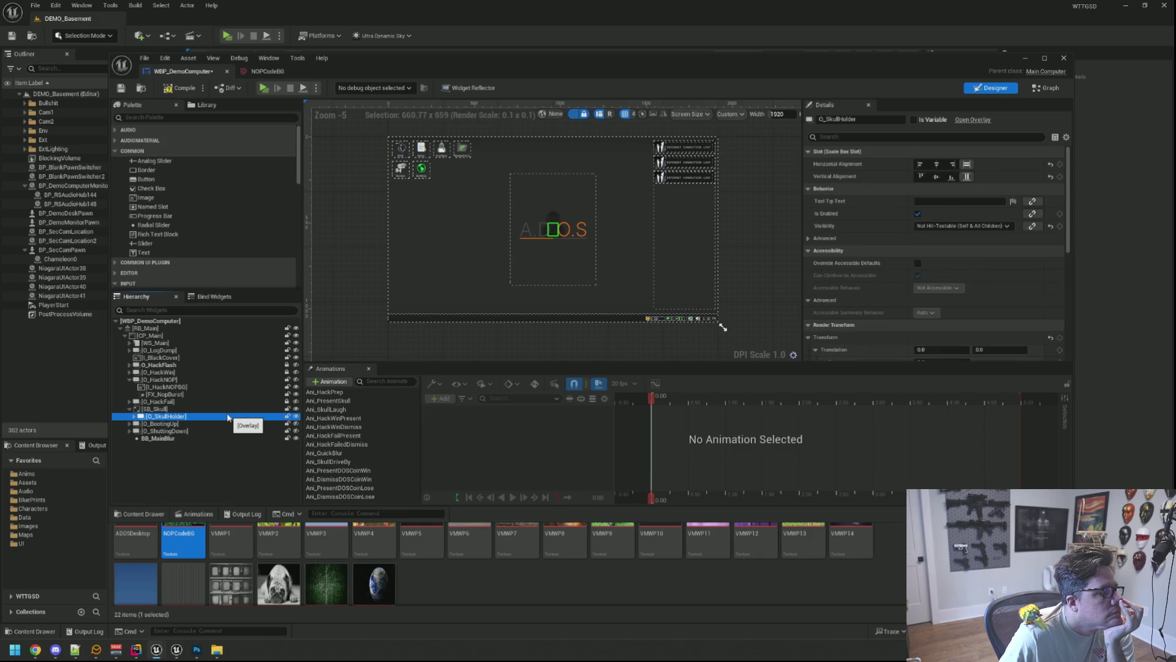
click(366, 409)
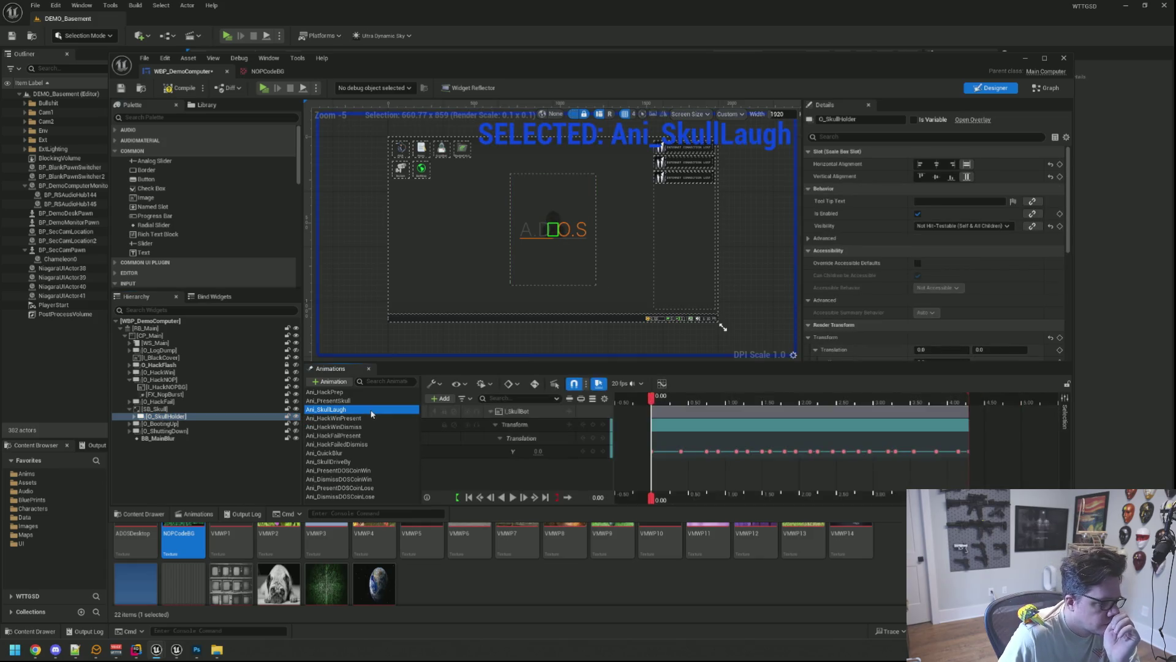
Step: Load Ani_PresentSkull and scrub it to watch the skull scale from 0.1 up to 1.0
click(361, 400)
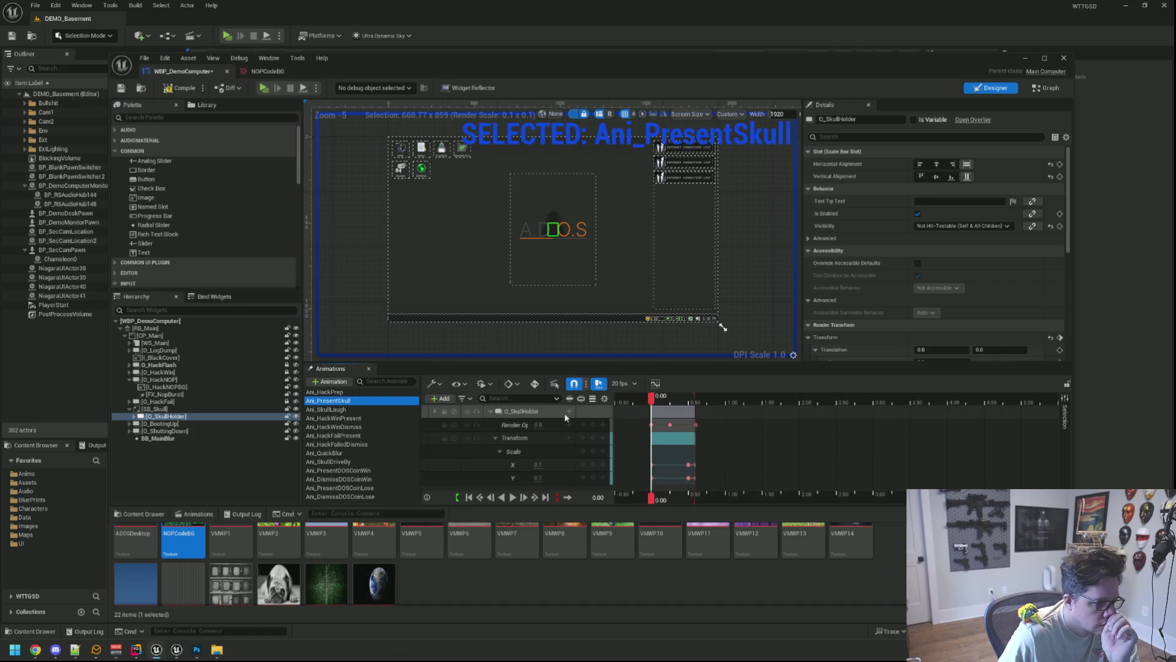
drag(651, 399, 697, 403)
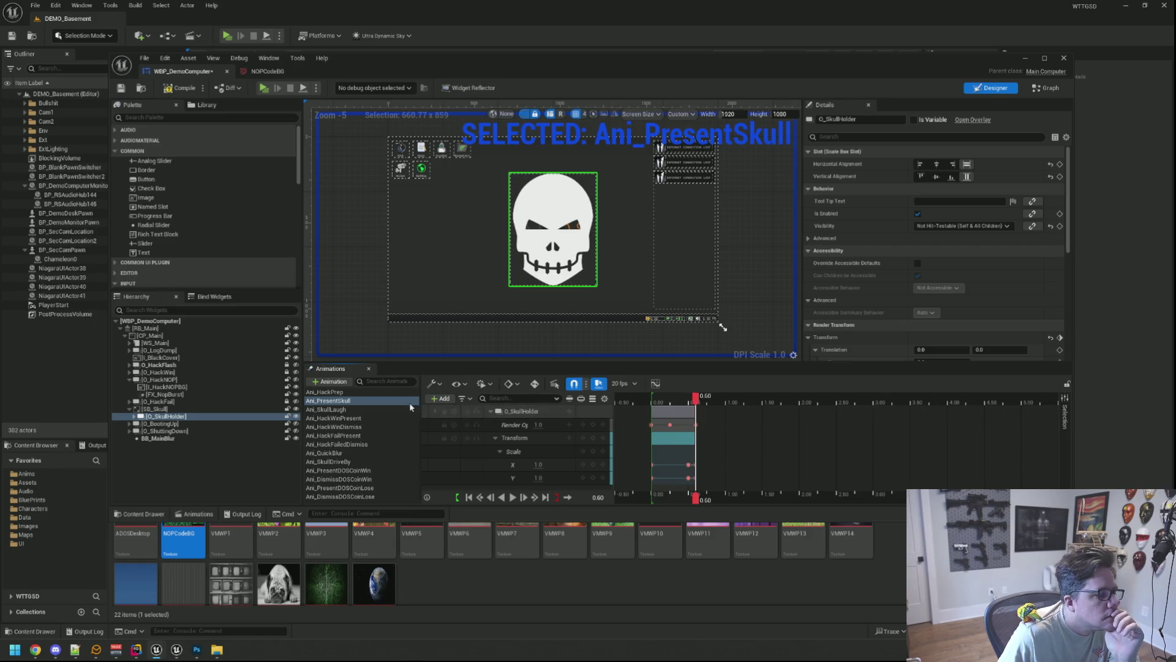
drag(695, 398, 633, 402)
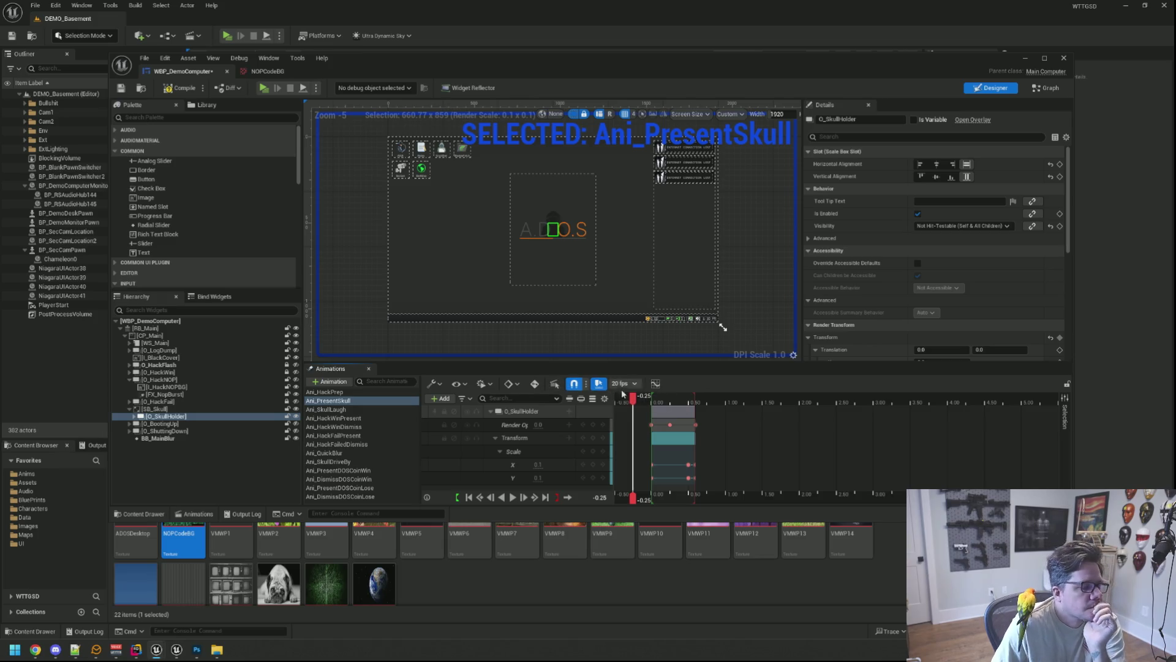
mouse_move(633, 397)
mouse_down()
mouse_move(697, 405)
mouse_move(652, 407)
mouse_up()
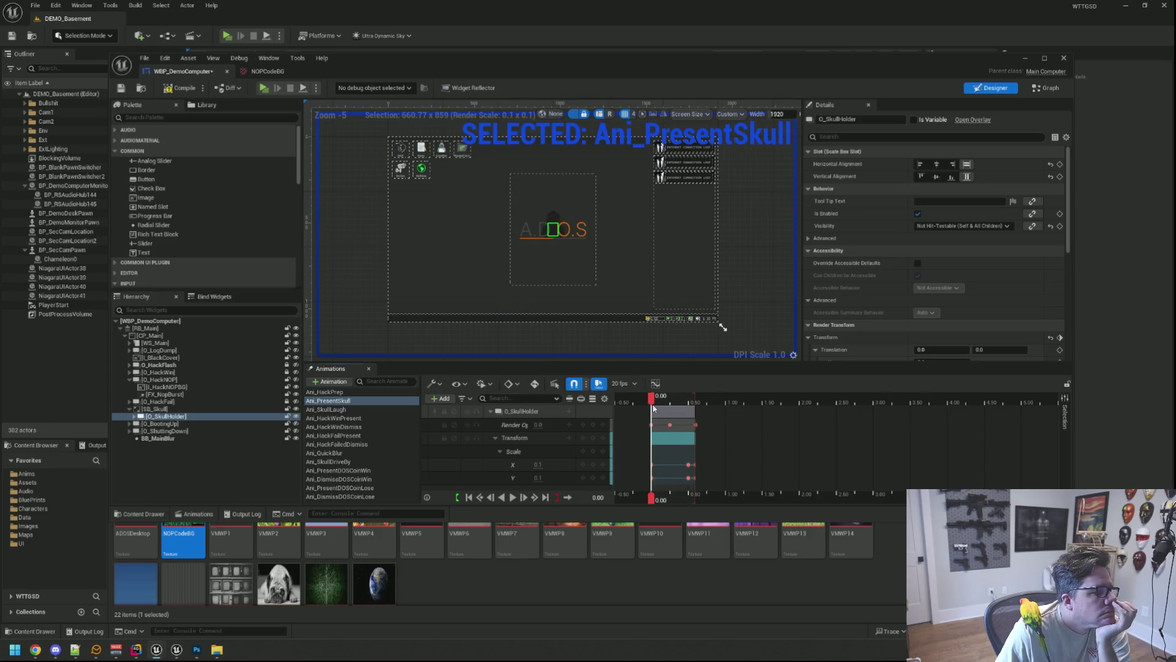
click(368, 392)
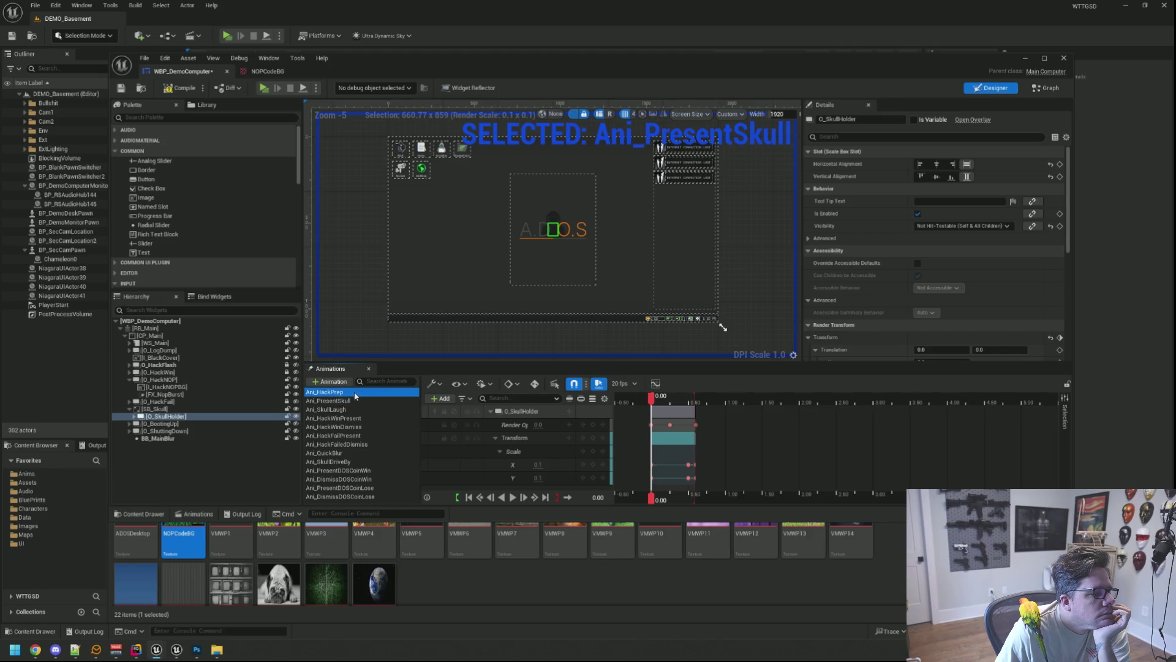
Step: Turn on O_HackNOP's visibility so the black overlay shows, and deselect Ani_HackPrep
mouse_move(653, 398)
mouse_down()
mouse_move(851, 404)
mouse_move(653, 414)
mouse_up()
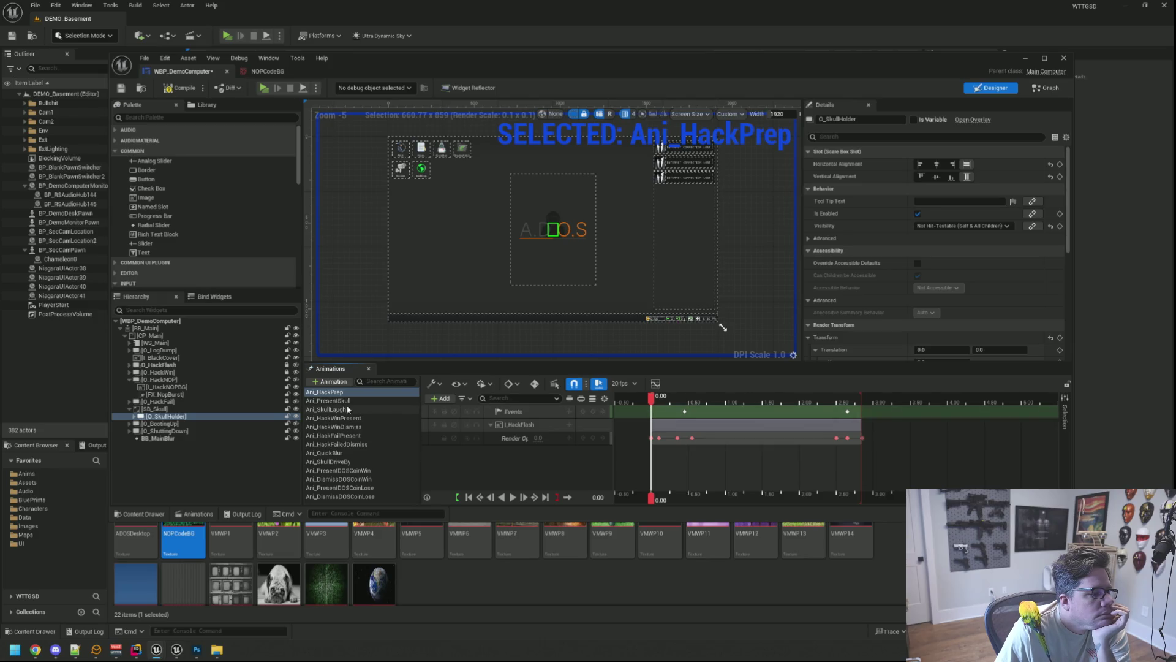
click(222, 394)
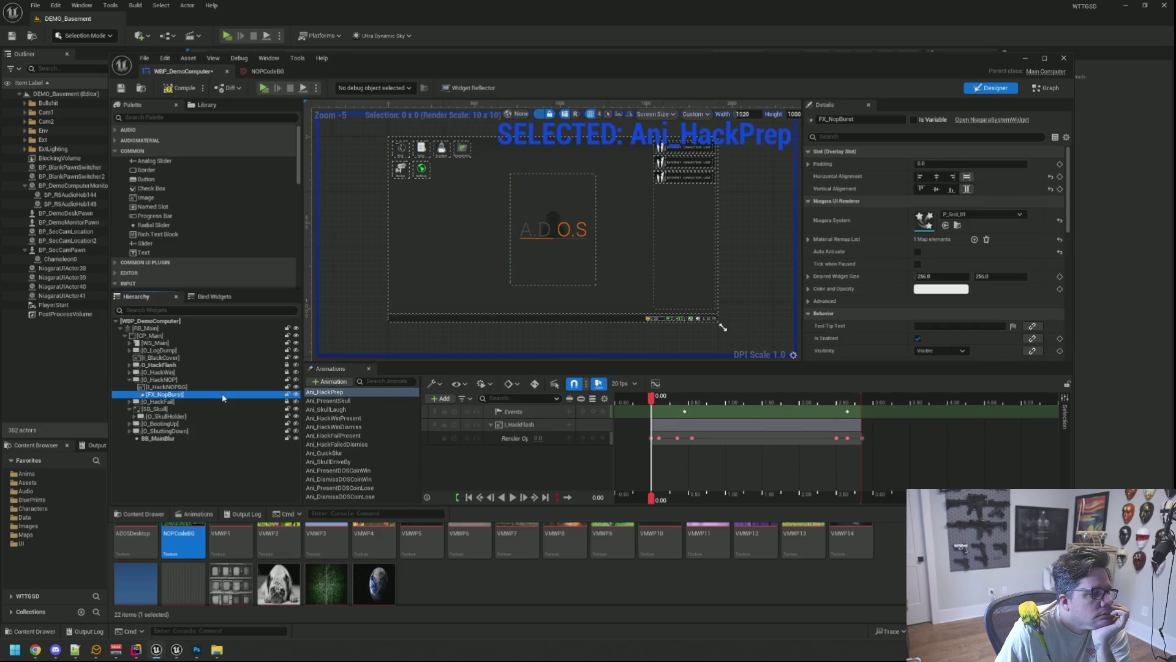
click(222, 380)
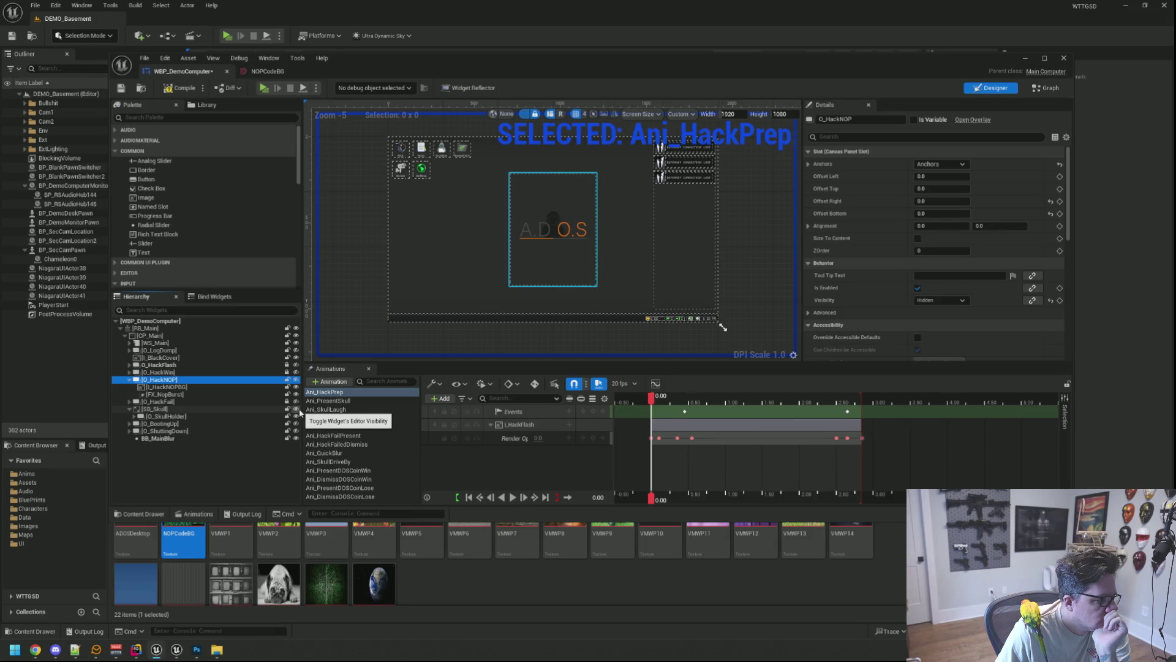
click(296, 379)
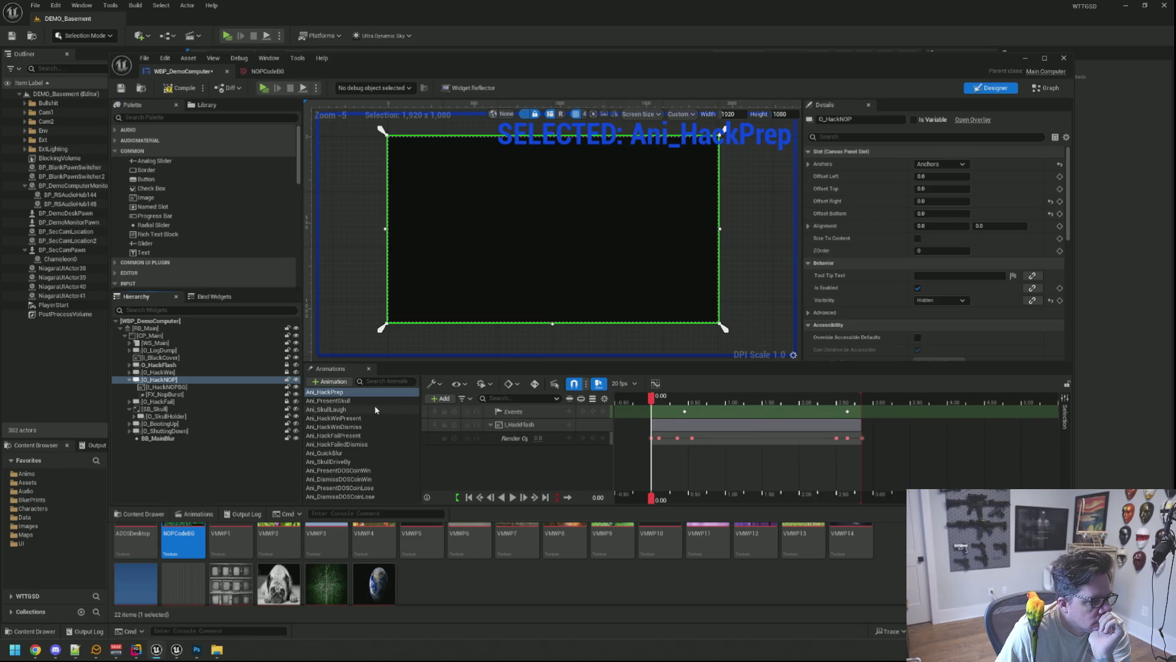
click(356, 501)
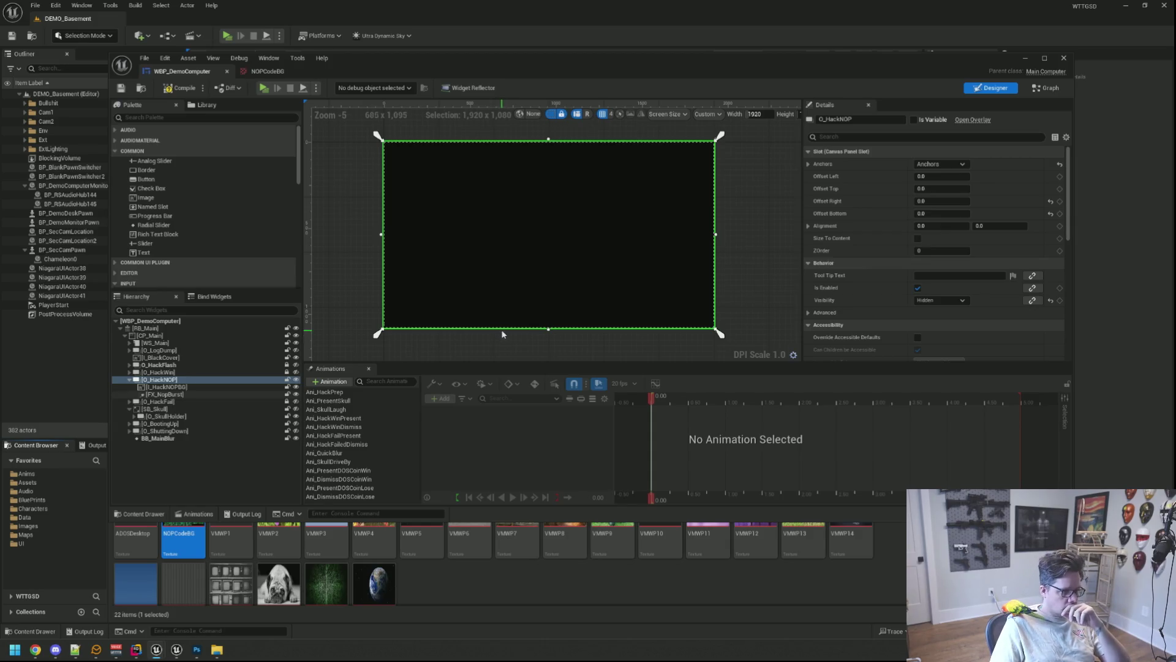
click(535, 281)
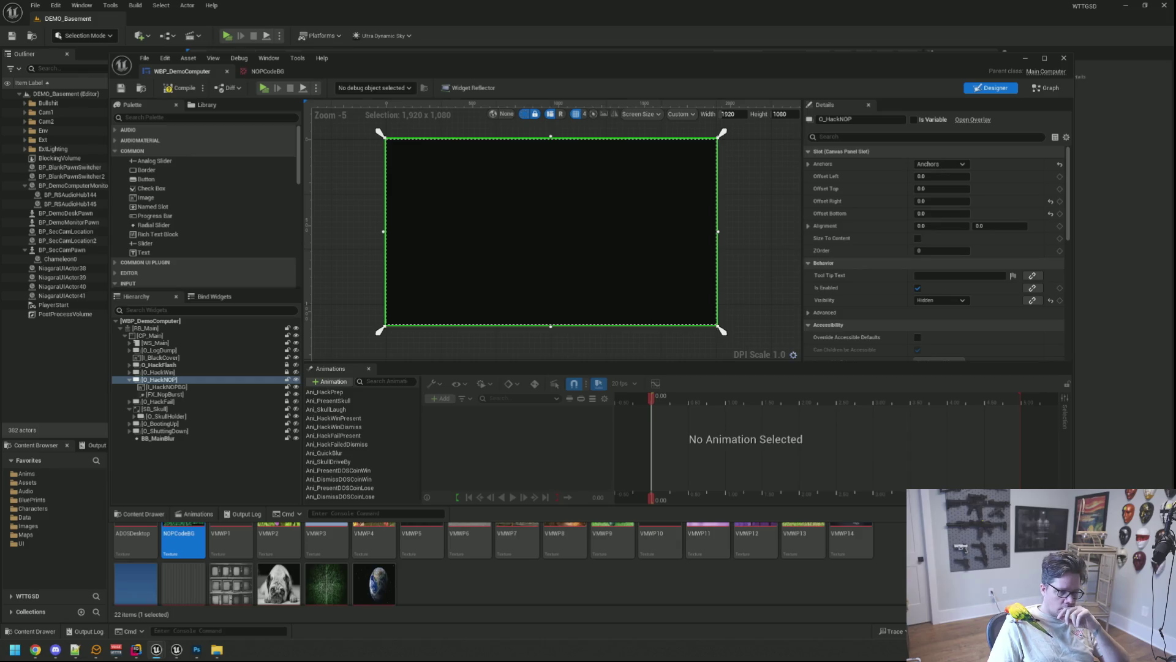
Step: Widen the WBP_DemoComputer editor window, check FX_NopBurst, and compile the blueprint
mouse_move(1072, 505)
mouse_down()
mouse_move(1126, 589)
mouse_move(1097, 551)
mouse_move(1025, 506)
mouse_up()
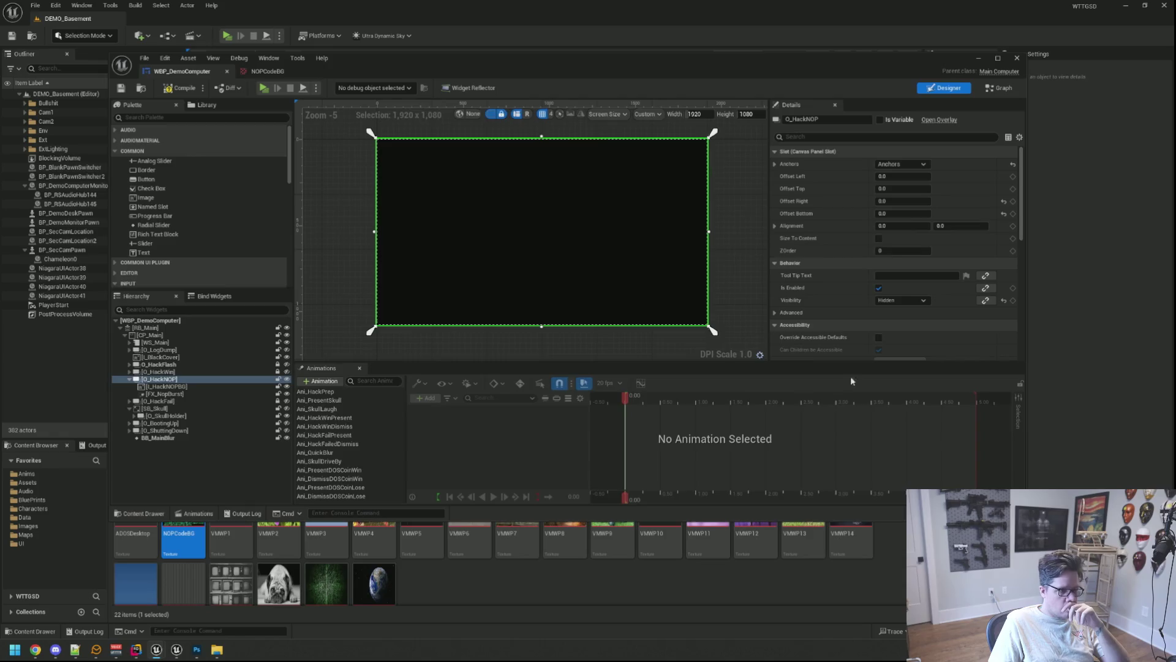
click(554, 336)
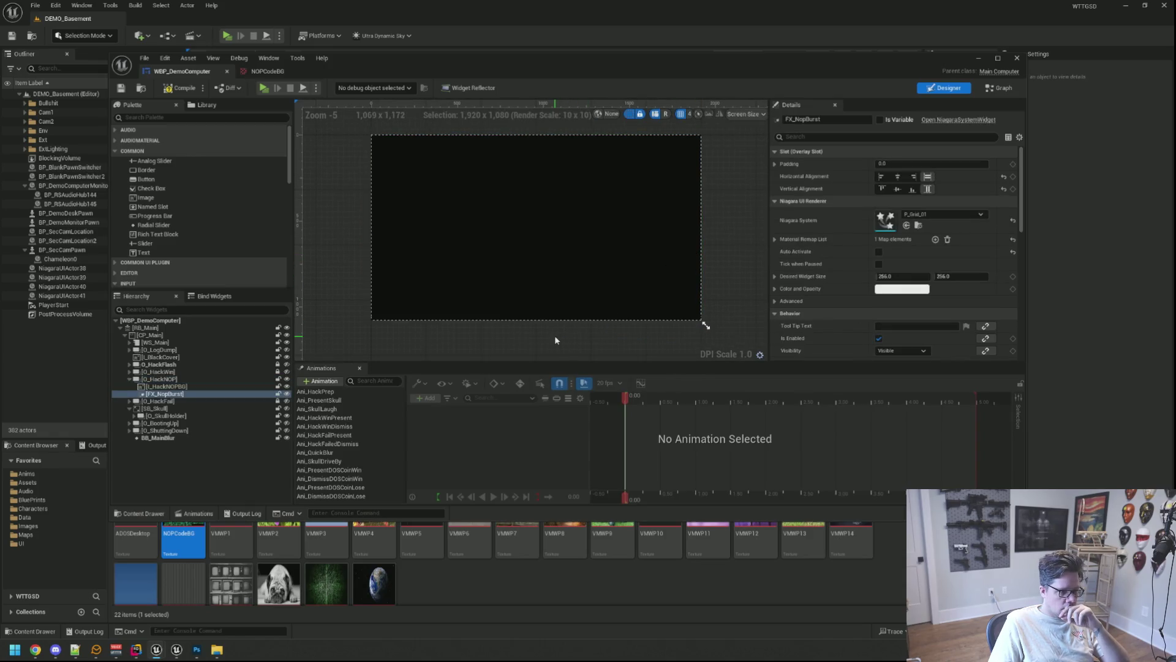
drag(571, 335, 577, 332)
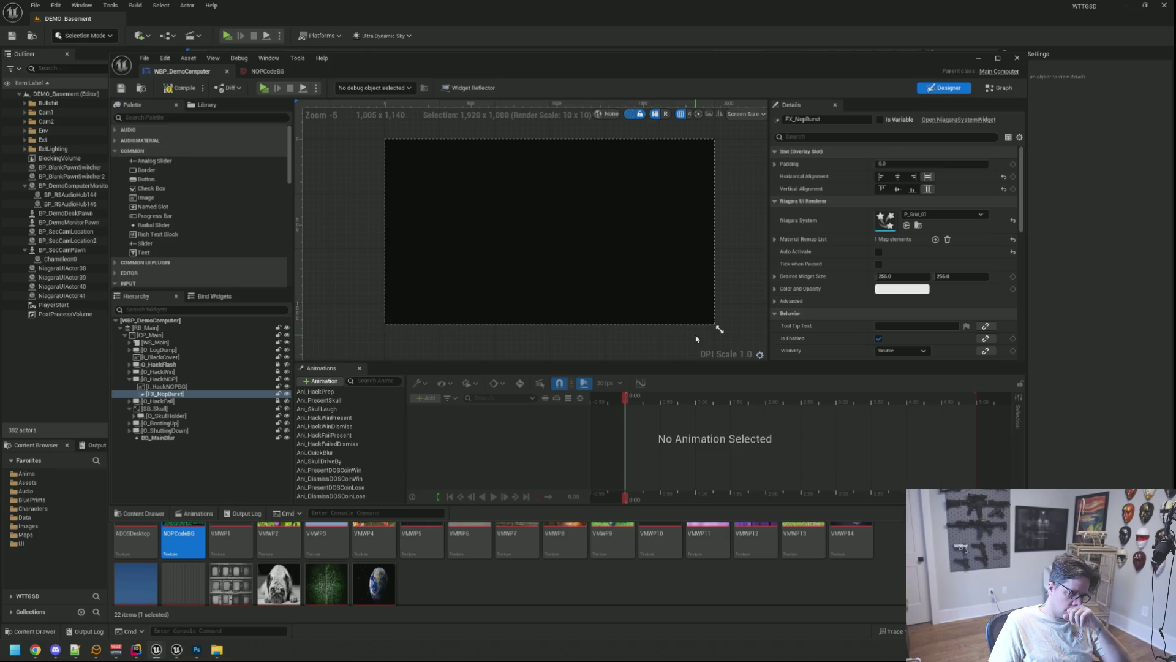
click(180, 88)
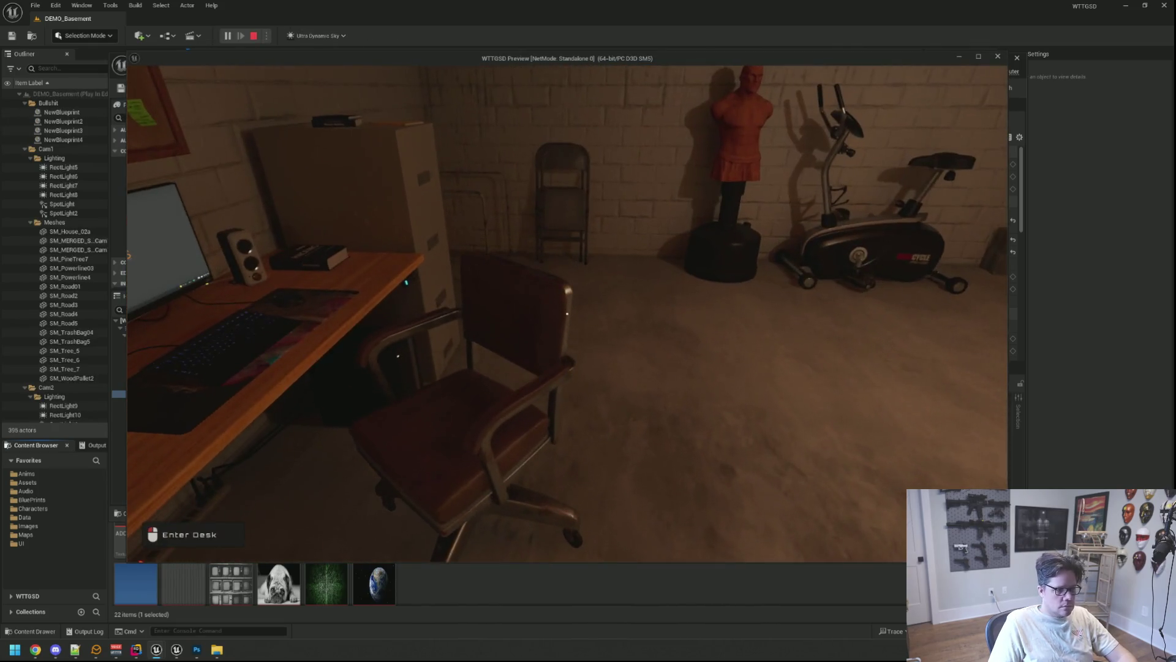
click(567, 314)
key(grave)
key(Up)
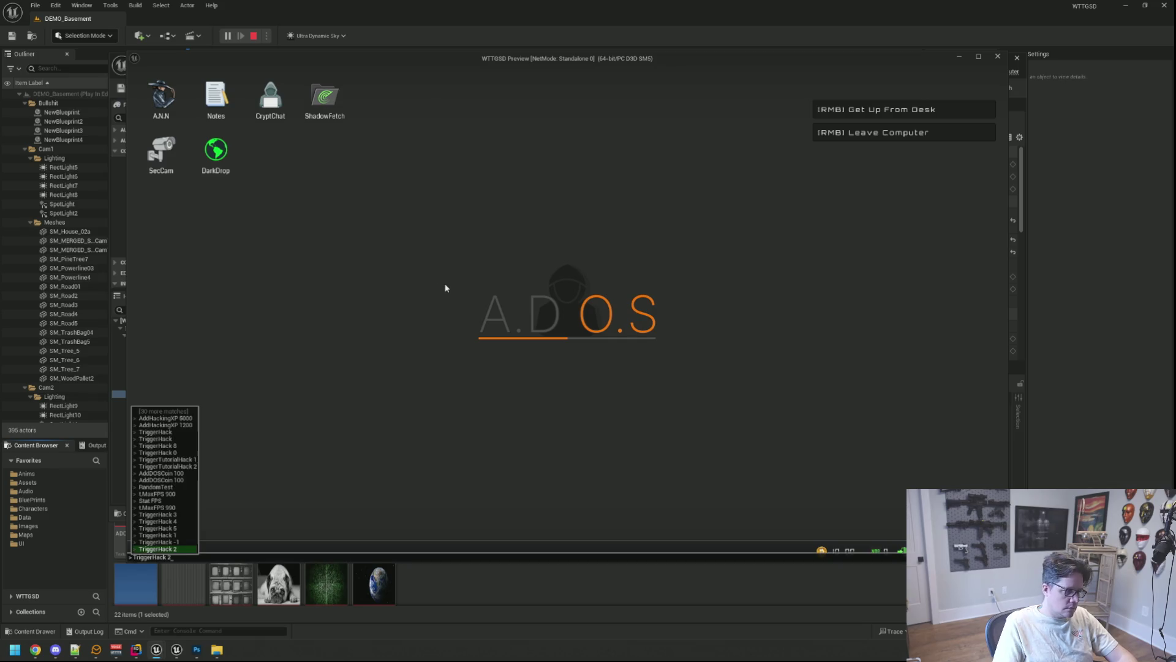
key(Return)
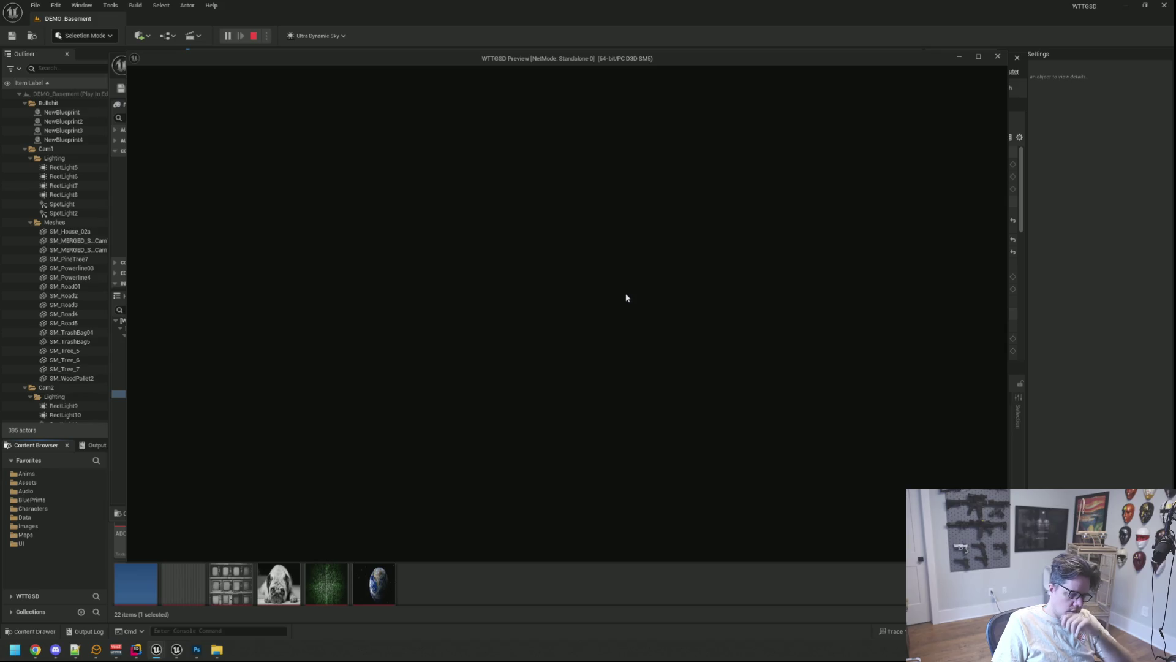
key(Escape)
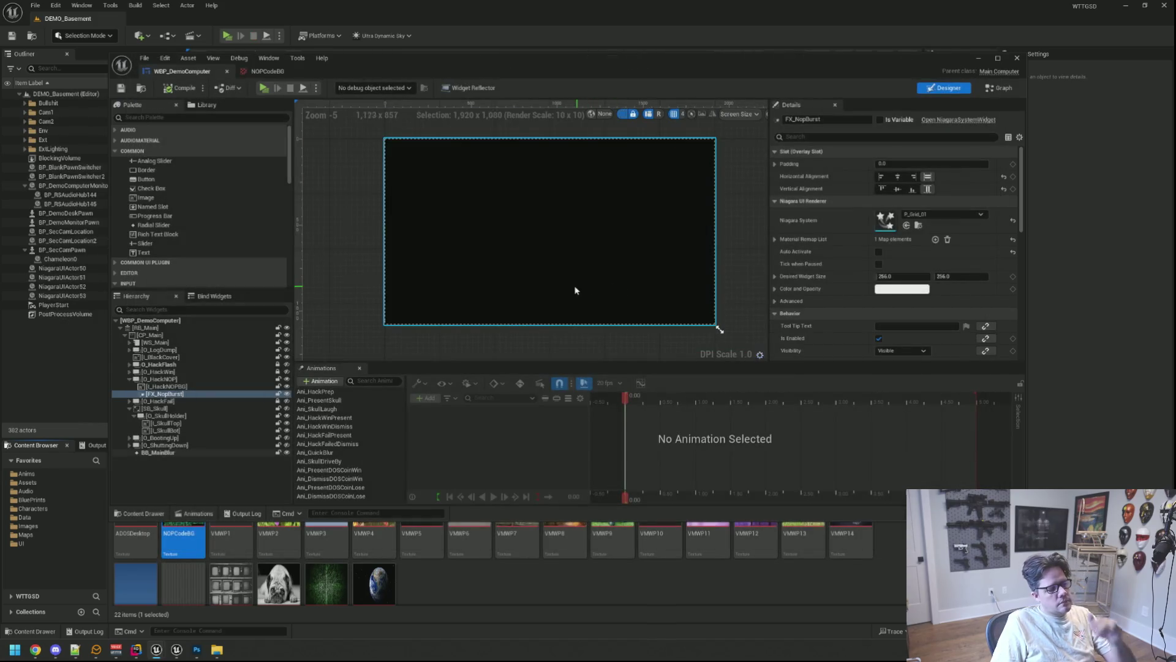
Step: Expand O_LogDump, select LV_LogDump and look over its Style settings in Details
mouse_move(565, 268)
mouse_down()
mouse_move(546, 268)
mouse_move(560, 284)
mouse_up()
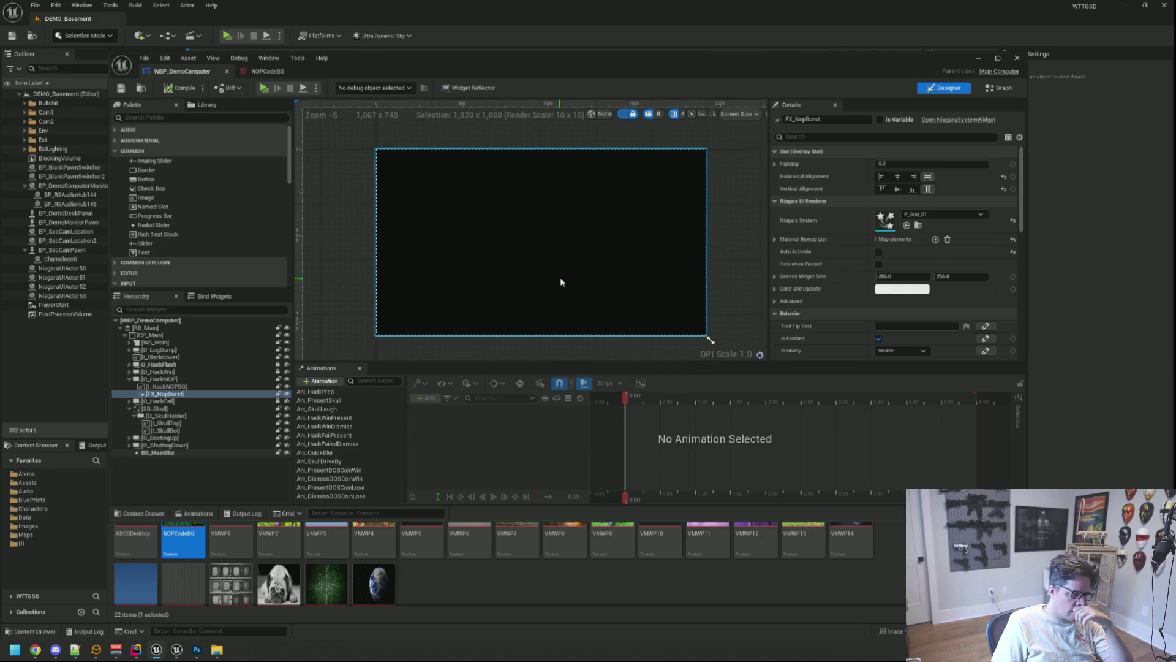
click(129, 349)
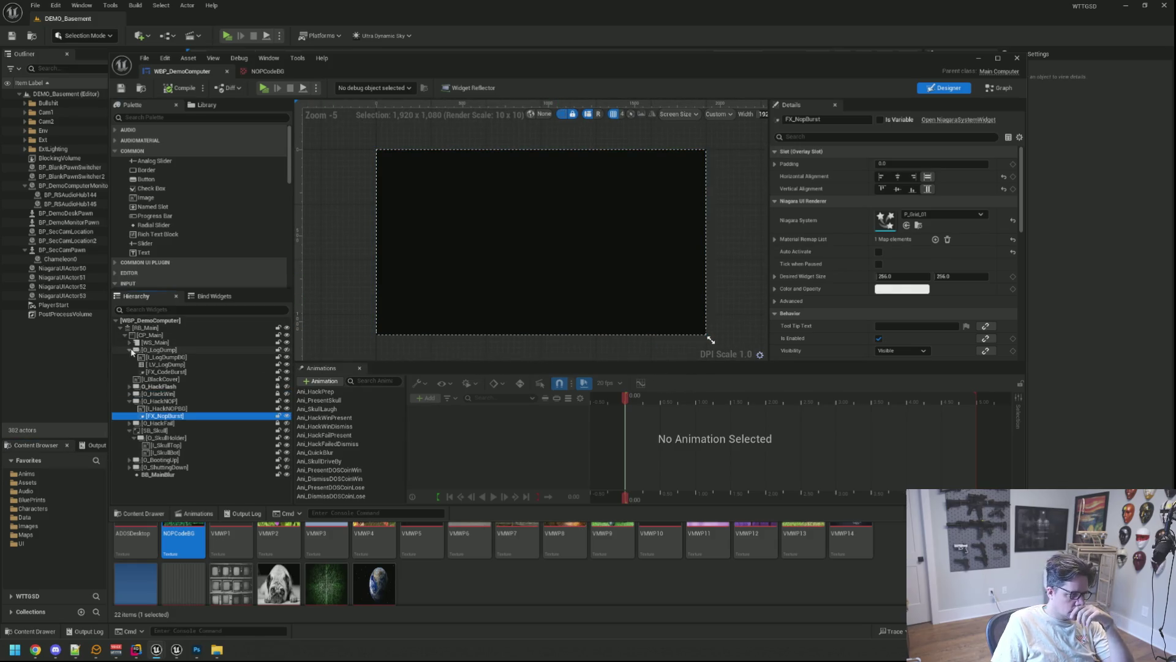
click(195, 366)
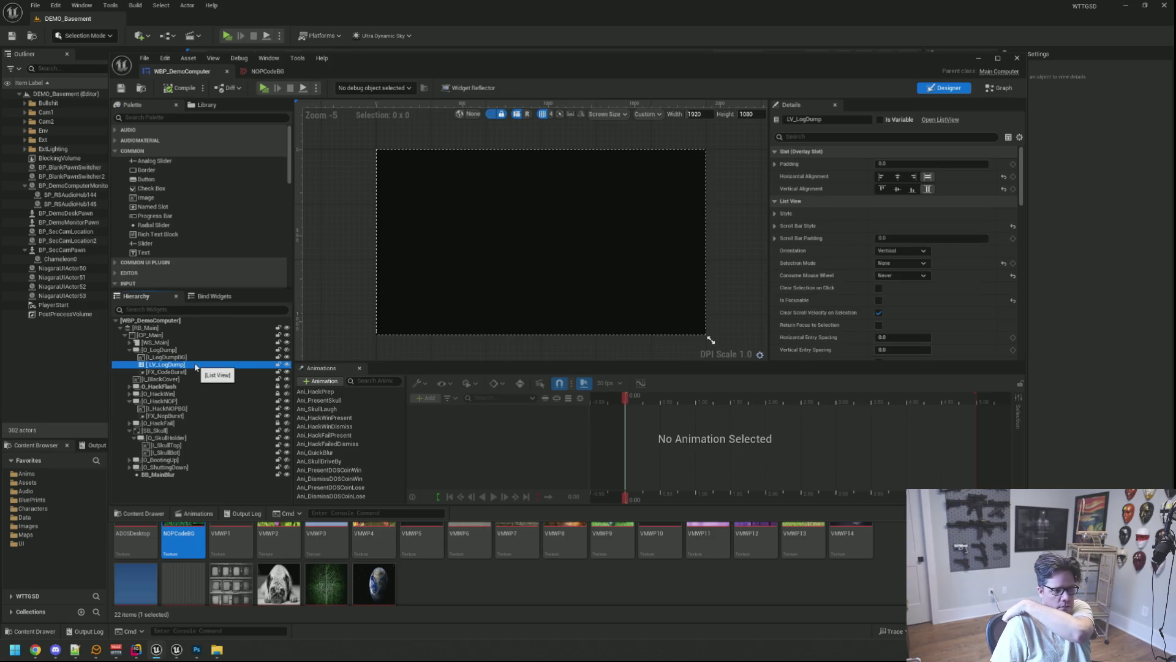
click(776, 214)
click(781, 225)
click(774, 213)
Step: Browse to LV_LogDump's Entry Widget Class and open WBP_HackLogDumpLine
scroll(837, 251, down, 10)
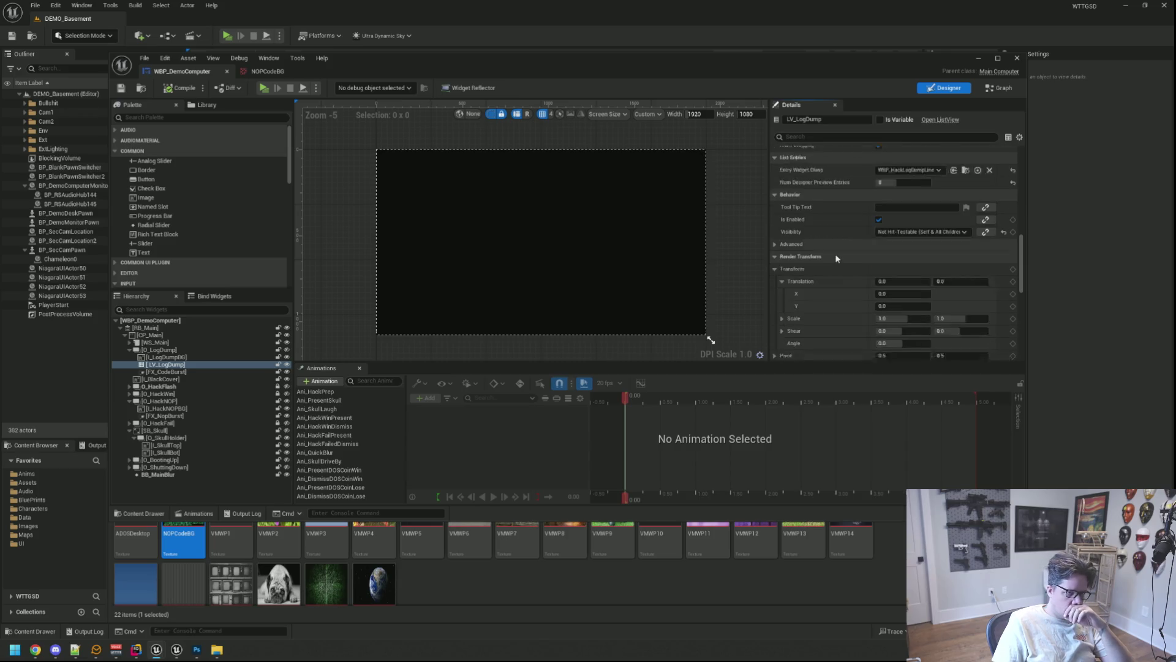
scroll(835, 257, up, 1)
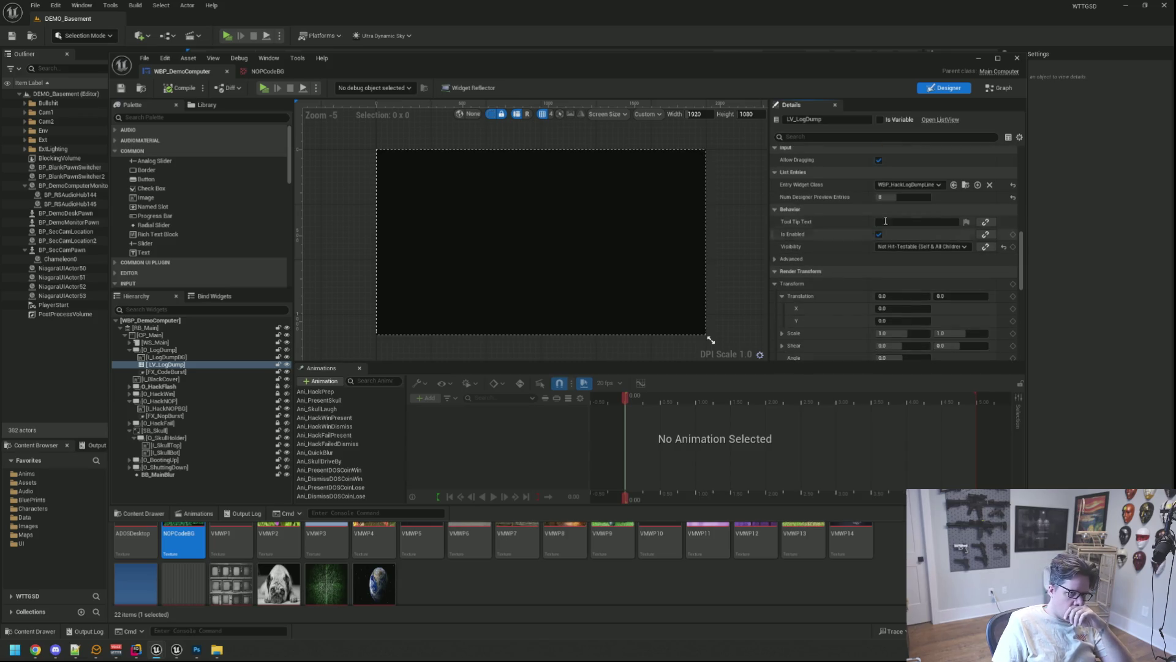
click(954, 185)
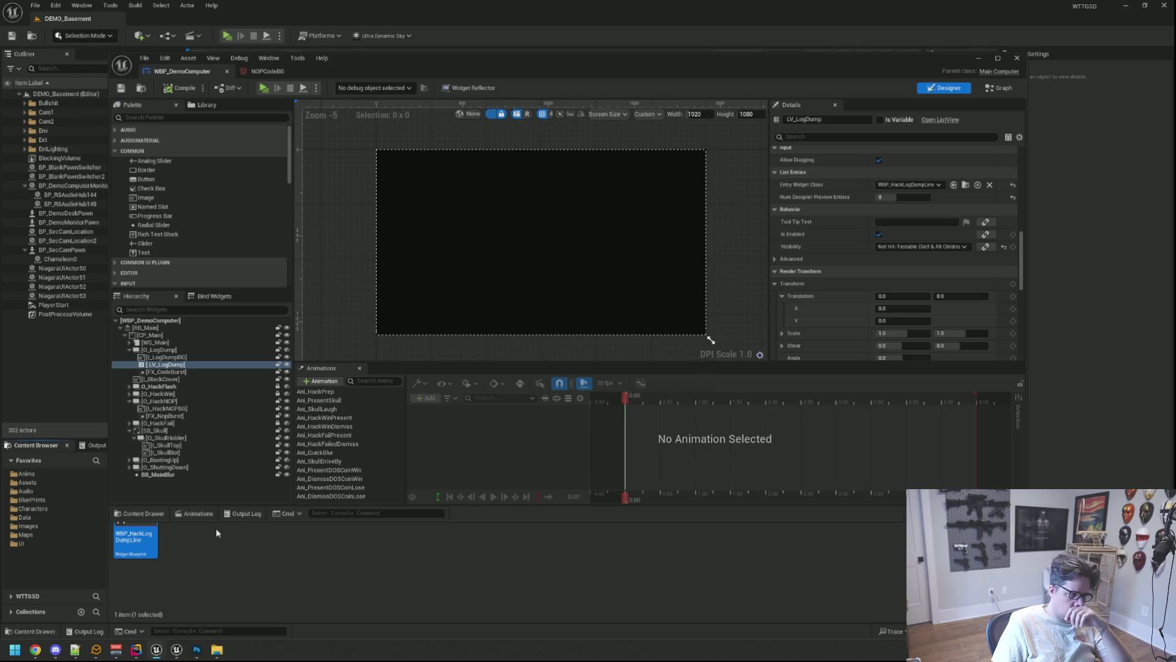
double_click(151, 537)
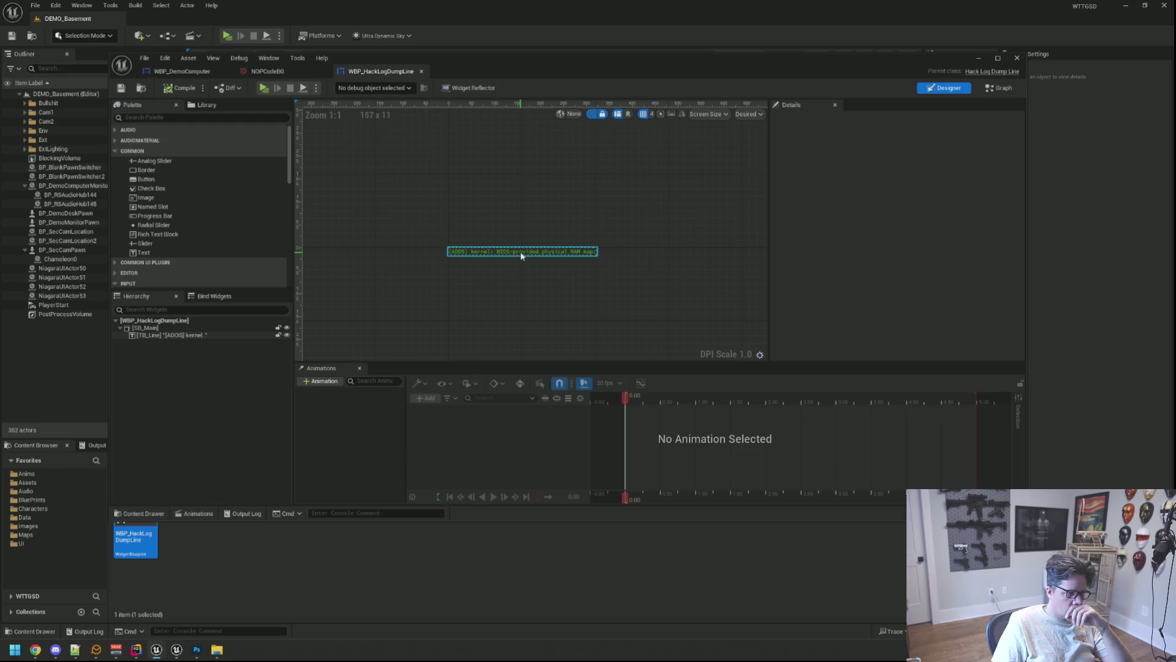
Step: Select TB_Line in WBP_HackLogDumpLine, then go back to WBP_DemoComputer and select O_HackNOP
click(522, 255)
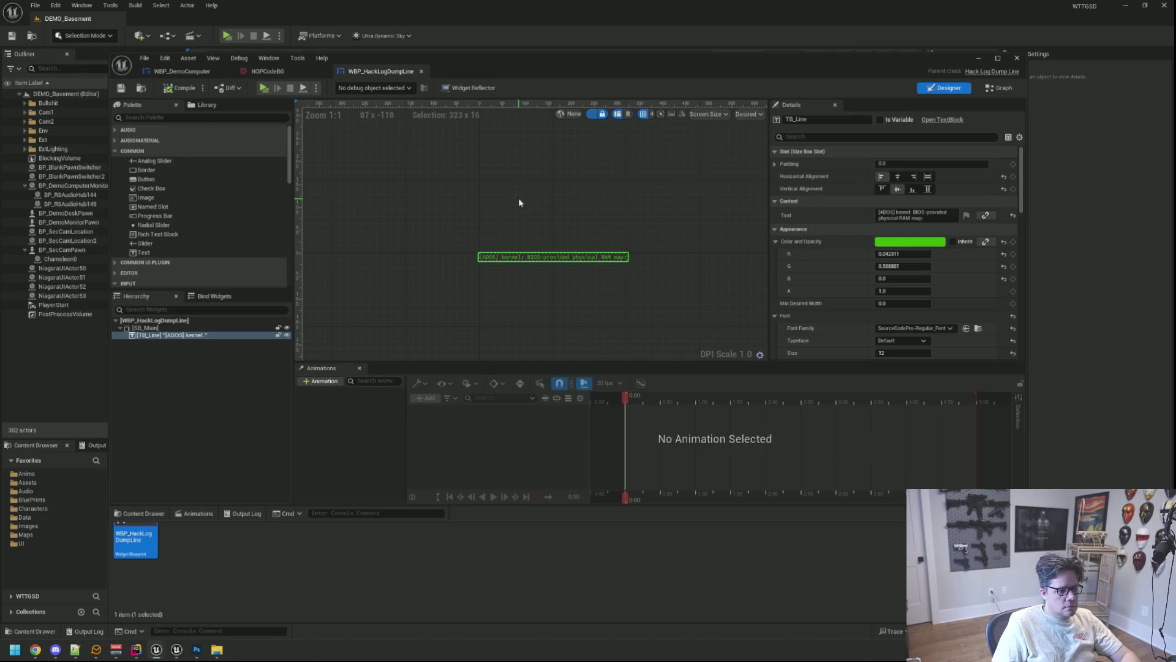
click(267, 71)
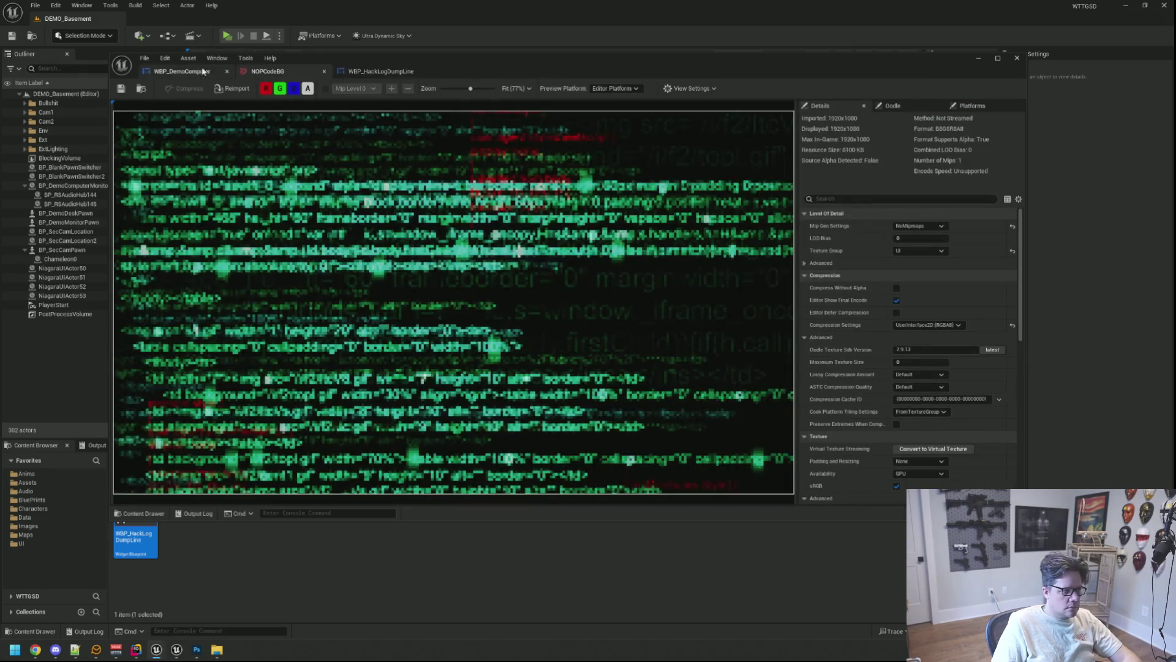
click(208, 71)
click(184, 401)
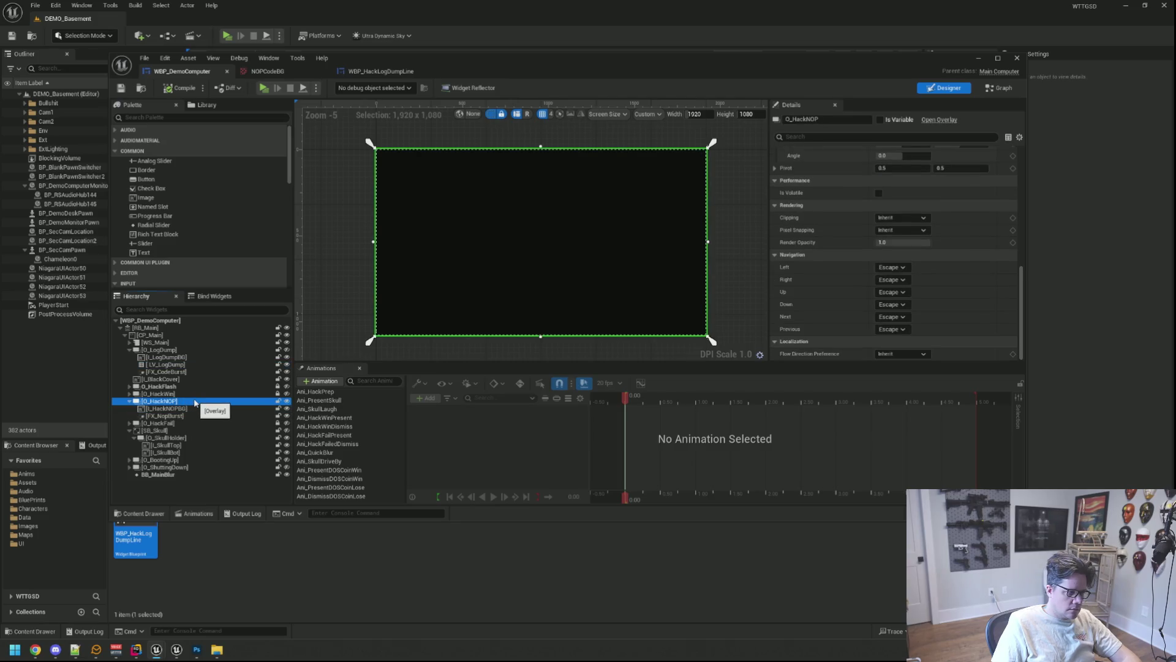
Step: Paste TB_Line into O_HackNOP above FX_NopBurst and centre it horizontally
key(ctrl+v)
drag(195, 422, 192, 416)
scroll(912, 181, up, 3)
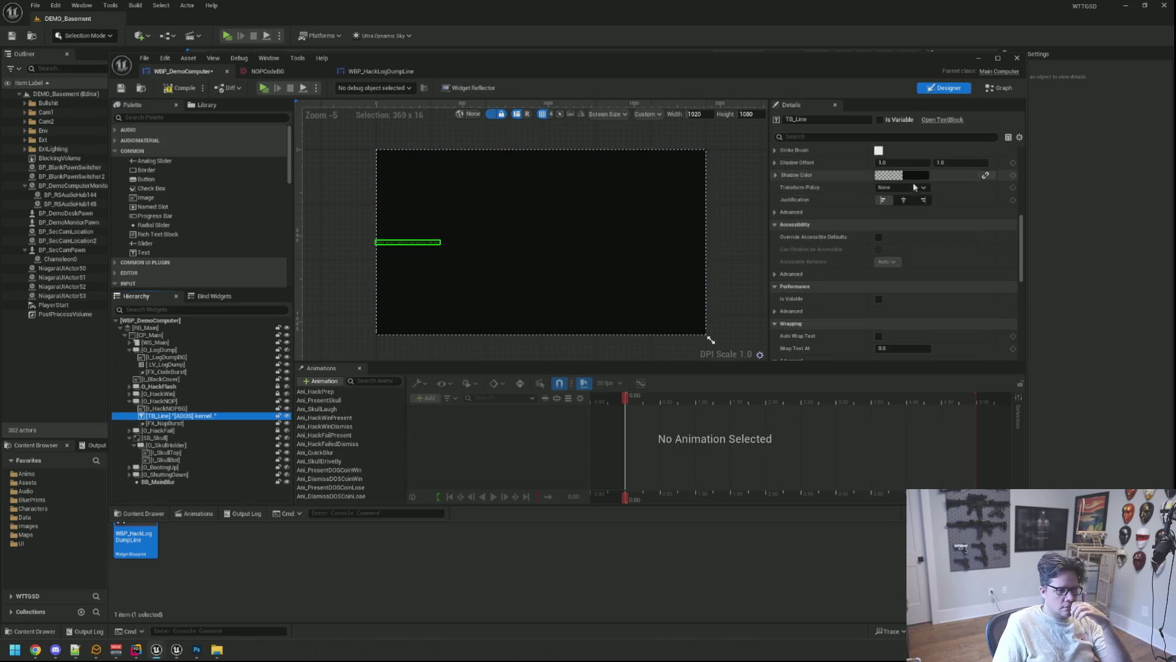
scroll(903, 207, up, 8)
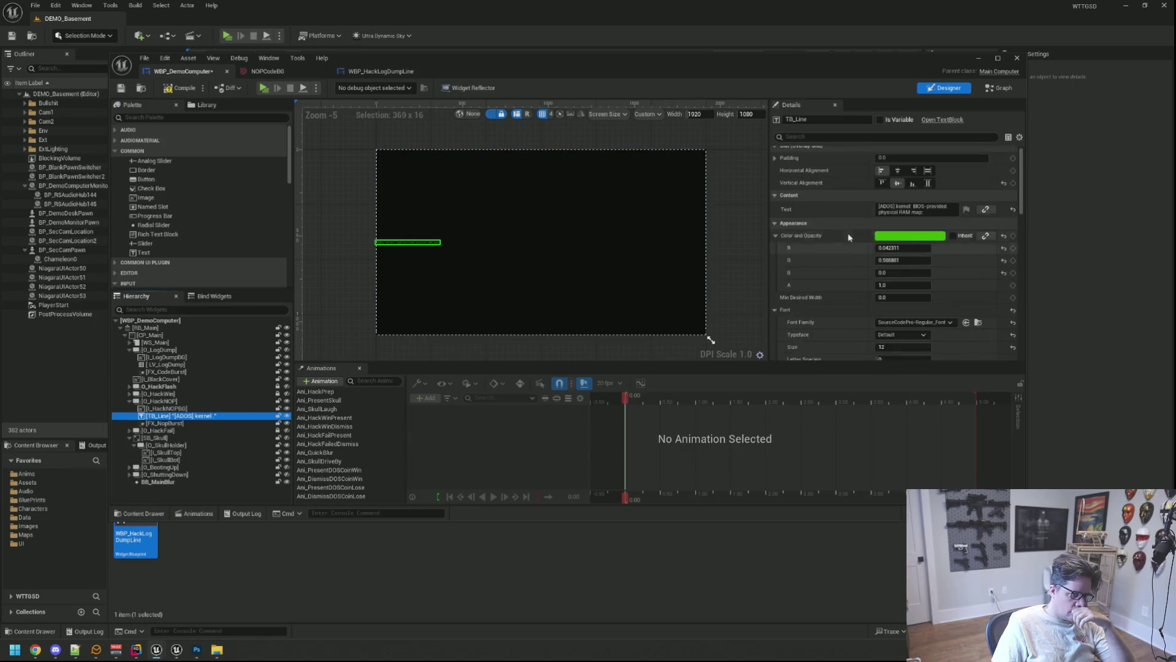
scroll(849, 237, up, 1)
click(899, 177)
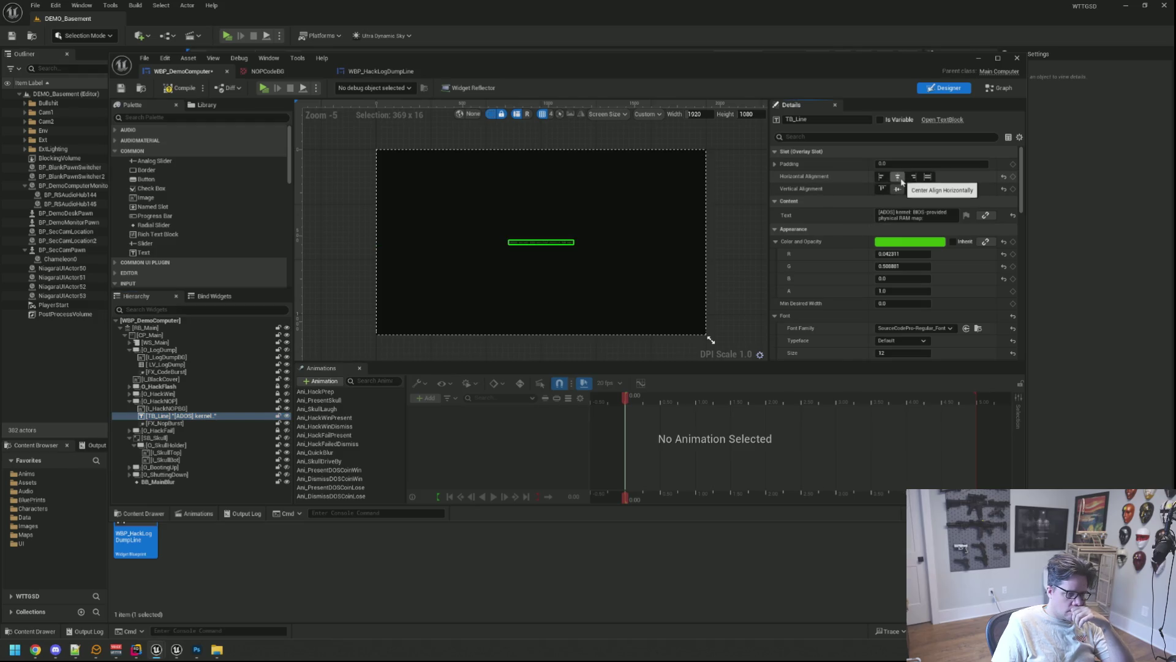
Step: Replace TB_Line's Content Text with a long run of repeated 'NOP; '
click(886, 210)
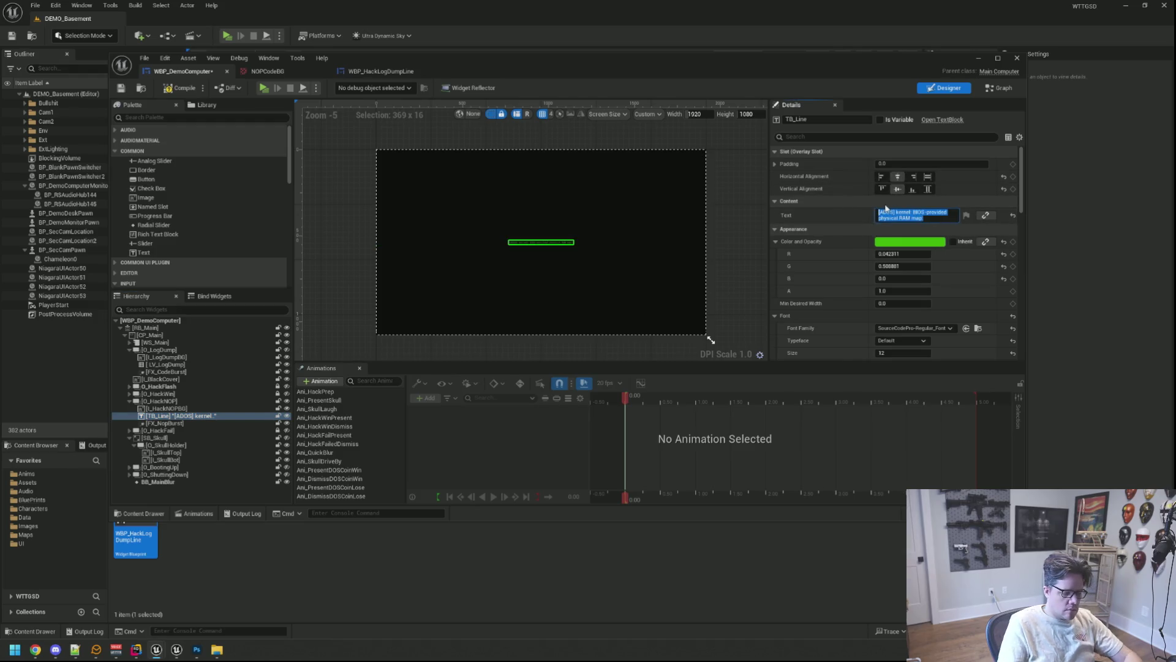
text(NO)
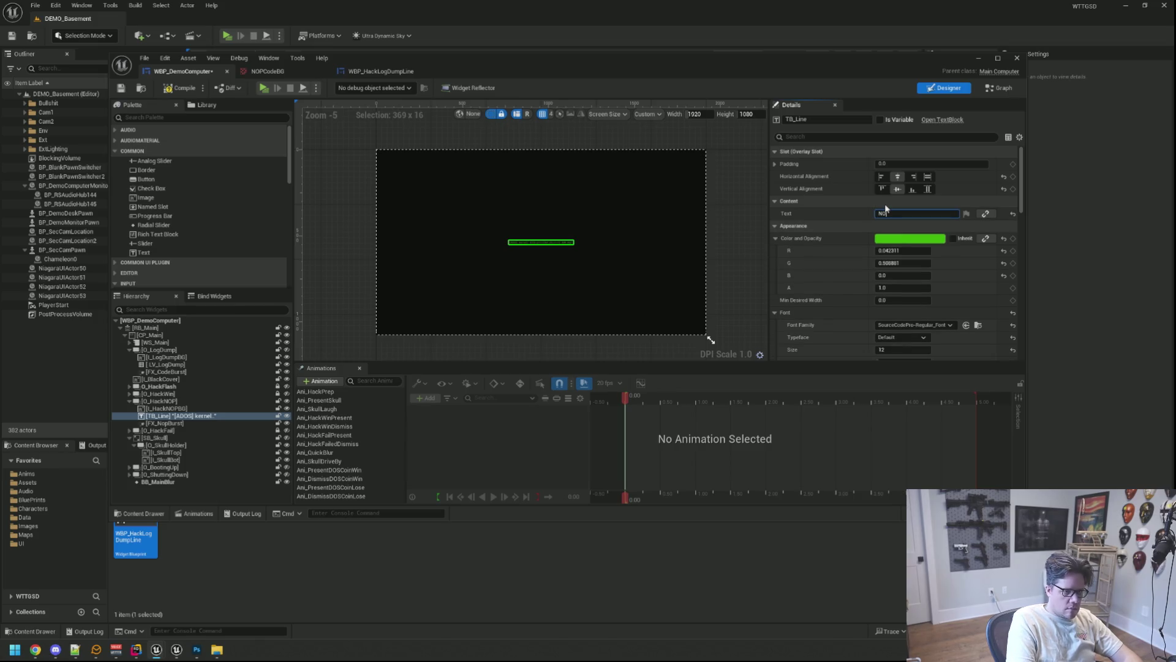
text(P; NOP; NOP; NOP; NOP; NOP; NOP; NOP; NOP; NOP; NOP; NOP; NOP; NOP; NOP; NOP; NOP; NOP; NOP;)
key(Return)
text(NOP; NOP; NOP; NOP; NOP; NOP; NOP; NOP; NOP; NOP; NOP; NOP; NOP; NOP; NOP; NOP; NOP; NOP; NOP; NOP; NOP; NOP; NOP; NOP; NOP; NOP; NOP; NOP; NOP; NOP; NOP; NOP; NOP; NOP; NOP; NOP; NOP; NOP; NOP; NOP; NOP; NOP; NOP; NOP; NOP; NOP; NOP; NOP; NOP; NOP; NOP; NOP; NOP; NOP; NOP; NOP; NOP;)
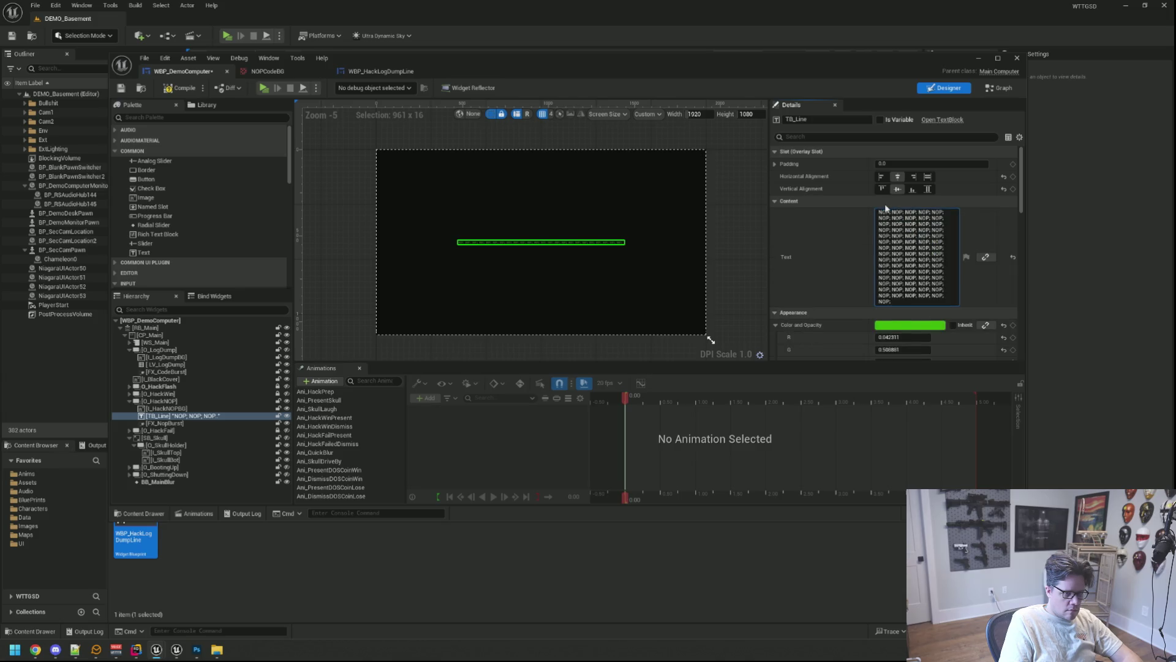
key(ctrl+v)
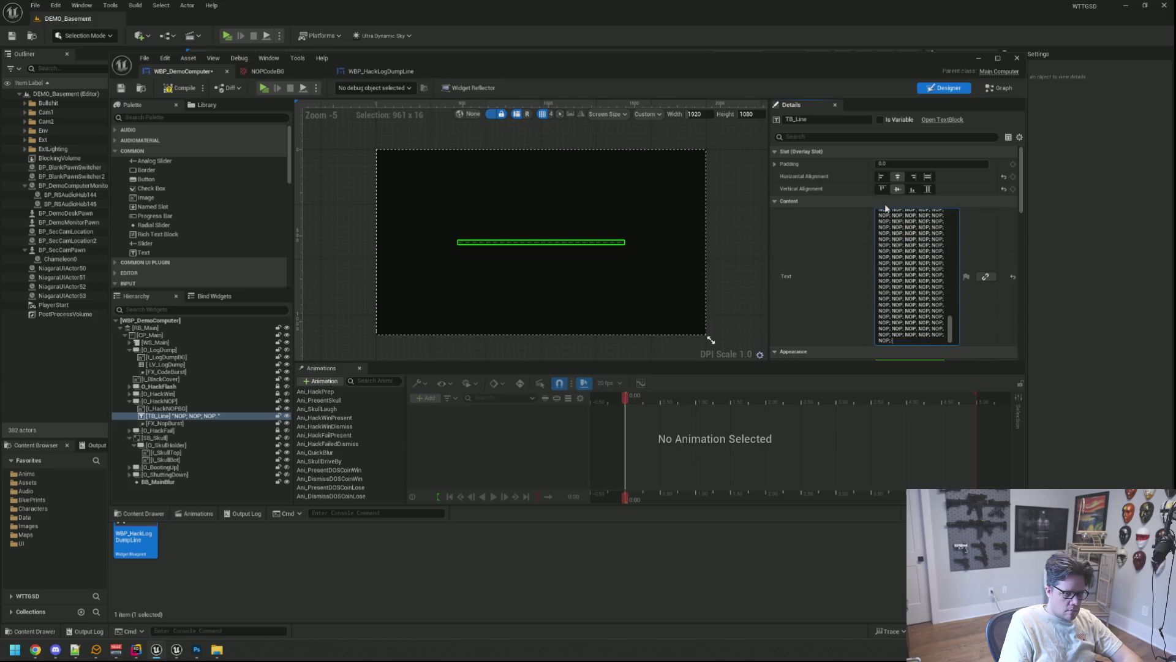
text(NOP, NOP, NOP,)
key(Return)
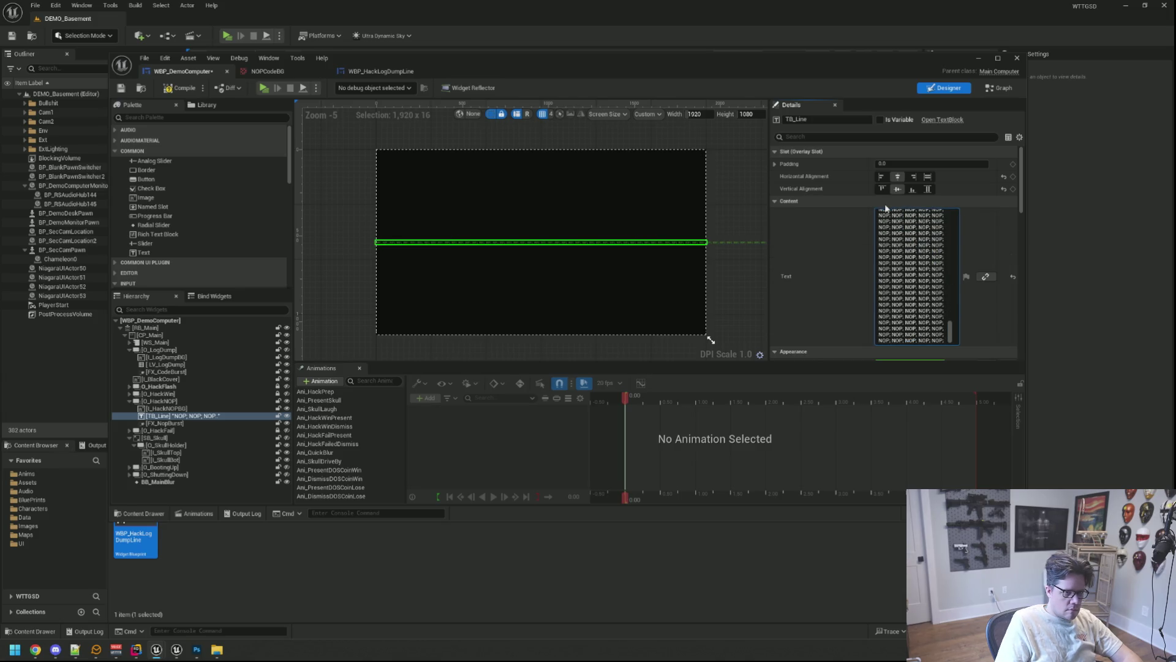
Step: Set TB_Line's horizontal and vertical alignment to Fill
click(928, 177)
click(927, 188)
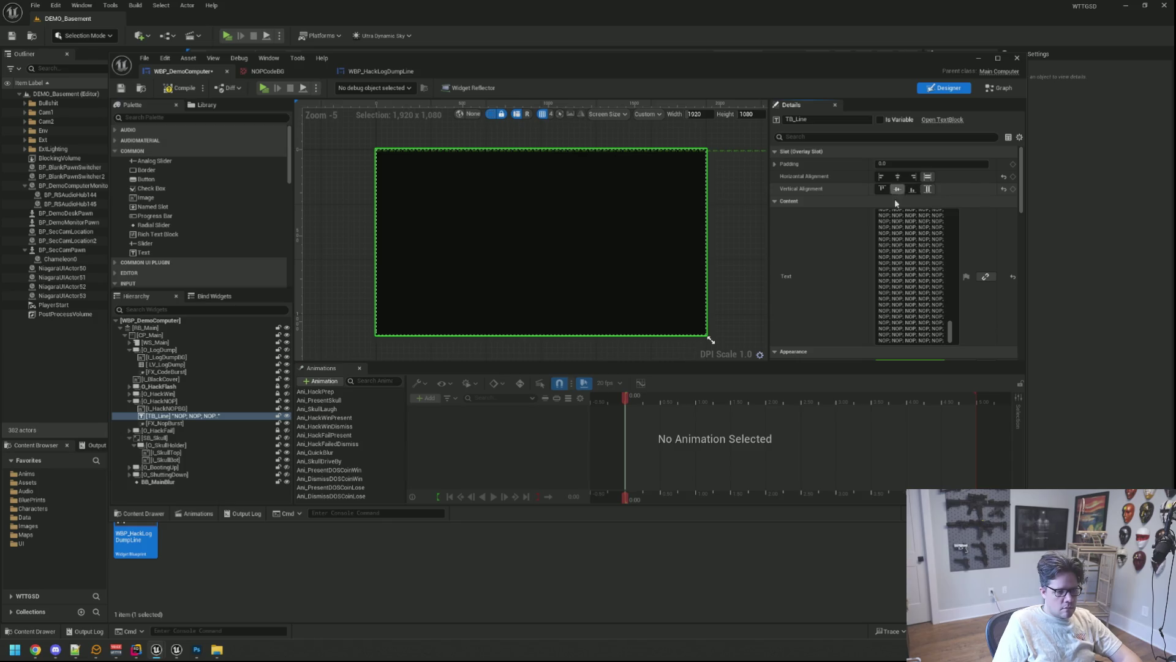
scroll(862, 238, down, 10)
scroll(862, 232, up, 5)
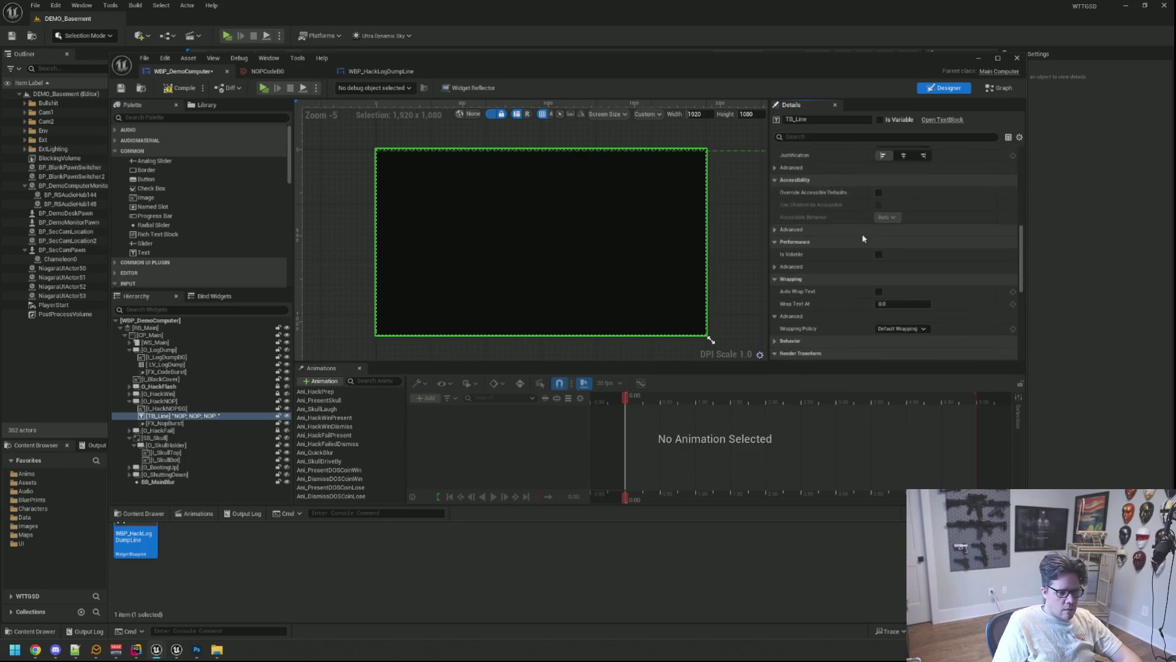
click(900, 231)
click(899, 236)
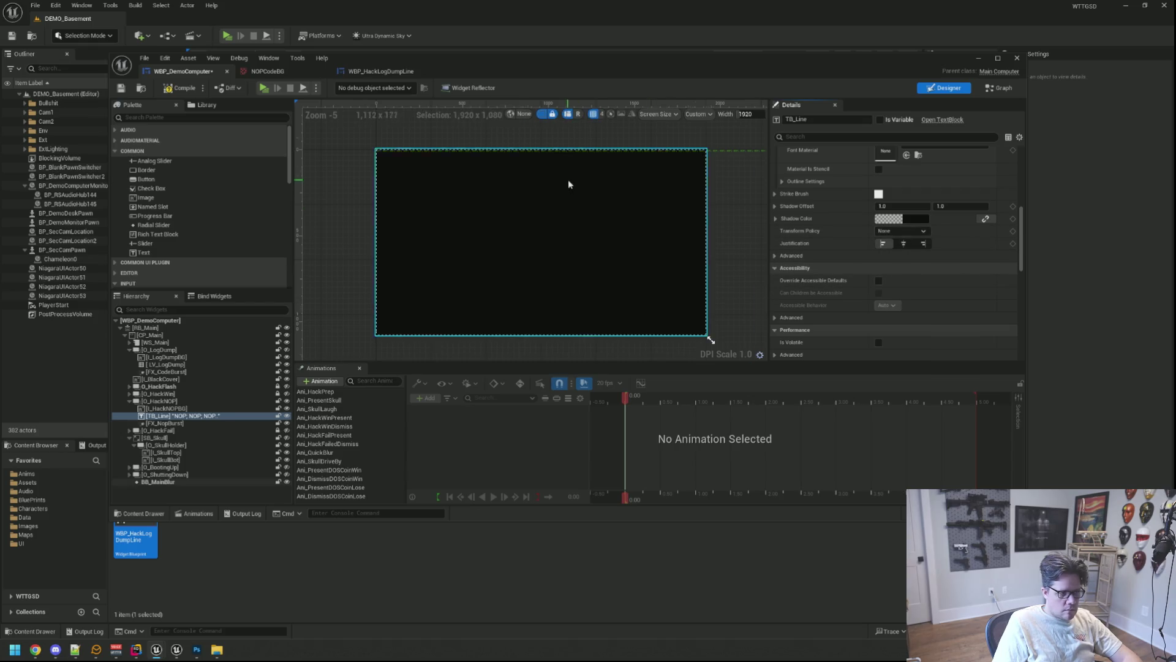
scroll(567, 179, up, 3)
mouse_move(628, 242)
mouse_down()
mouse_move(649, 204)
mouse_move(627, 225)
mouse_up()
scroll(839, 236, down, 5)
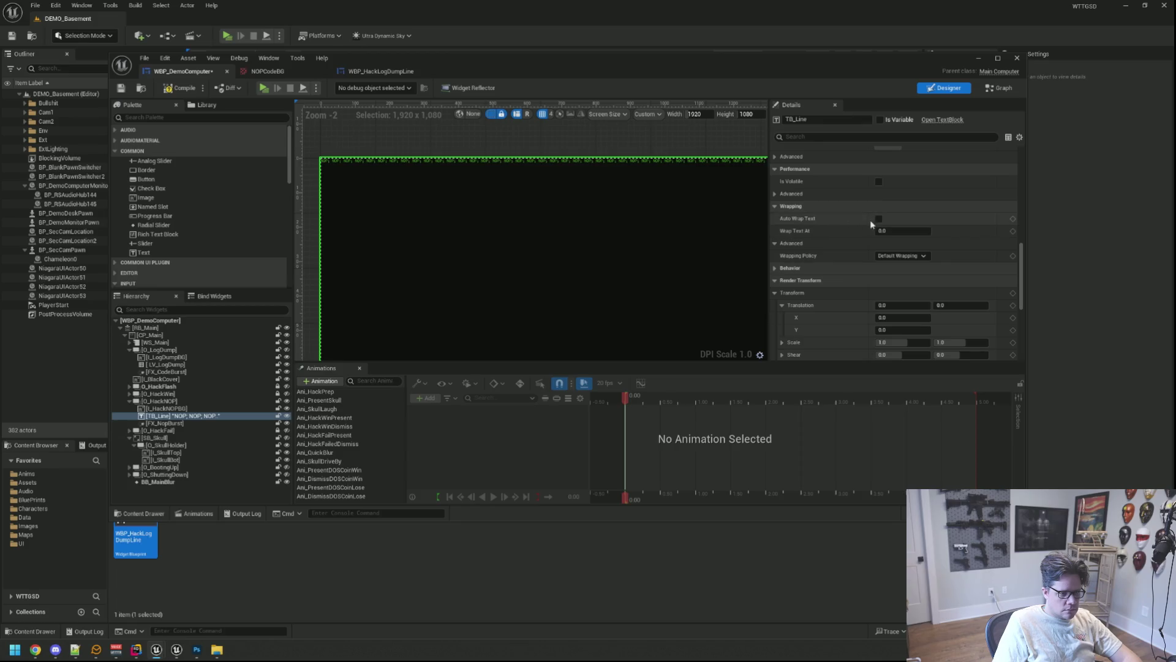
Step: Enable Auto Wrap Text on TB_Line so the NOP; text wraps into rows
click(879, 218)
scroll(642, 192, down, 3)
scroll(562, 184, up, 3)
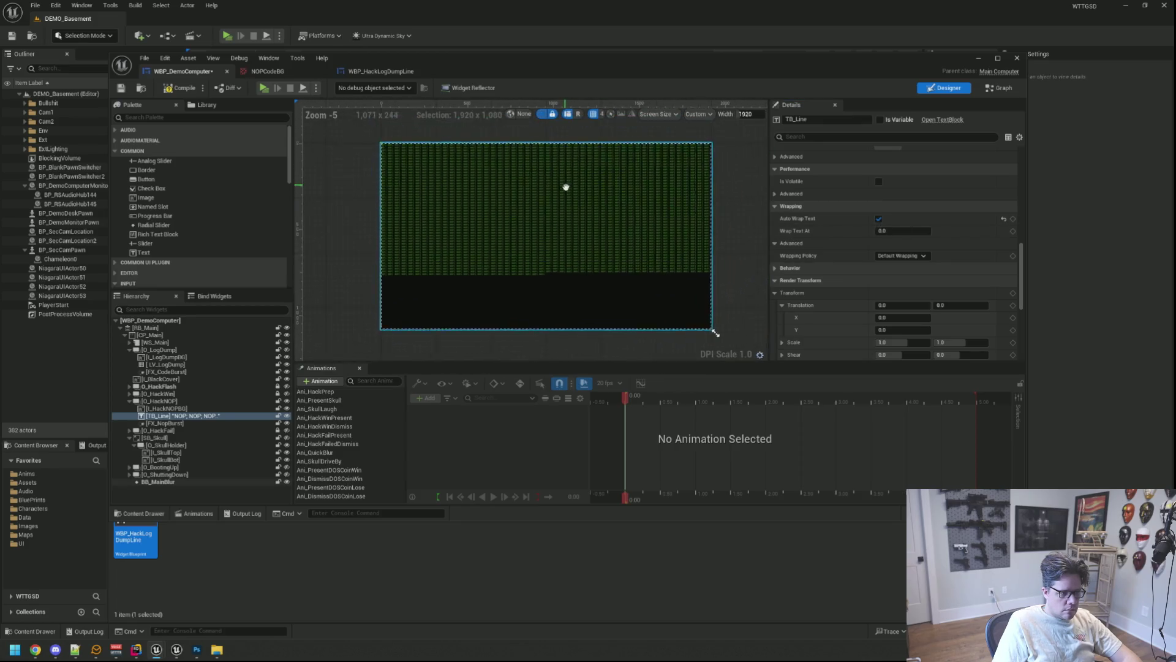
mouse_move(553, 203)
mouse_down()
mouse_move(568, 233)
mouse_move(645, 230)
mouse_up()
scroll(889, 245, down, 5)
scroll(891, 221, up, 5)
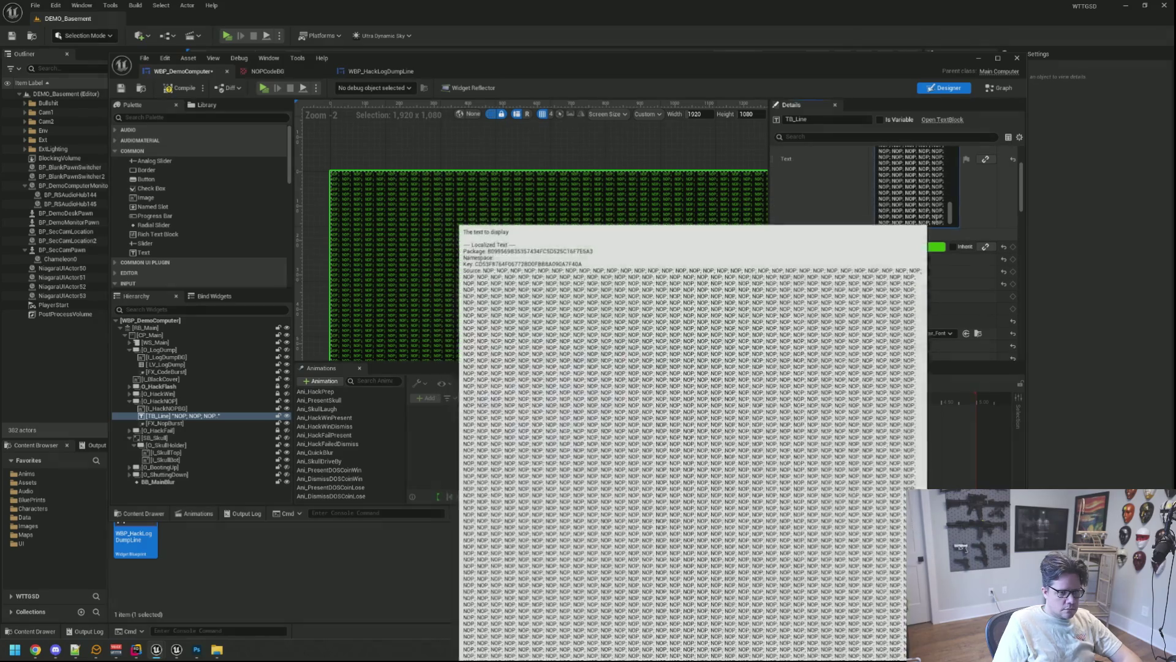
click(929, 221)
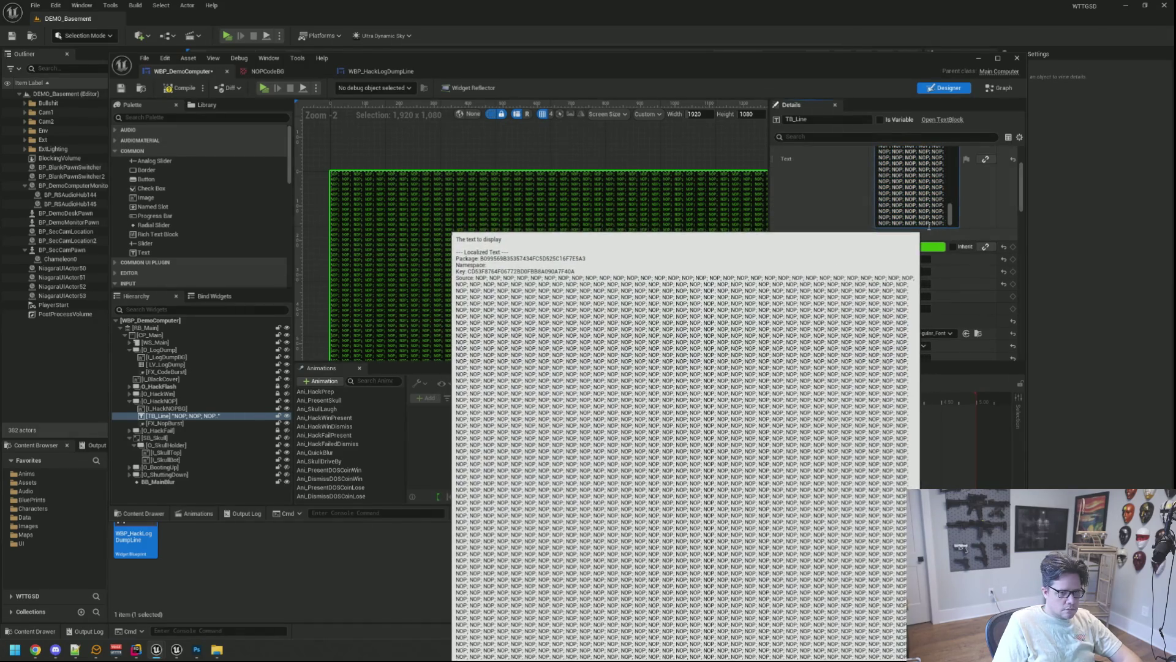
click(643, 153)
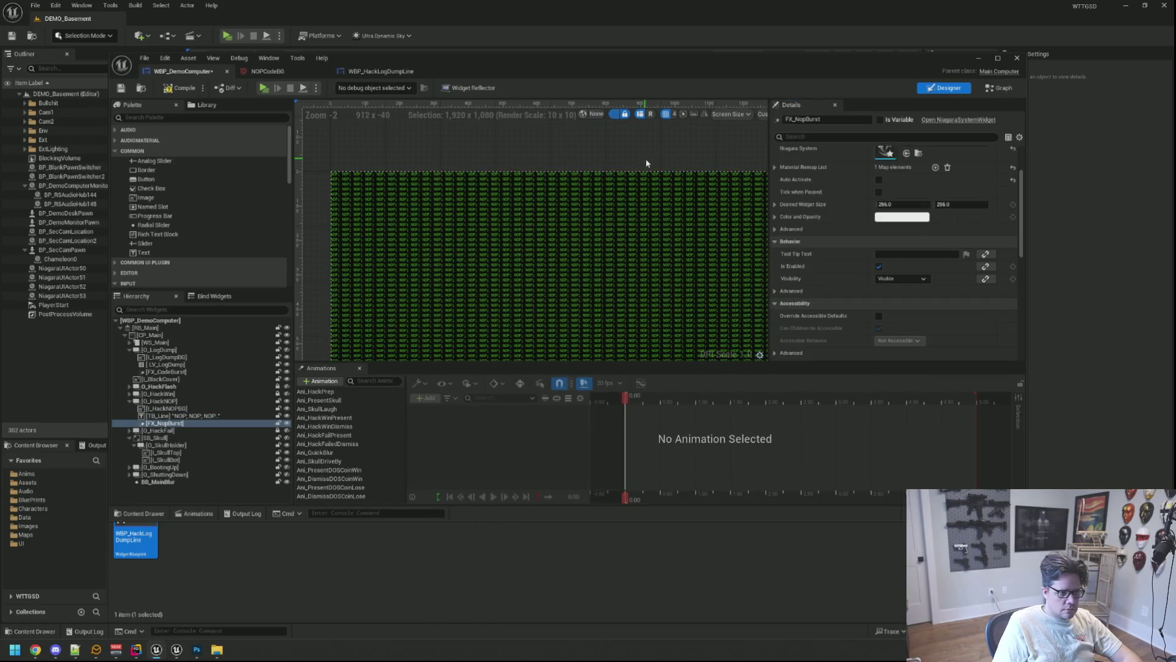
Step: Maximize the widget blueprint editor and recentre the design frame
scroll(674, 196, down, 4)
scroll(651, 210, up, 1)
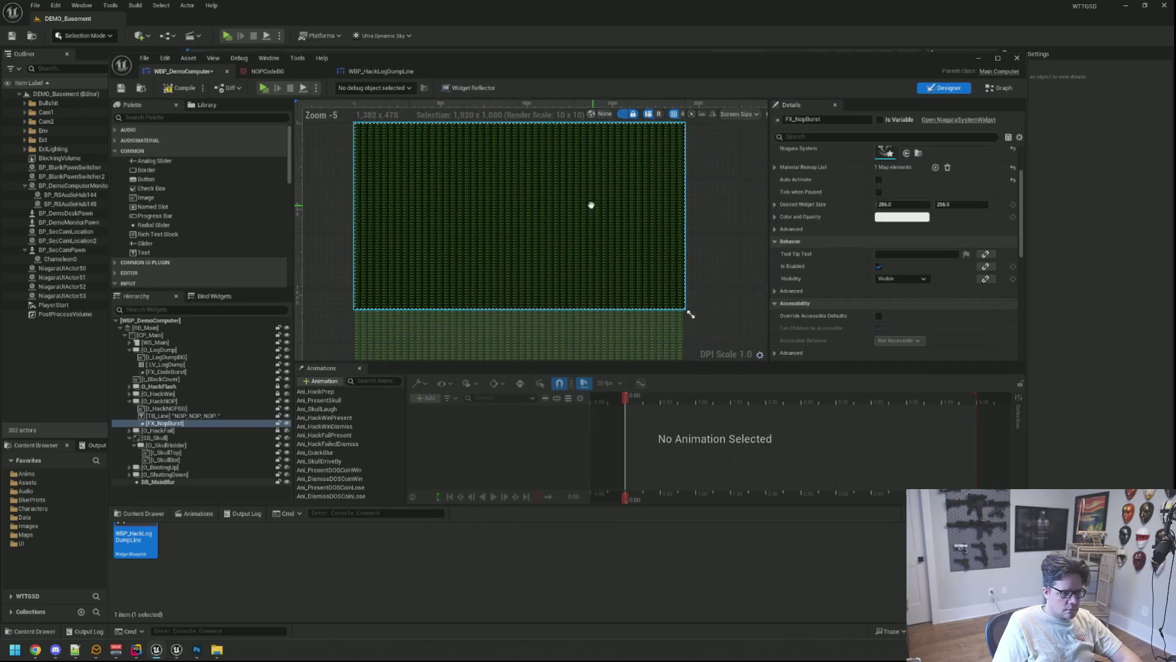
scroll(717, 193, down, 1)
drag(722, 189, 670, 195)
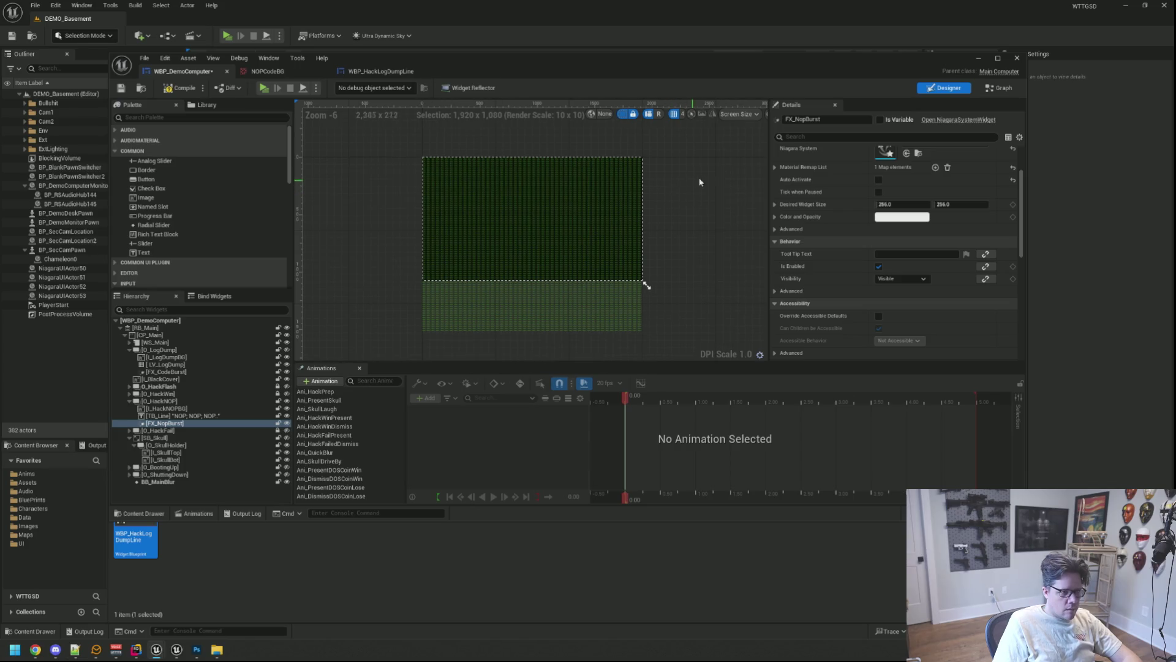
click(997, 58)
scroll(681, 207, up, 1)
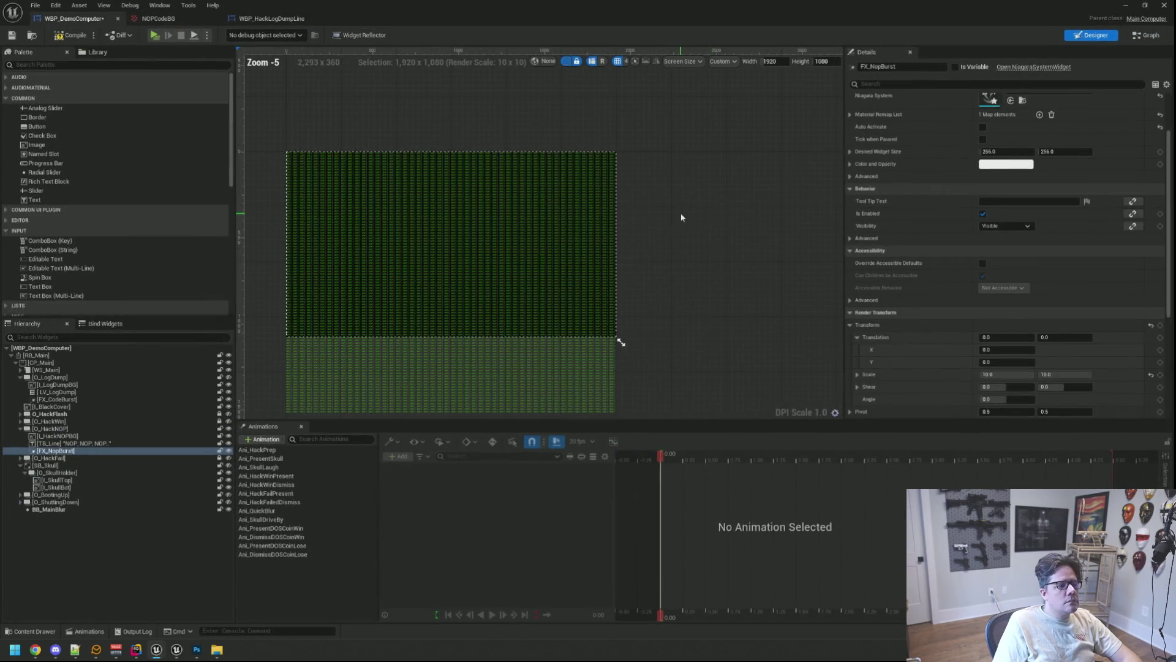
drag(681, 212, 709, 163)
Step: Set the custom preview size to 1280×720
click(781, 61)
text(12)
click(823, 60)
text(7)
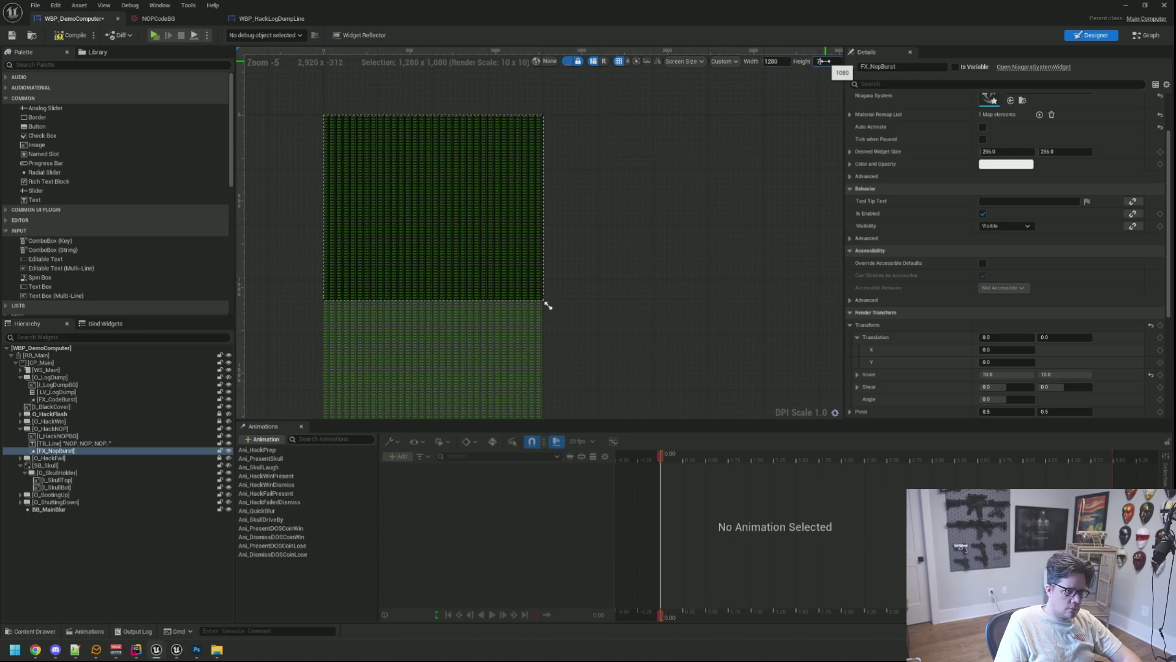
text(20)
key(Return)
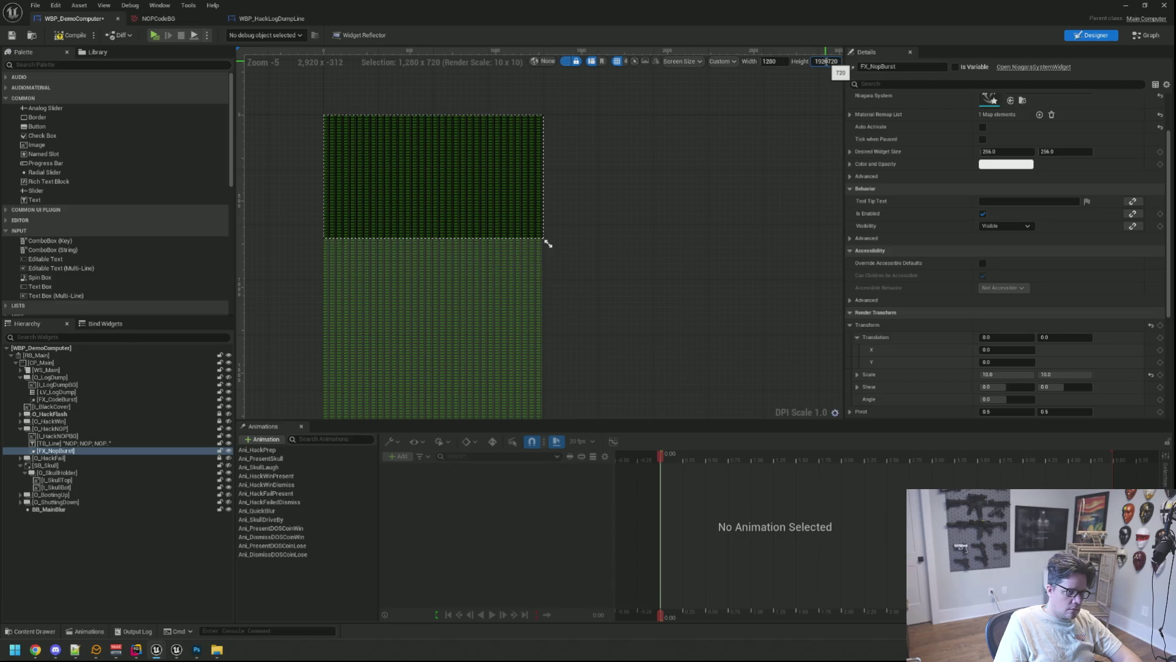
click(825, 61)
text(720)
key(Return)
click(784, 61)
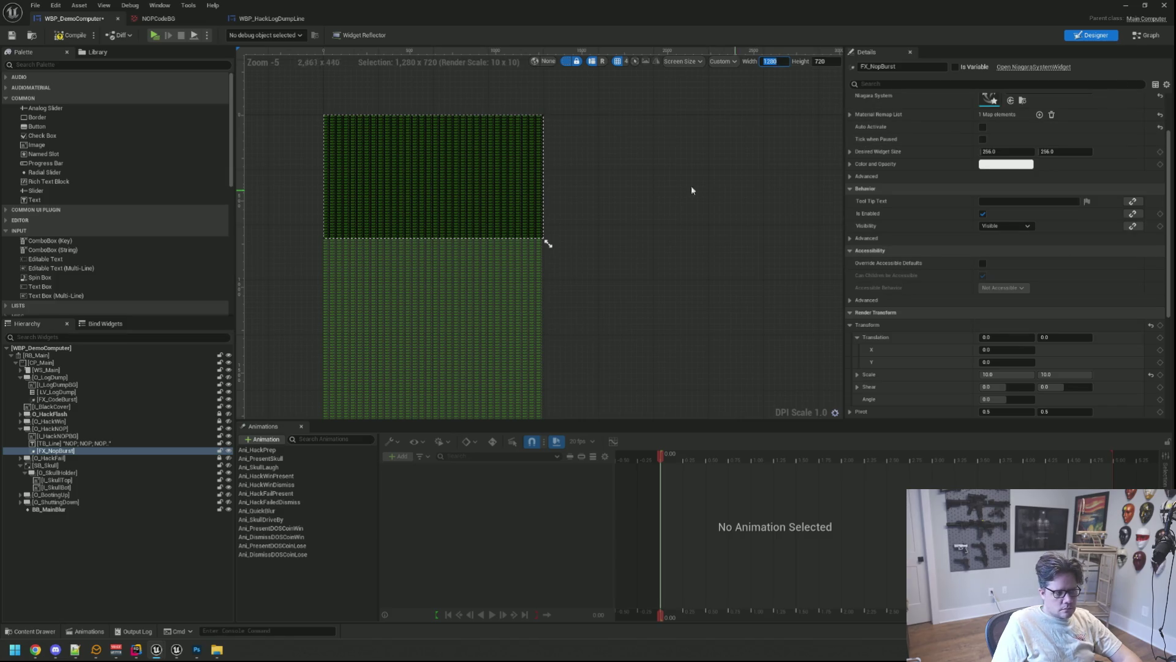
key(Return)
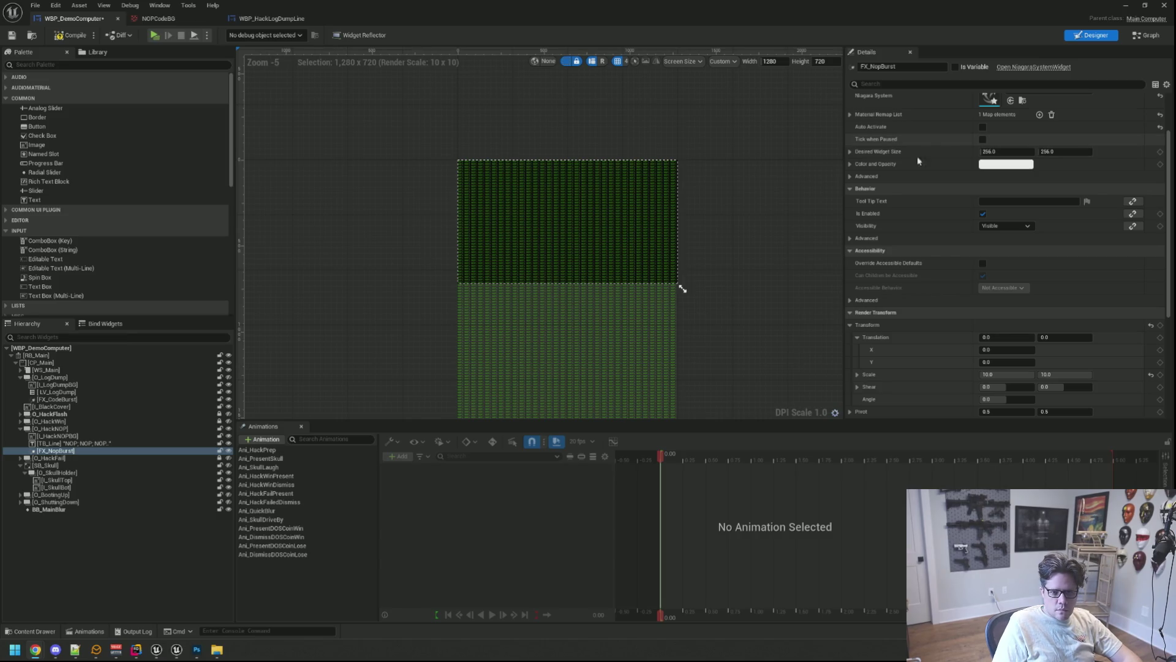
Step: Change the preview resolution to 2560×1440 and frame the whole preview in view
mouse_move(798, 165)
mouse_down()
mouse_move(795, 178)
mouse_move(806, 179)
mouse_move(772, 178)
mouse_up()
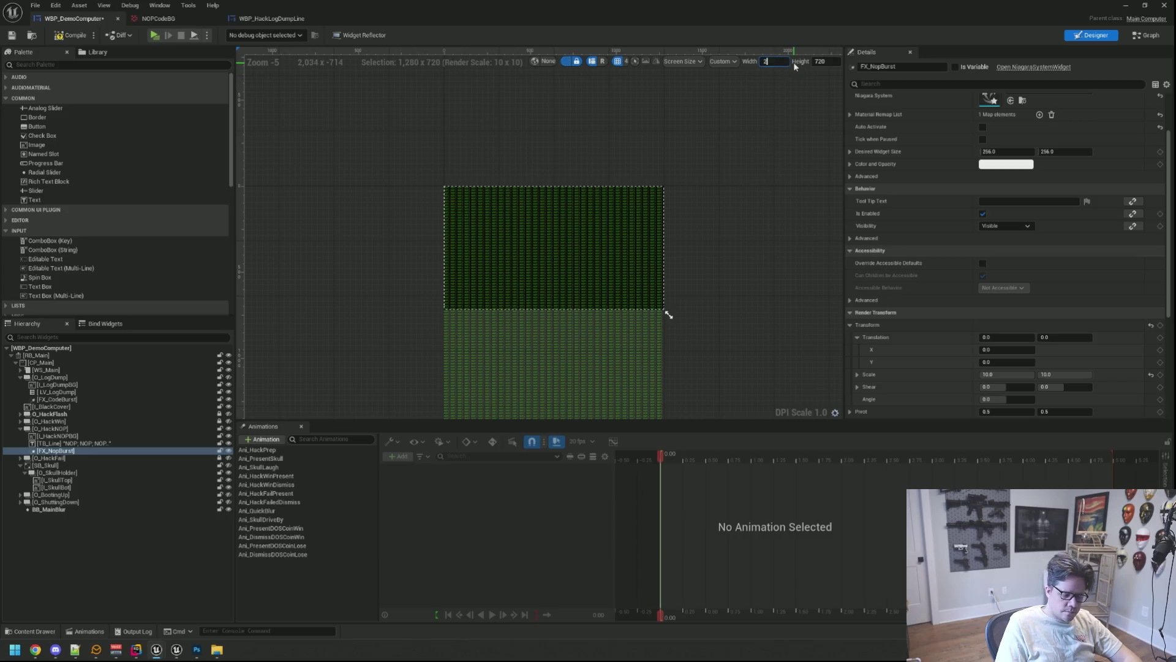
text(560)
key(Tab)
text(1)
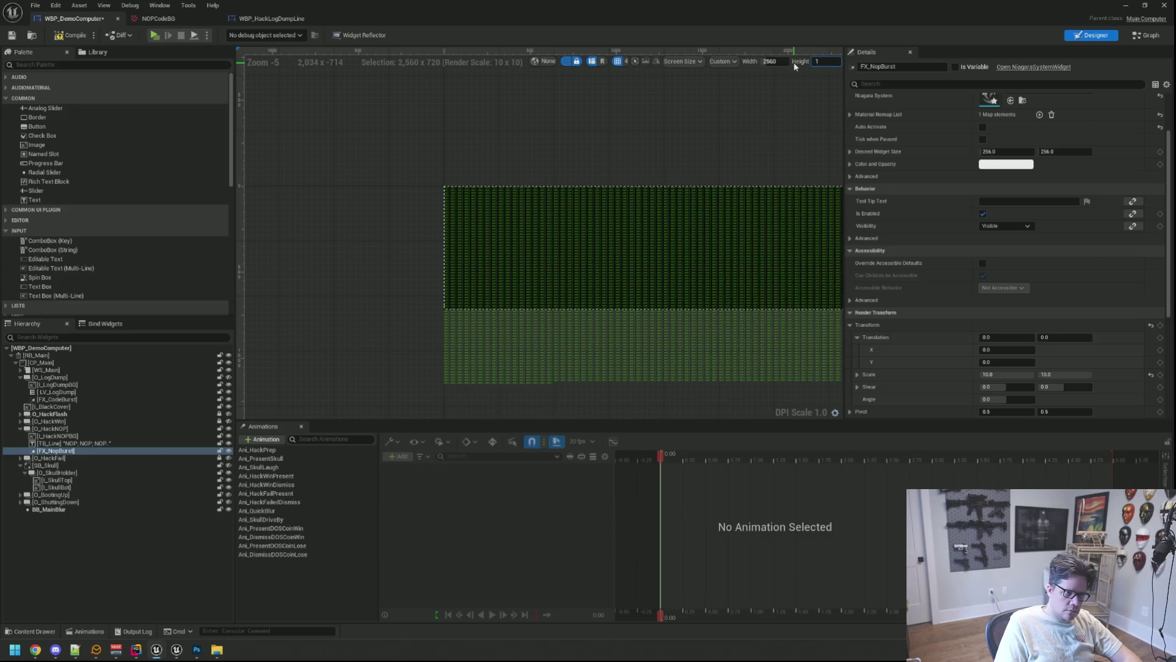
text(440)
key(Return)
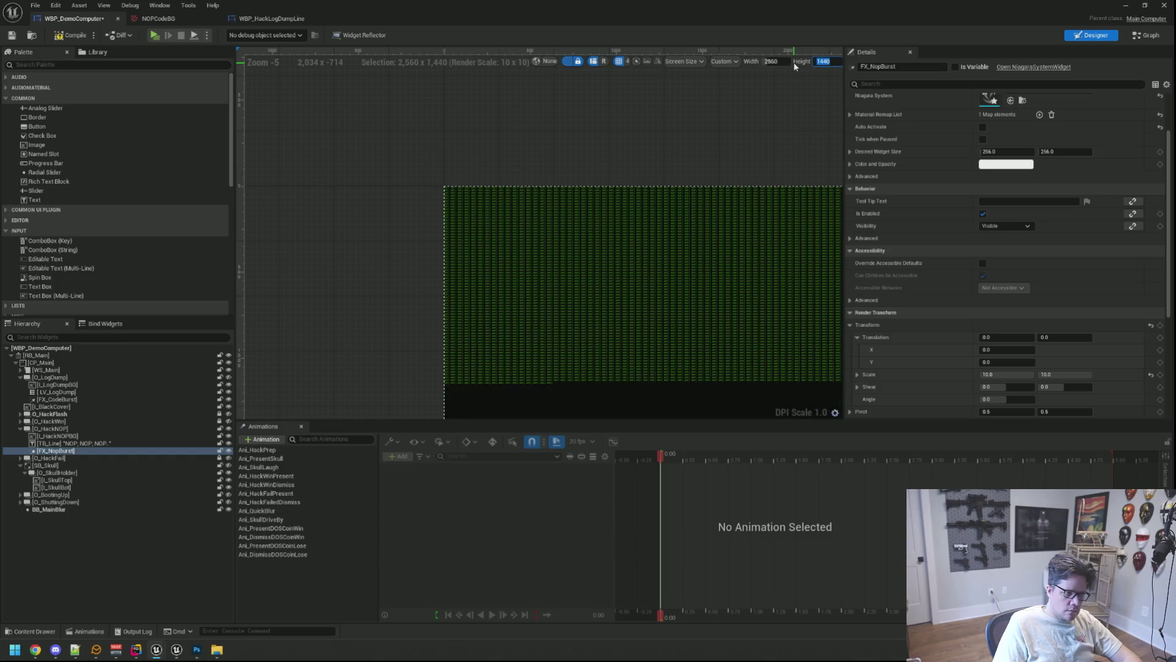
drag(549, 164, 598, 186)
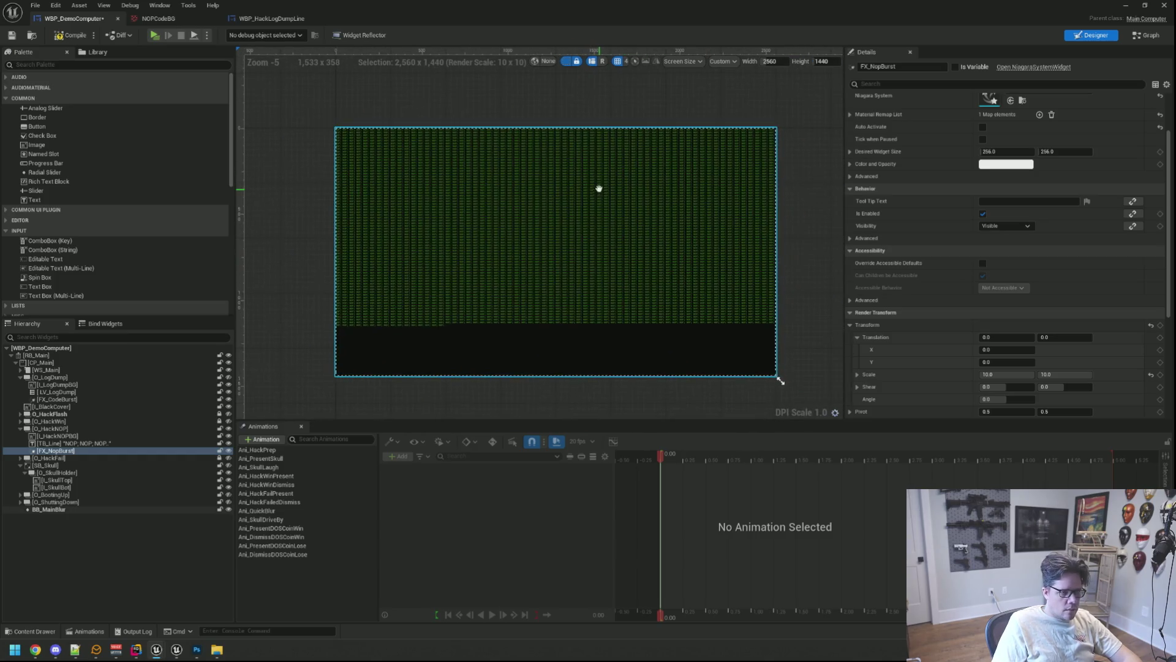
click(606, 202)
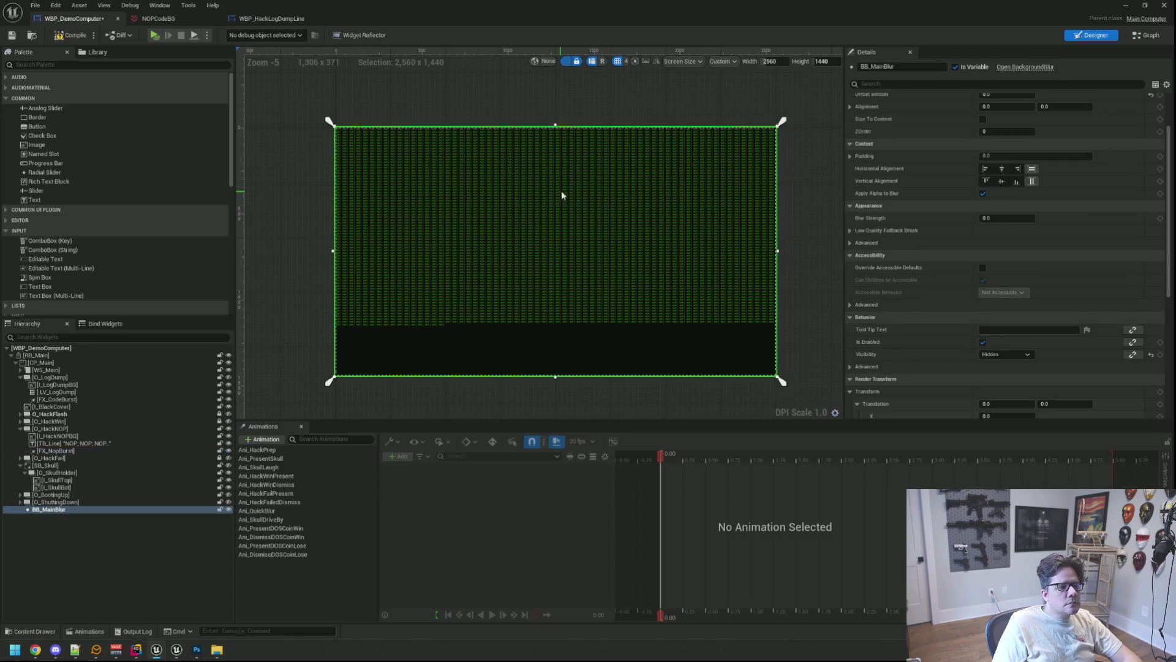
scroll(501, 192, up, 1)
scroll(501, 192, down, 1)
drag(538, 205, 474, 182)
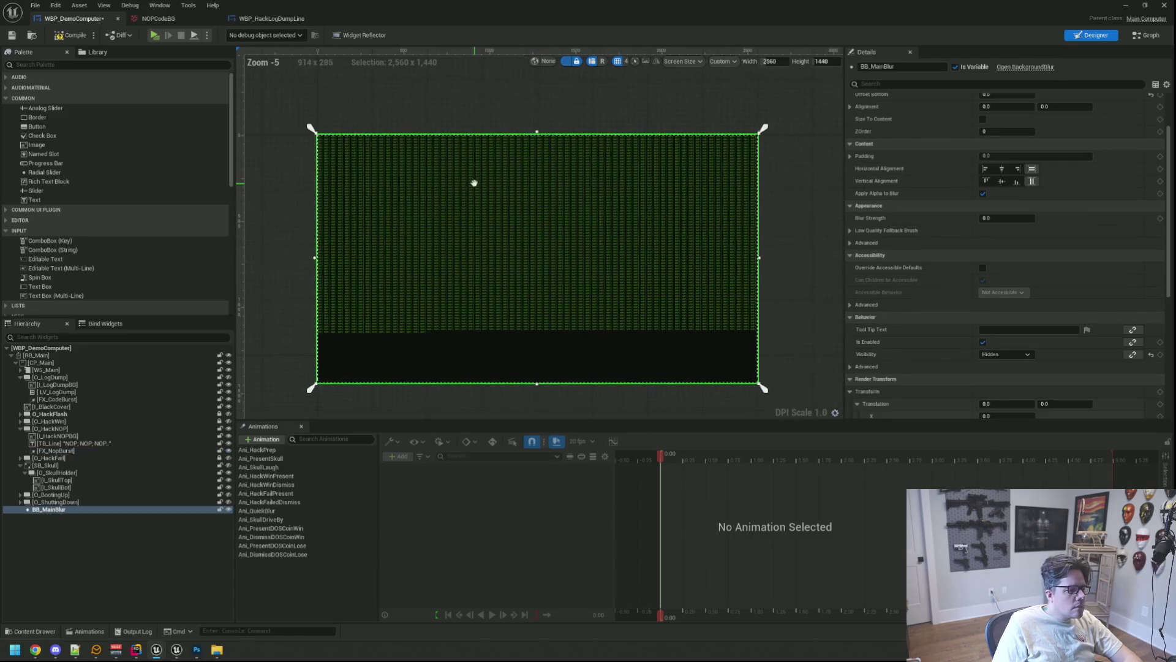
Step: Append more pasted NOP; text to the end of TB_Line's text
click(143, 443)
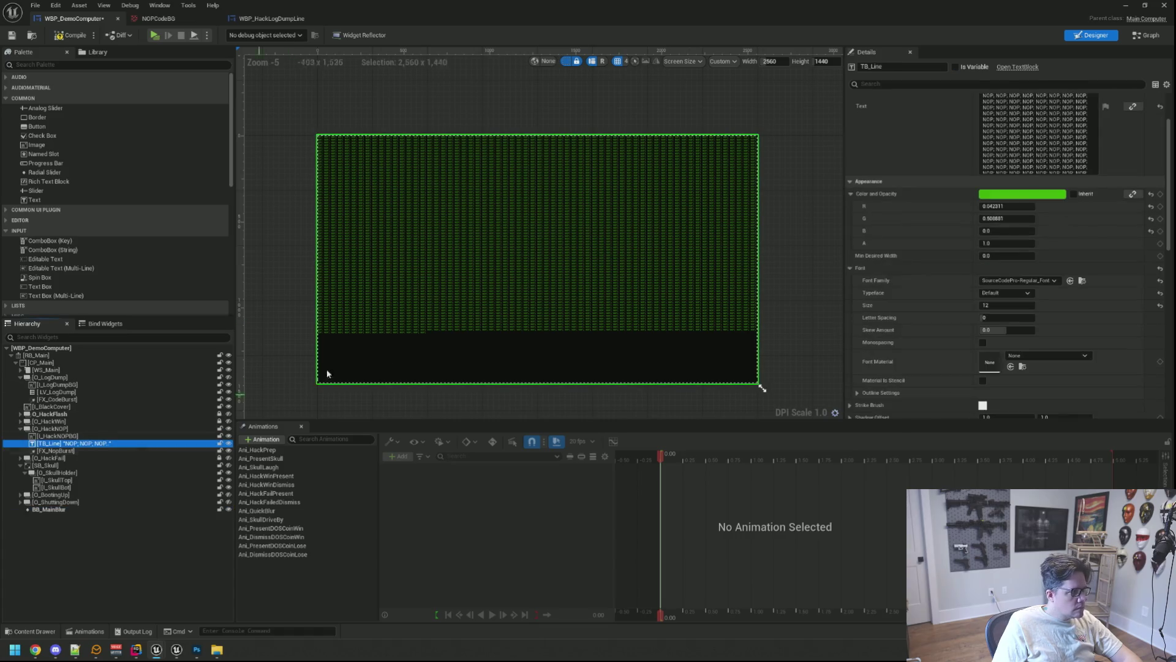
click(1035, 132)
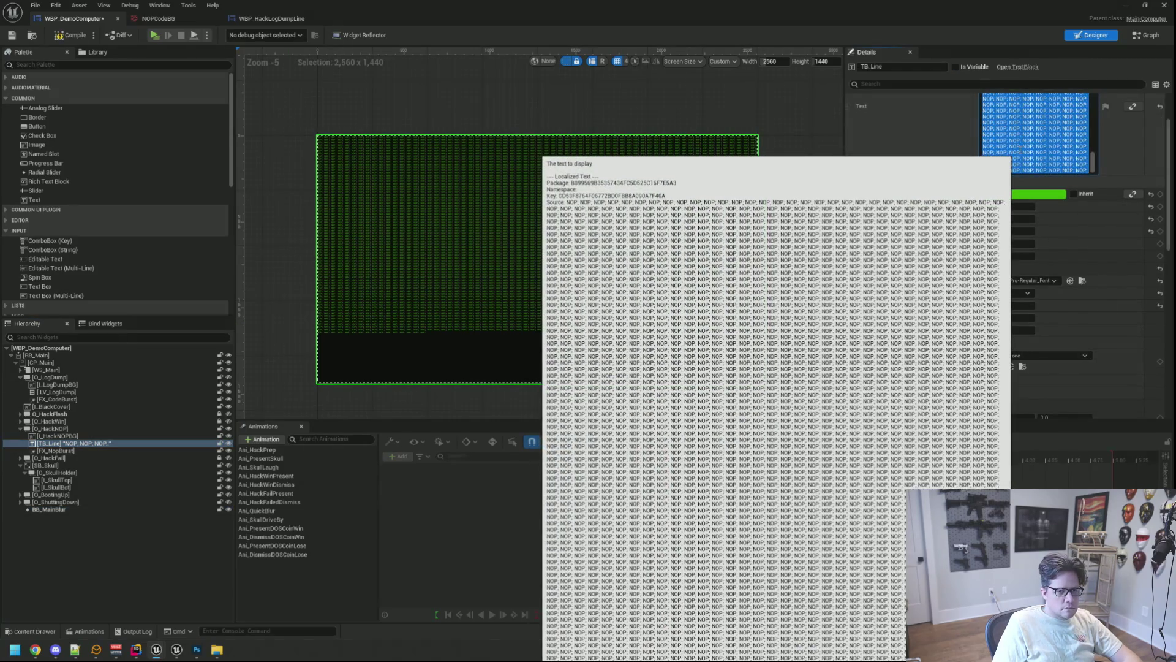
key(End)
key(ctrl+v)
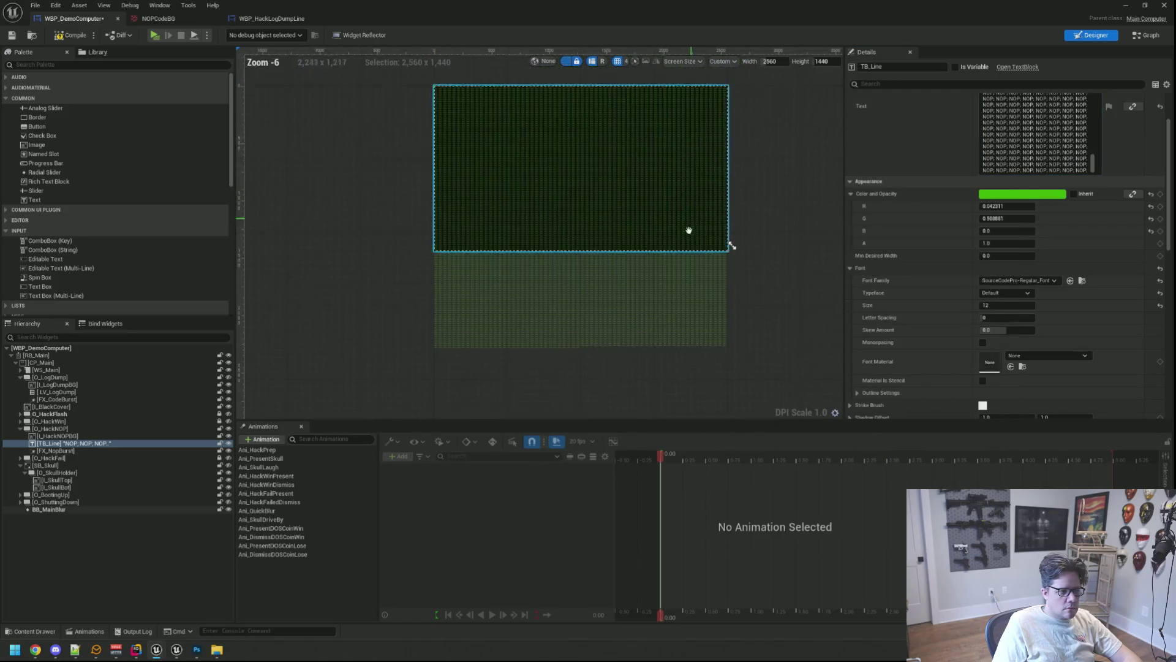
click(747, 202)
click(652, 205)
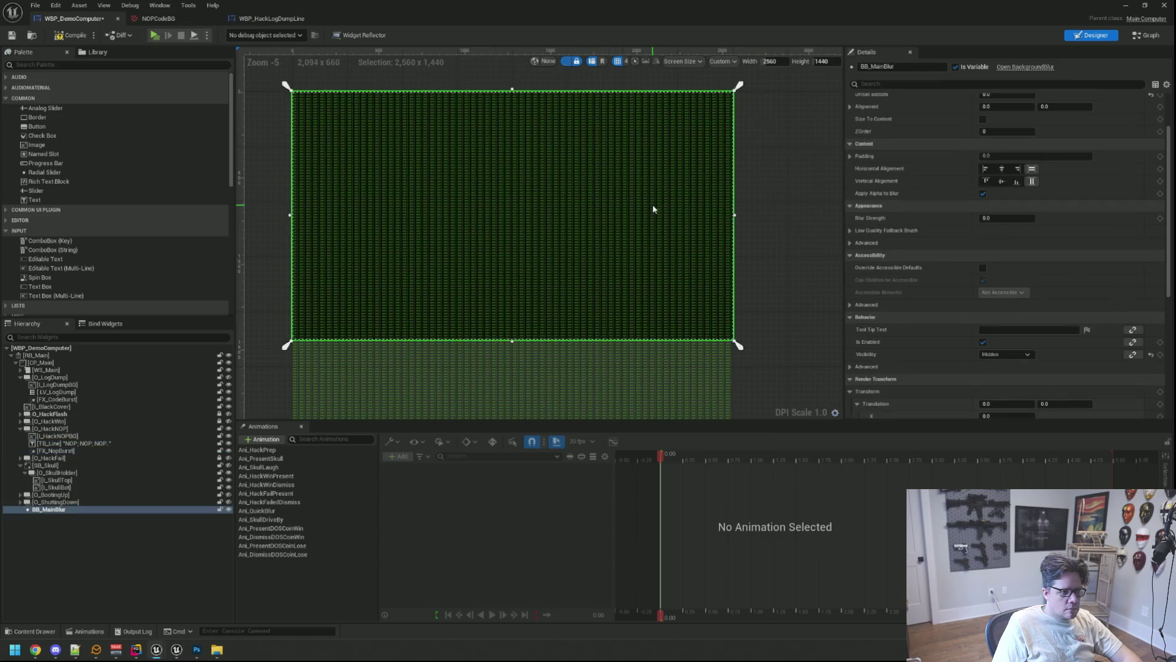
Step: Set TB_Line's Visibility to Not Hit-Testable (Self & All Children) via a 'vis' Details search
click(150, 444)
click(888, 84)
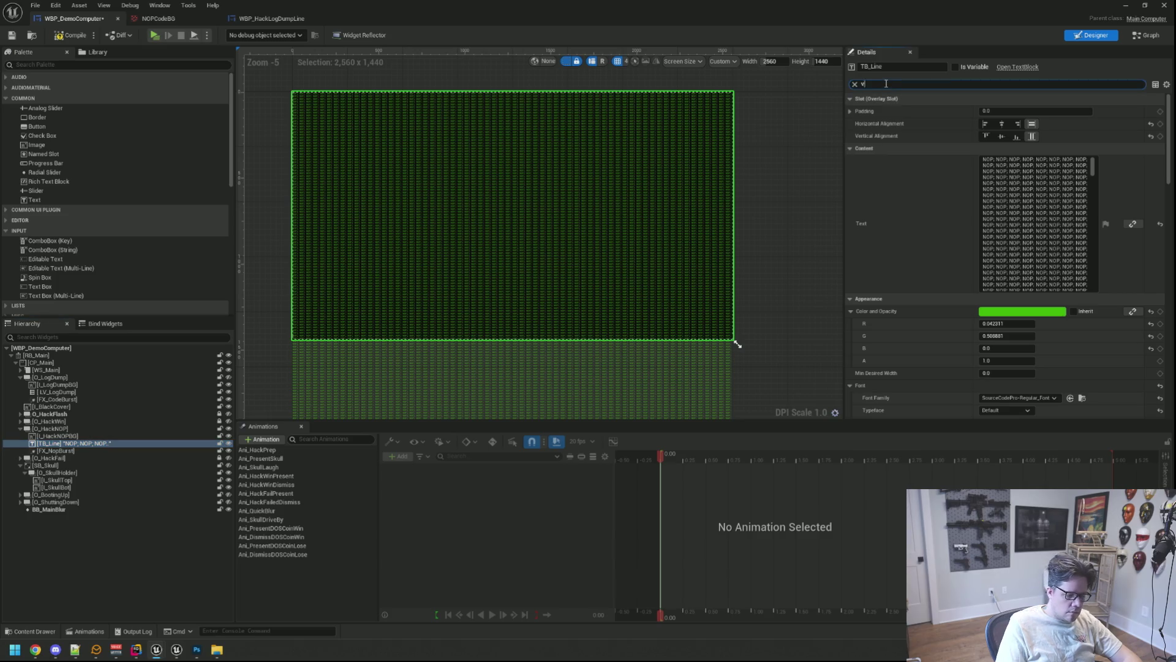
text(vis)
click(999, 111)
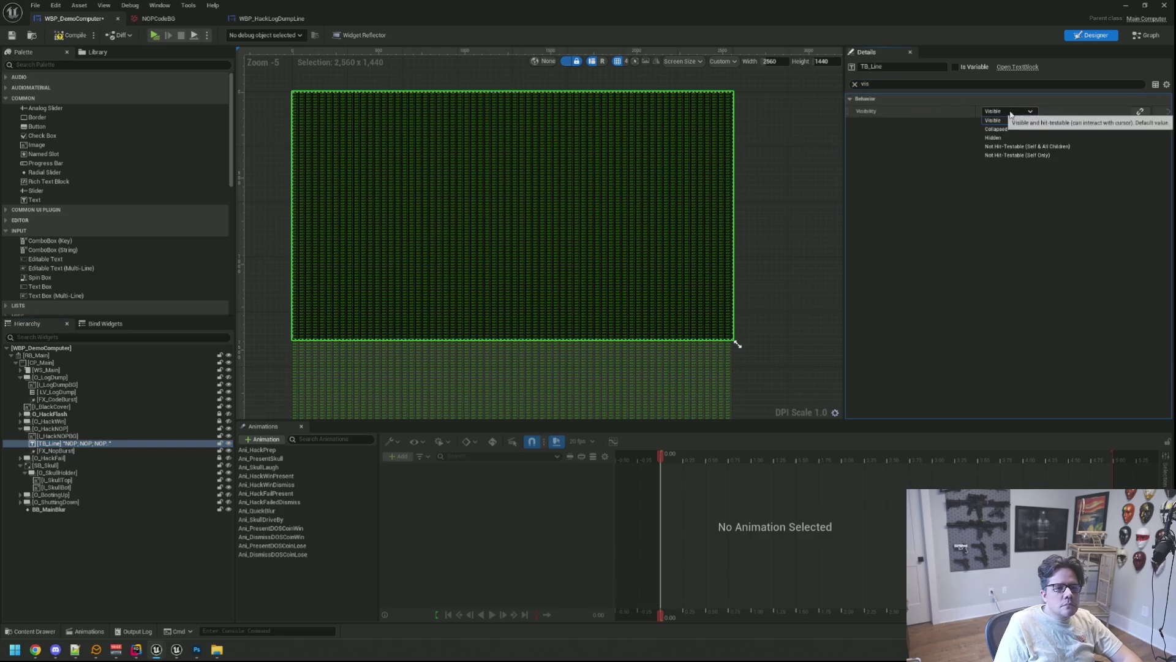
click(1011, 147)
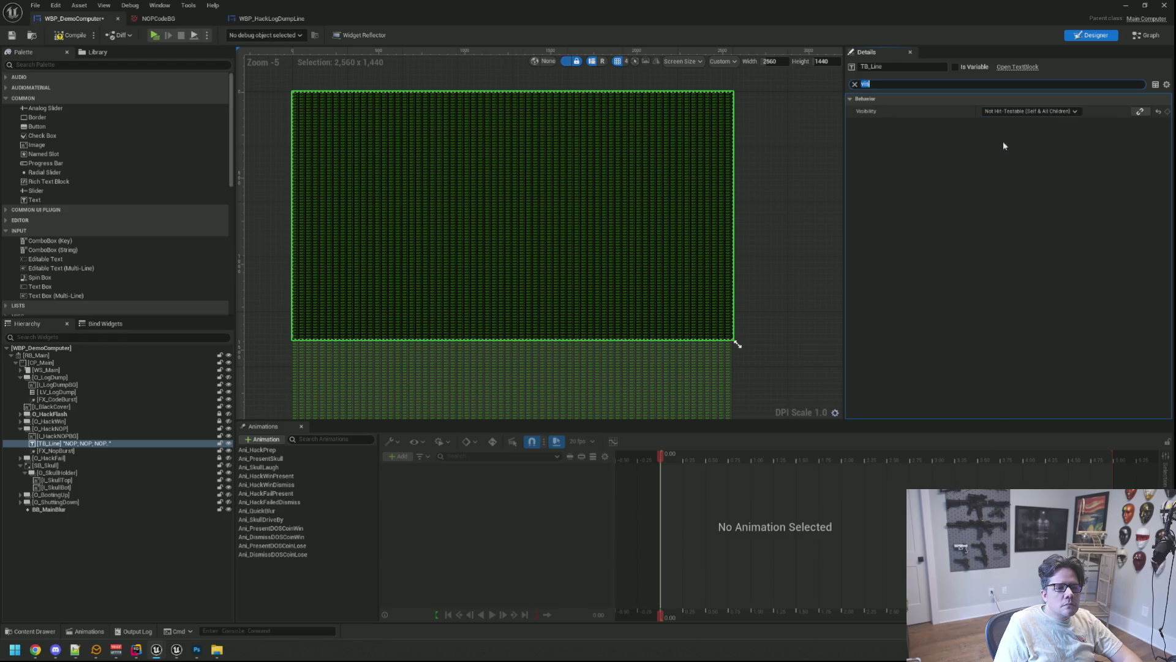
click(796, 196)
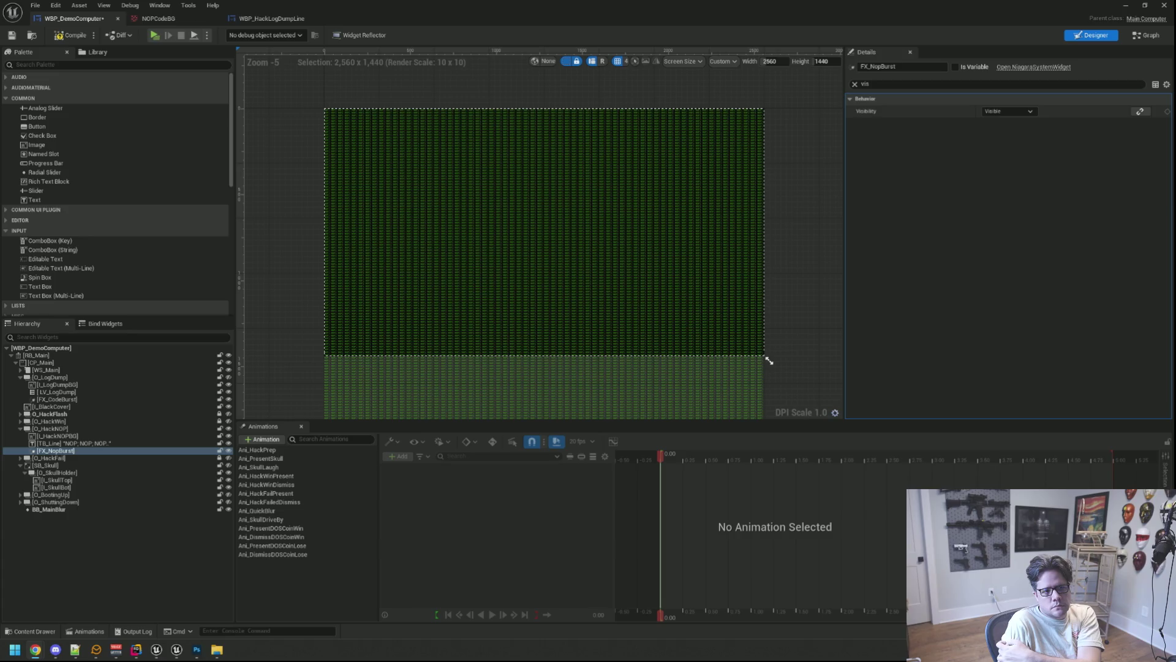
Step: Set the custom preview to 3840×2160 and pan the canvas to frame the 4K text wall
click(773, 61)
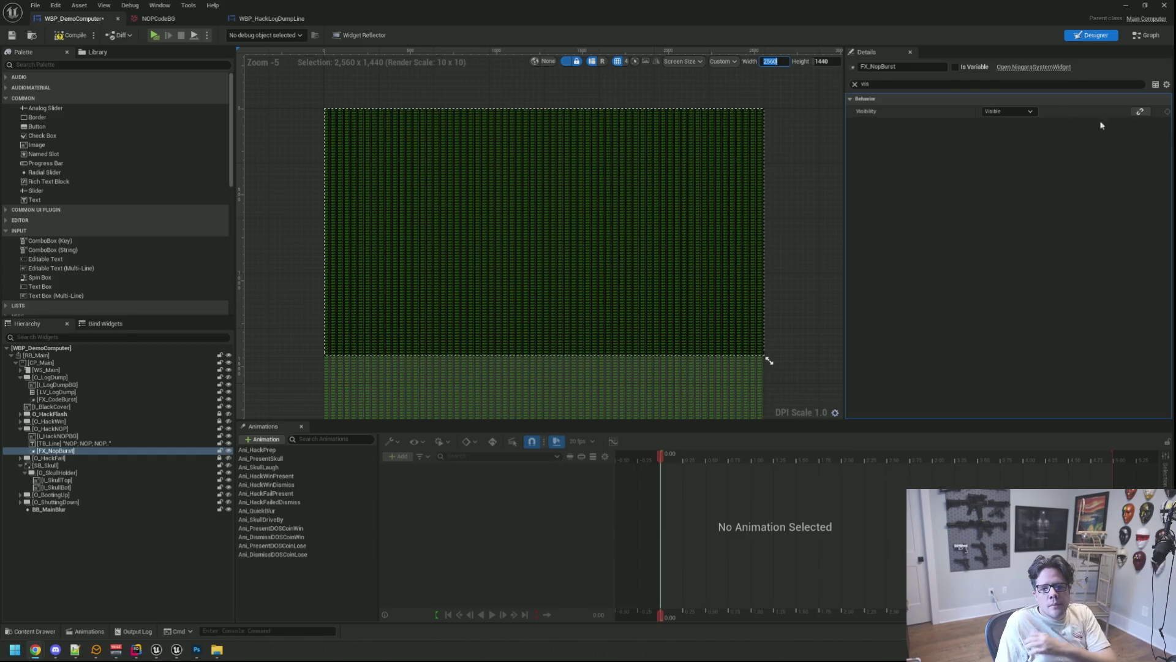
click(776, 63)
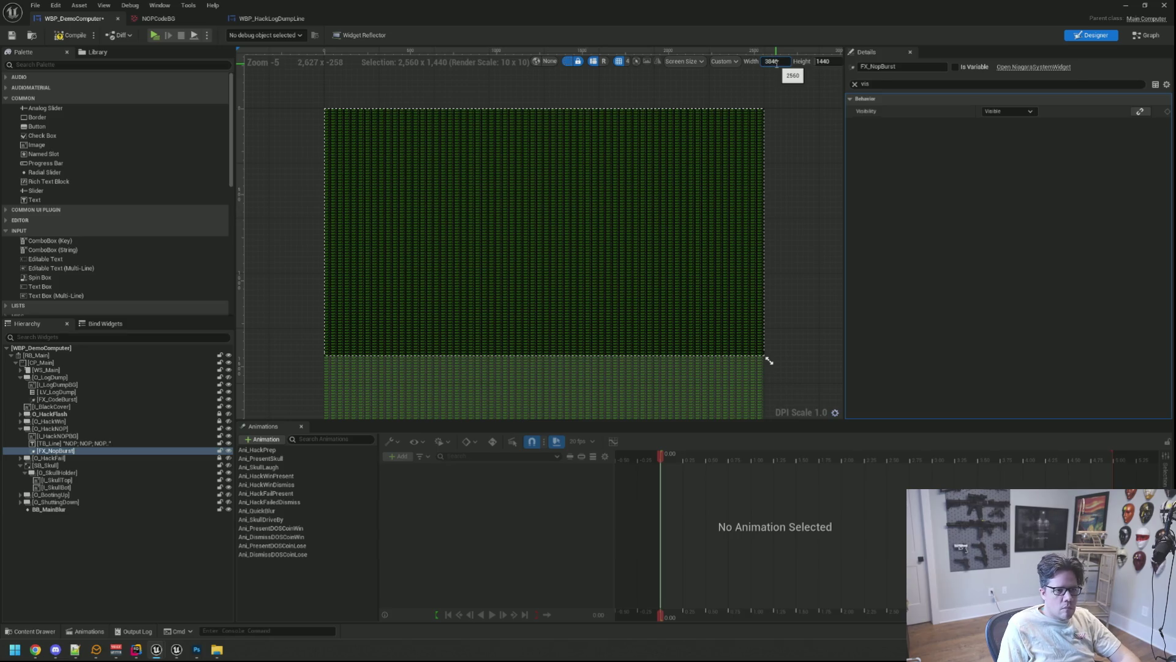
key(Tab)
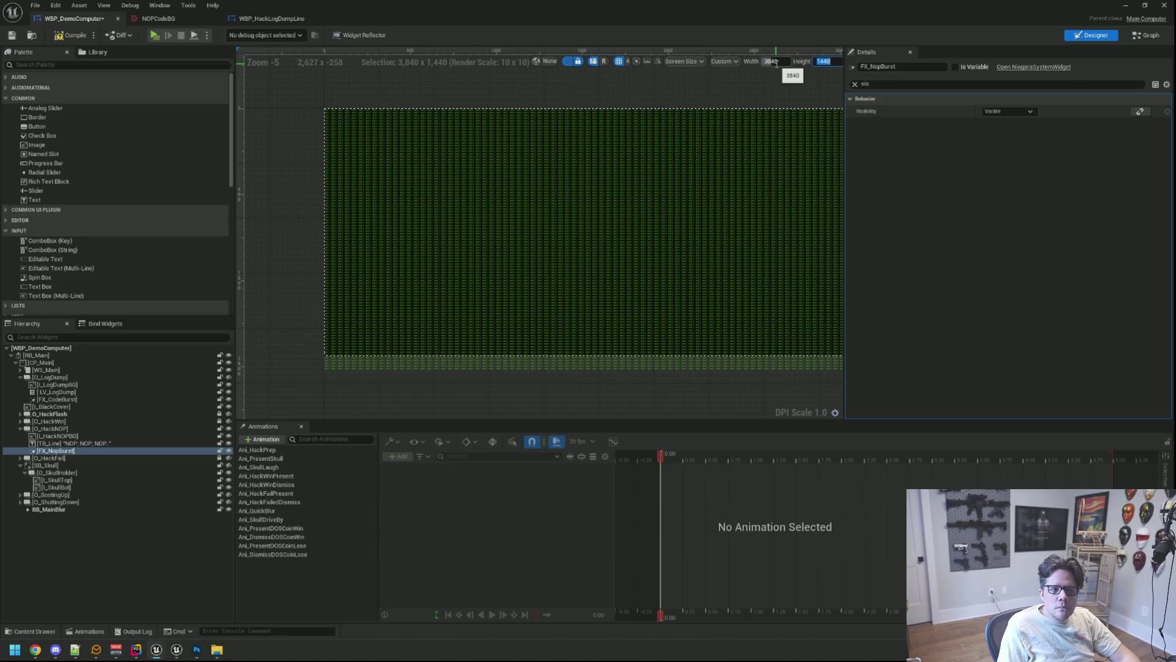
text(2160)
key(Return)
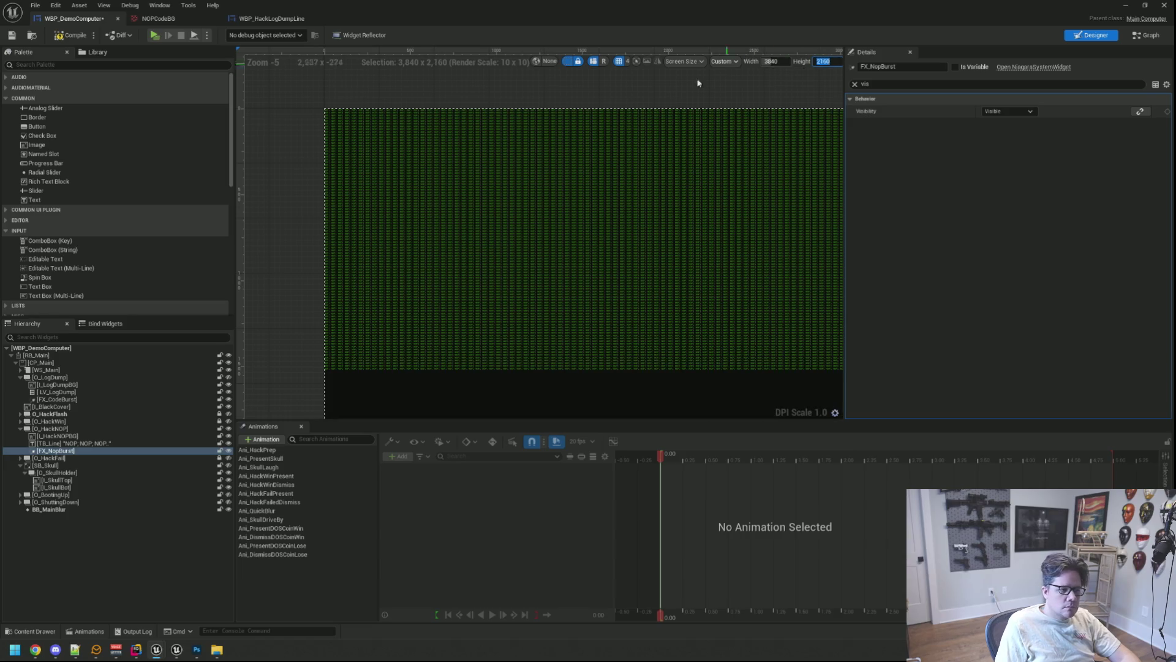
scroll(631, 237, down, 2)
mouse_move(630, 236)
mouse_down()
mouse_move(513, 194)
mouse_move(546, 210)
mouse_move(545, 226)
mouse_up()
scroll(546, 210, up, 2)
scroll(547, 211, down, 1)
scroll(441, 169, up, 9)
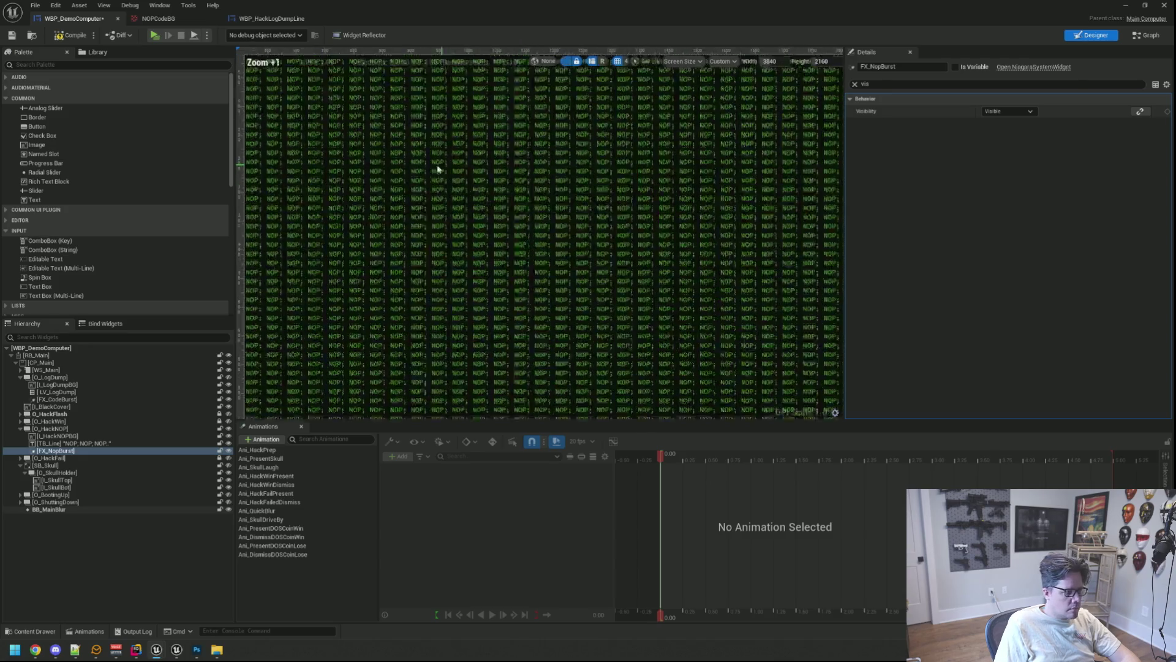
scroll(464, 176, down, 3)
mouse_move(443, 183)
mouse_down()
mouse_move(561, 147)
mouse_move(561, 182)
mouse_up()
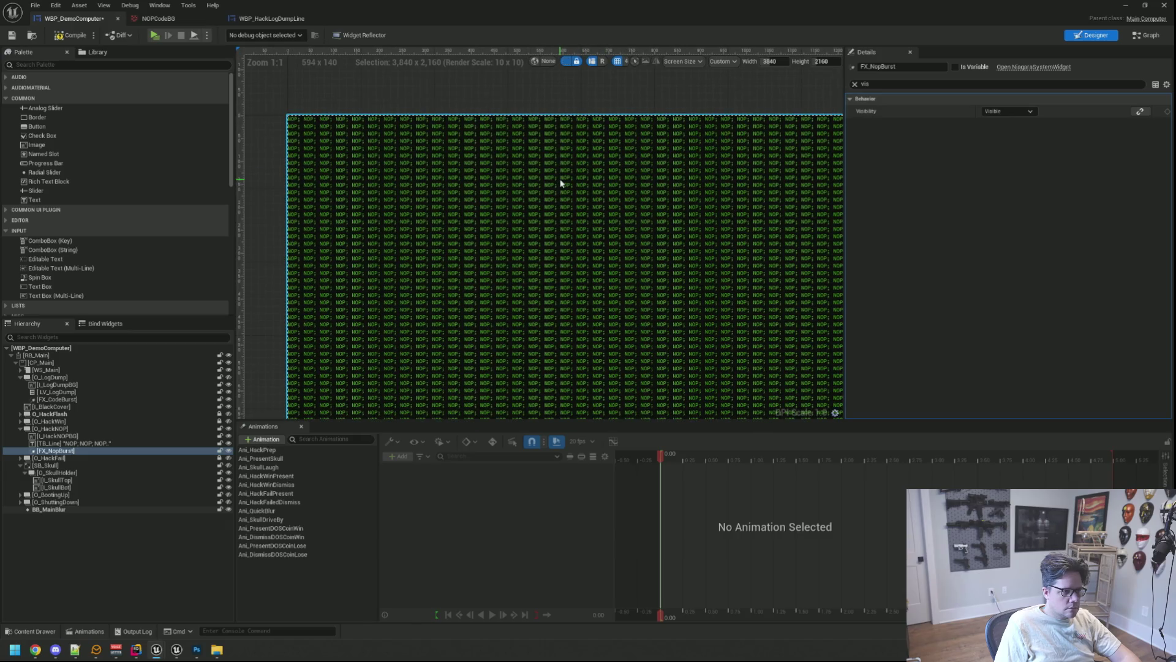
Step: Clear the Details filter and raise TB_Line's font size from 12 to 14
click(467, 193)
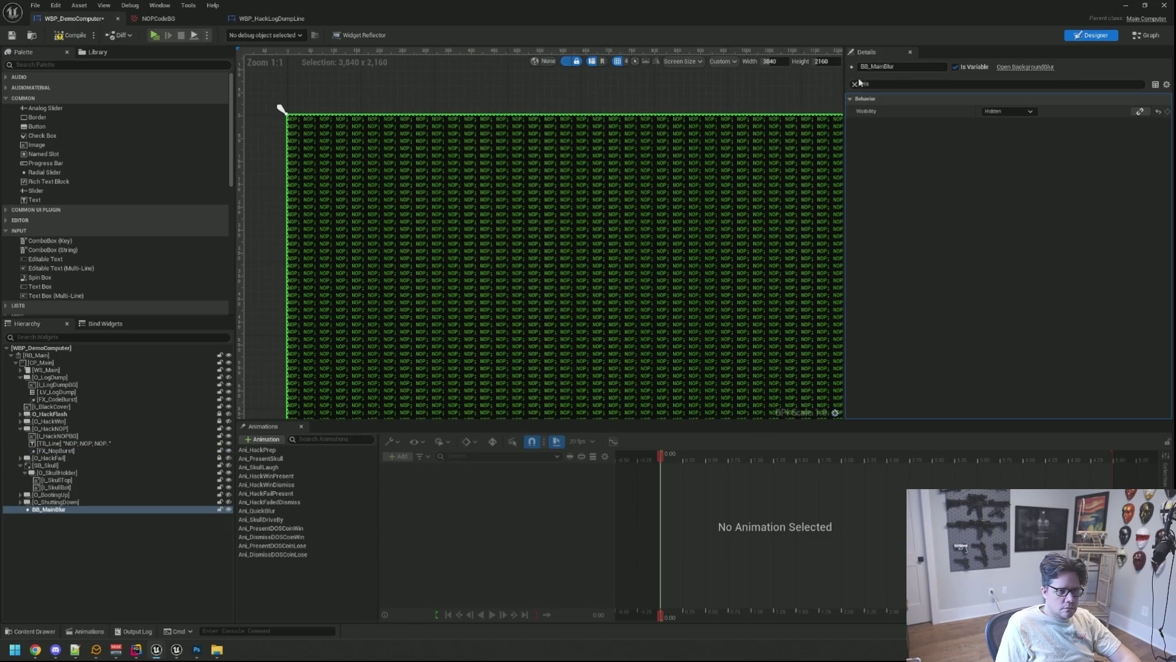
click(855, 84)
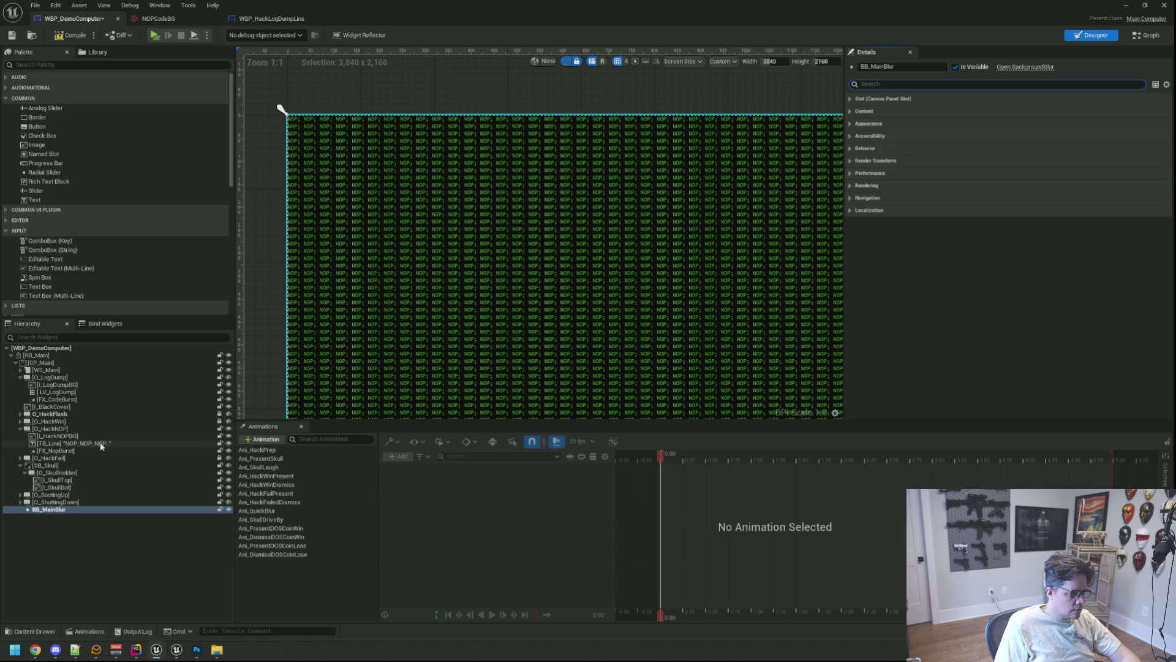
click(101, 442)
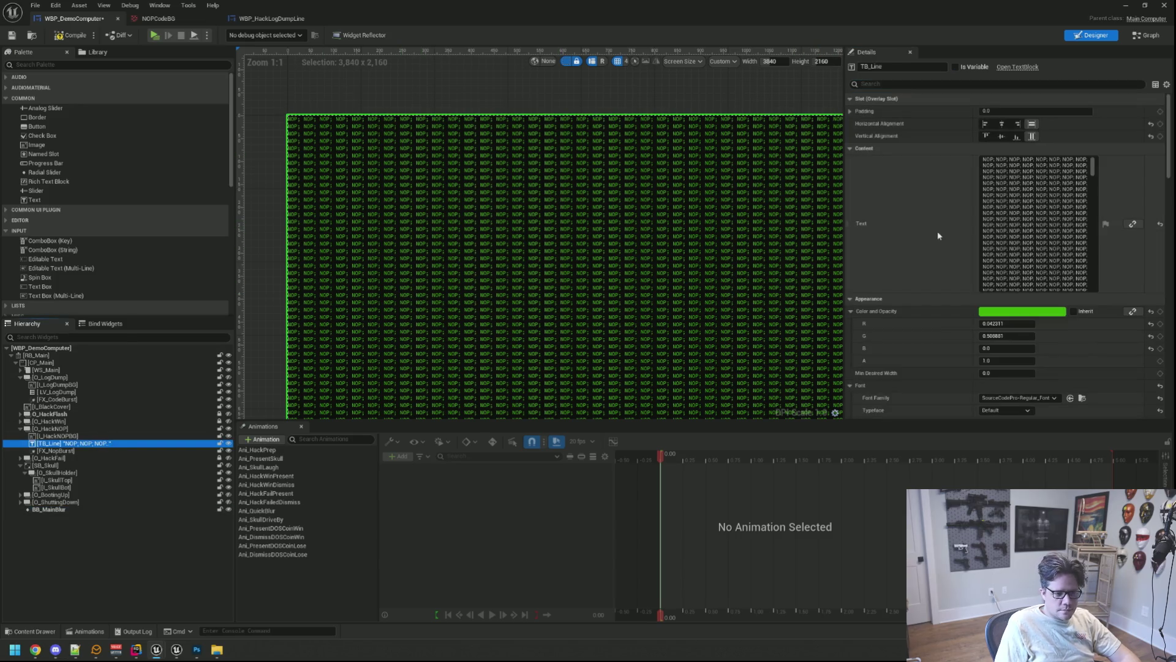
scroll(934, 229, down, 3)
click(1000, 336)
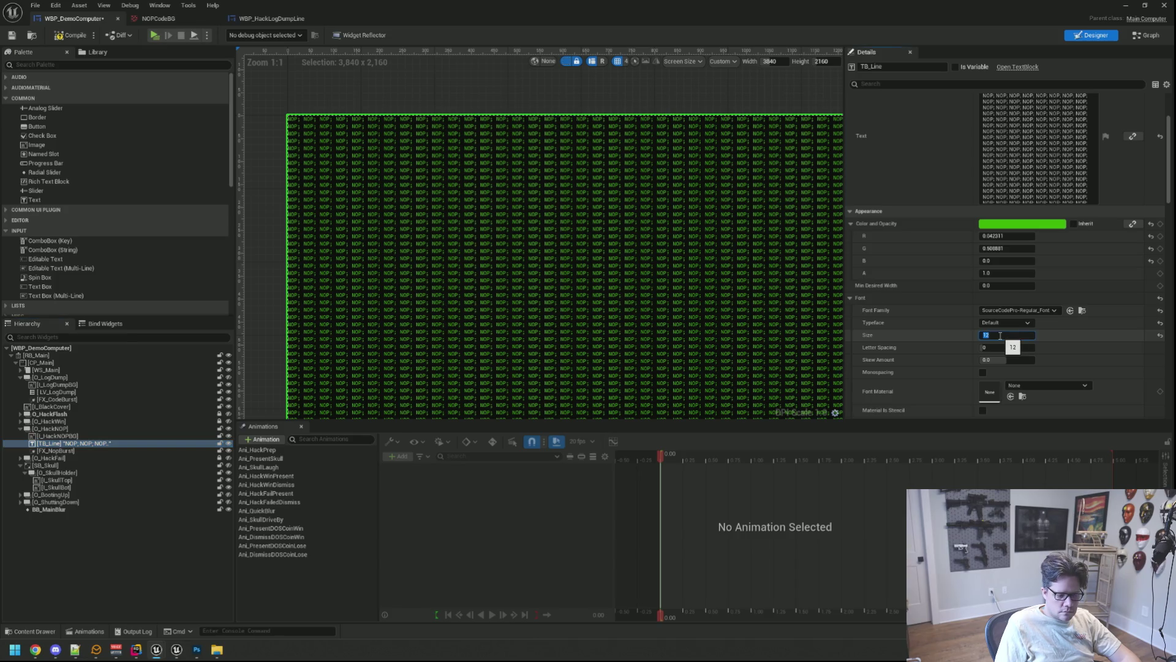
key(Return)
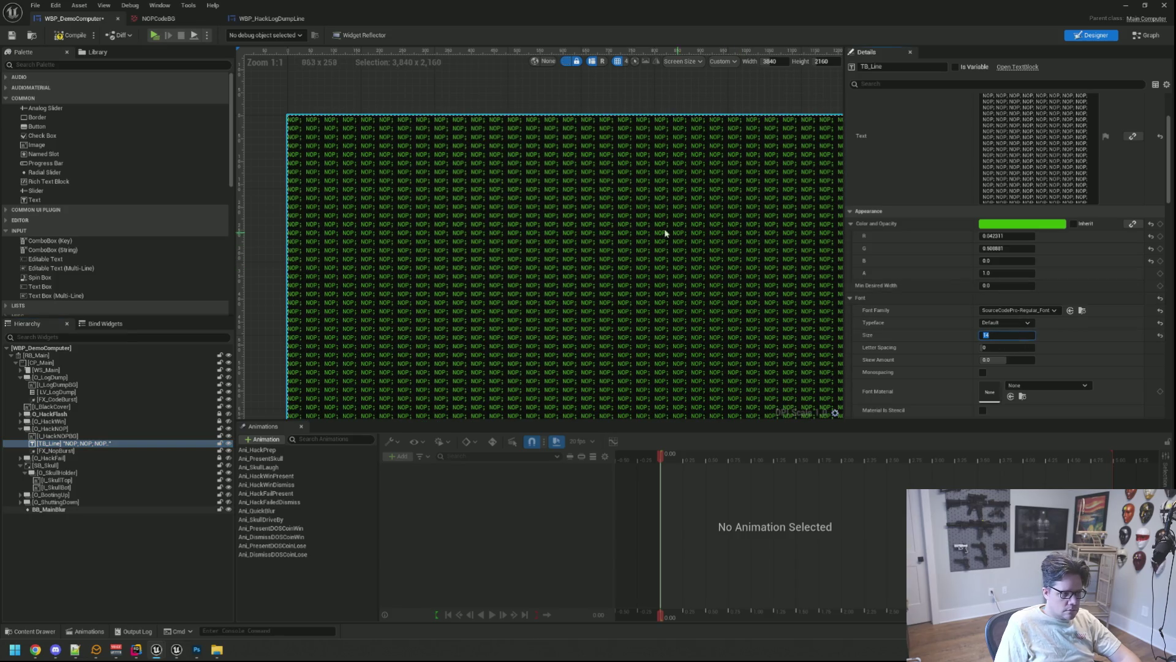
scroll(637, 222, down, 3)
mouse_move(638, 226)
mouse_down()
mouse_move(472, 119)
mouse_move(579, 198)
mouse_up()
scroll(567, 178, down, 4)
scroll(575, 184, up, 1)
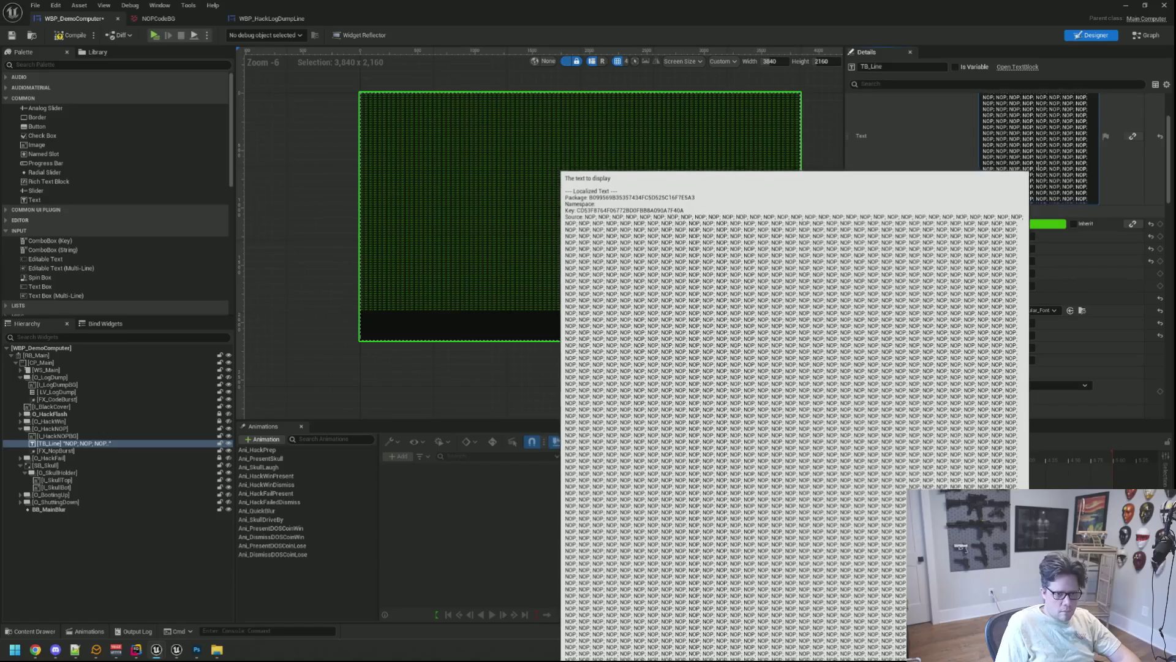
Step: Edit TB_Line's Text content and select its last lines of NOP; text
click(1063, 174)
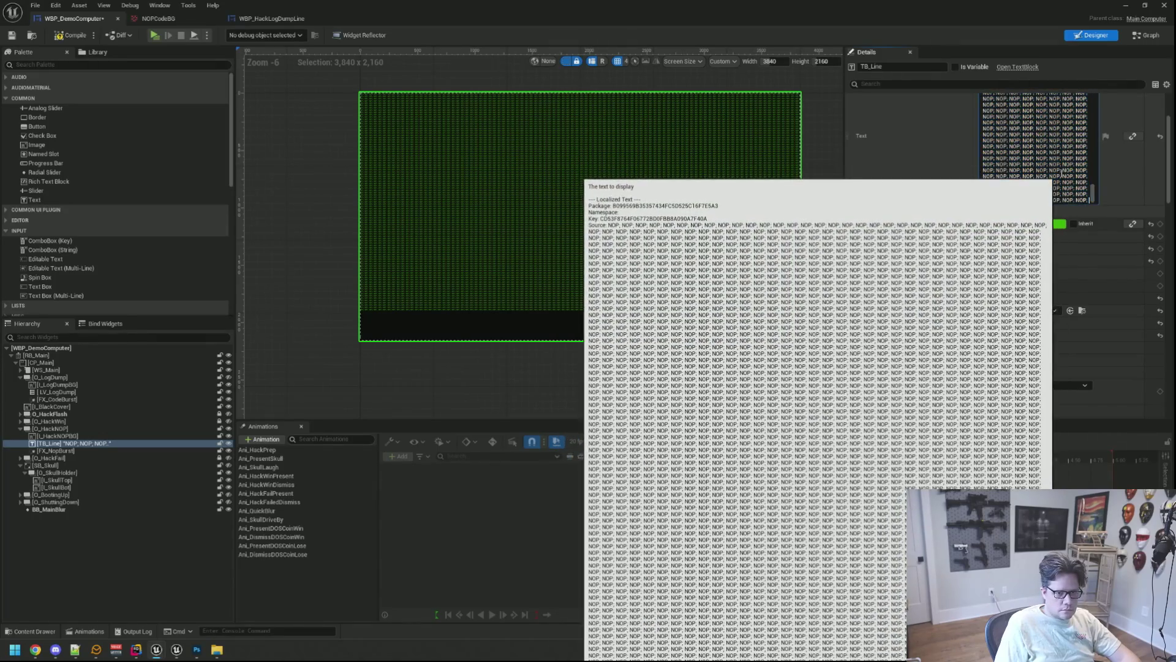
mouse_move(616, 191)
mouse_down()
mouse_move(583, 158)
mouse_move(580, 168)
mouse_move(591, 25)
mouse_move(593, 73)
mouse_up()
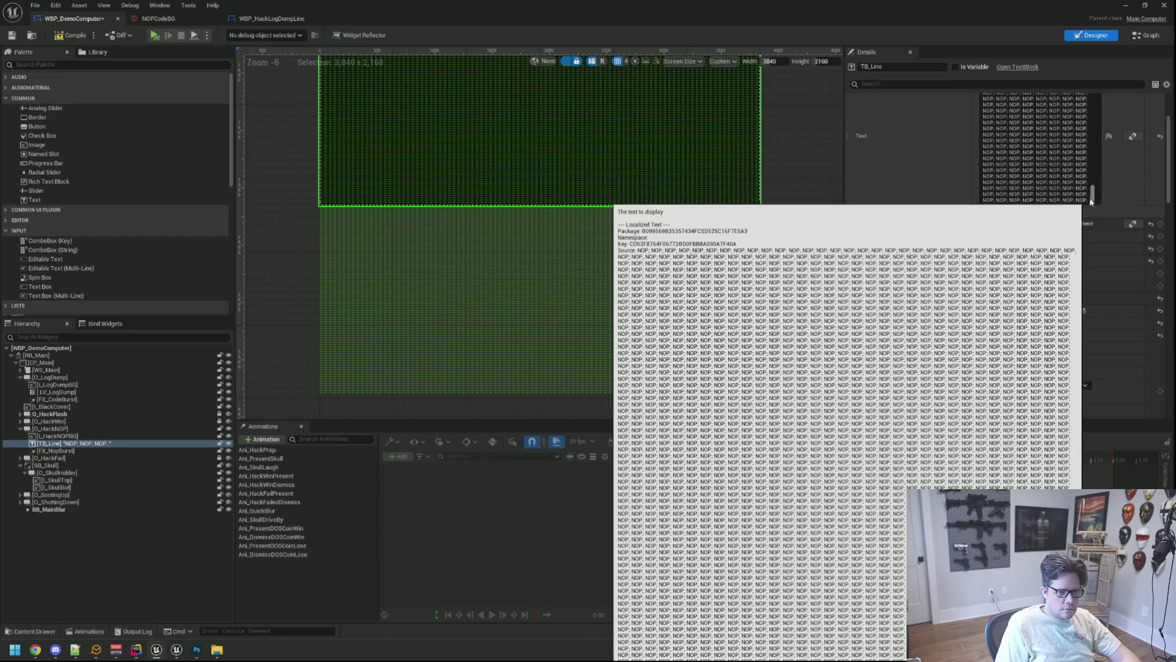
mouse_move(1014, 193)
mouse_down()
mouse_move(765, 211)
mouse_move(983, 153)
mouse_up()
click(960, 159)
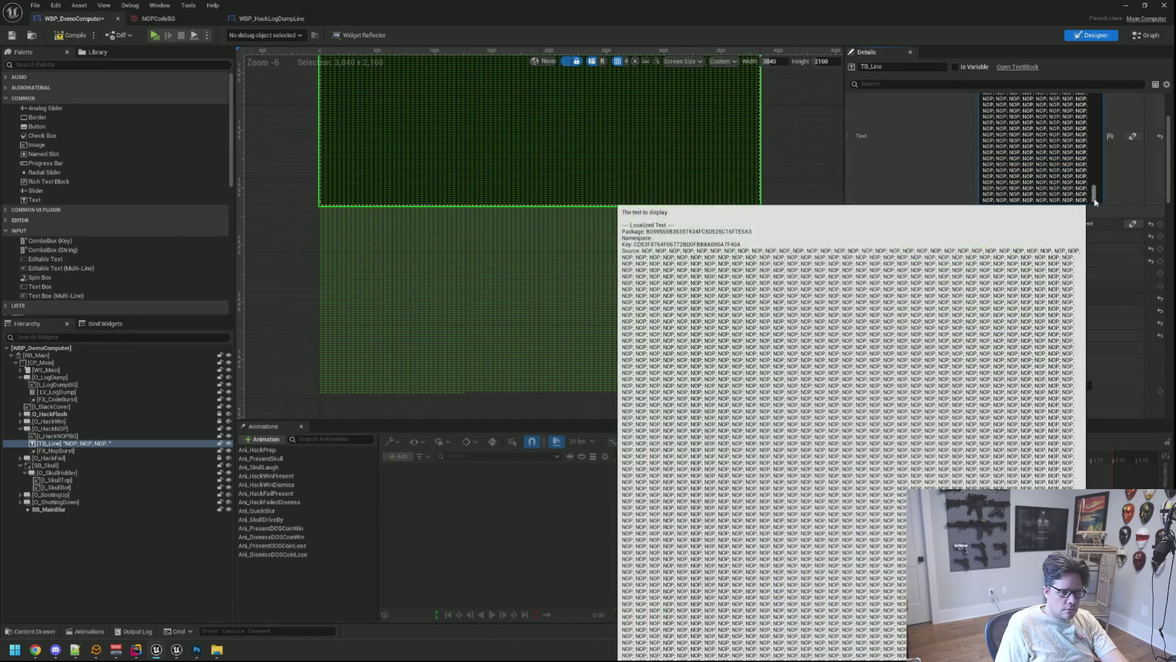
mouse_move(1087, 199)
mouse_down()
mouse_move(978, 149)
mouse_move(969, 125)
mouse_up()
click(971, 127)
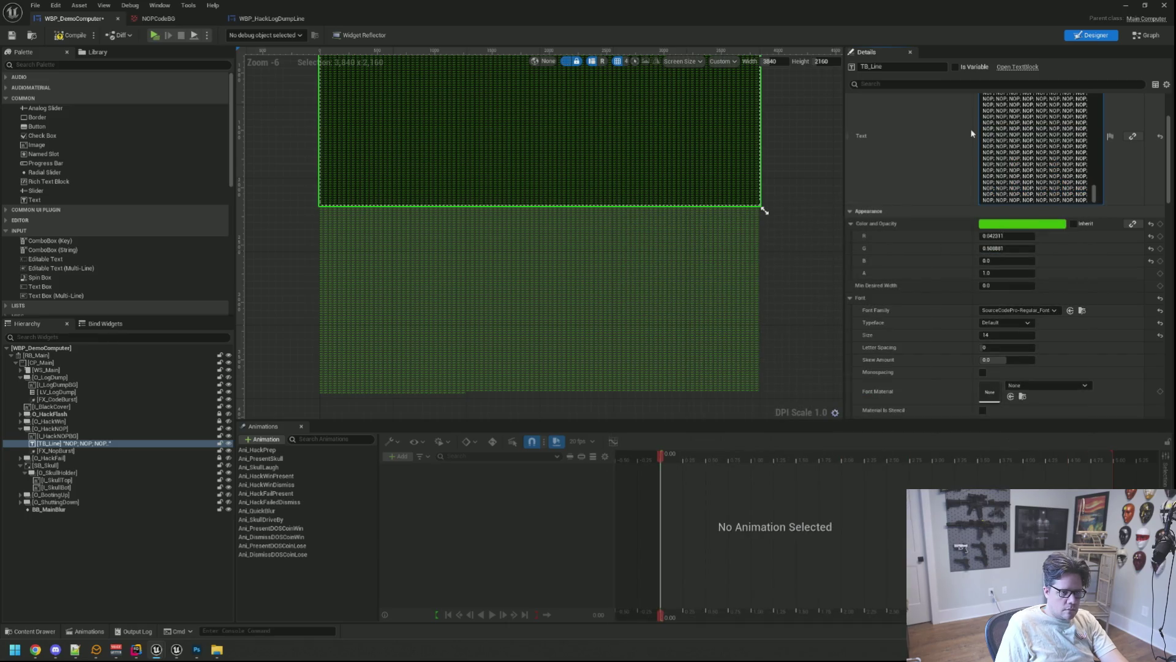
drag(1087, 199, 978, 140)
click(1059, 182)
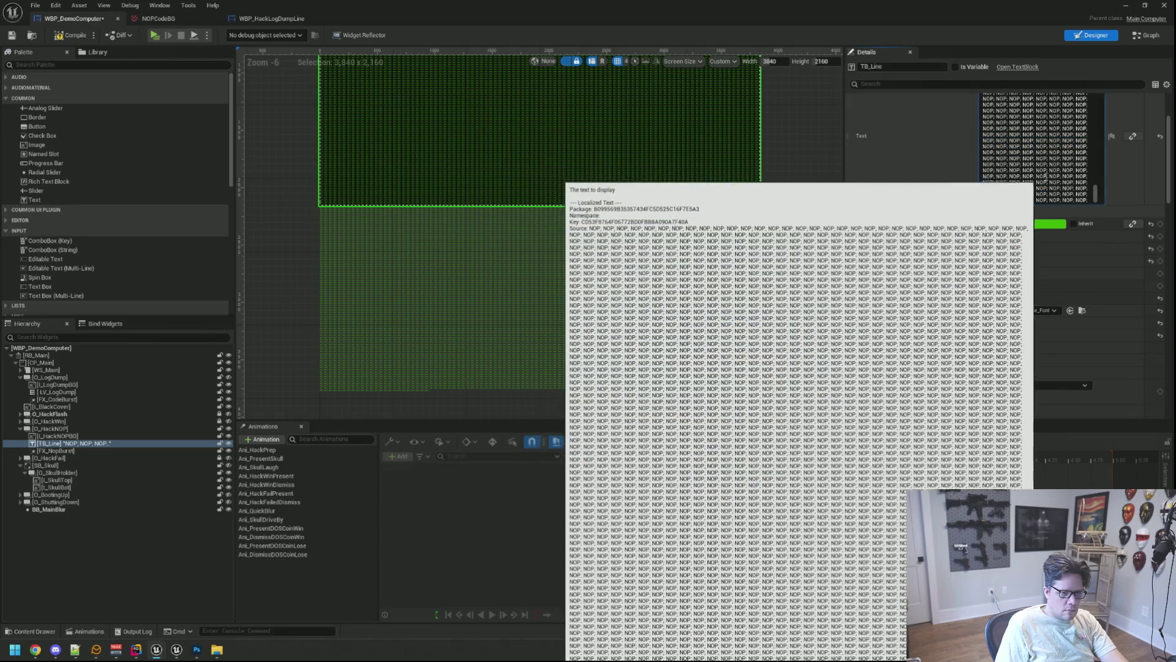
mouse_move(1059, 182)
mouse_down()
mouse_move(1011, 190)
mouse_move(974, 149)
mouse_up()
click(1090, 199)
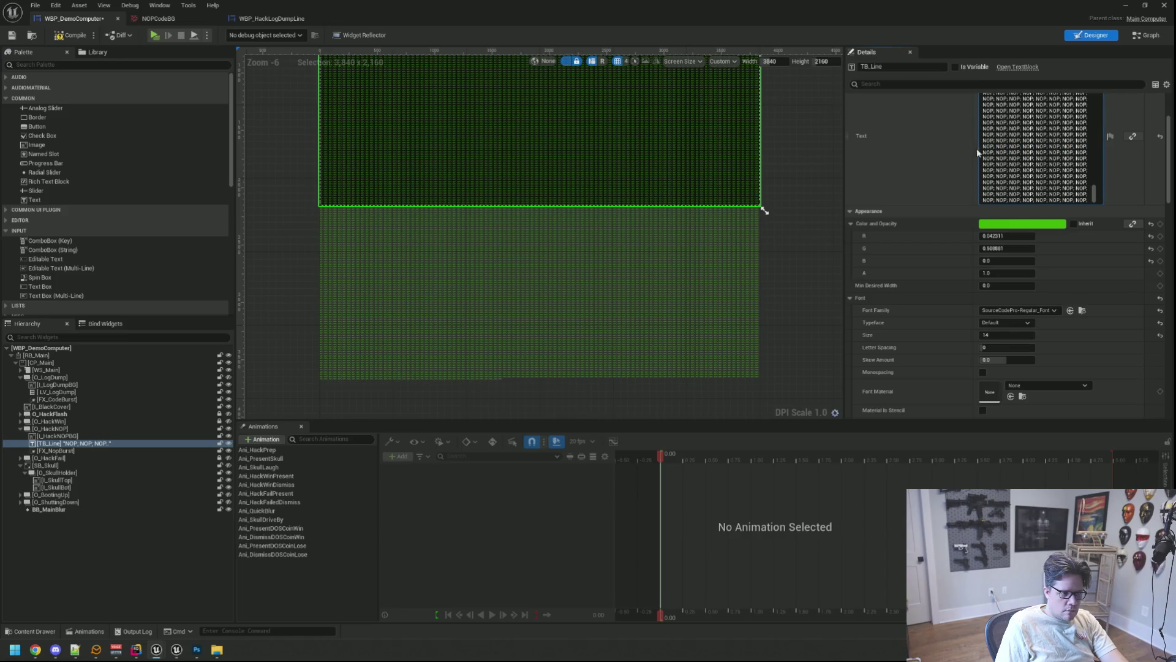
mouse_move(1089, 199)
mouse_down()
mouse_move(983, 137)
mouse_move(983, 177)
mouse_move(980, 130)
mouse_up()
click(980, 129)
drag(980, 130, 981, 139)
Step: Delete several blocks of trailing NOP; lines from TB_Line's text
click(1077, 186)
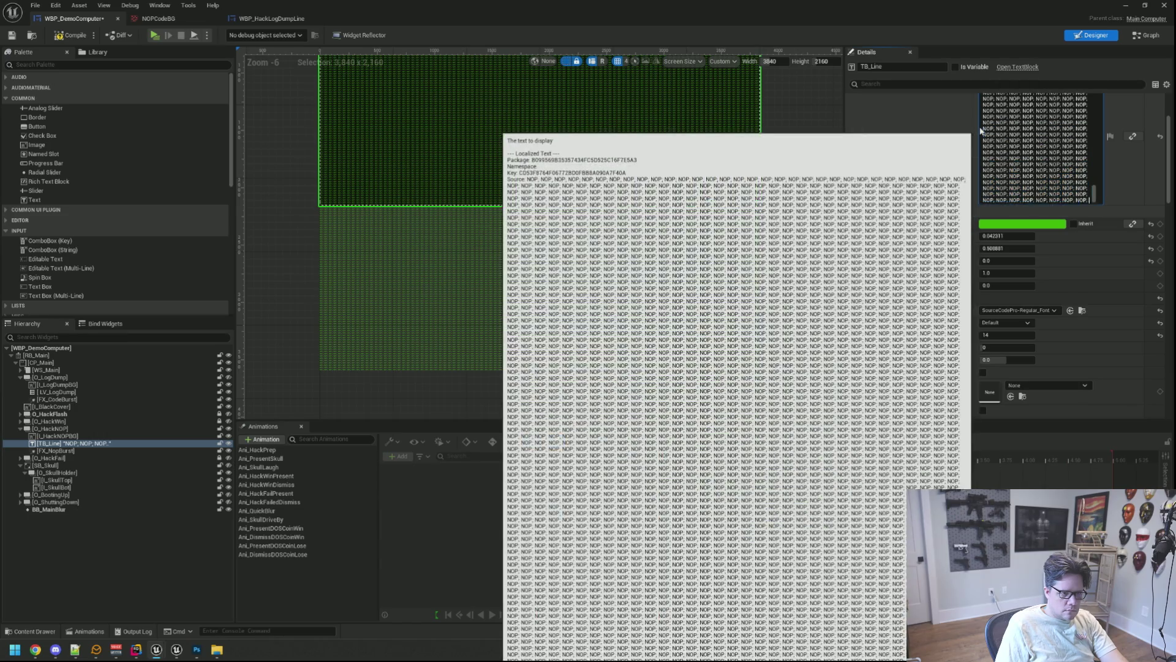
drag(1077, 186, 972, 132)
key(BackSpace)
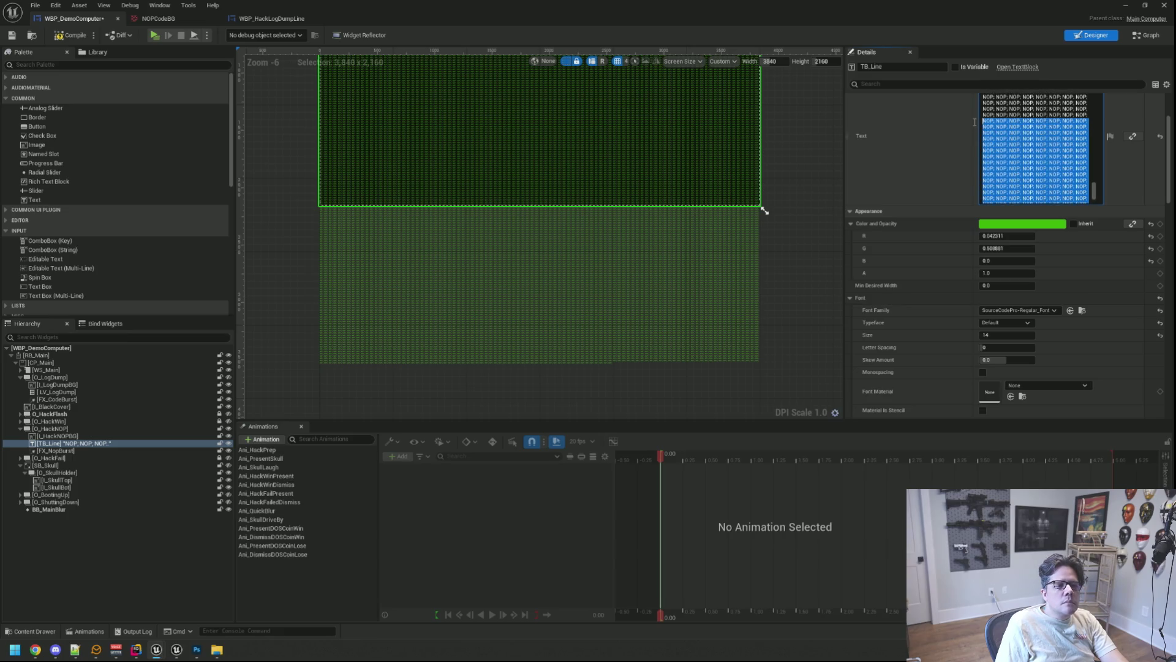
drag(1086, 200, 980, 132)
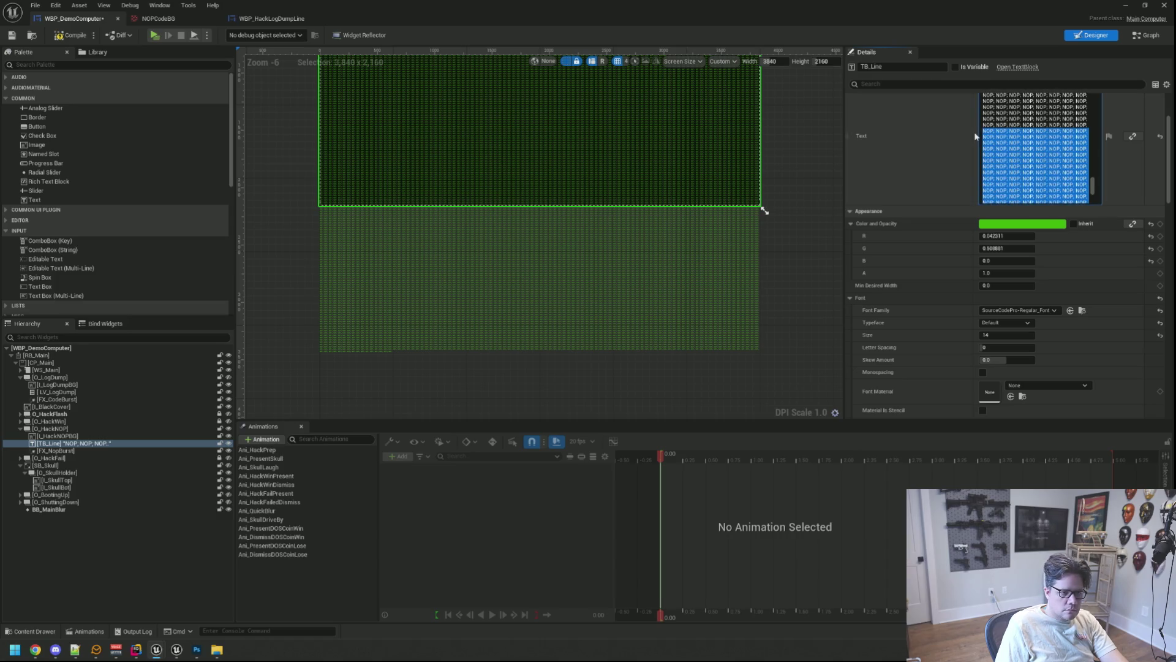
key(BackSpace)
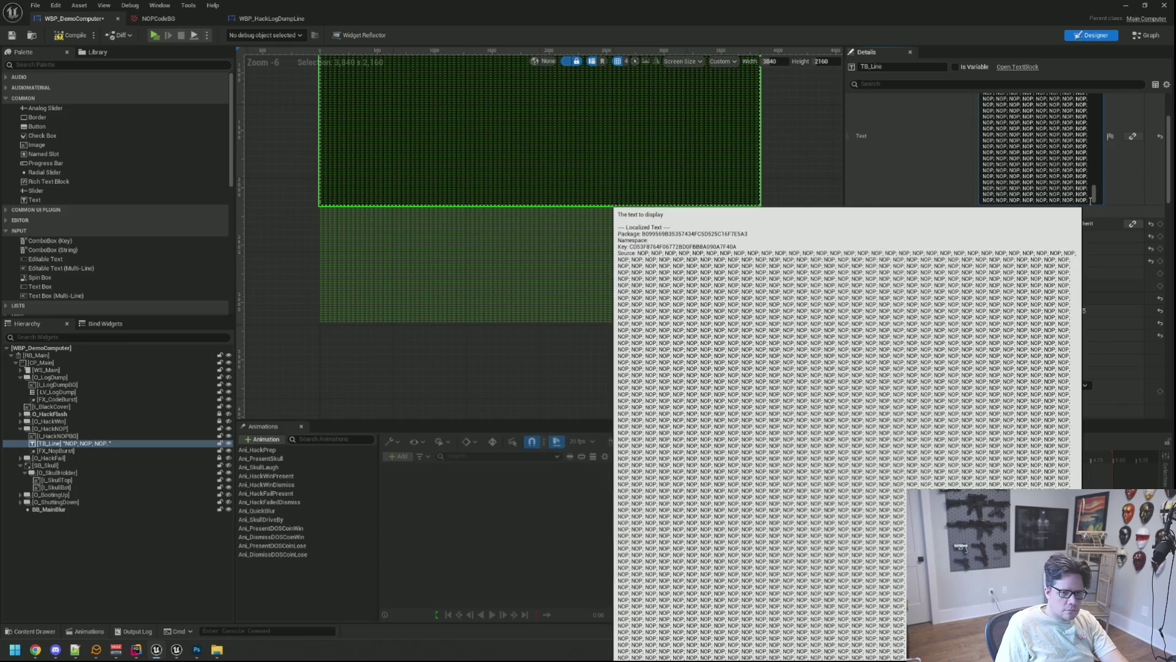
mouse_move(1091, 199)
mouse_down()
mouse_move(1007, 127)
mouse_move(1041, 202)
mouse_move(982, 101)
mouse_move(981, 116)
mouse_up()
key(BackSpace)
scroll(1008, 112, up, 2)
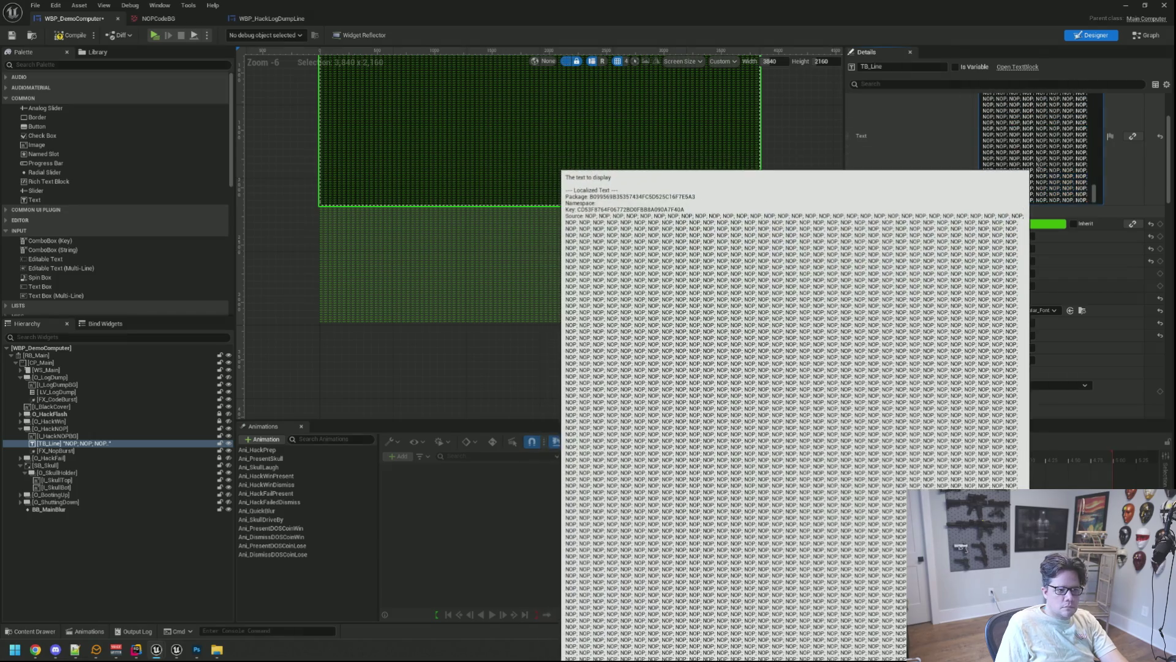
key(BackSpace)
mouse_move(1089, 199)
mouse_down()
mouse_move(995, 95)
mouse_move(996, 139)
mouse_move(989, 50)
mouse_up()
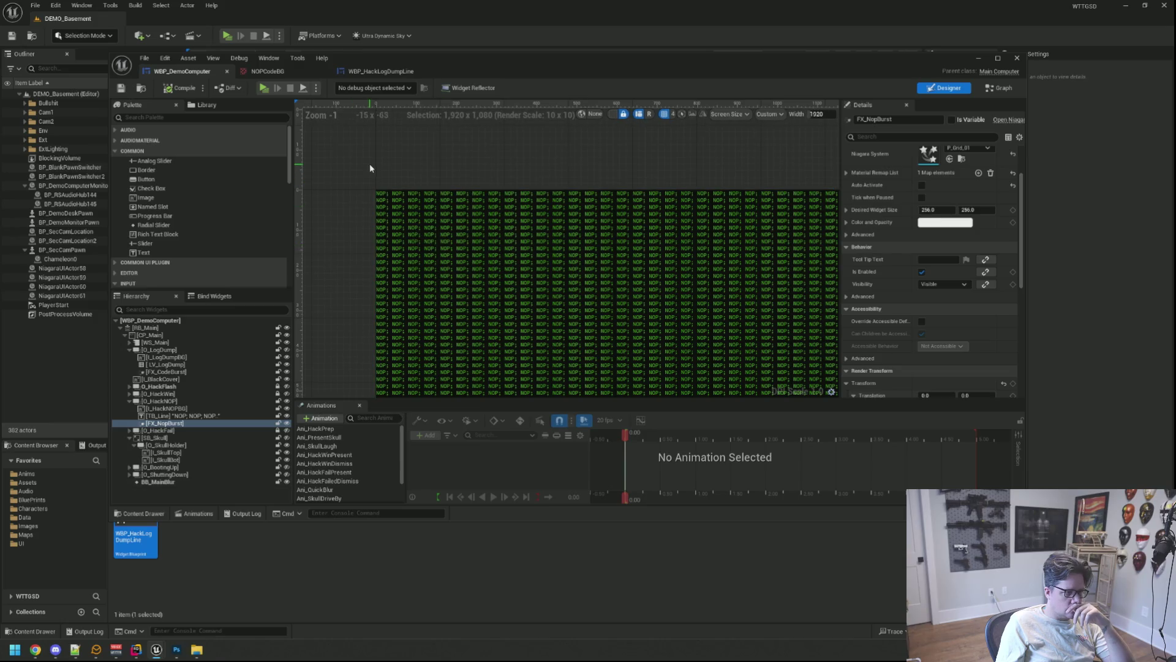
Step: Trigger a Live Coding recompile of the C++ code with Ctrl+Alt+F11
key(ctrl+alt+F11)
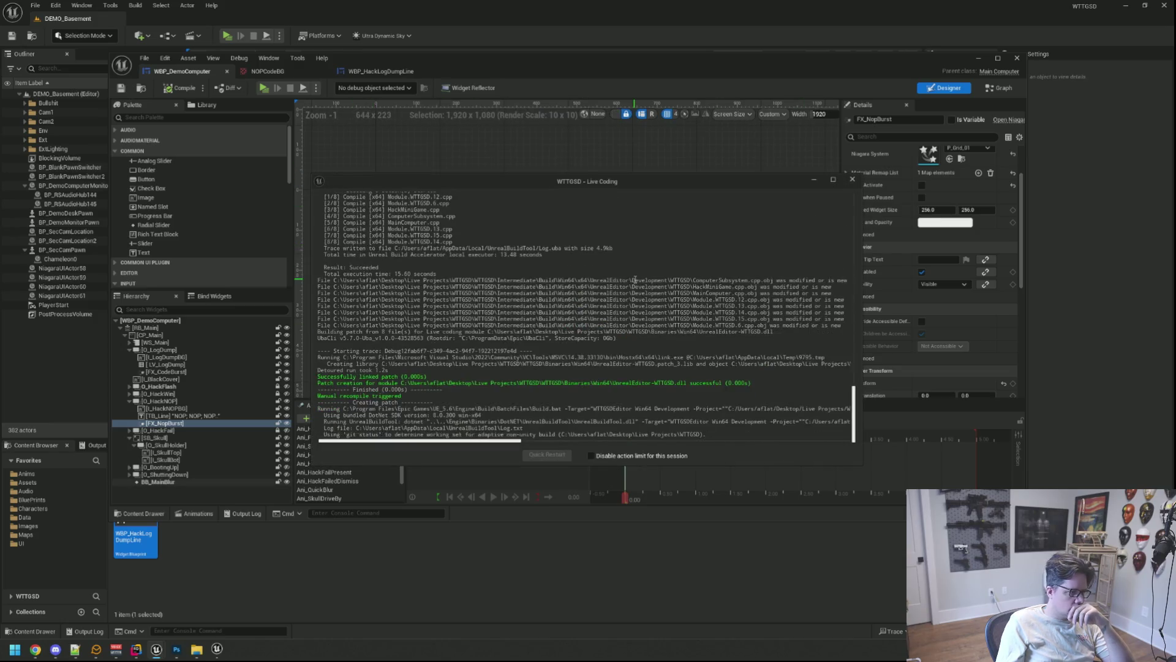
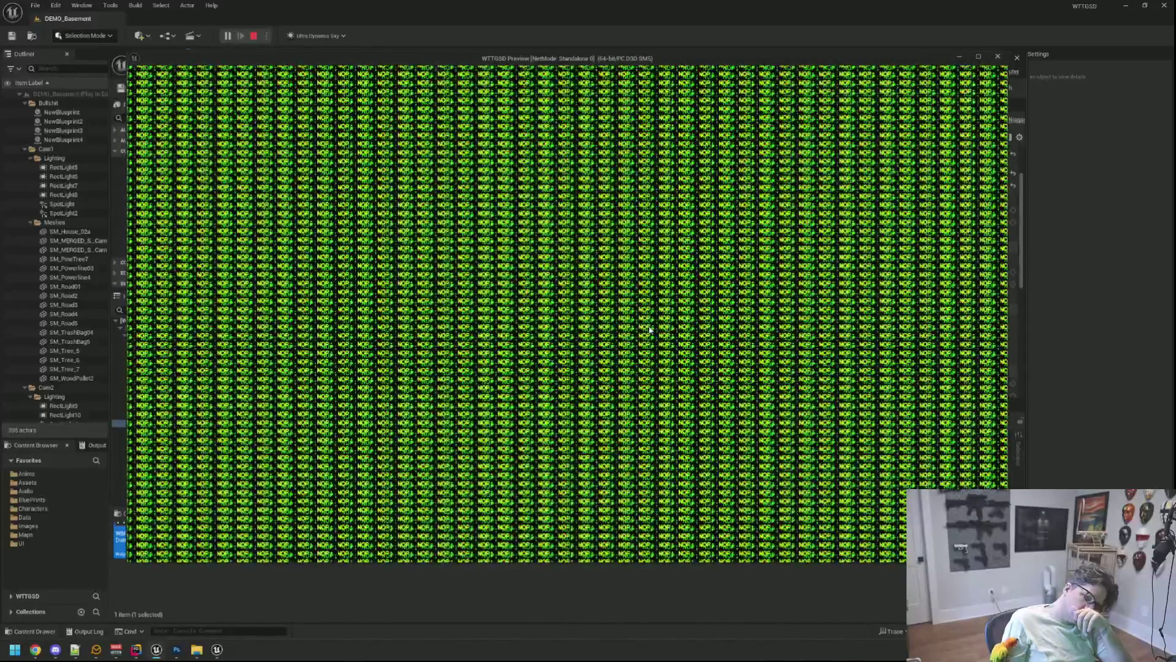
Step: Stop the standalone preview and minimize the widget blueprint editor and main Unreal window
key(Escape)
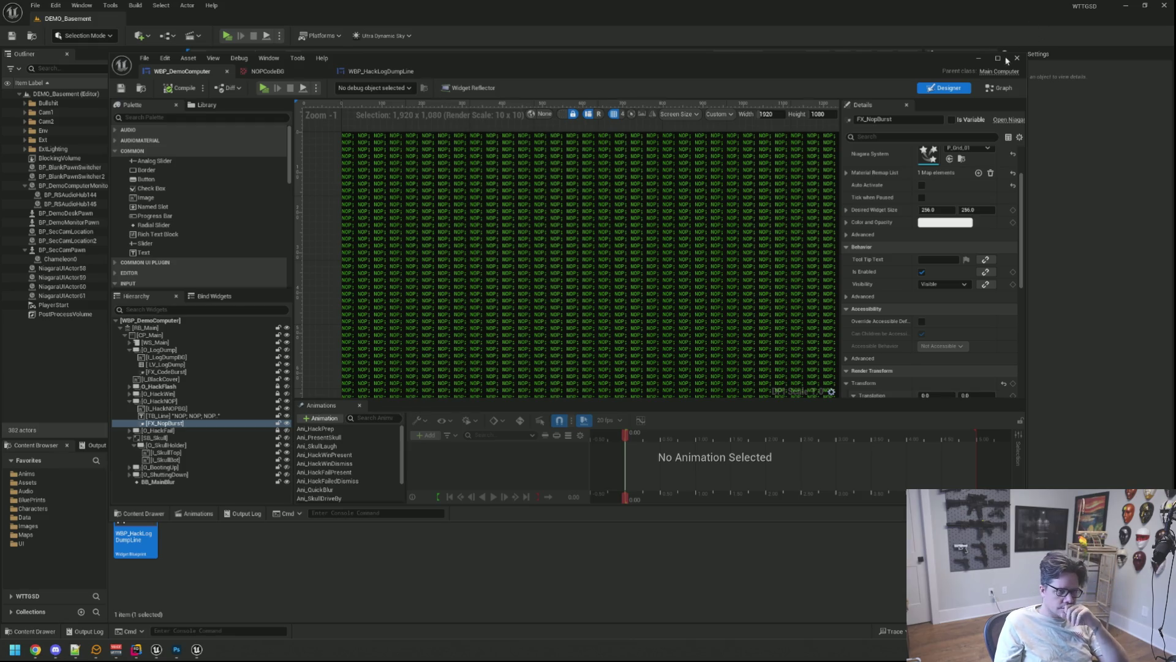
click(978, 57)
click(1125, 6)
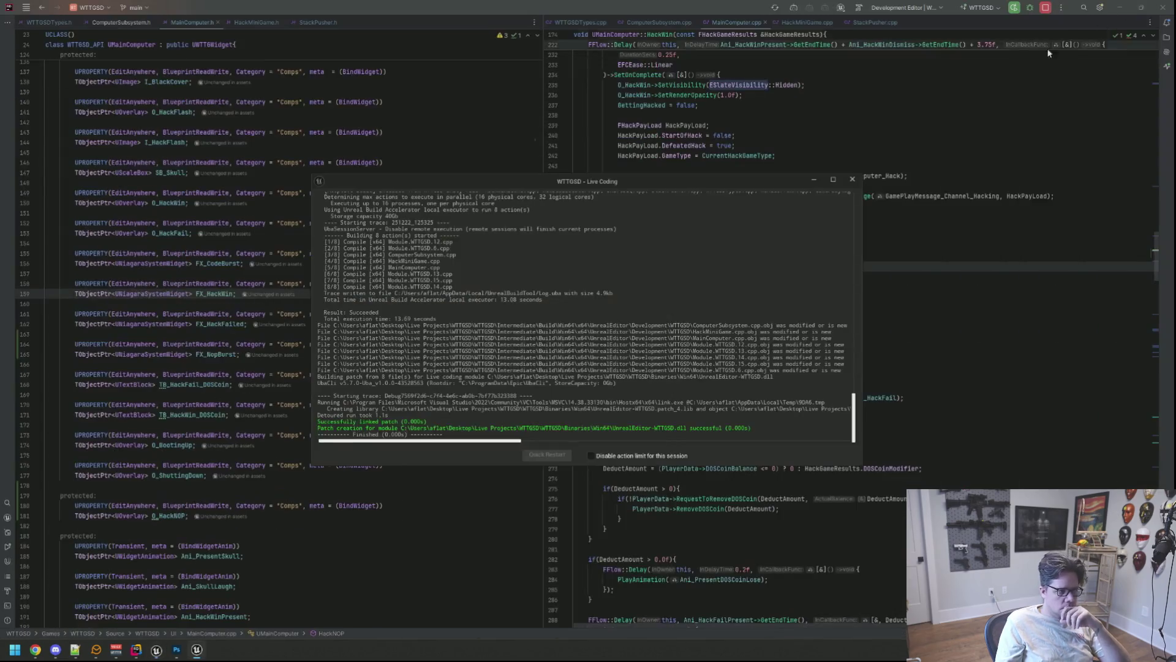
Step: Close the Live Coding log, minimize Rider, and close both Photoshop images without saving
click(852, 181)
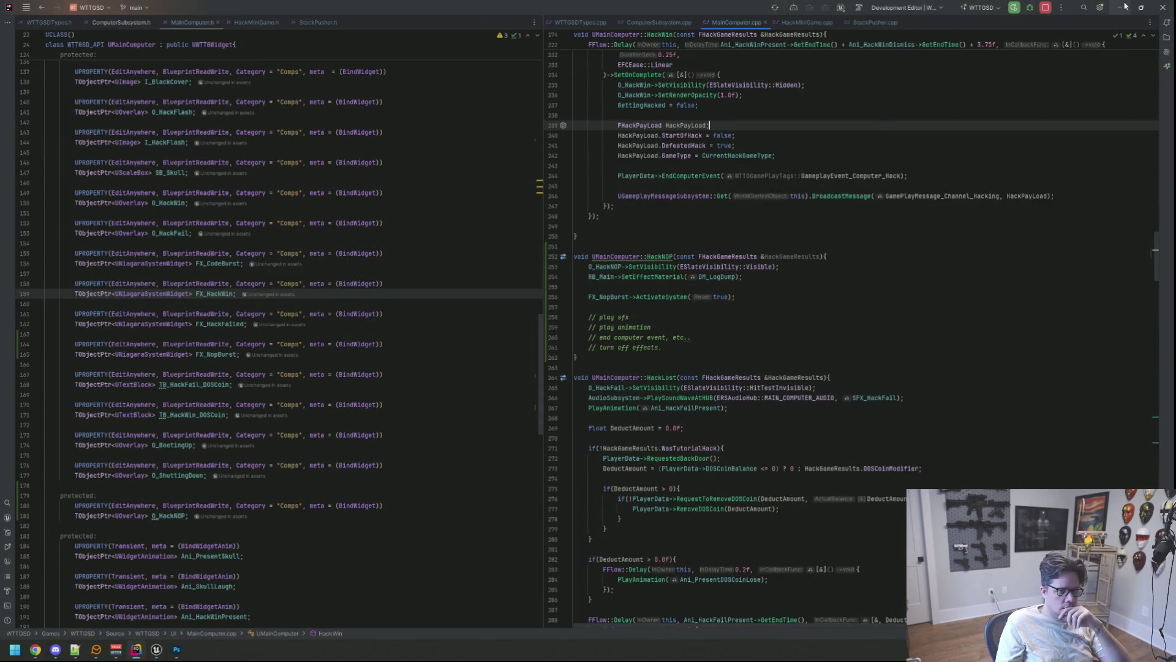
click(1119, 7)
click(954, 55)
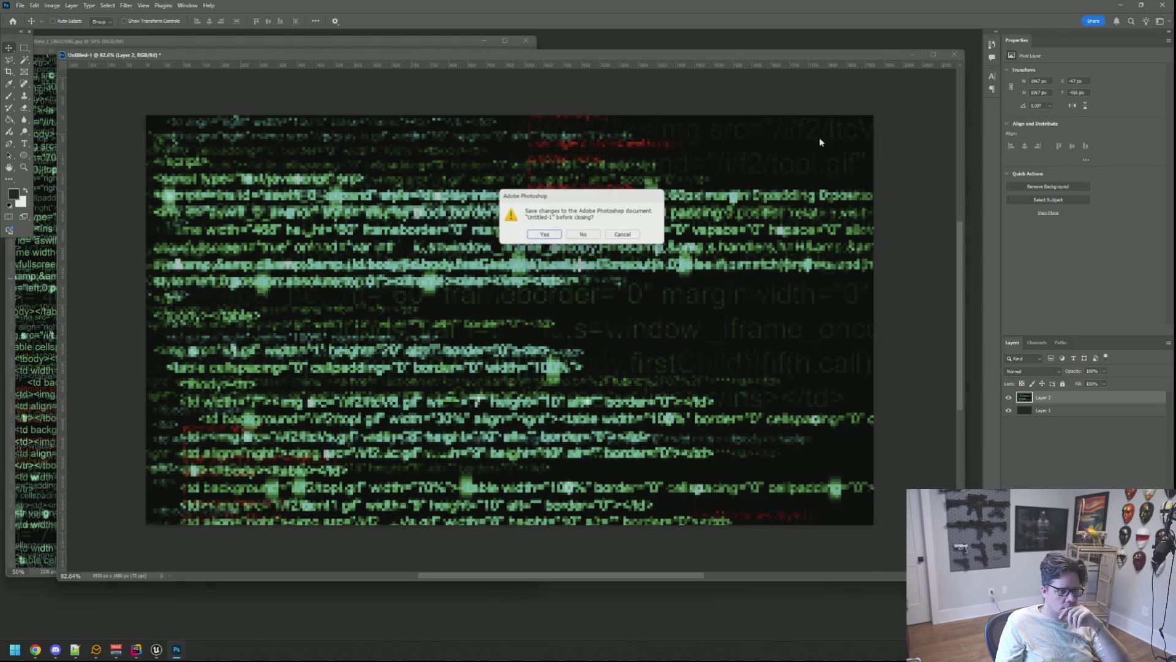
click(581, 231)
click(525, 40)
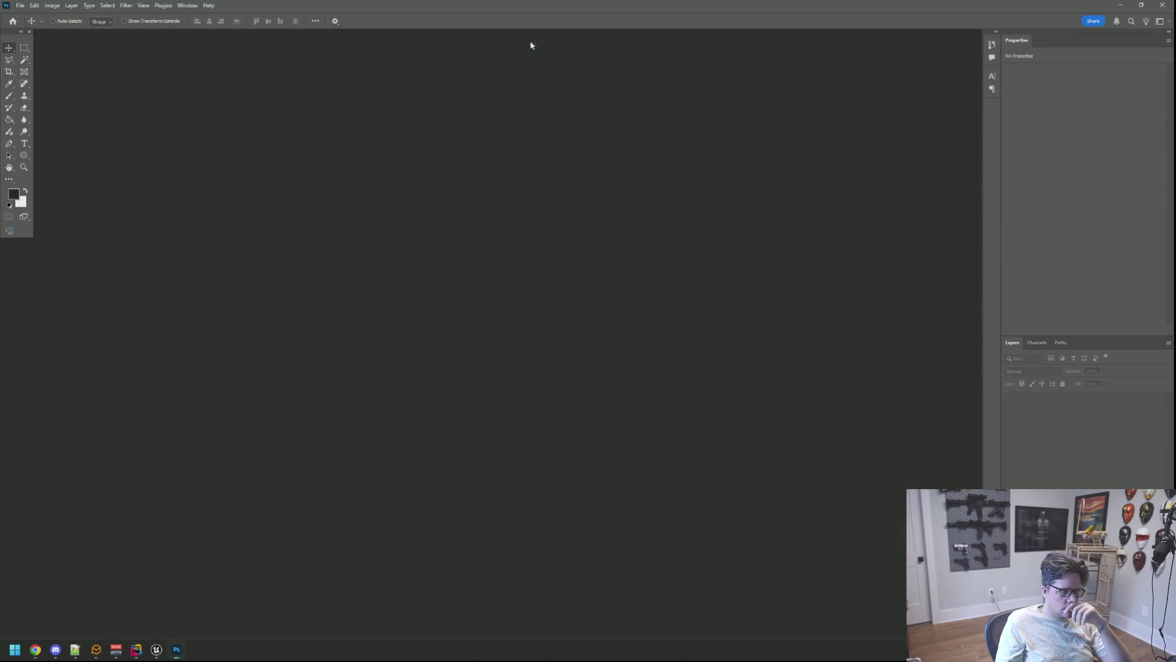
click(1120, 6)
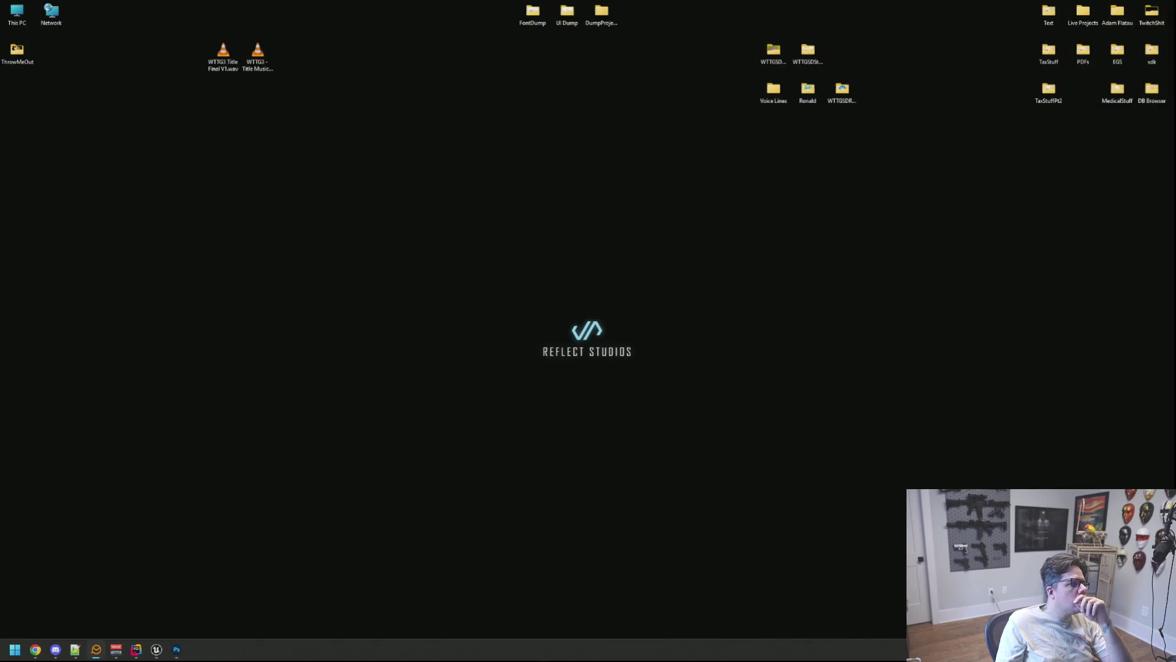
Step: Browse E: > Projects > WTTG > Unity > Welcome To The Game > Assets > Custom Assets > SFX > HackerMode
double_click(30, 19)
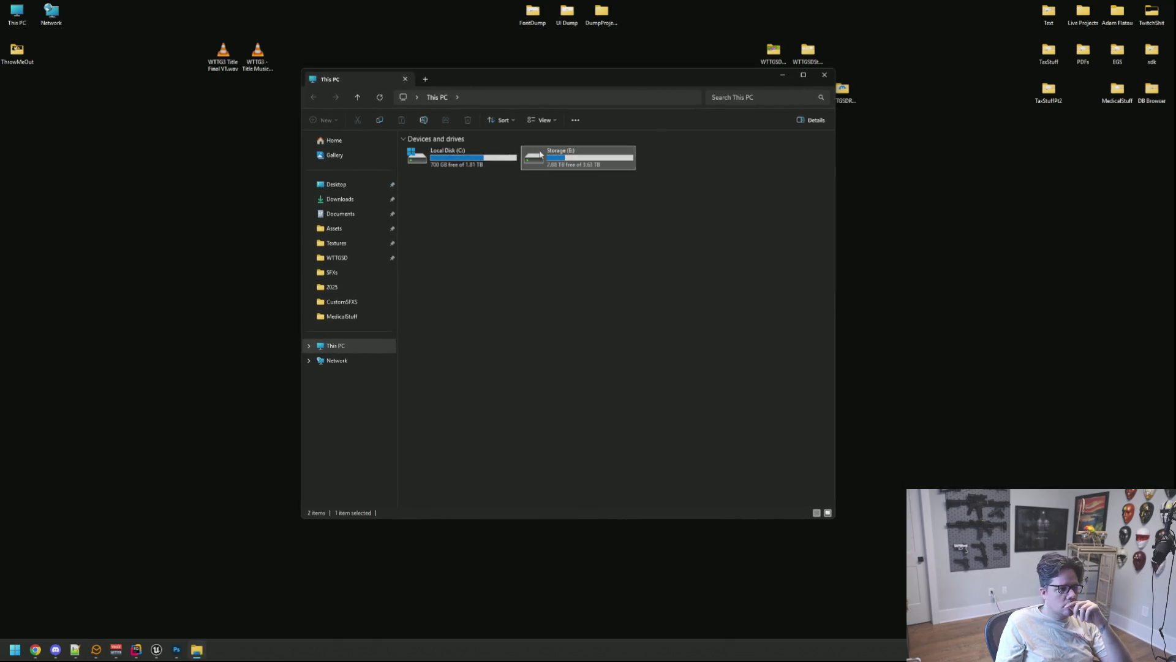
double_click(551, 154)
double_click(451, 203)
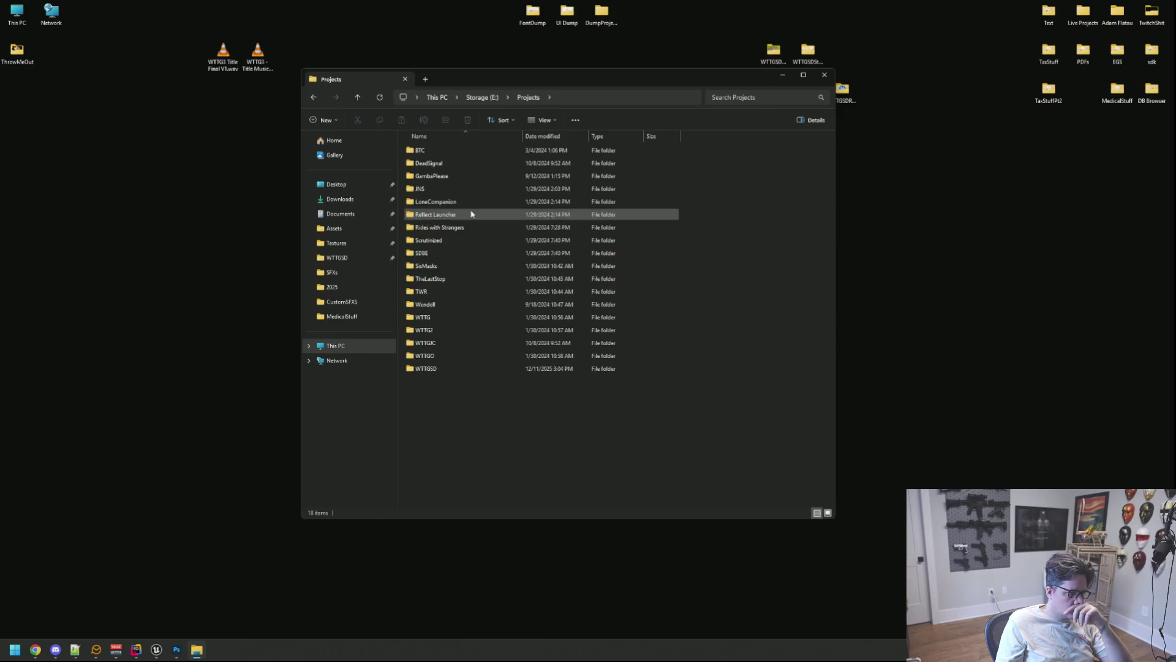
double_click(440, 318)
double_click(446, 175)
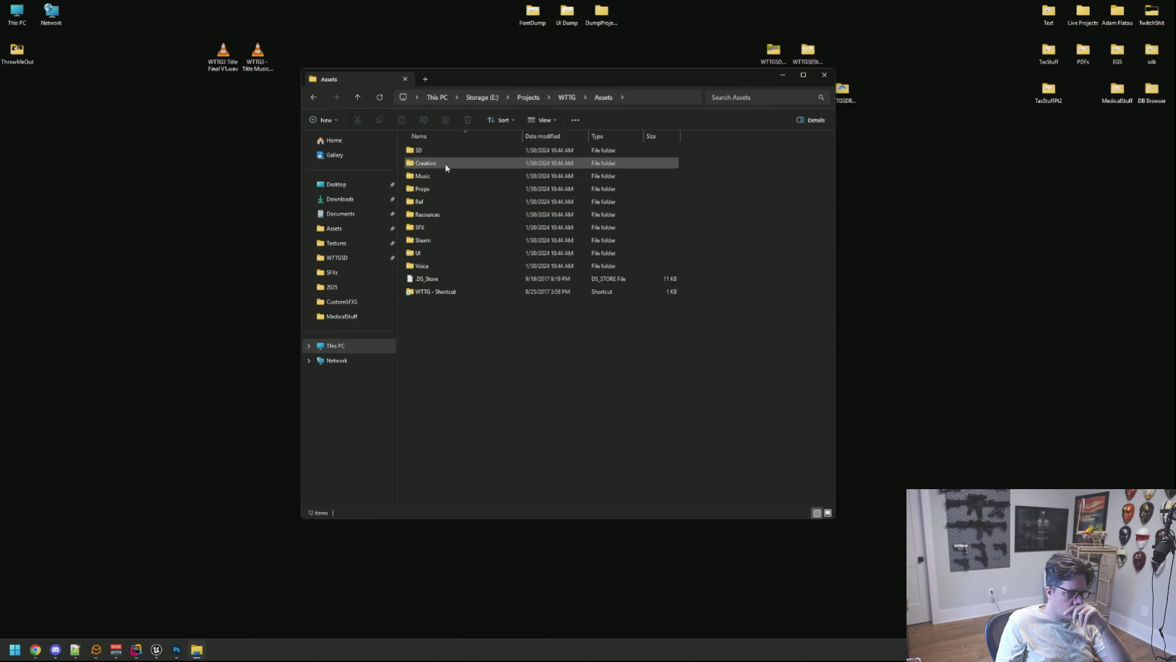
click(567, 97)
double_click(434, 267)
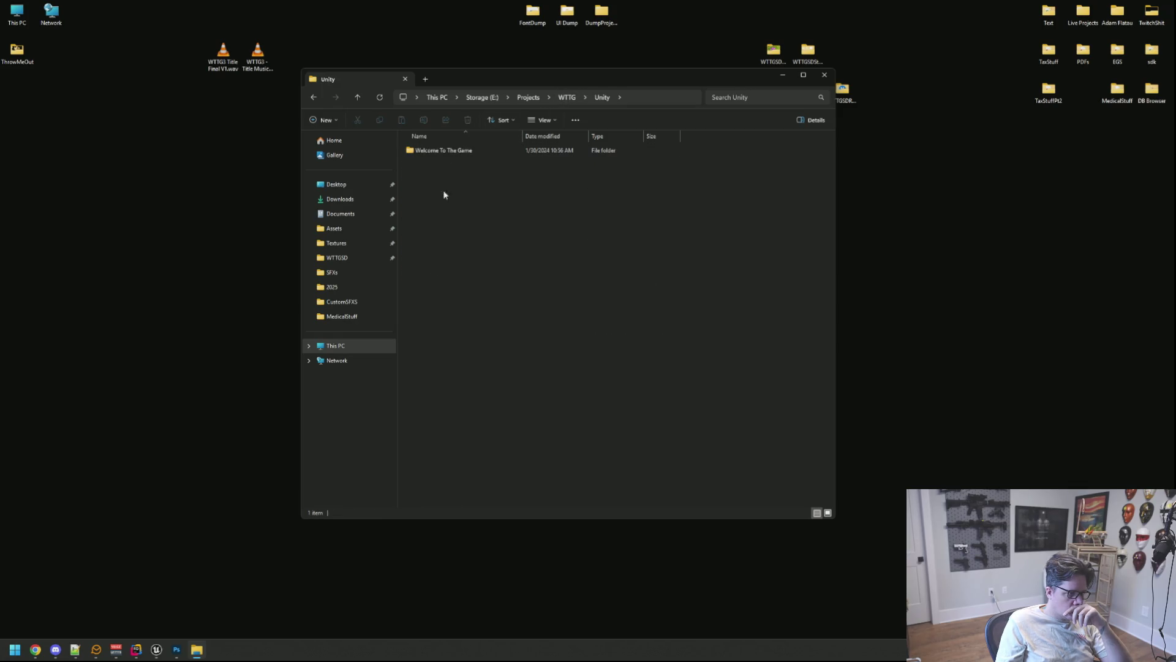
double_click(447, 151)
double_click(446, 177)
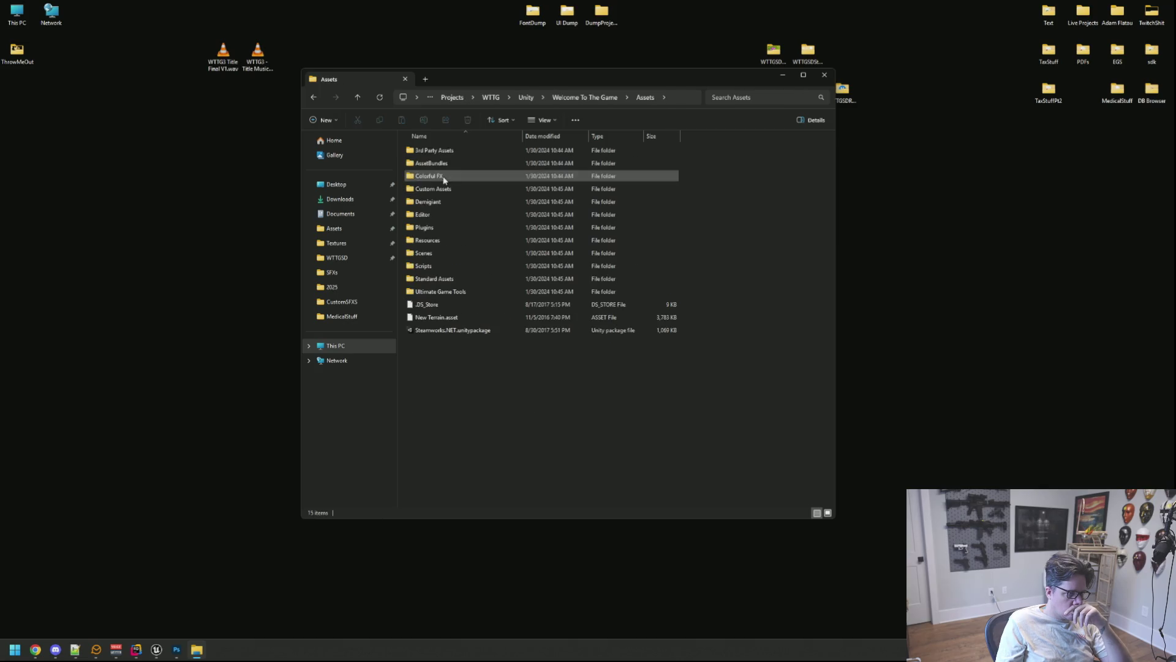
double_click(446, 189)
double_click(439, 255)
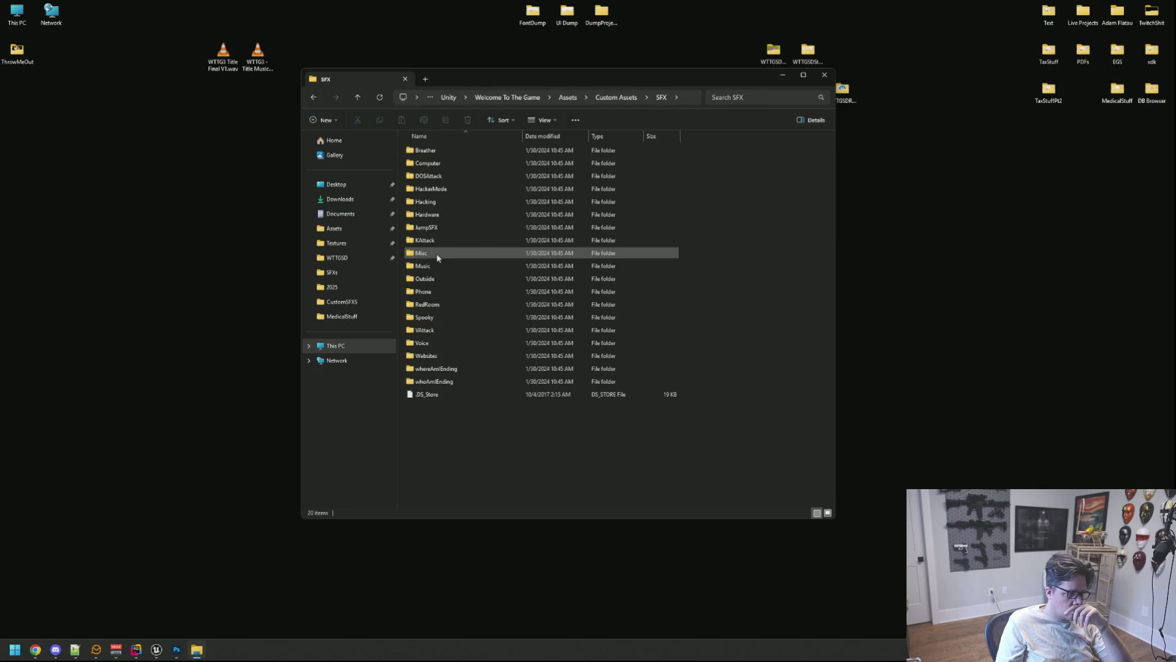
double_click(453, 189)
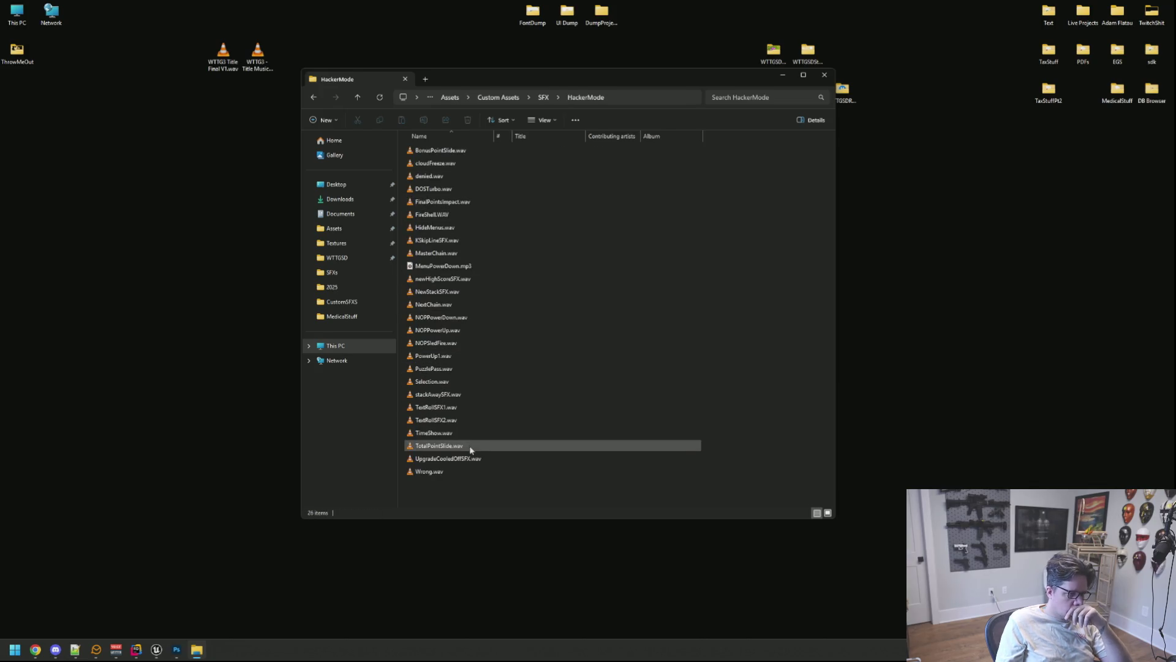
Step: Audition NOPSledFire.wav in the media player, then move the Explorer window to the right
click(460, 344)
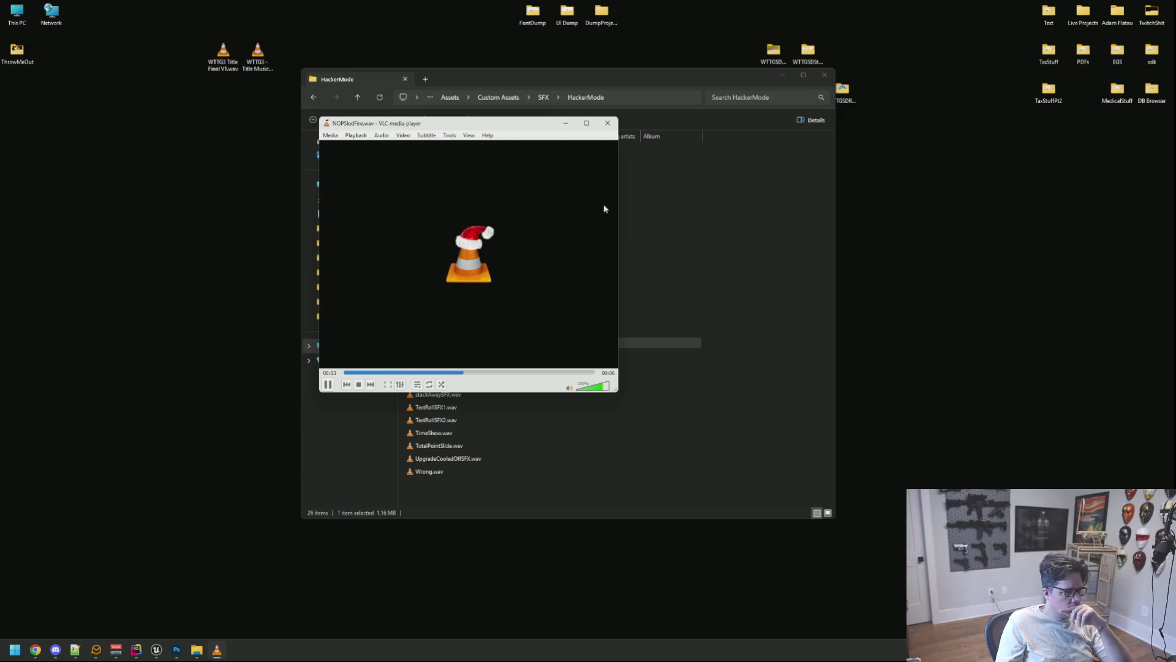
click(607, 123)
mouse_move(593, 84)
mouse_down()
mouse_move(683, 72)
mouse_move(944, 83)
mouse_up()
Step: Launch Audacity, load NOPSledFire.wav into it and play it
key(super)
text(audacity)
key(Return)
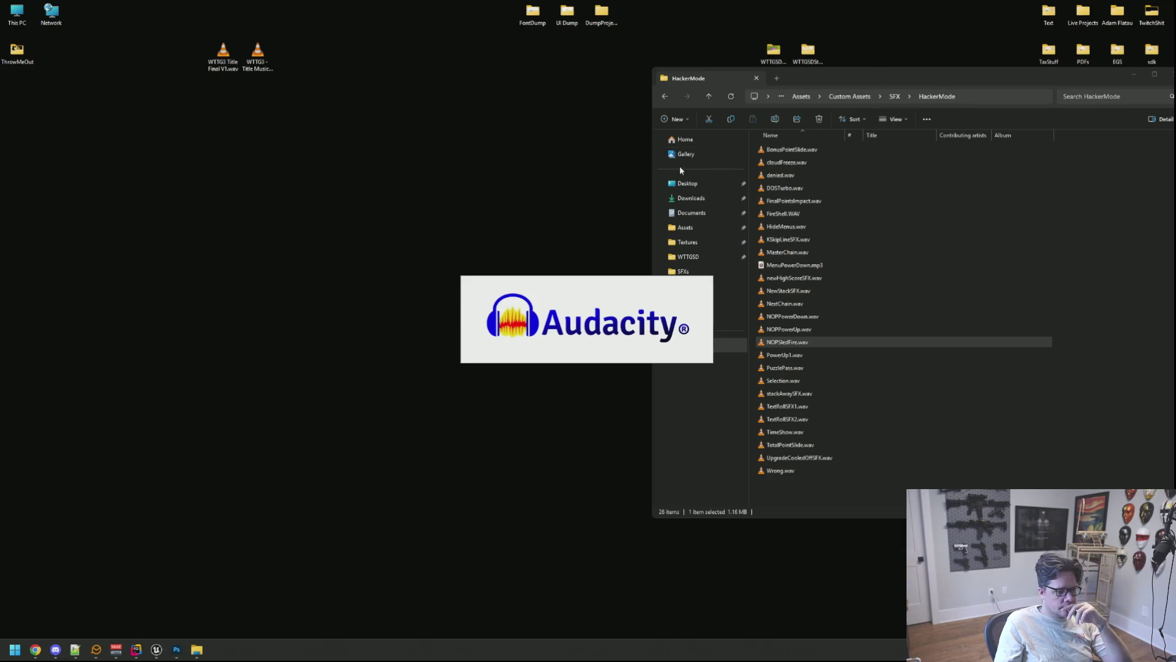
mouse_move(790, 341)
mouse_down()
mouse_move(802, 349)
mouse_move(402, 283)
mouse_up()
key(space)
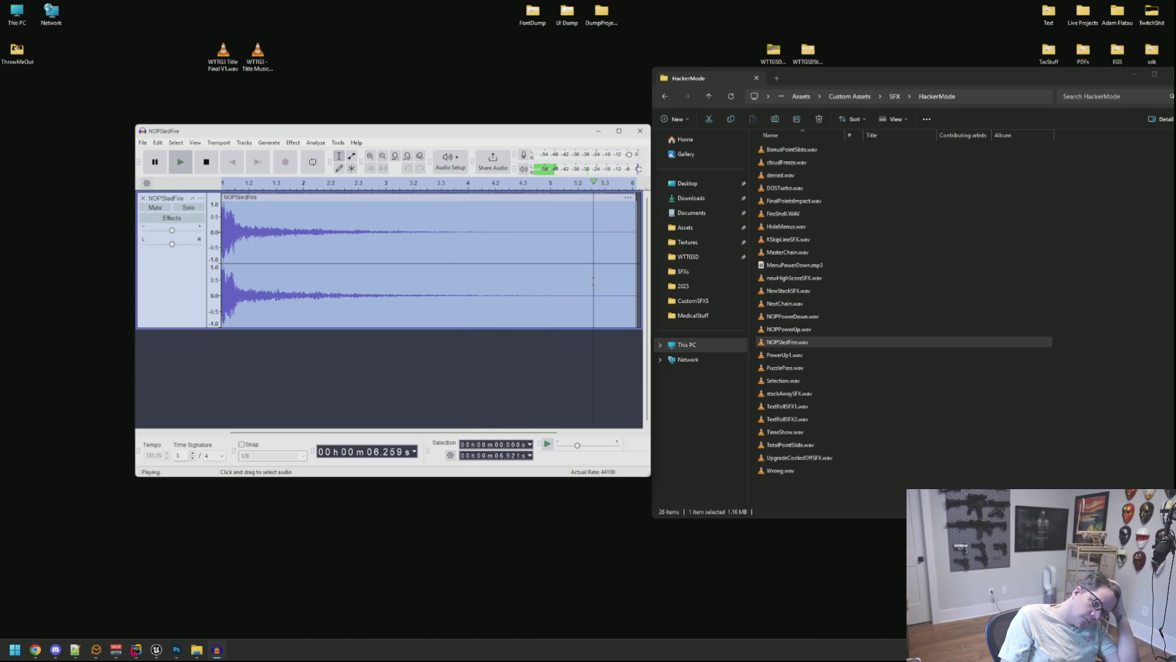
Step: Preview NOPPowerUp.wav in the media player, then replay and pause NOPSledFire in Audacity
double_click(777, 331)
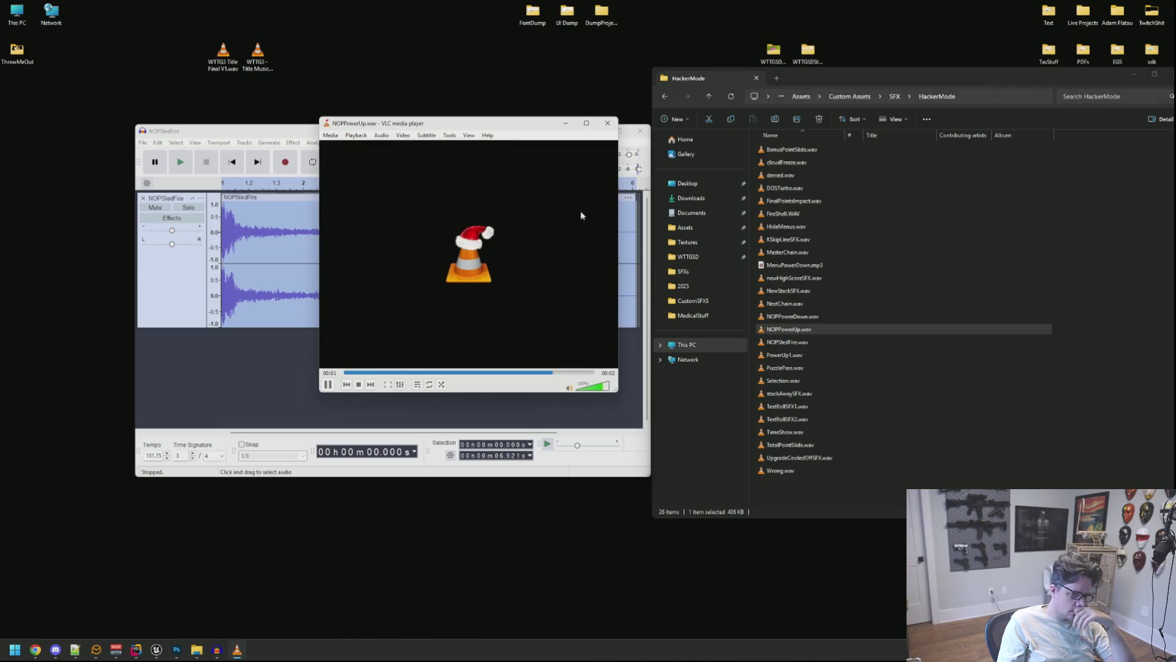
click(605, 125)
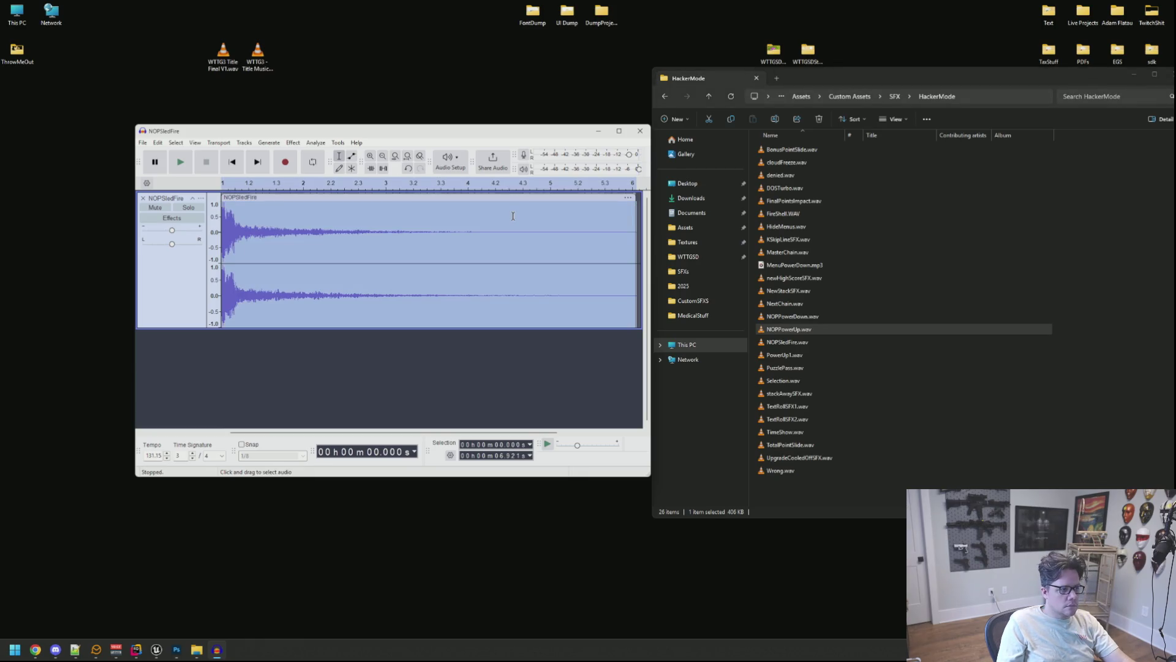
key(space)
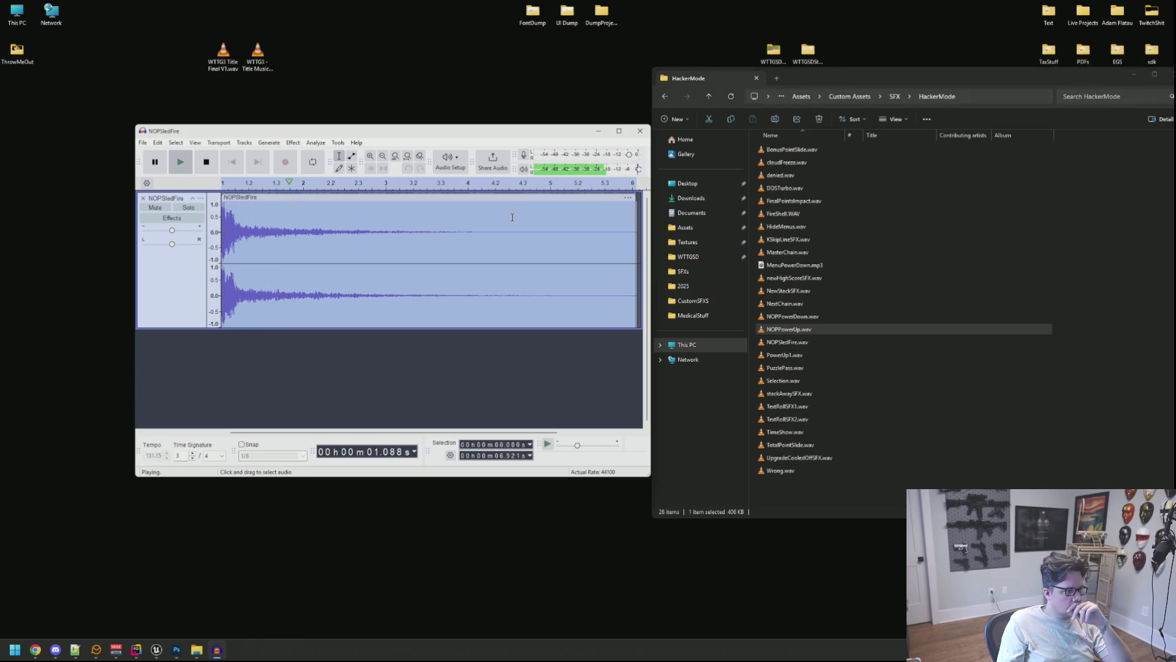
click(154, 162)
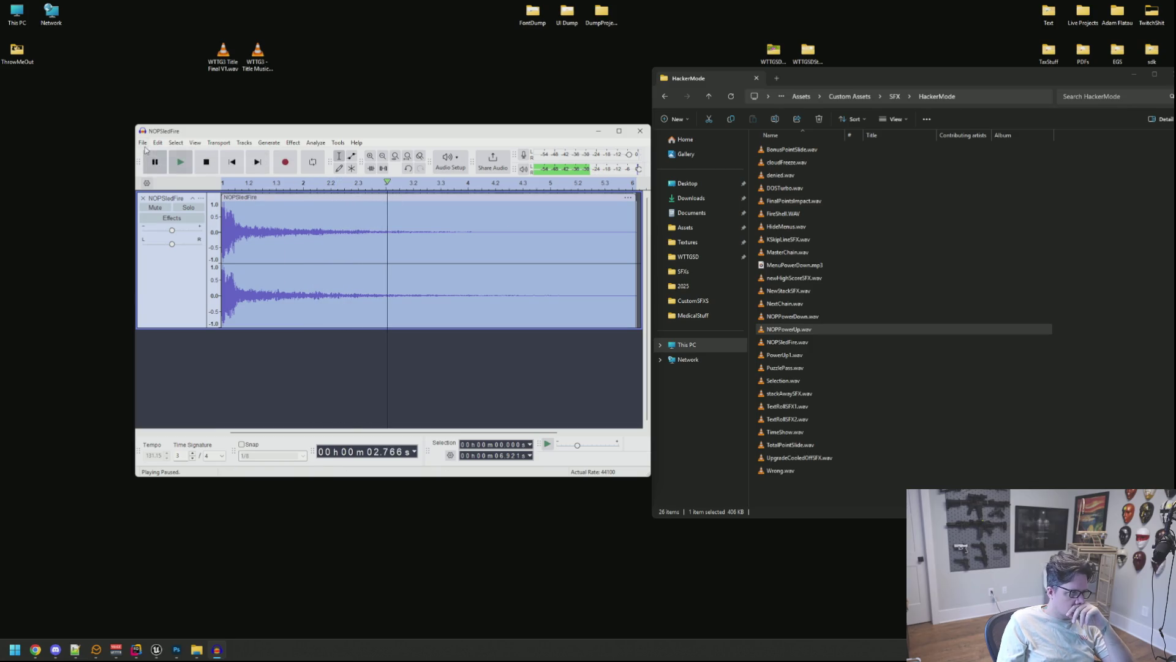
click(142, 142)
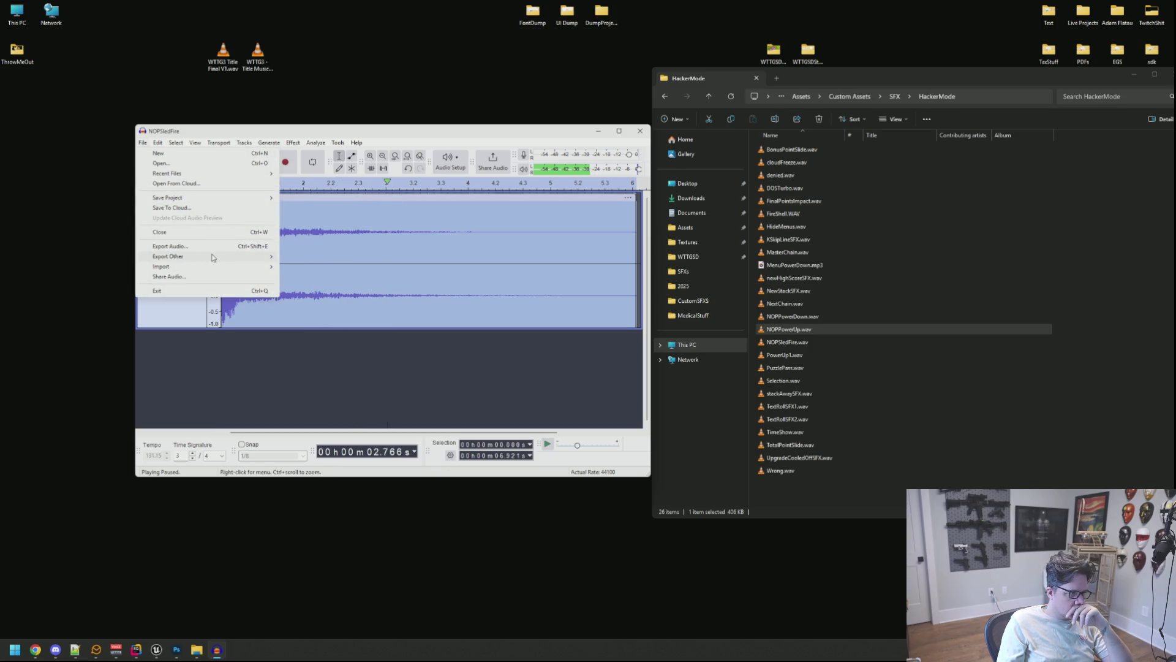
Step: Export the audio as SFX_Hacking_NopSled.wav into Content/Audio/SFXS/Hacking, then return to Unreal Editor
click(213, 248)
click(490, 243)
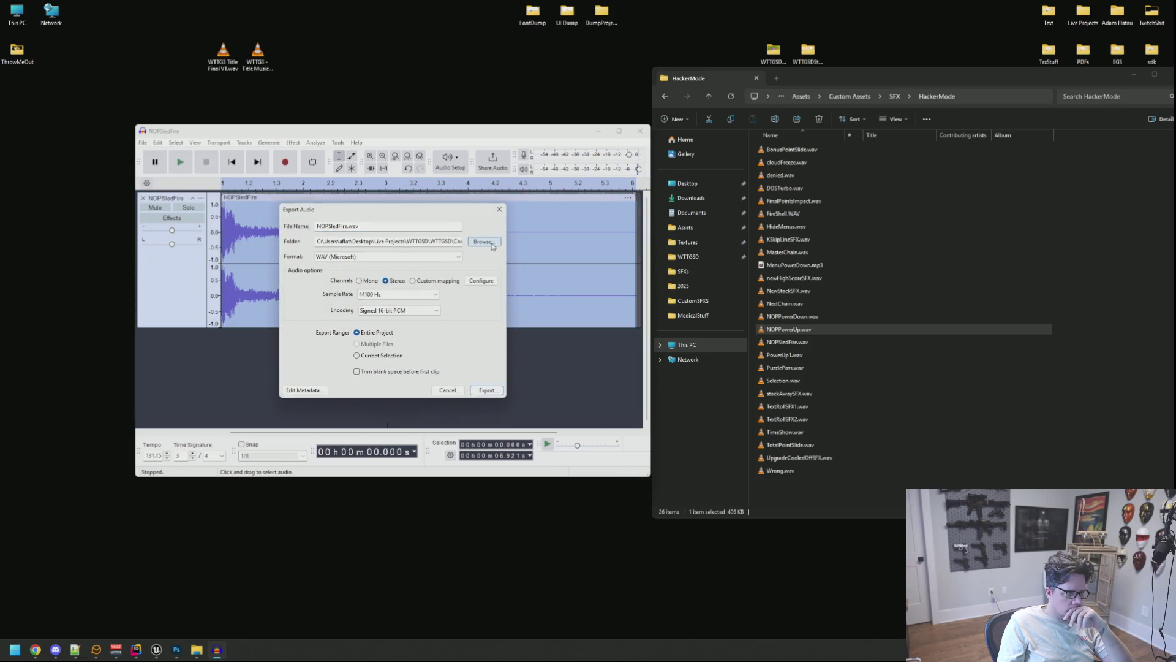
click(562, 245)
double_click(399, 342)
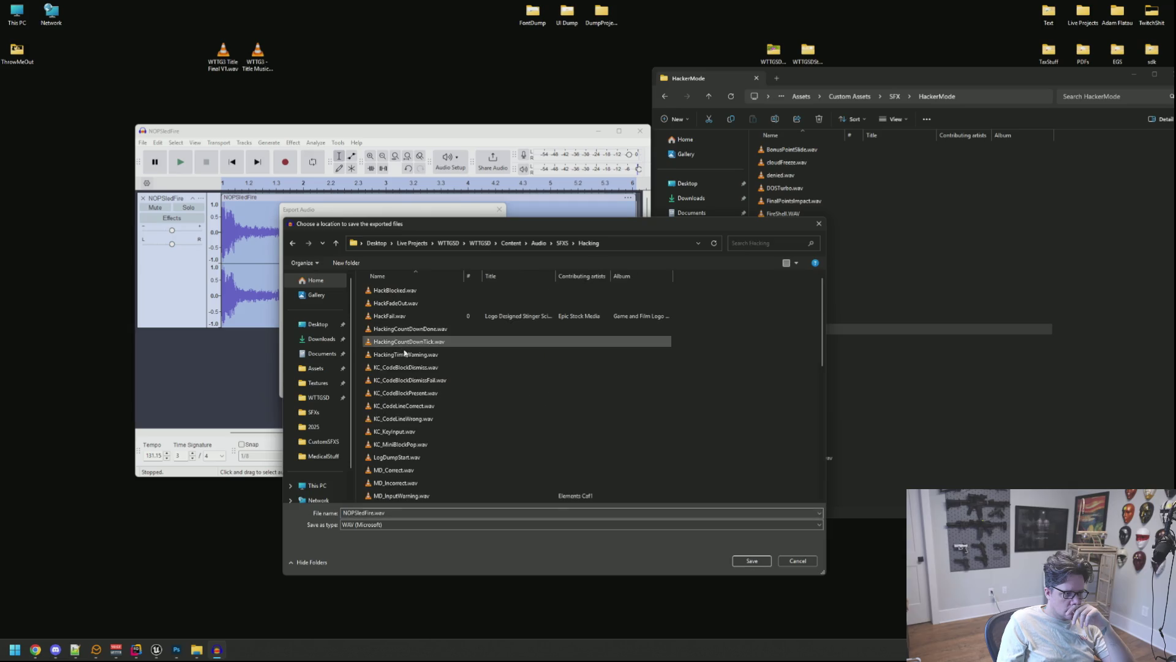
double_click(414, 515)
scroll(464, 423, down, 8)
text(SFX_)
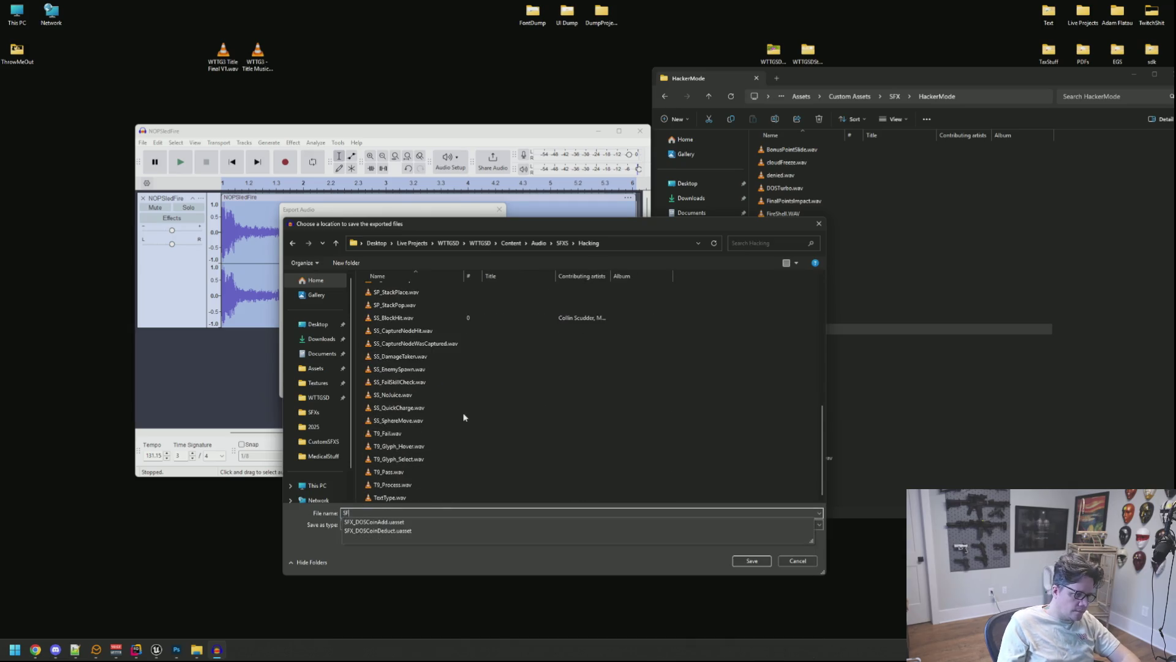
text(Hacking_NopSled)
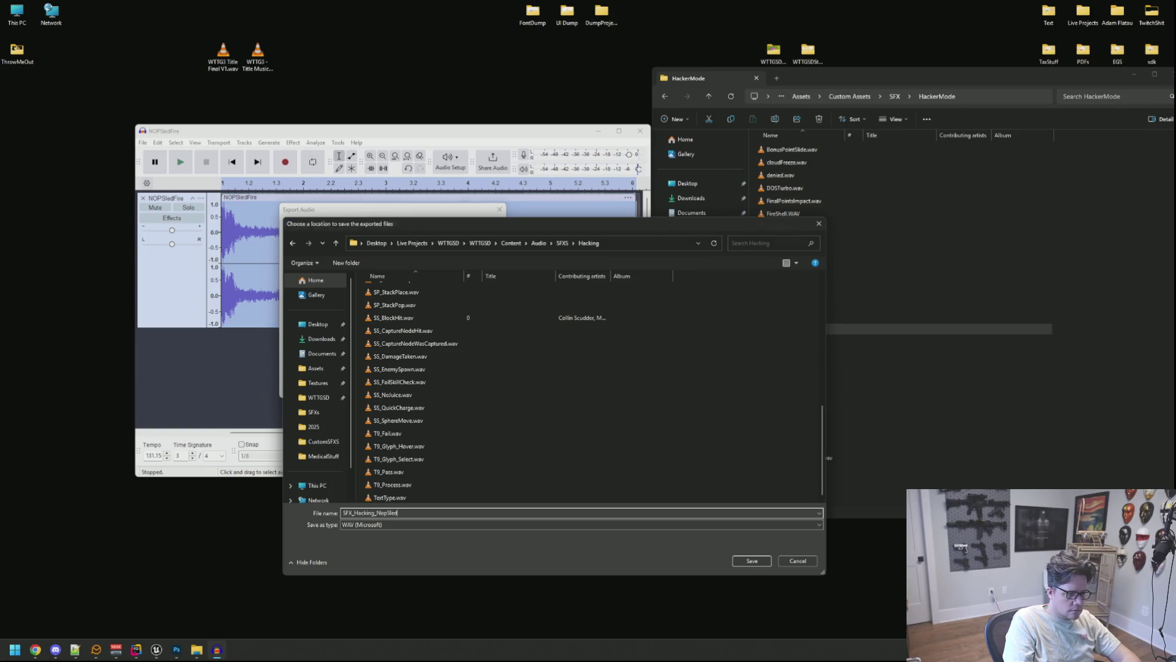
key(Return)
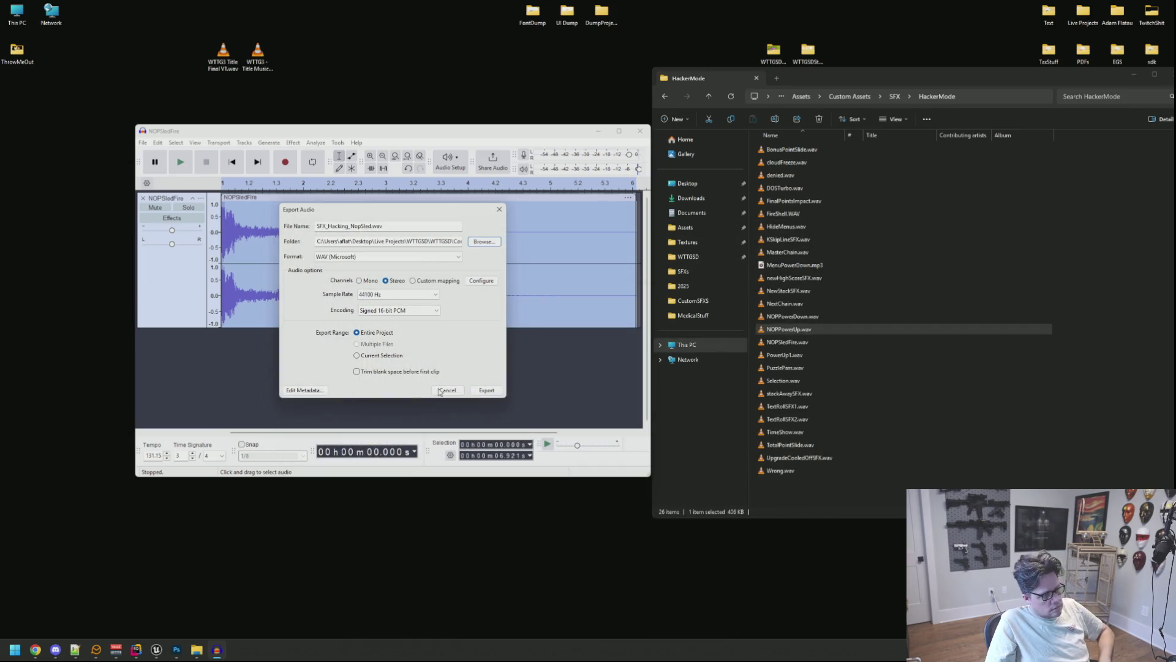
click(486, 389)
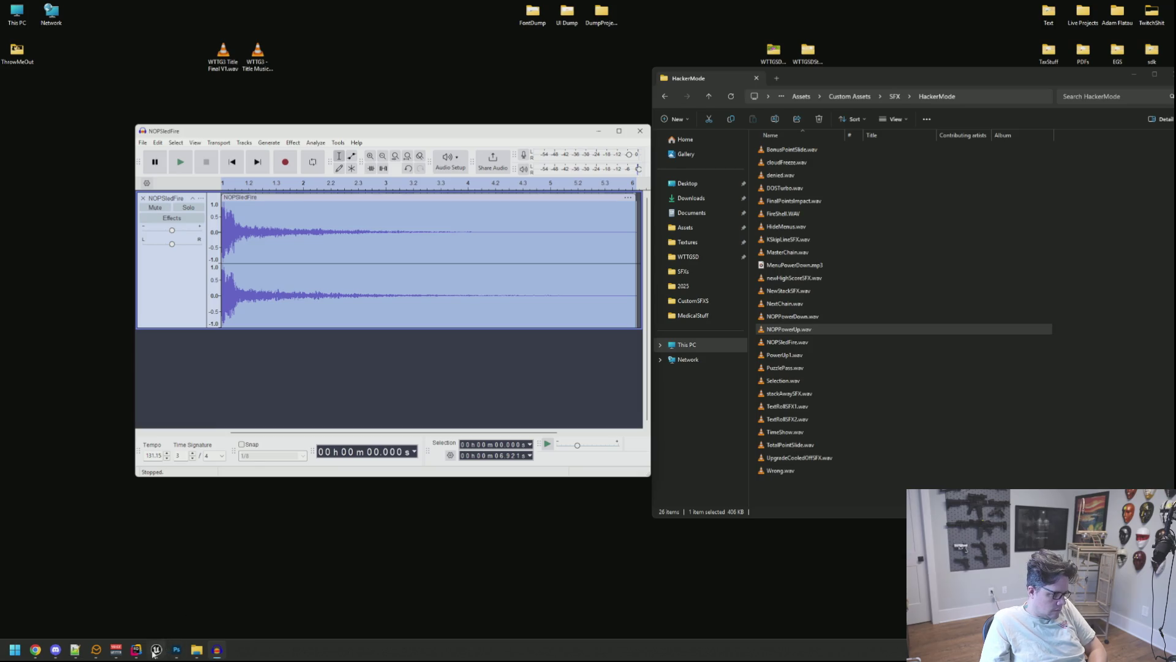
click(156, 650)
click(43, 491)
Step: Go to Audio > SFXS > Hacking in the Content Browser and import the NopSled wav
click(42, 483)
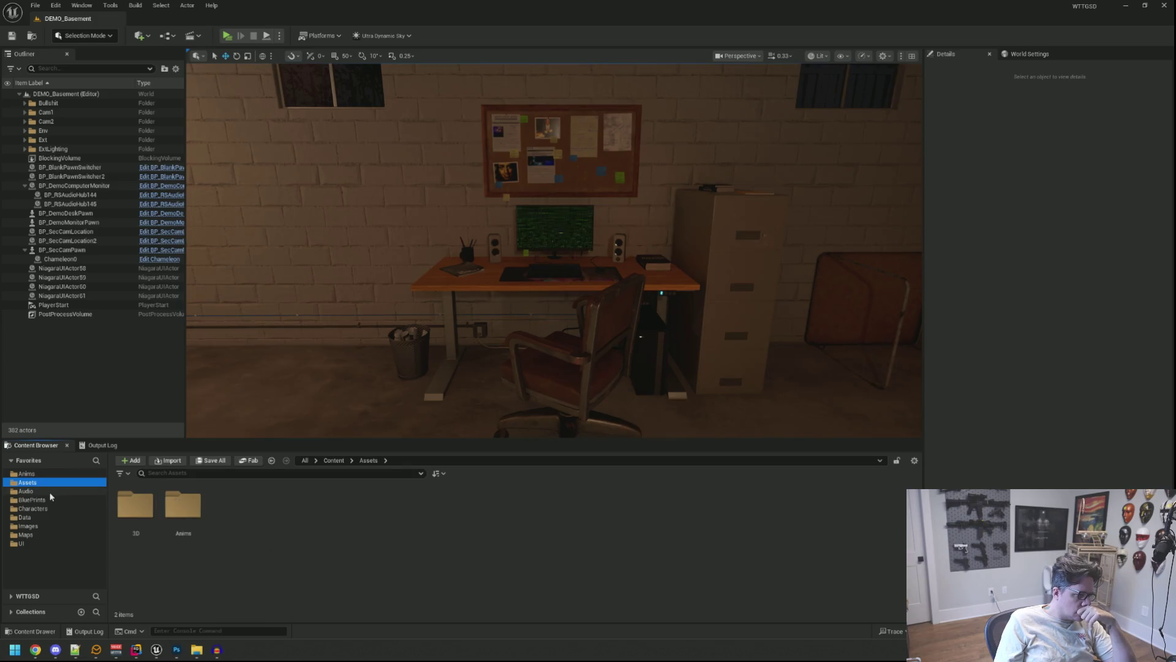
click(38, 492)
double_click(135, 505)
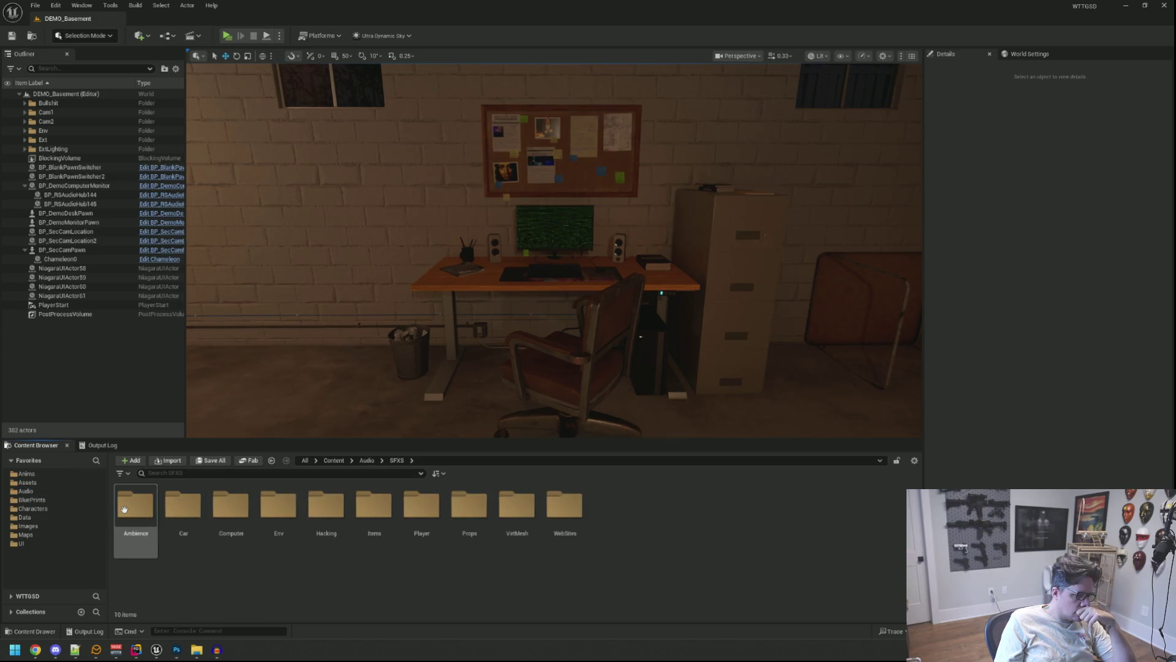
double_click(320, 501)
click(230, 509)
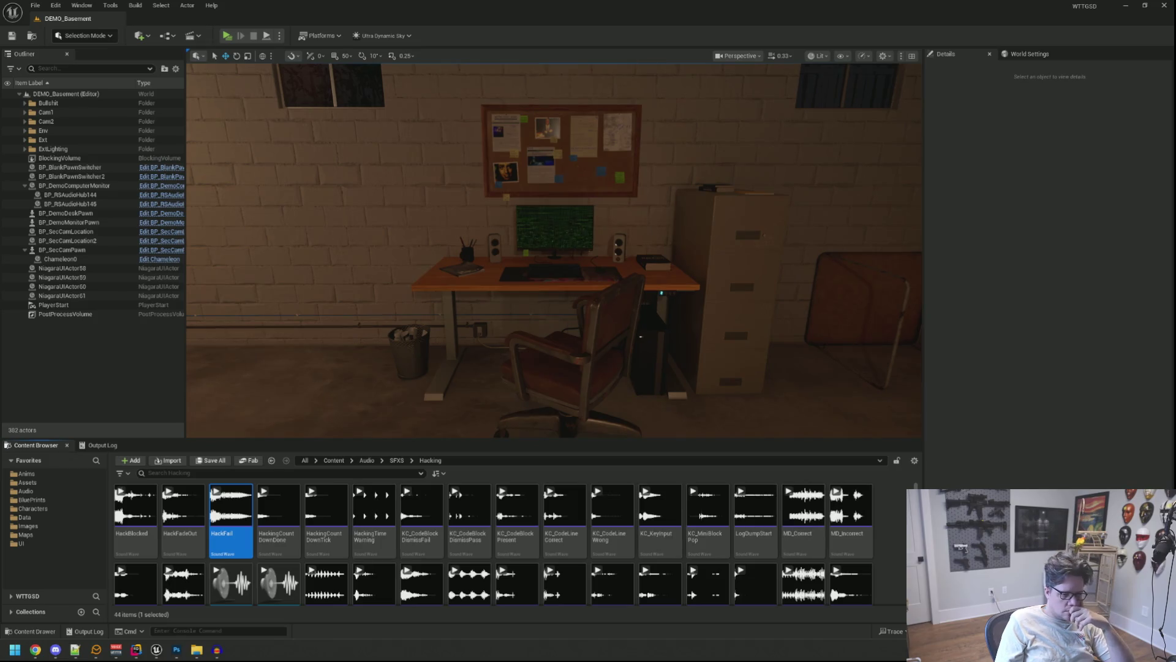
click(643, 342)
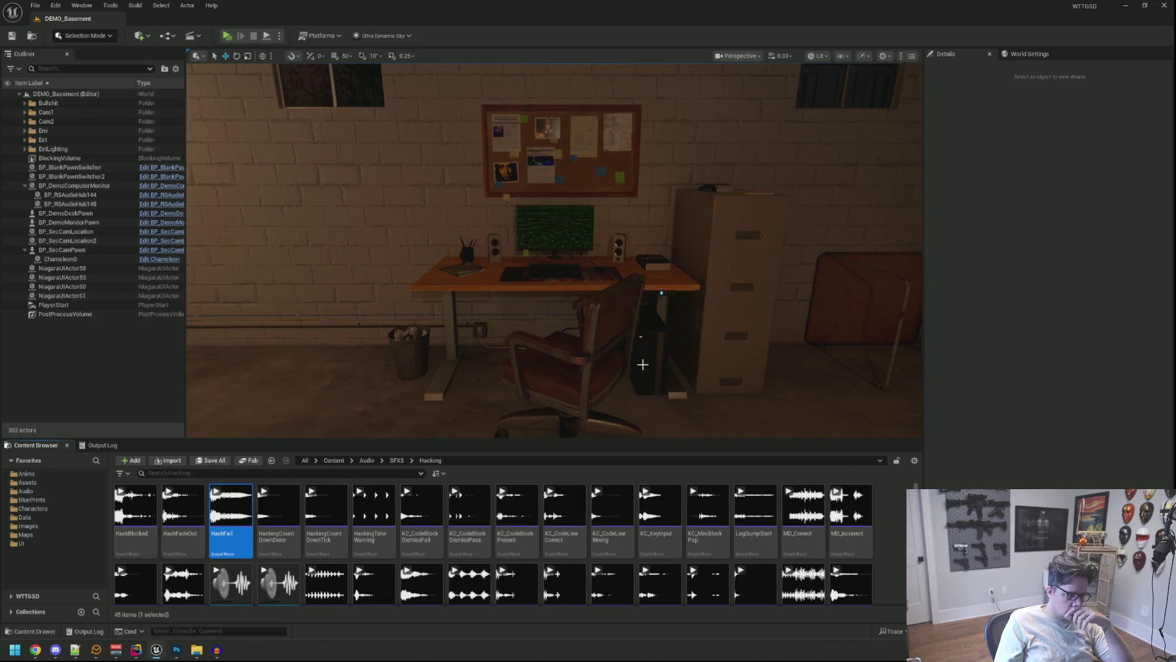
Step: Open SFX_Hacking_NopSled, play it to preview, and move its editor window aside
scroll(809, 483, down, 5)
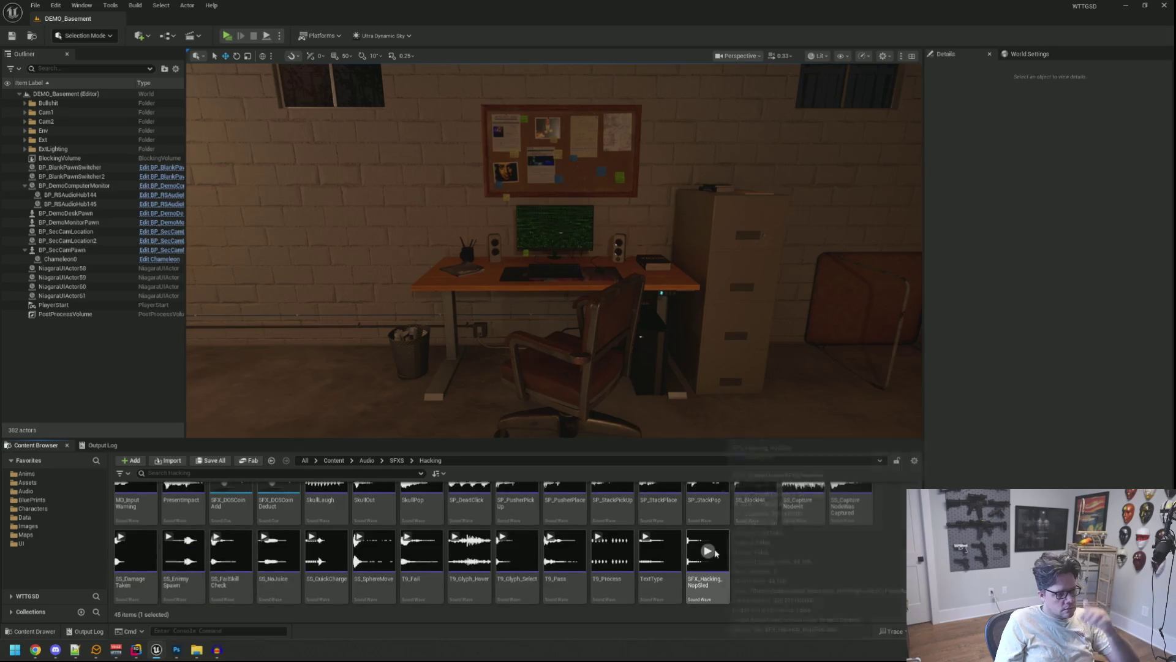
double_click(707, 554)
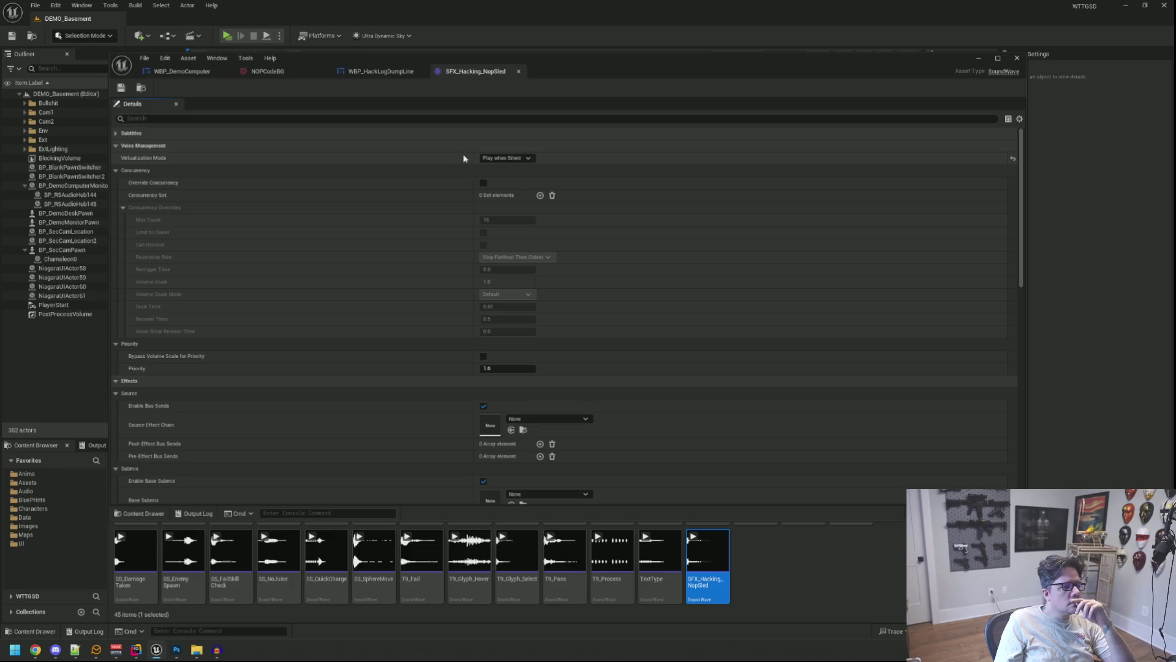
scroll(438, 197, down, 10)
scroll(441, 200, down, 9)
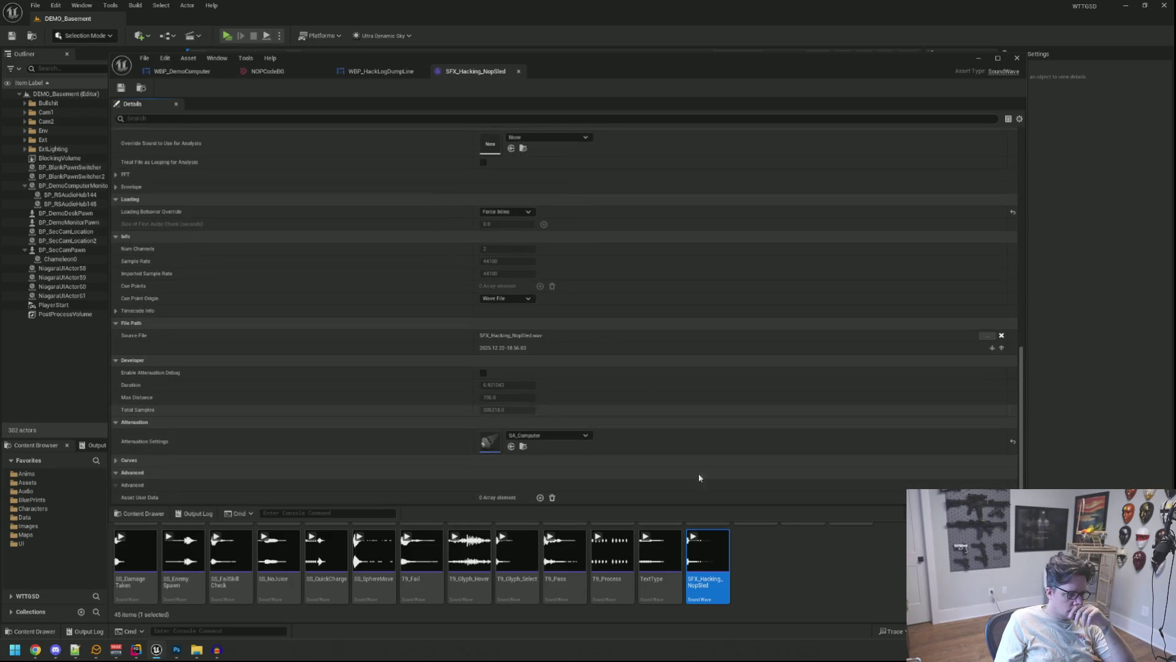
click(707, 550)
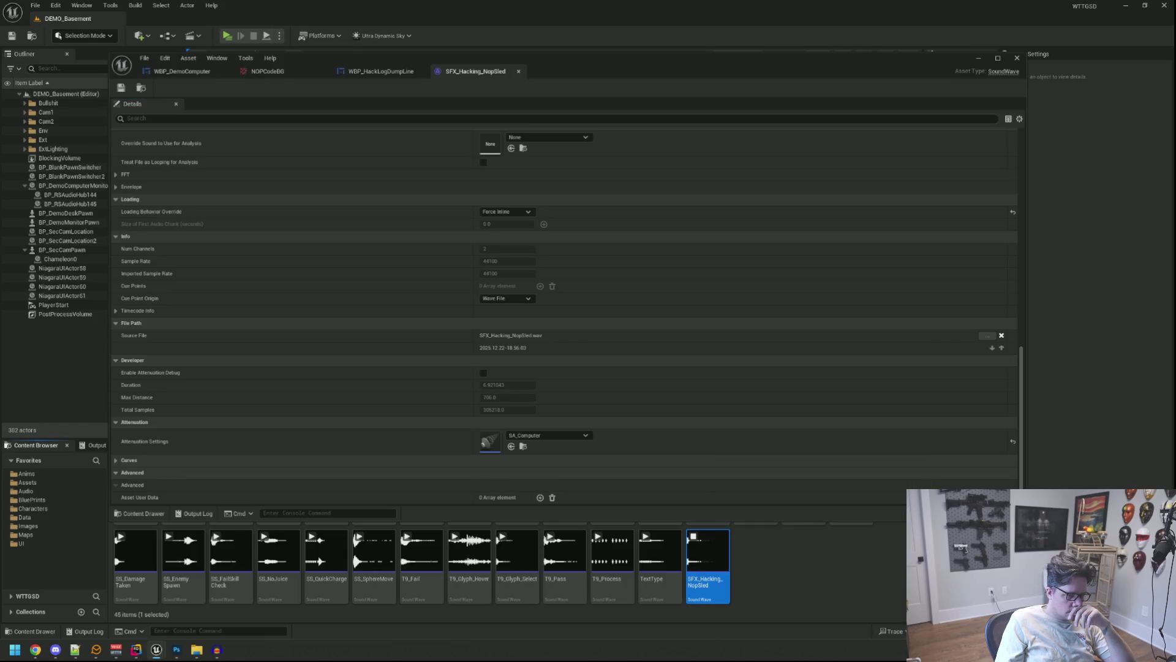
mouse_move(1024, 519)
mouse_down()
mouse_move(638, 444)
mouse_move(646, 451)
mouse_up()
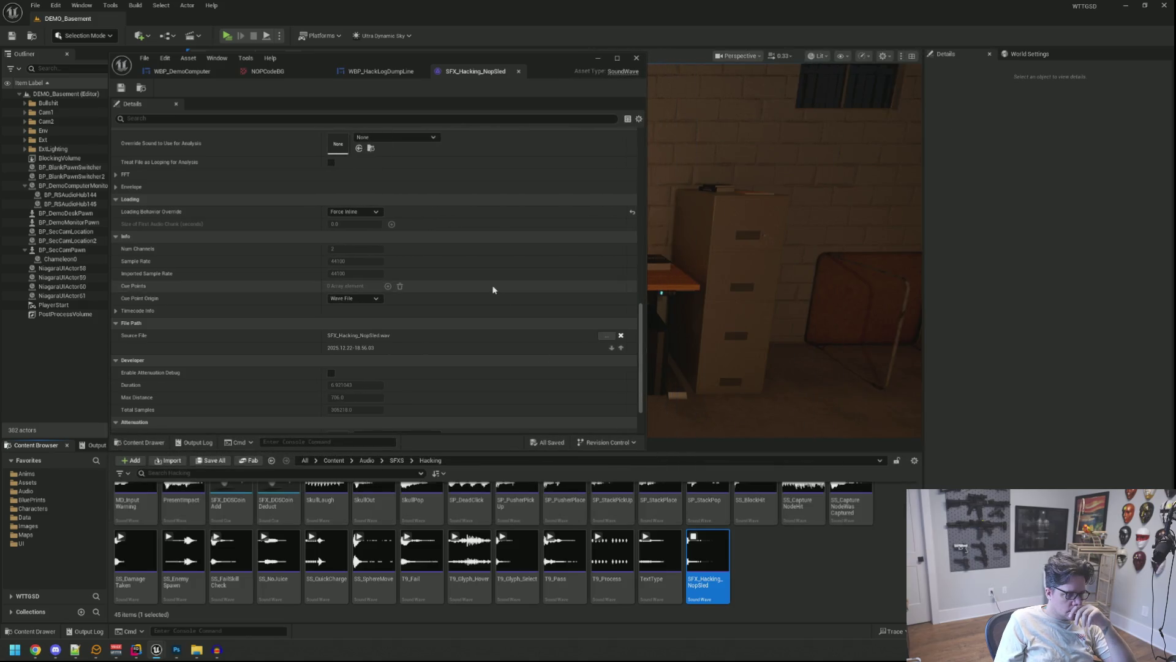
scroll(472, 256, up, 4)
scroll(472, 251, up, 6)
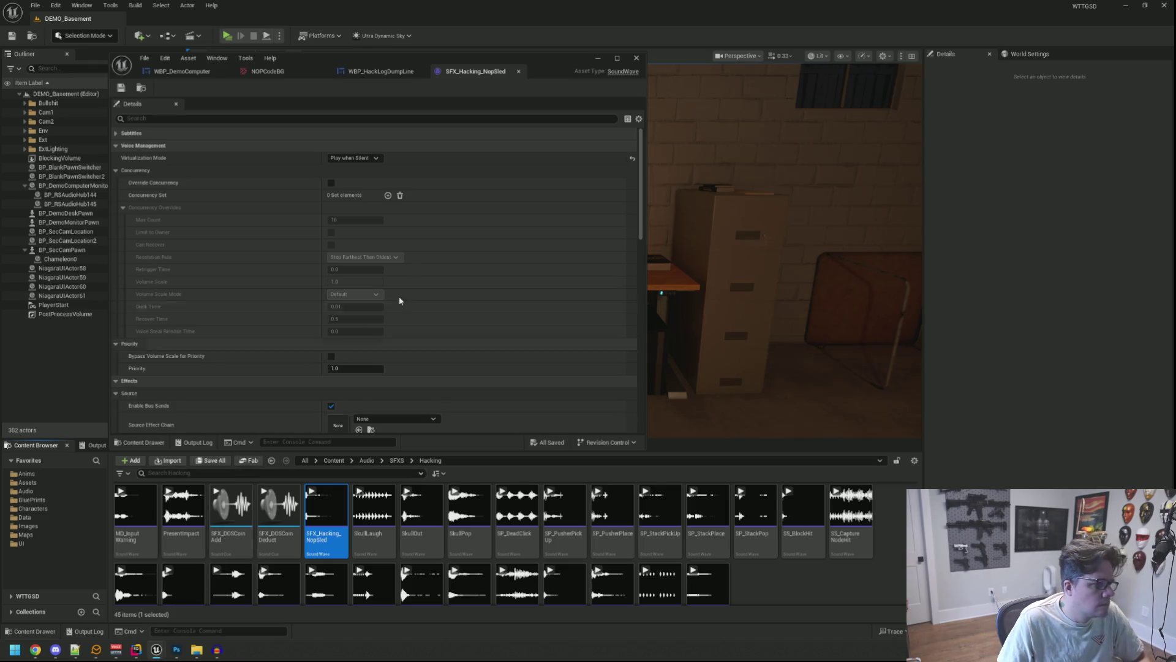
drag(500, 61, 587, 47)
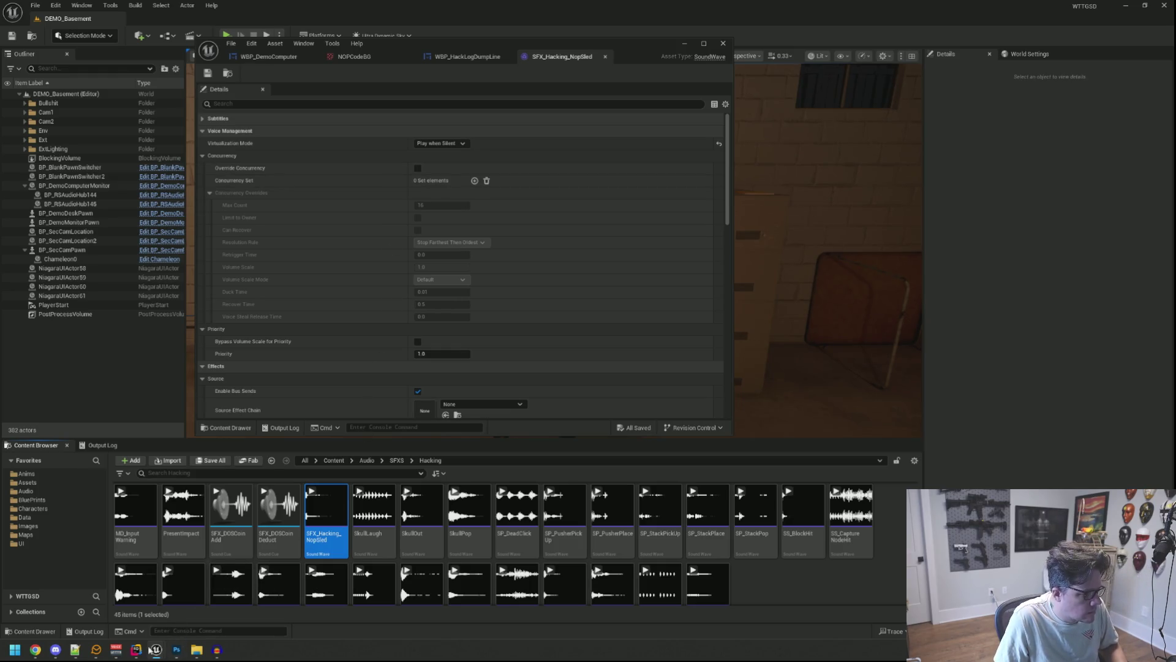
Step: Bring Rider forward and open a new line after SFX_DOSCoinAdd in MainComputer.h
click(176, 649)
click(176, 649)
click(136, 649)
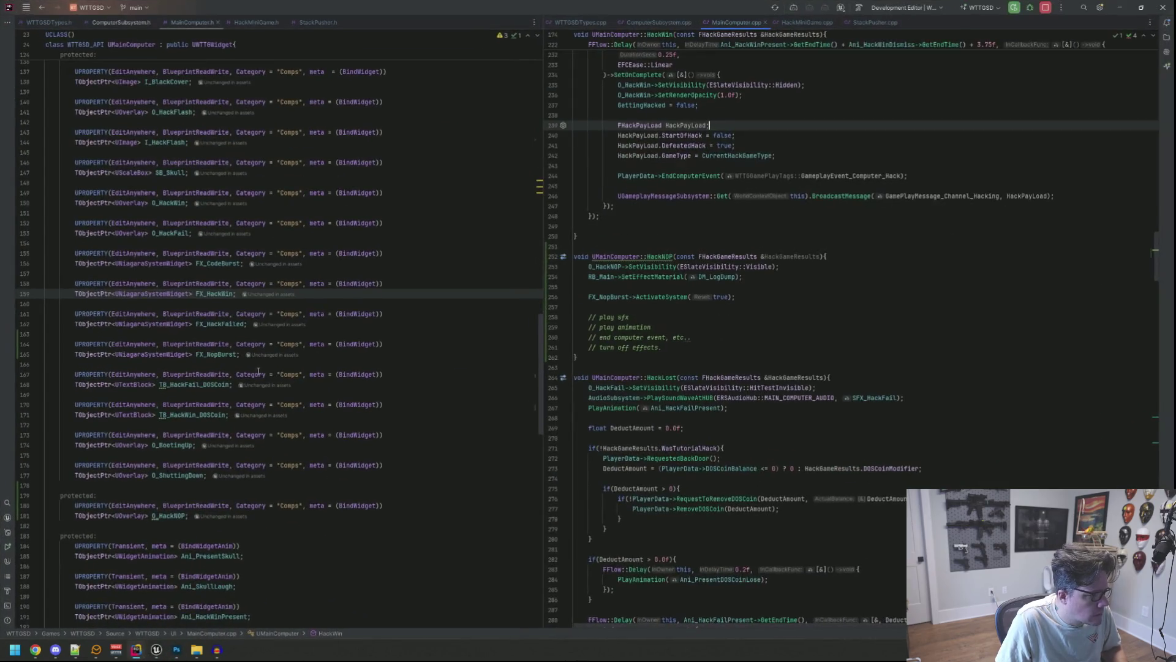
click(456, 134)
scroll(441, 172, down, 10)
scroll(435, 193, up, 8)
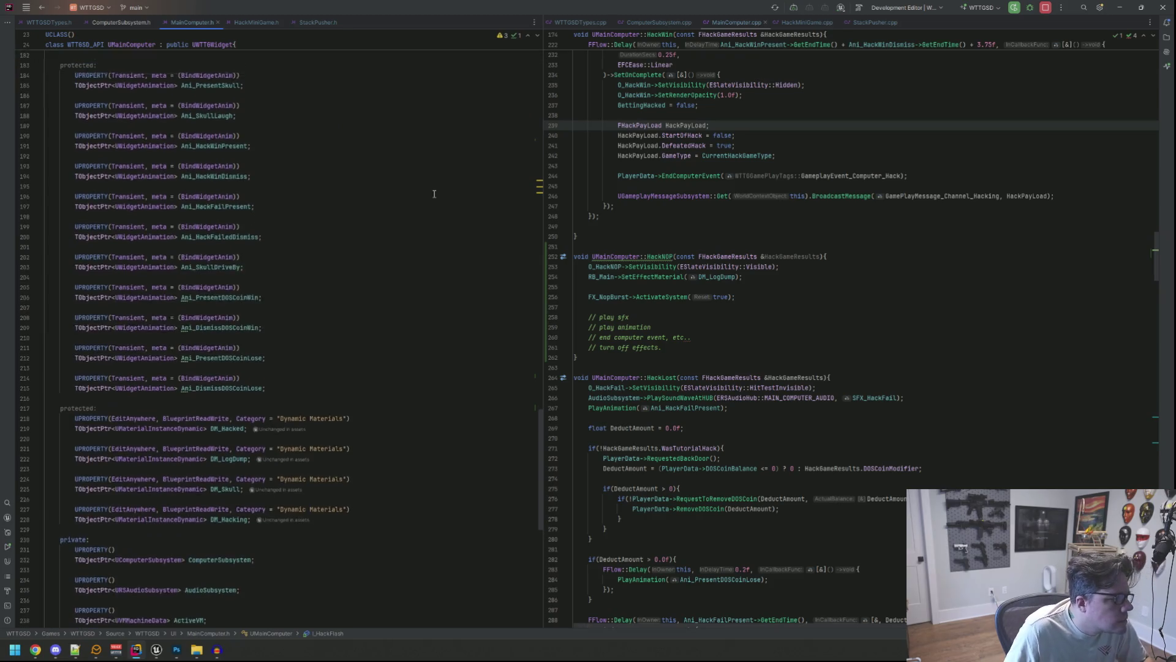
scroll(435, 193, up, 14)
scroll(435, 193, up, 1)
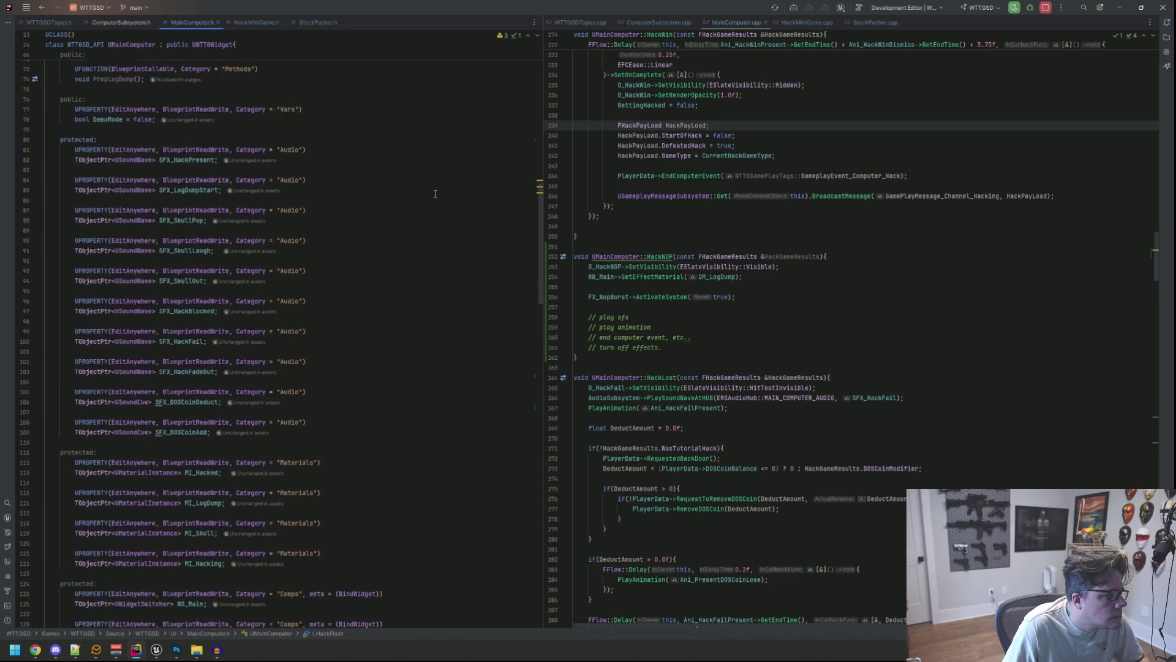
click(398, 365)
key(Return)
key(Return)
Step: Declare a UPROPERTY TObjectPtr<USoundWave> SFX_NOPSled using the uprop template and autocomplete
text(uprop)
key(Tab)
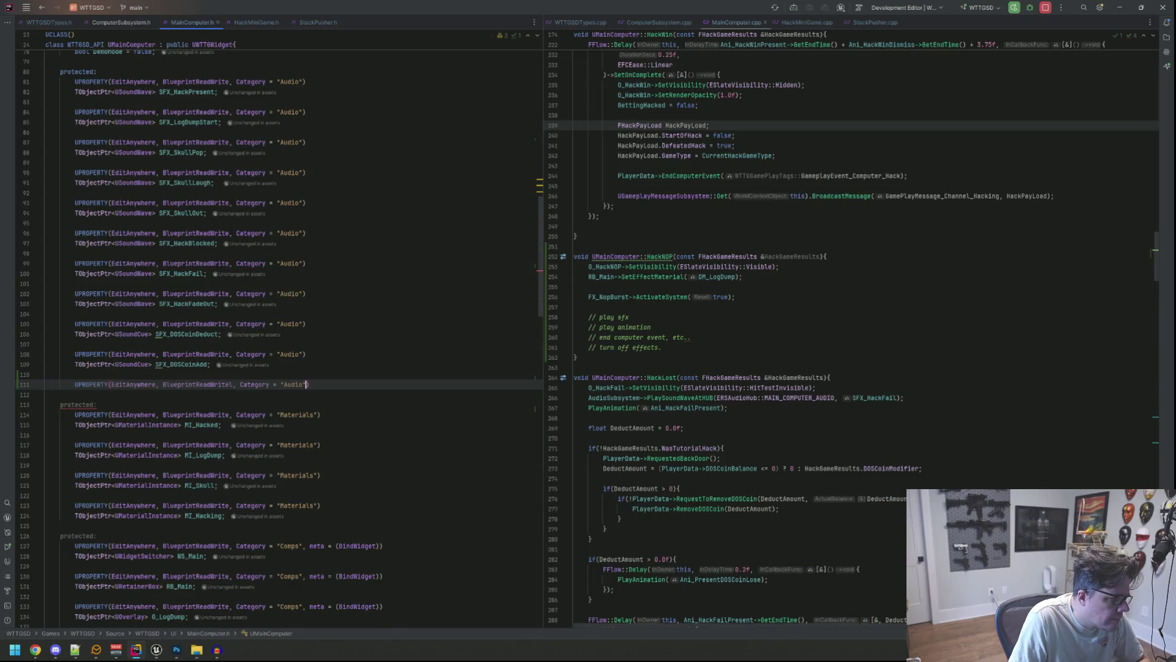
key(Return)
text(TObject)
key(Return)
text(<USoundWa)
key(Return)
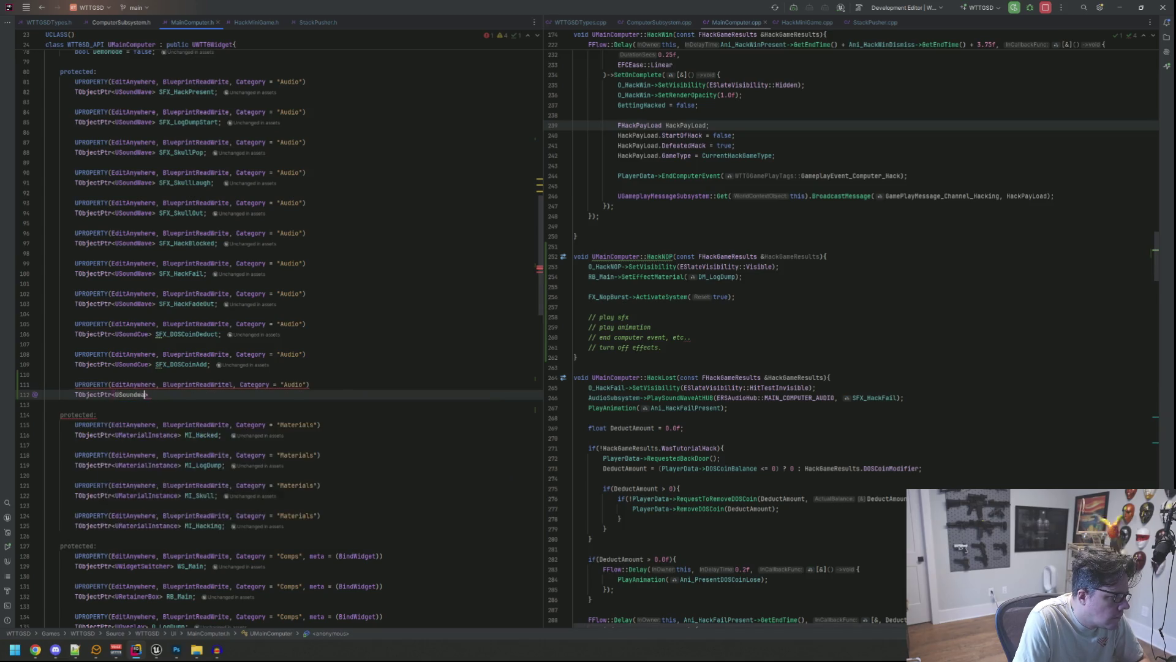
text(SFX_)
key(BackSpace)
key(BackSpace)
key(BackSpace)
text(SFX)
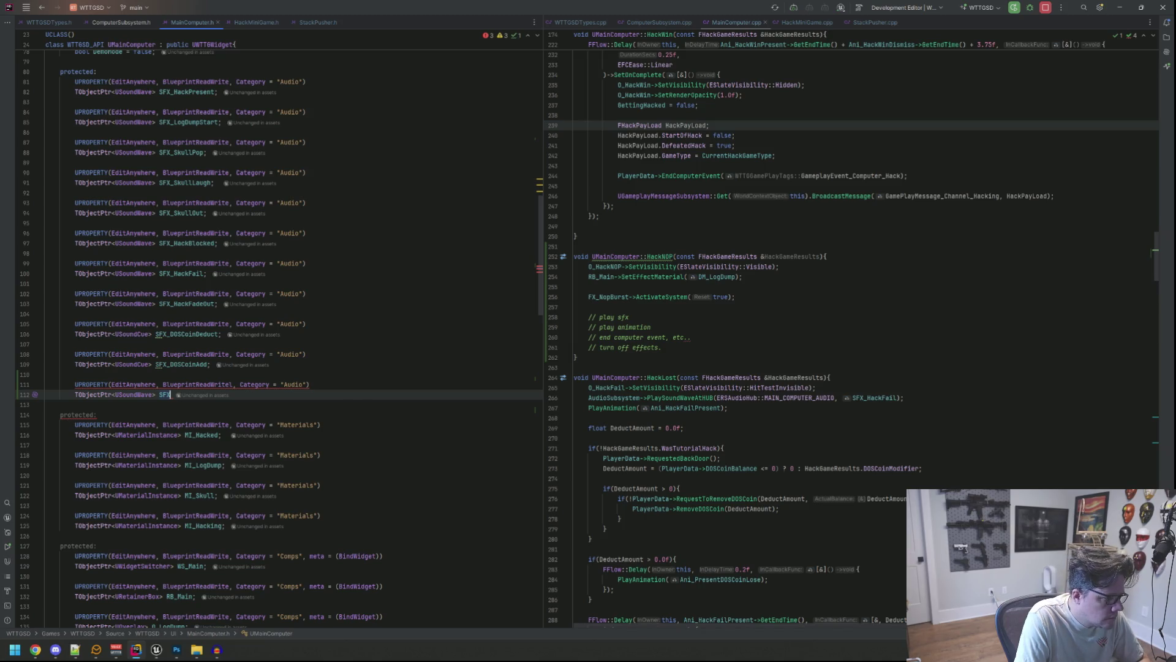
text(_)
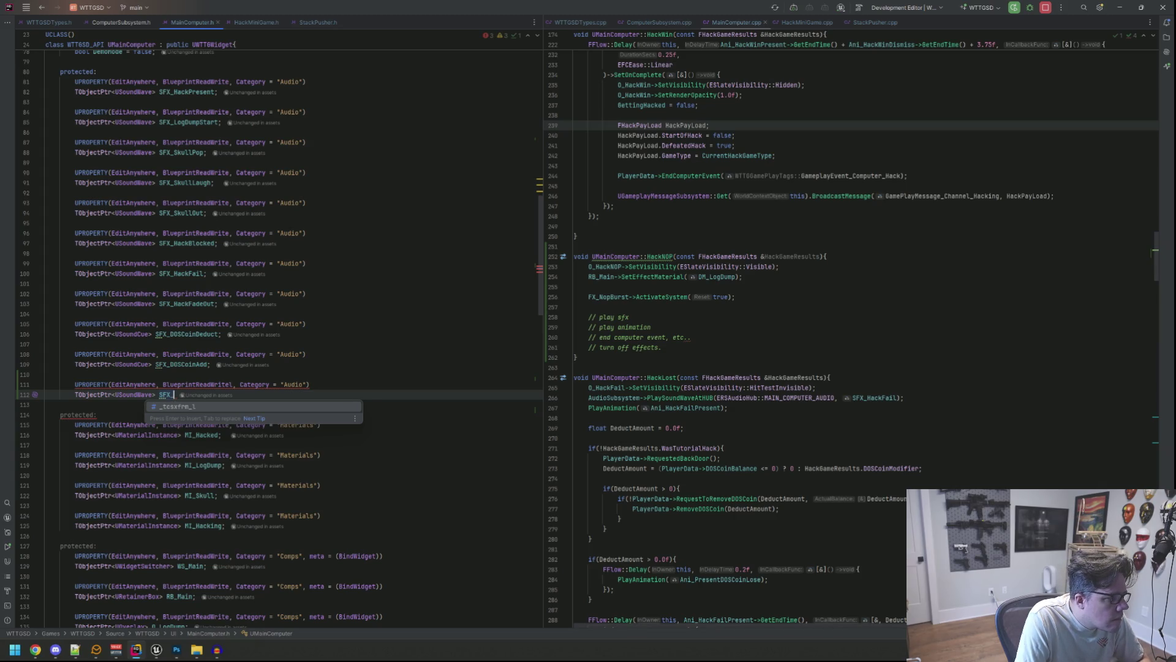
text(NOPSled;)
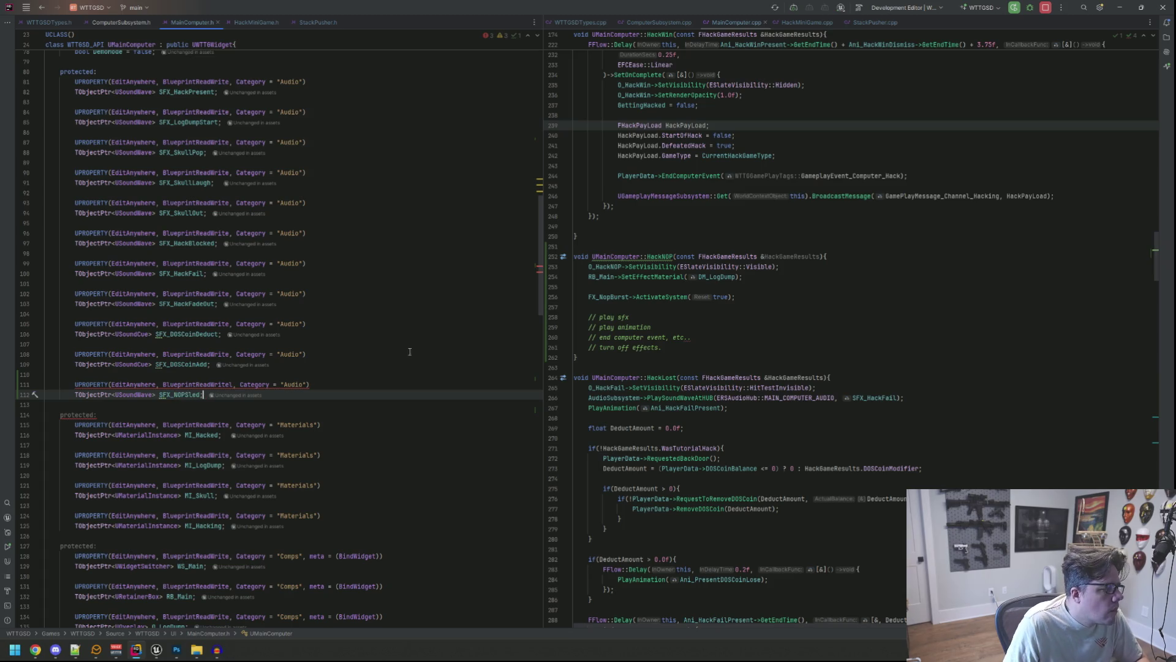
Step: Fix the stray letter after BlueprintReadWrite in the new property's specifiers
click(392, 263)
click(367, 334)
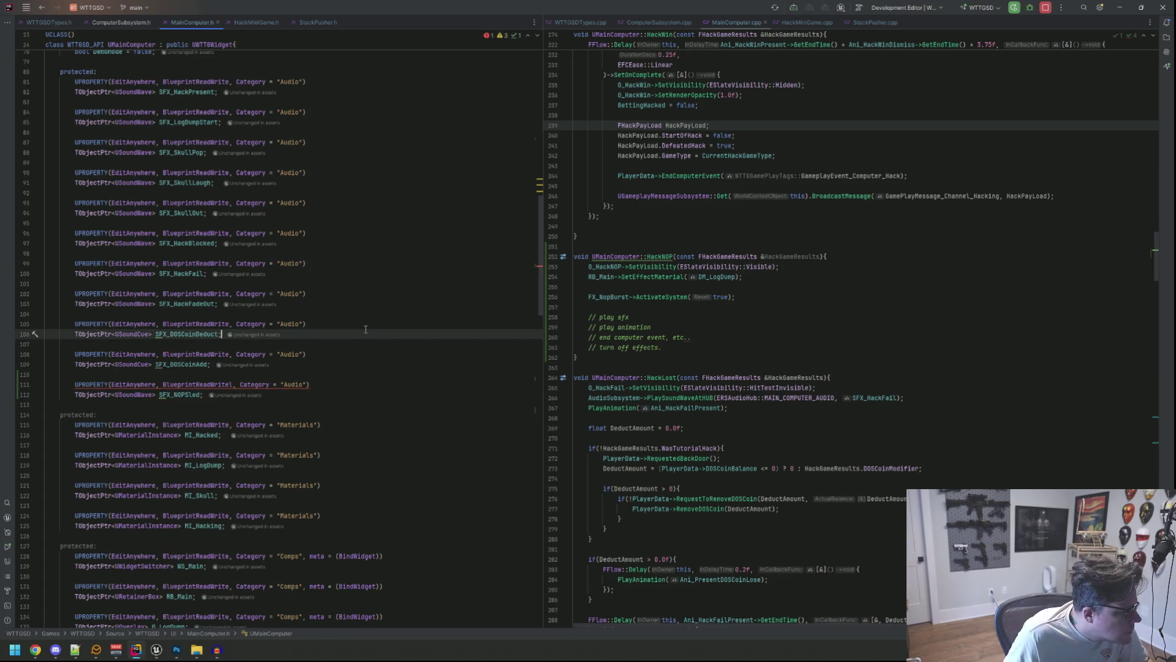
click(342, 375)
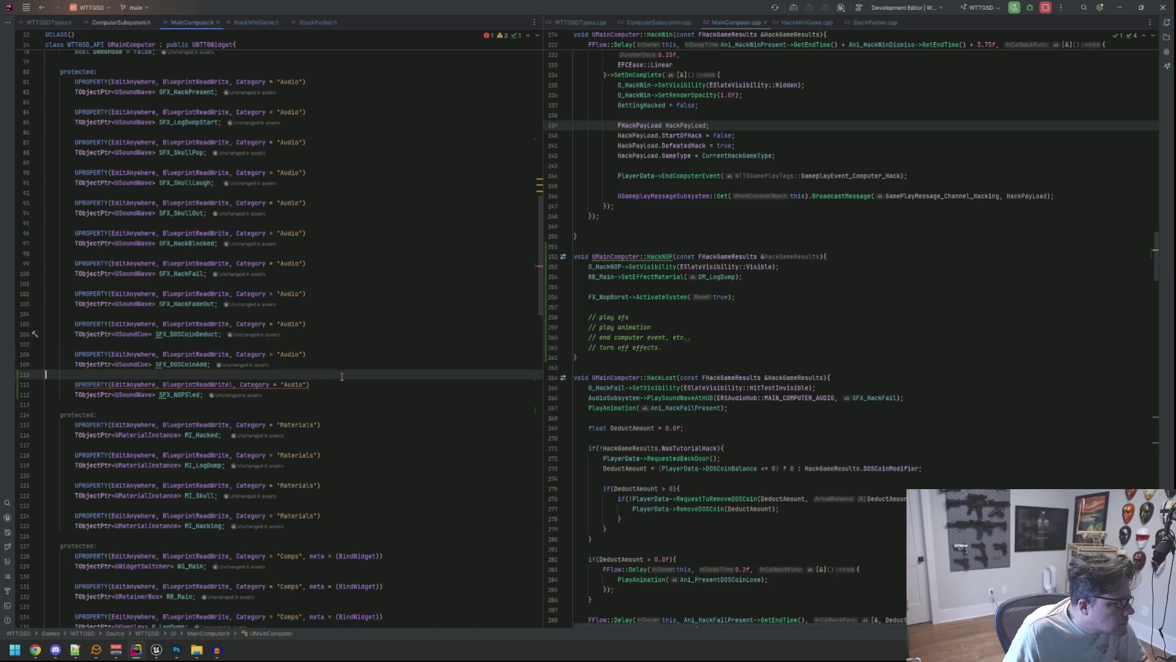
click(234, 385)
key(BackSpace)
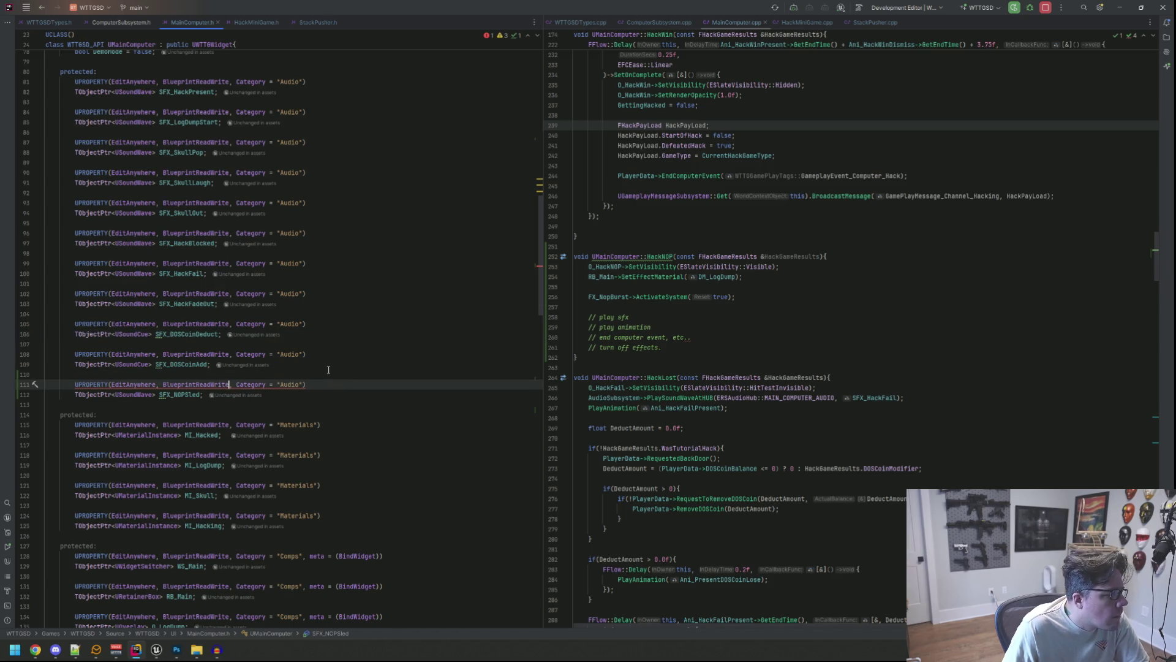
click(355, 354)
click(379, 364)
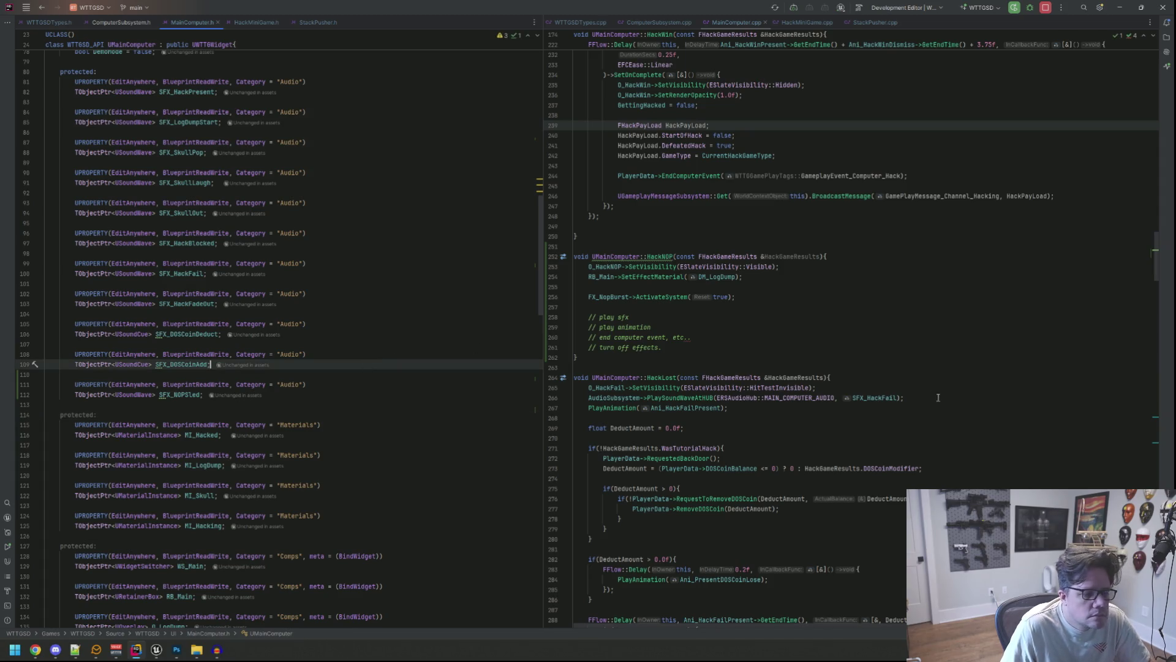
drag(949, 398, 697, 398)
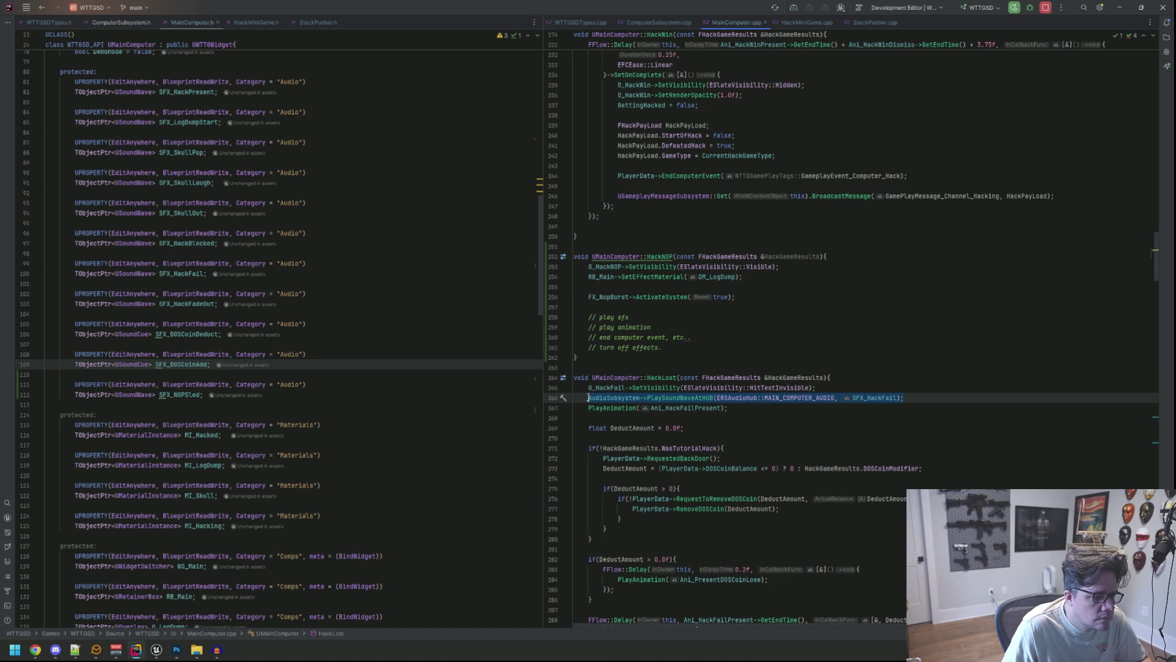
Step: Paste the sound-playing call on a new line after the NopBurst activation in HackNOP
click(723, 285)
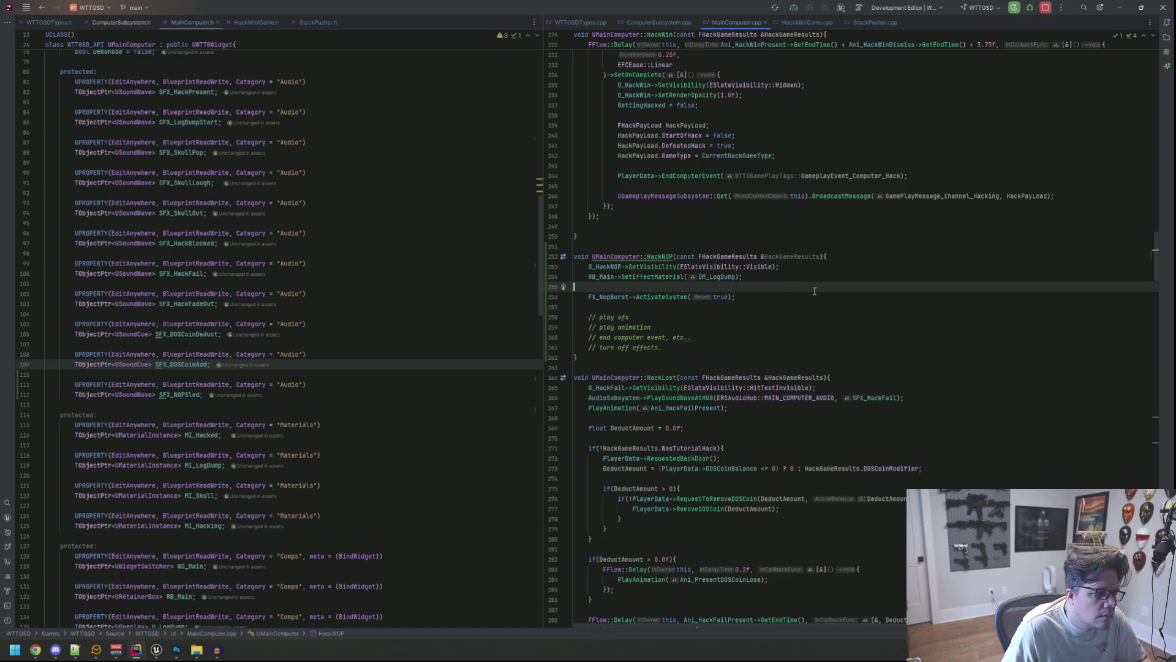
key(Delete)
key(End)
key(Return)
key(Return)
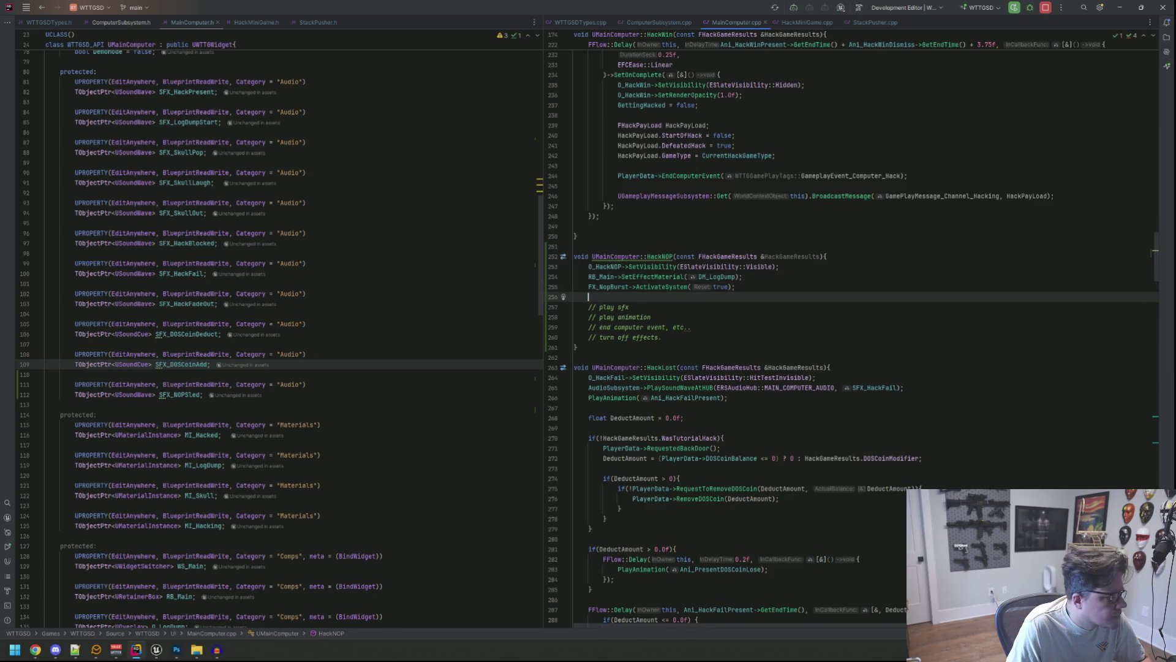
text(AudioSubsystem->PlaySoundWaveAtHUB(ERSAudioHub::MAIN_COMPUTER_AUDIO, SFX_HackFail);)
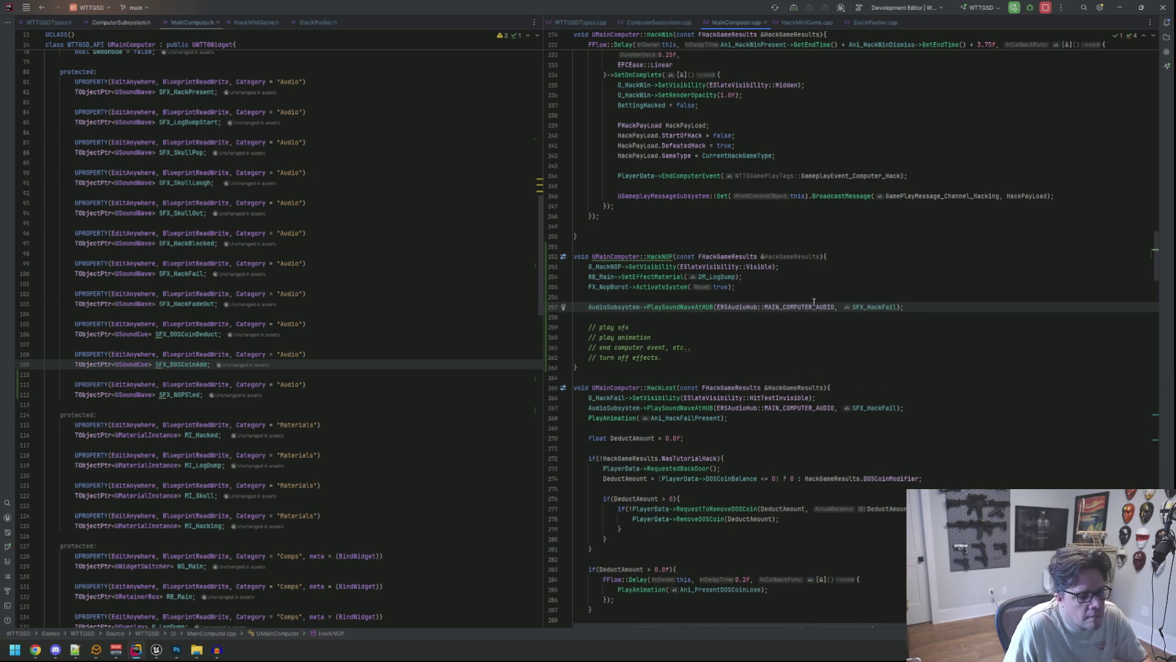
mouse_move(700, 308)
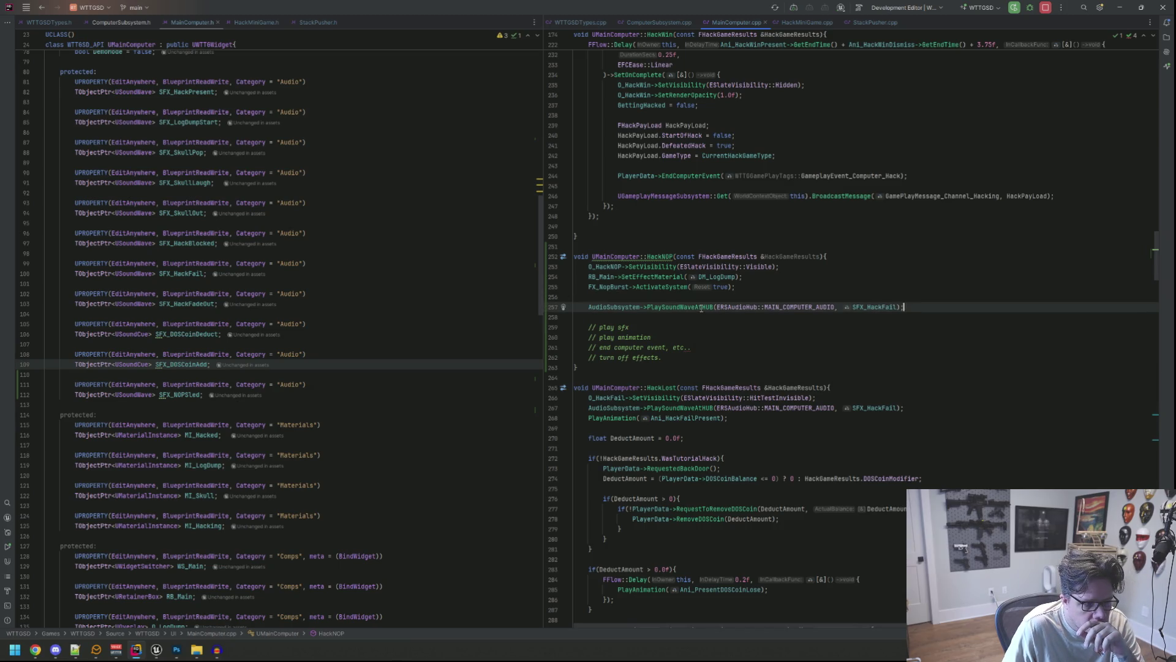
key(Down)
key(Down)
Step: Change the pasted call's SFX_HackFail argument to SFX_NOPSled on line 257
click(896, 306)
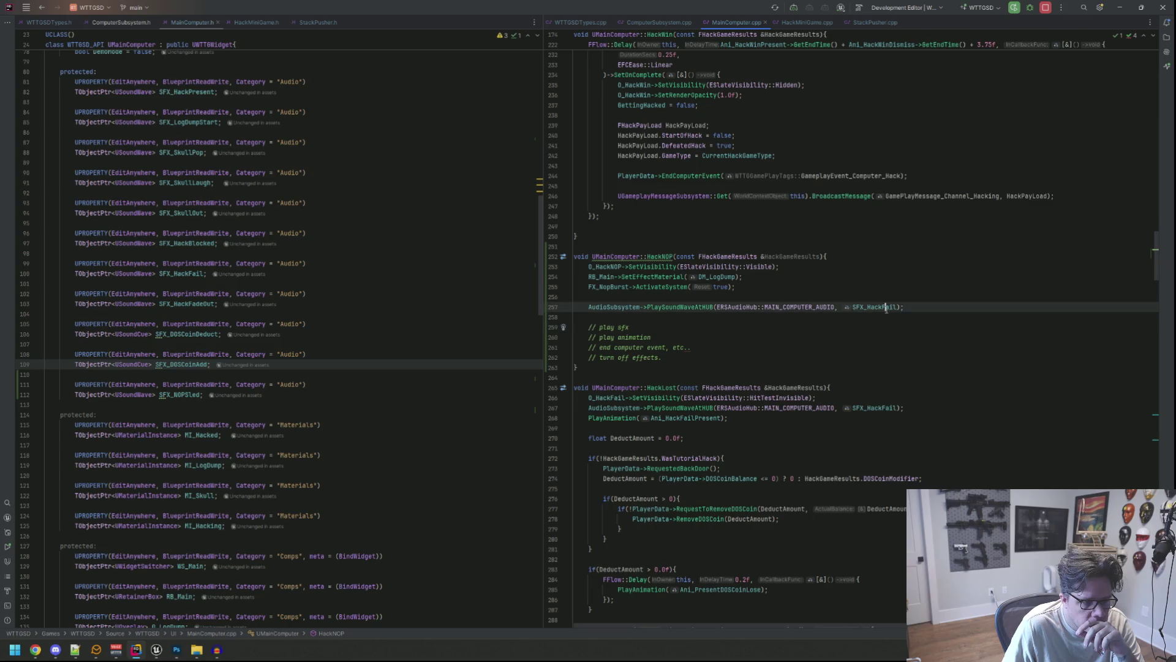
key(BackSpace)
key(BackSpace)
key(BackSpace)
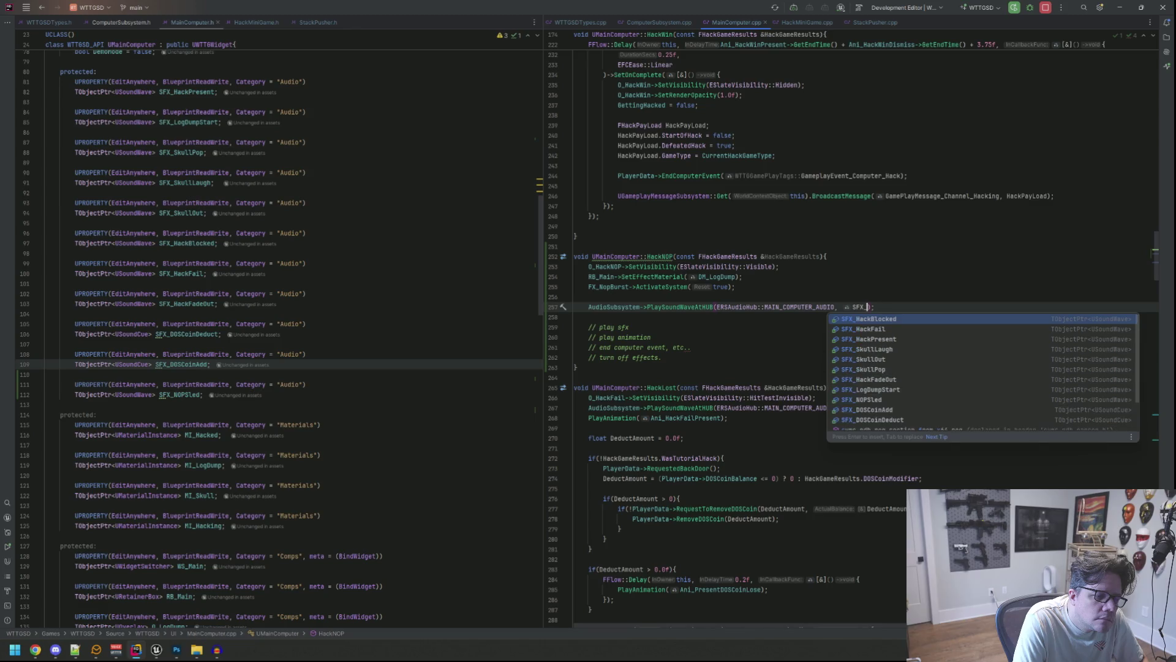
text(NOP)
key(Return)
key(End)
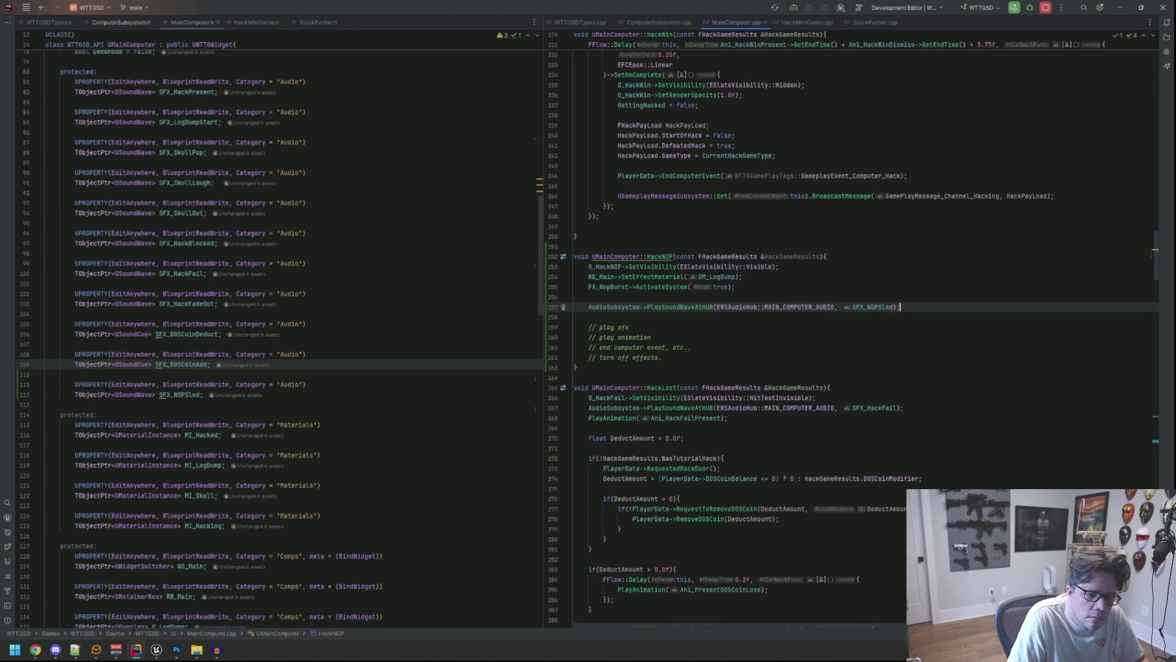
click(574, 296)
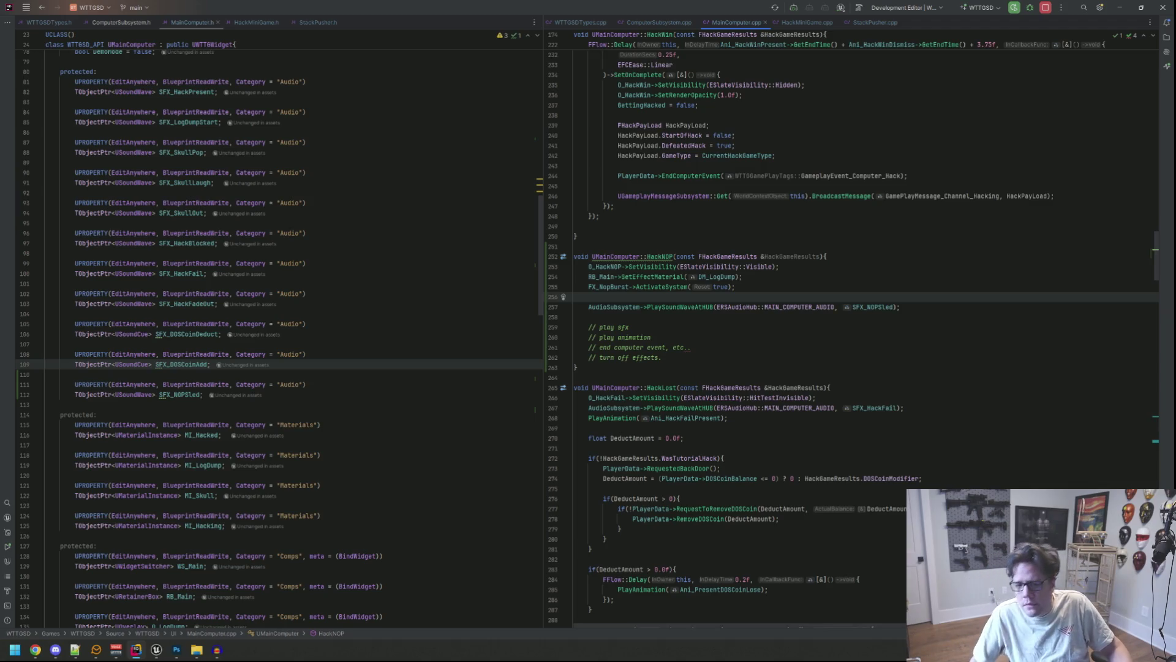
click(920, 251)
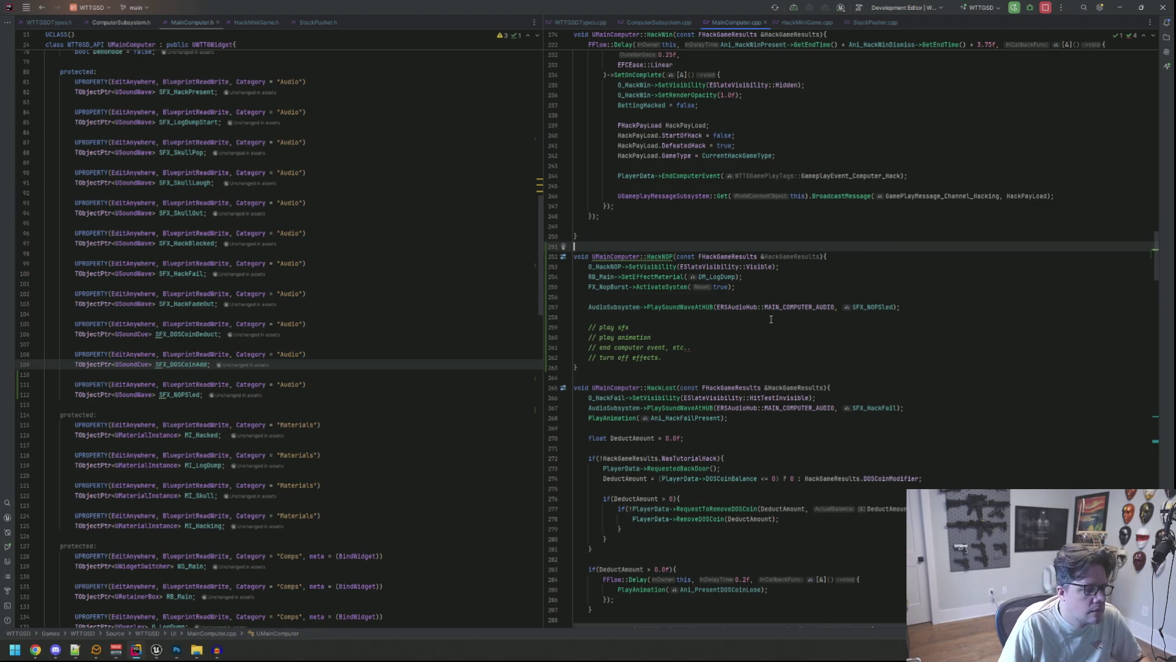
click(156, 649)
click(125, 606)
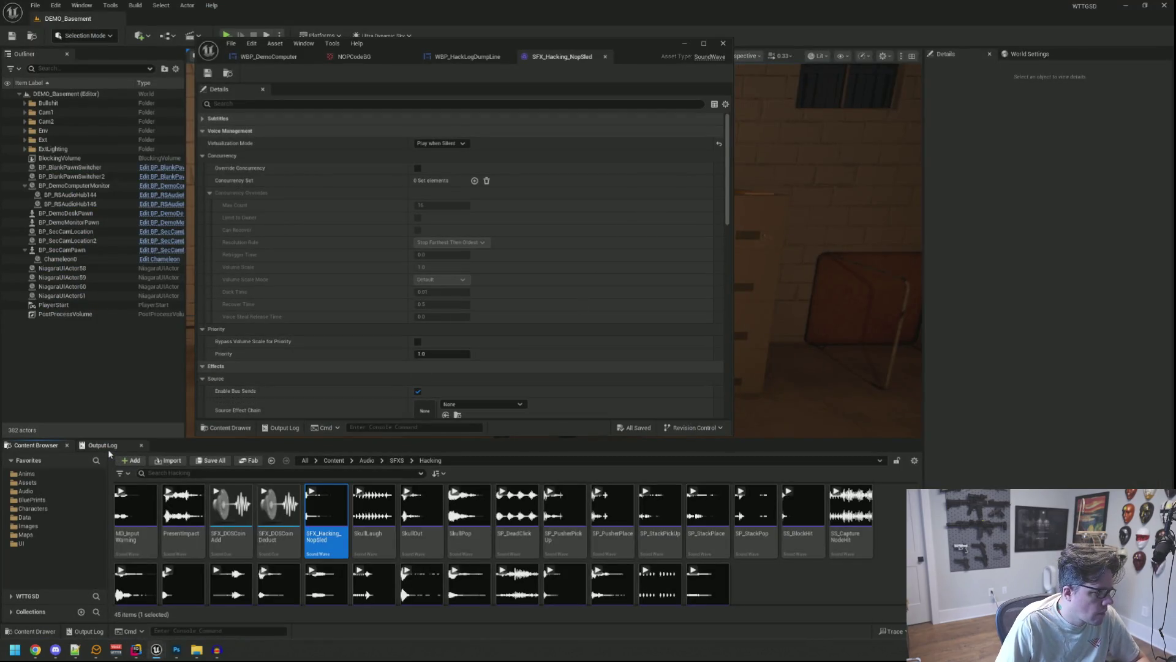
Step: Recompile MainComputer.cpp with Live Coding (Ctrl+Alt+F11) and switch to WBP_DemoComputer
key(ctrl+alt+F11)
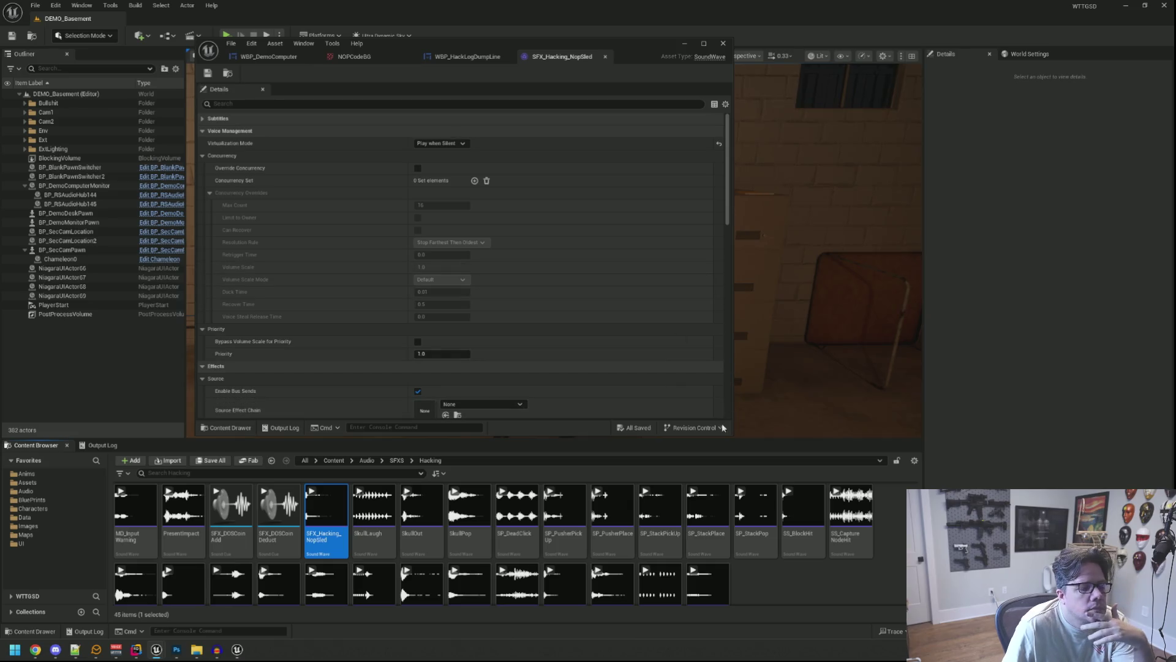
drag(731, 435, 819, 427)
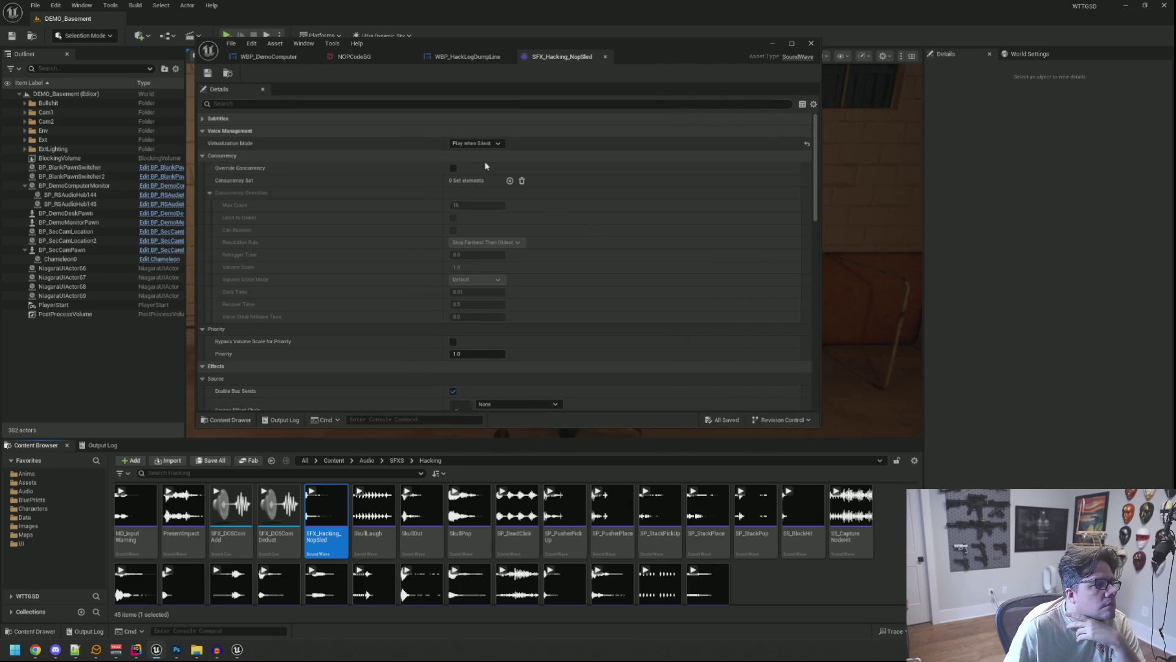
click(291, 58)
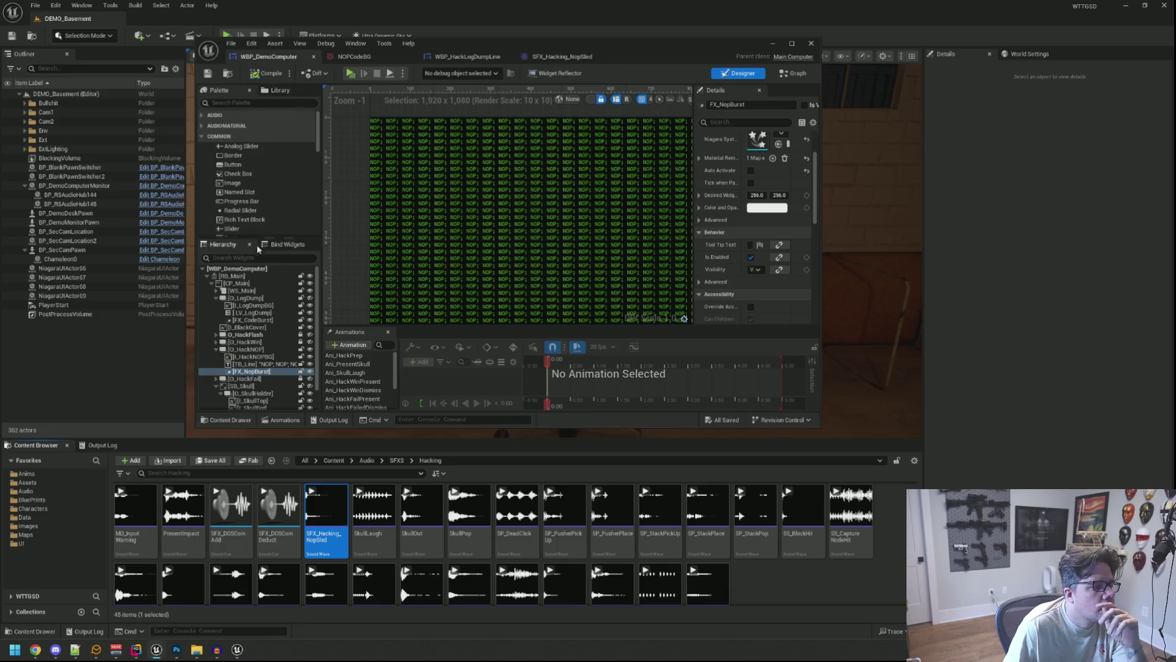
Step: Drop SFX_Hacking_NopSled into the root widget's SFX NOPSled slot and save the blueprint
click(259, 268)
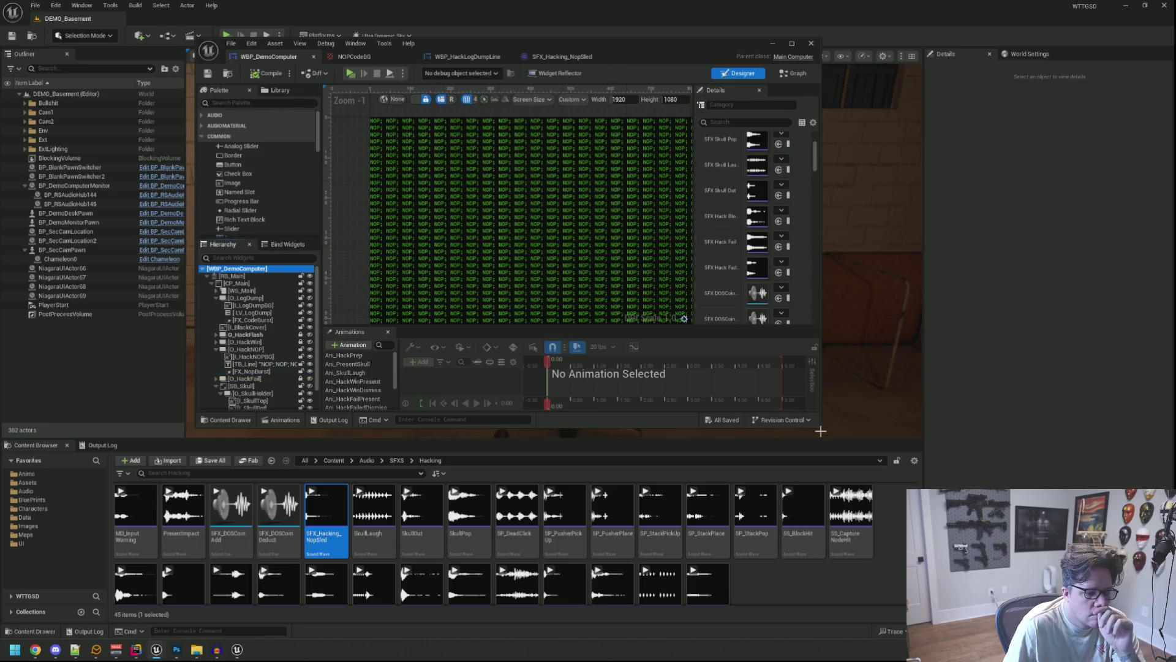
drag(820, 426, 1031, 449)
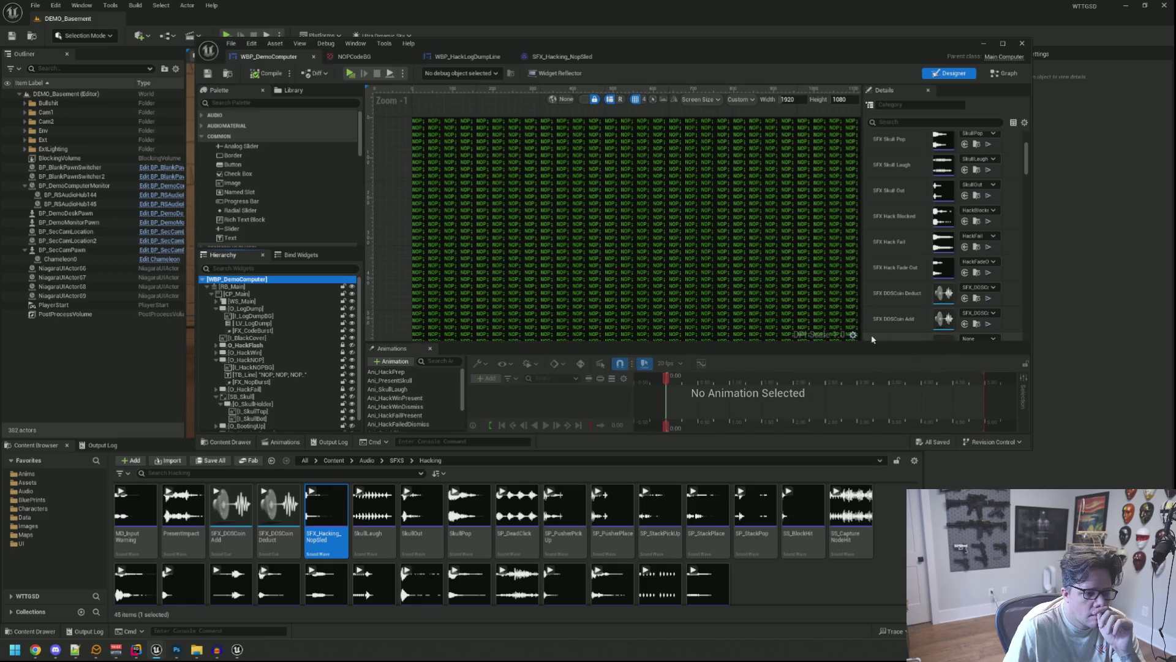
drag(871, 344, 870, 371)
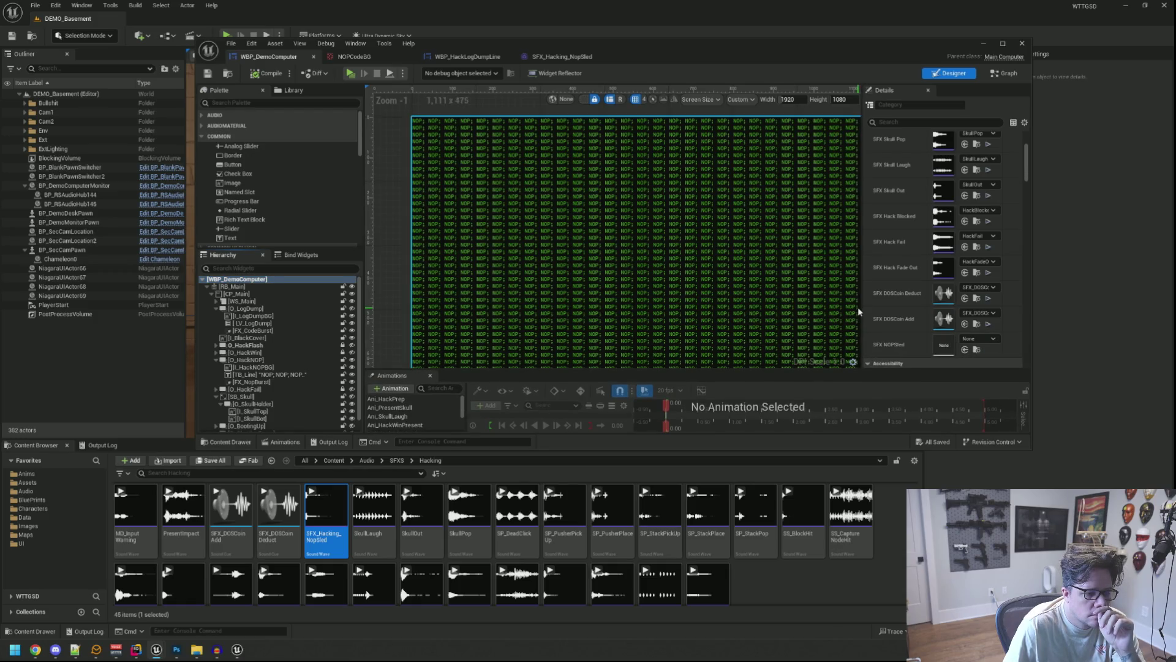
drag(861, 308, 837, 308)
scroll(551, 210, down, 6)
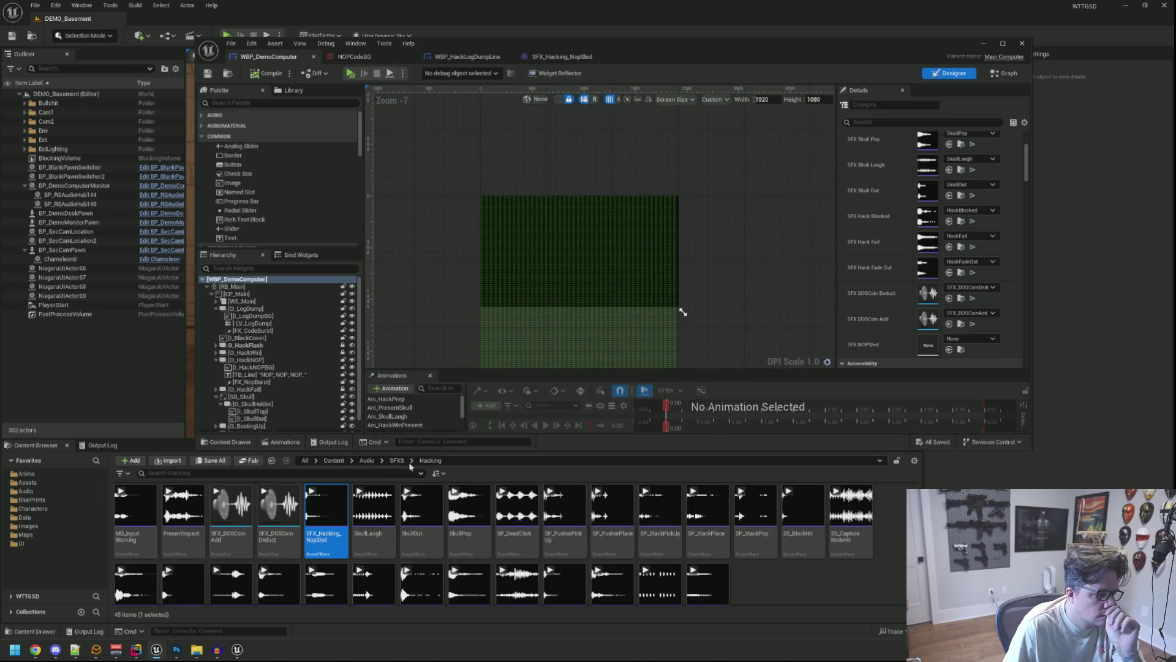
mouse_move(328, 532)
mouse_down()
mouse_move(912, 386)
mouse_move(928, 345)
mouse_up()
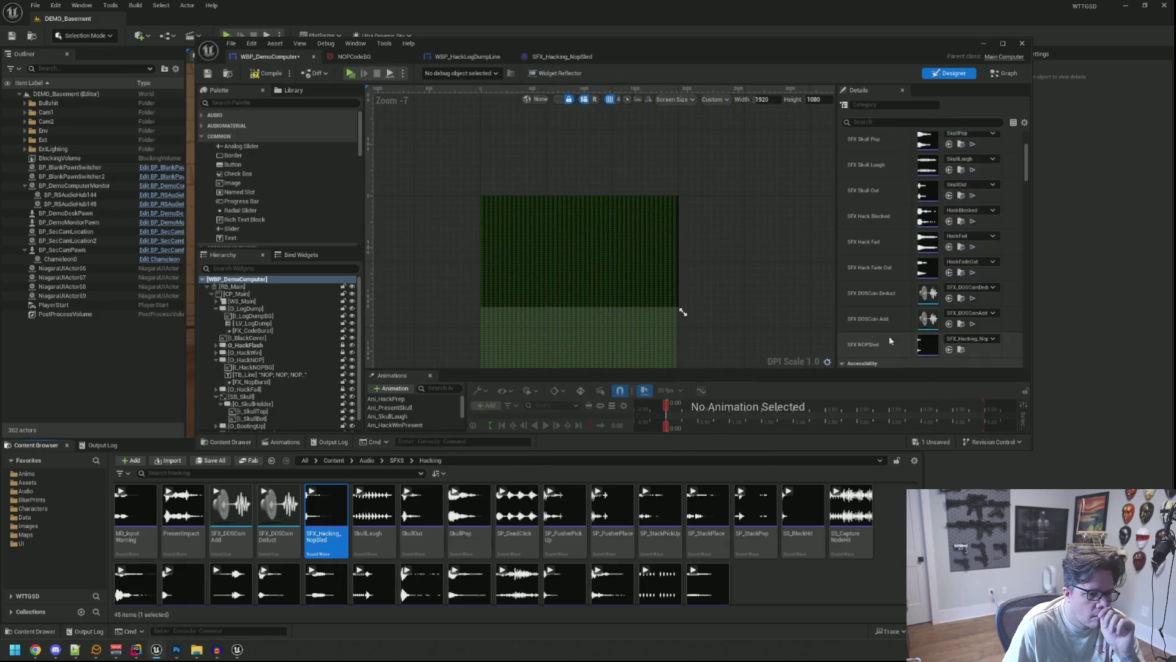
click(208, 73)
Step: Clear the Output Log and start a play session, checking the WBP_MainComputer compile errors
click(98, 445)
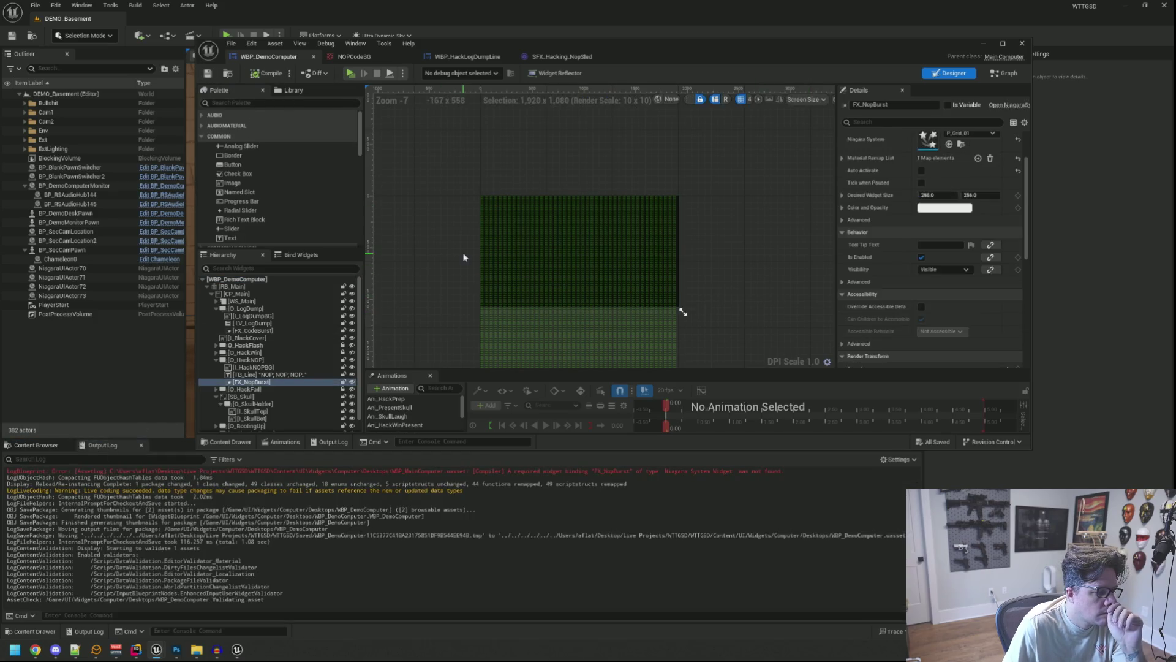
right_click(570, 482)
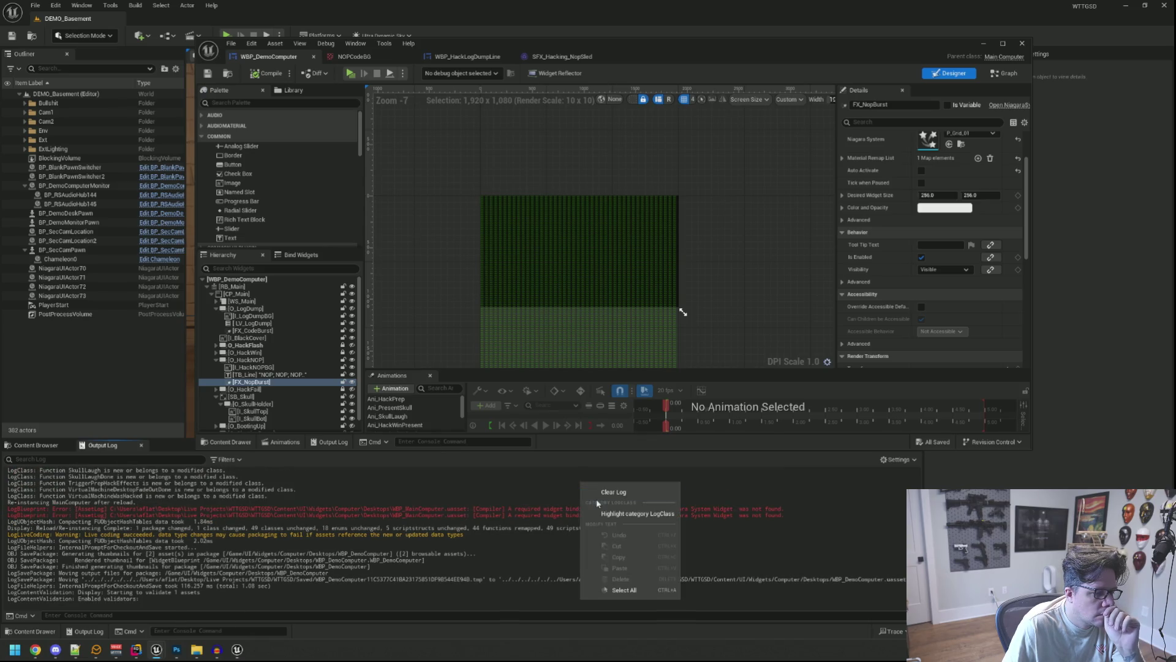
click(596, 497)
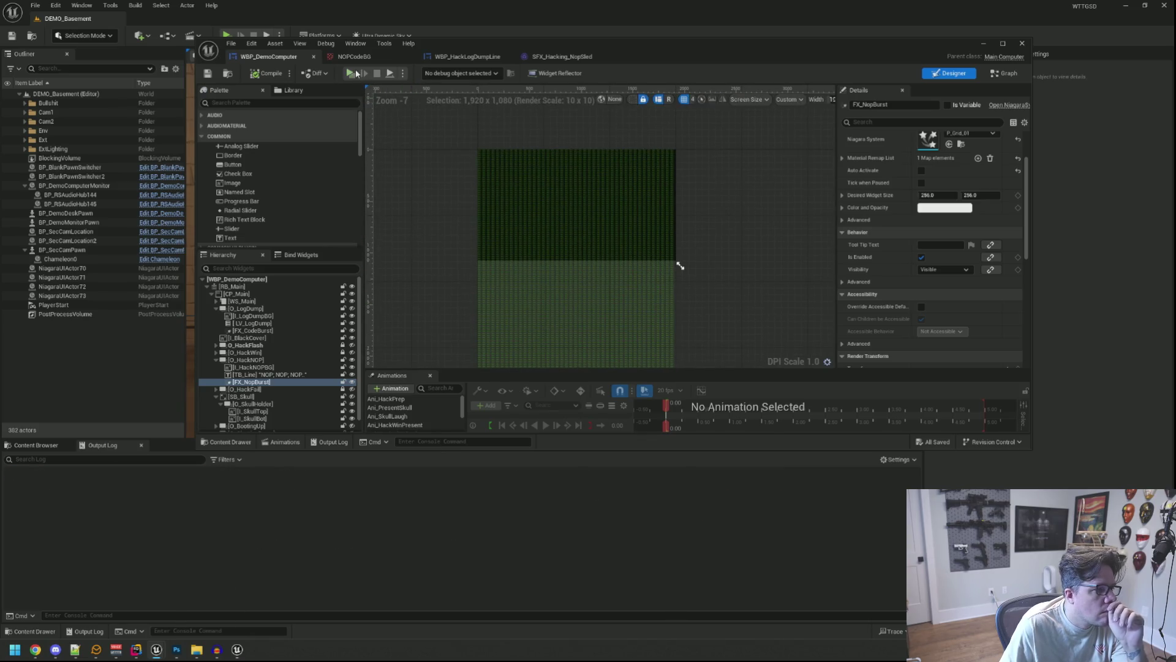
click(351, 73)
click(708, 341)
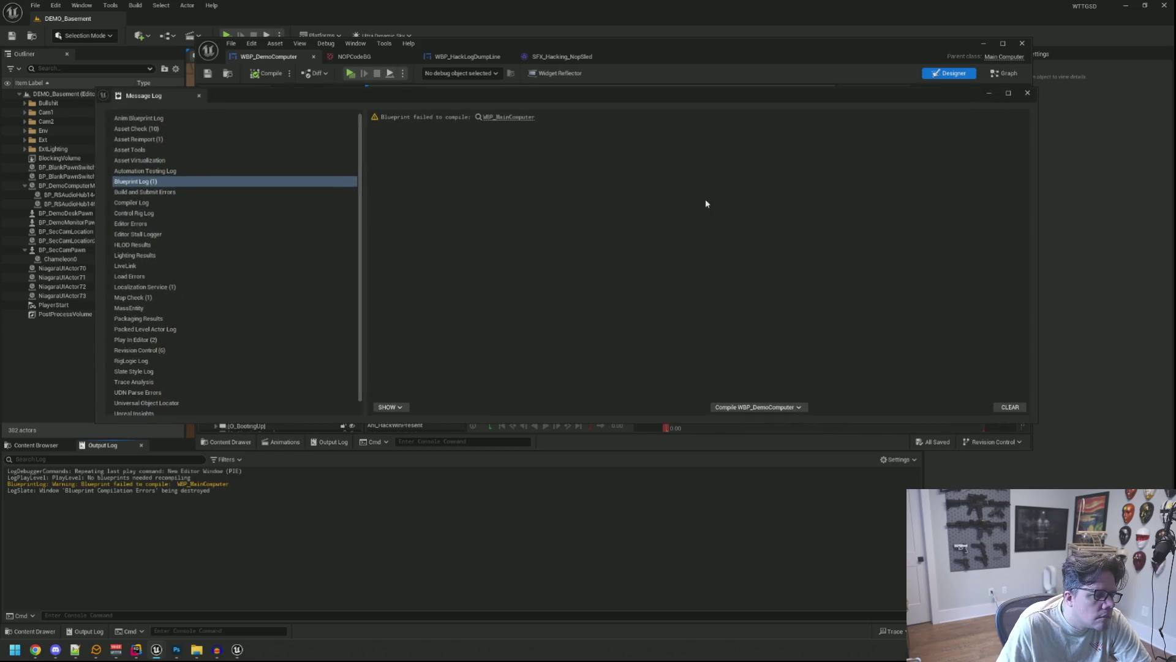
click(1027, 93)
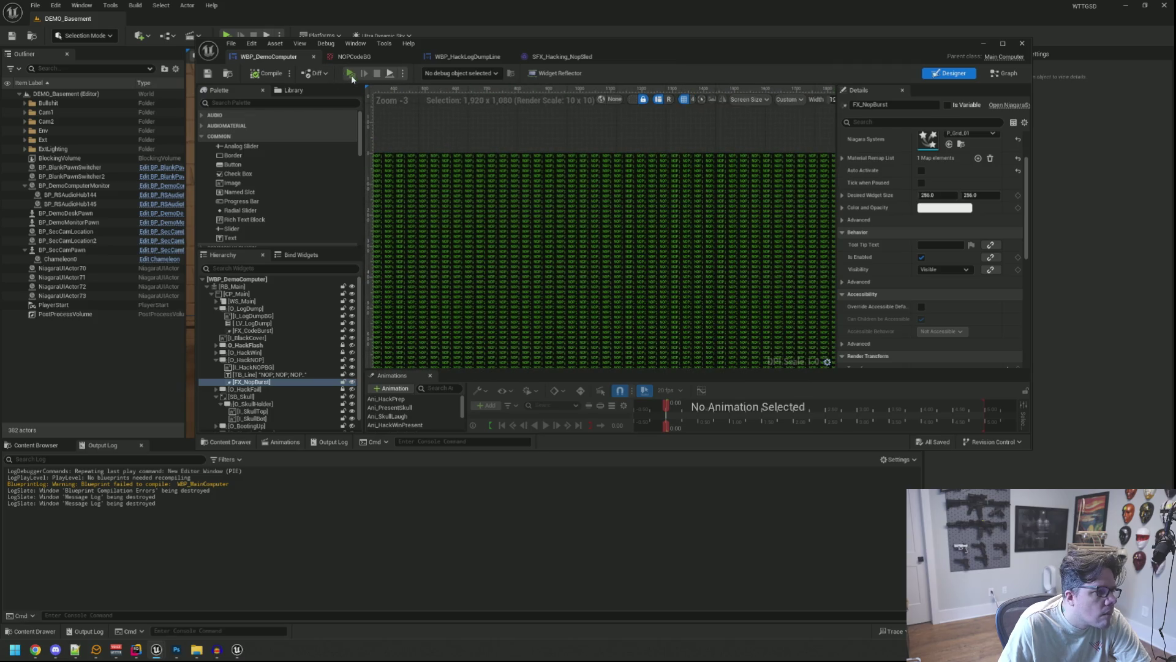
click(351, 73)
Step: Play-test the game, run TriggerHack 2 in the console to preview the green NOP burst, then stop
click(659, 341)
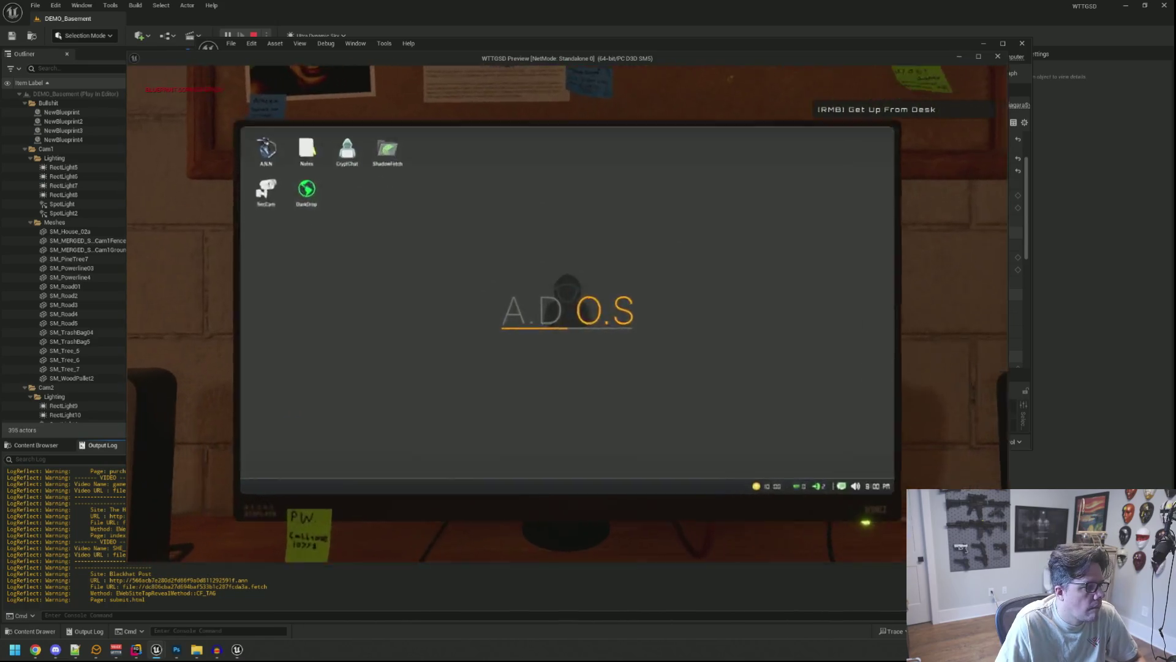
key(grave)
key(Up)
key(Return)
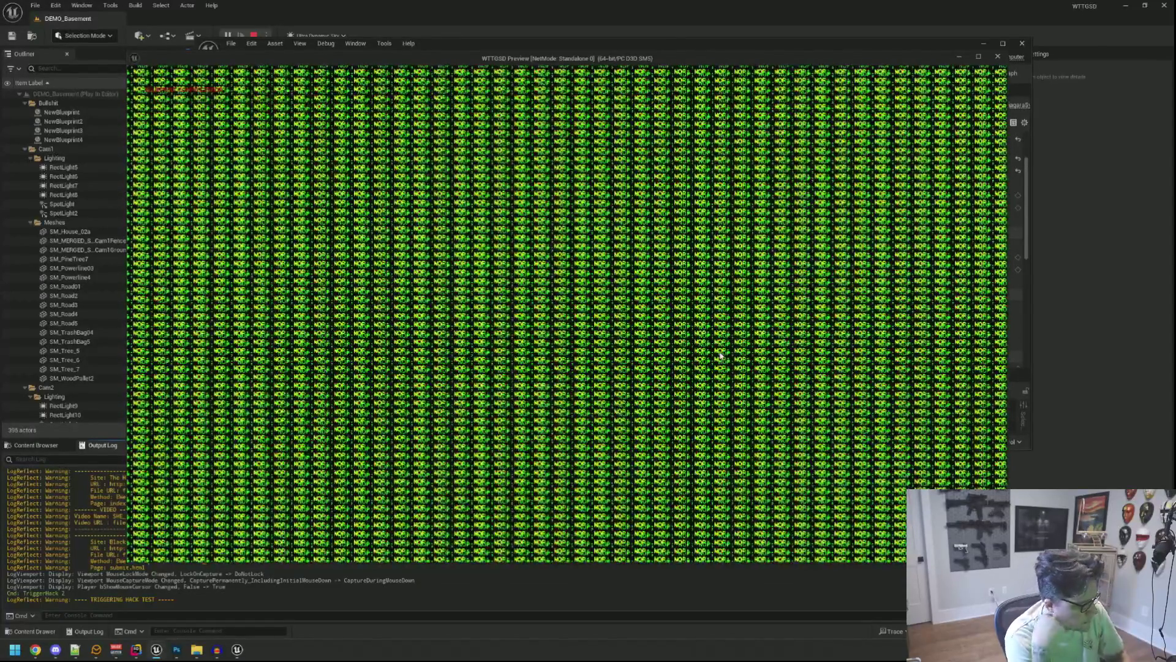
key(Escape)
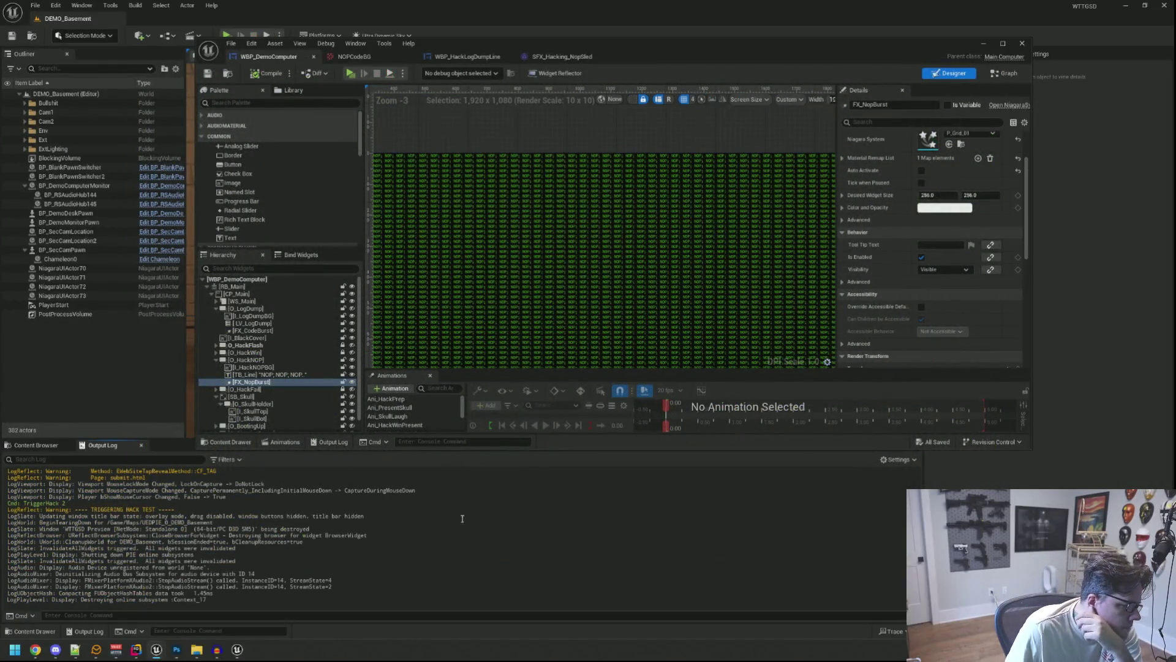
Step: Pan the designer, enlarge and shift the widget editor window, then switch to Photoshop
scroll(541, 267, down, 1)
mouse_move(570, 245)
mouse_down()
mouse_move(593, 176)
mouse_move(601, 186)
mouse_up()
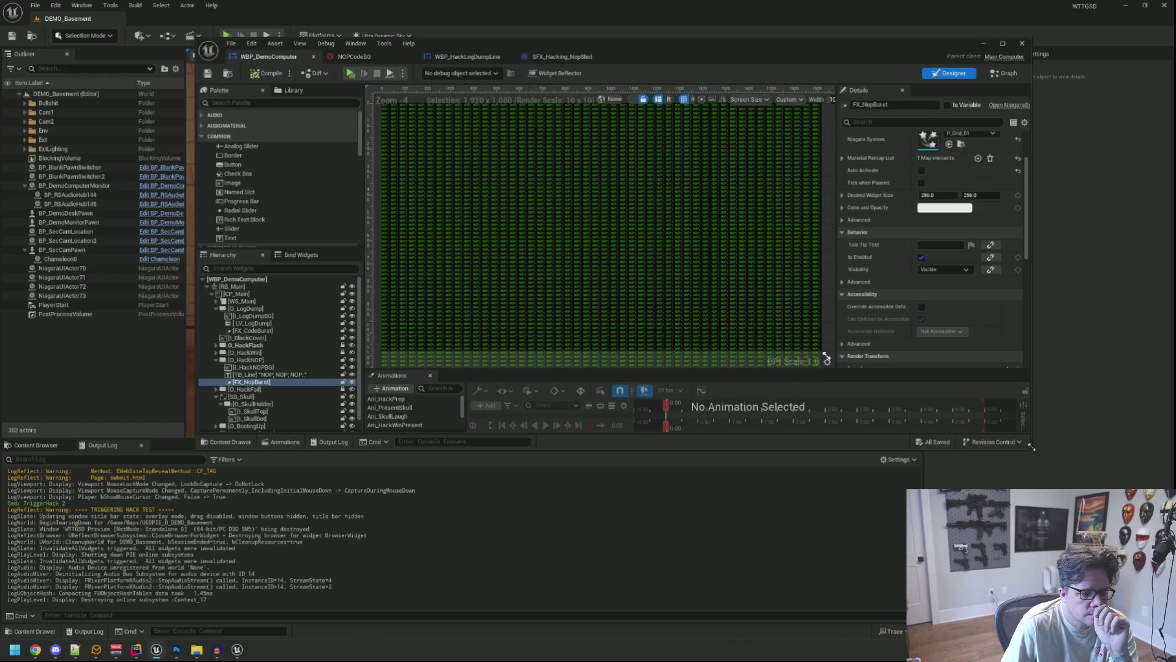
drag(1031, 447, 1070, 513)
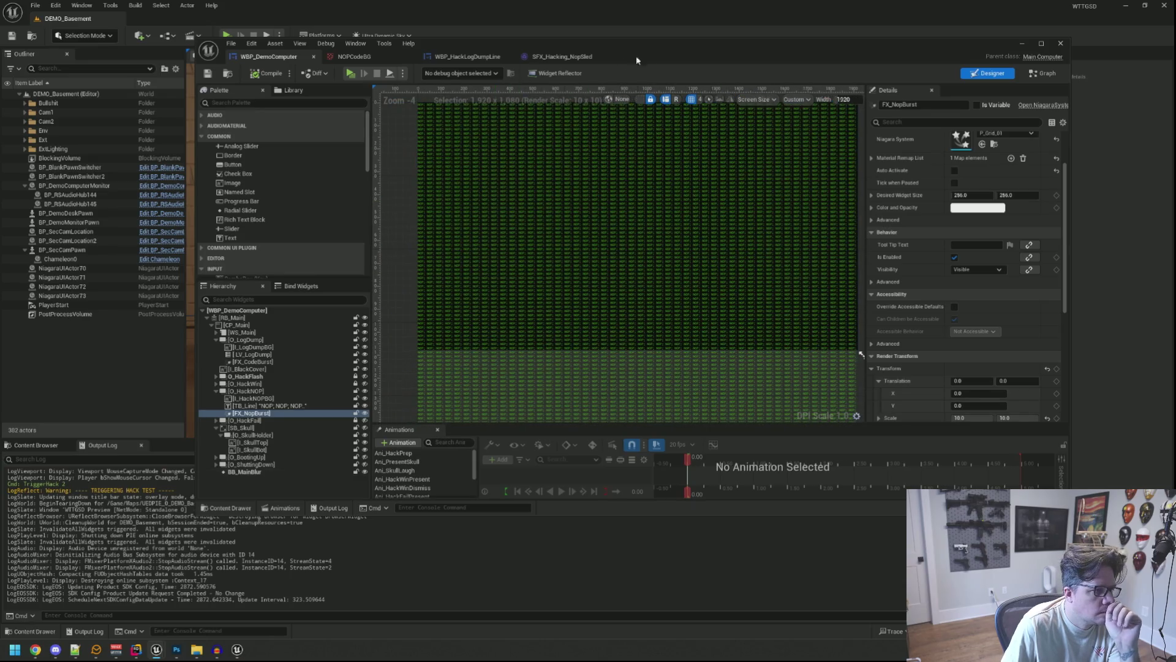
drag(664, 41, 603, 57)
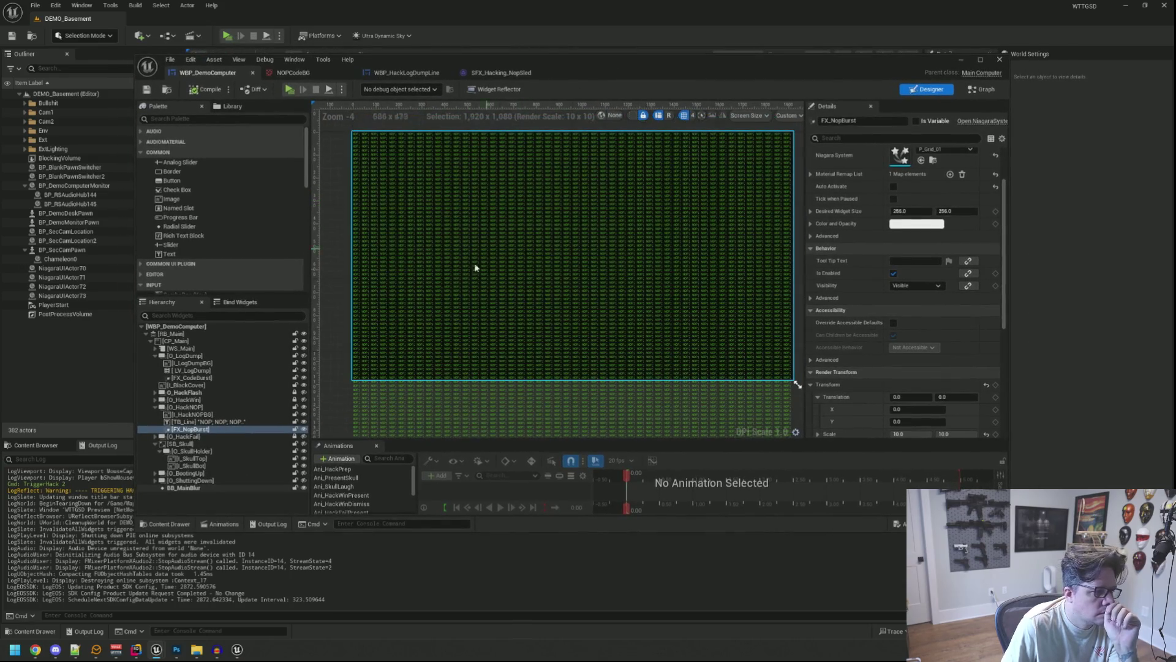
click(178, 649)
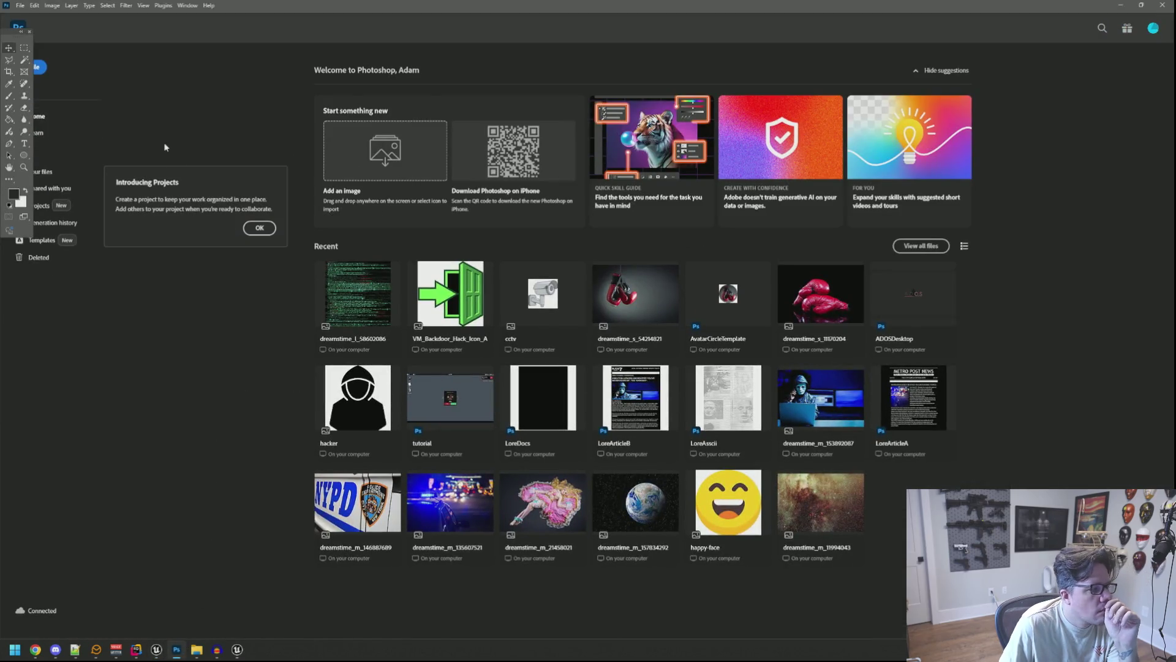
Step: Create a new 512×512 document with a transparent background via File > New
click(20, 5)
click(25, 17)
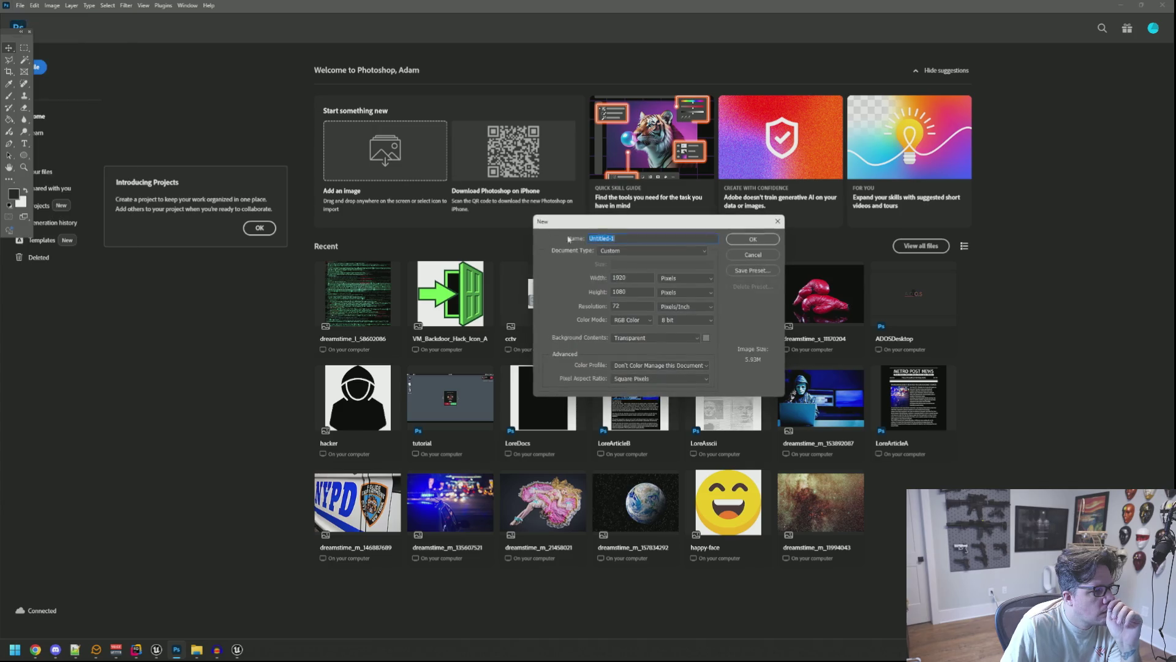
click(642, 274)
text(512)
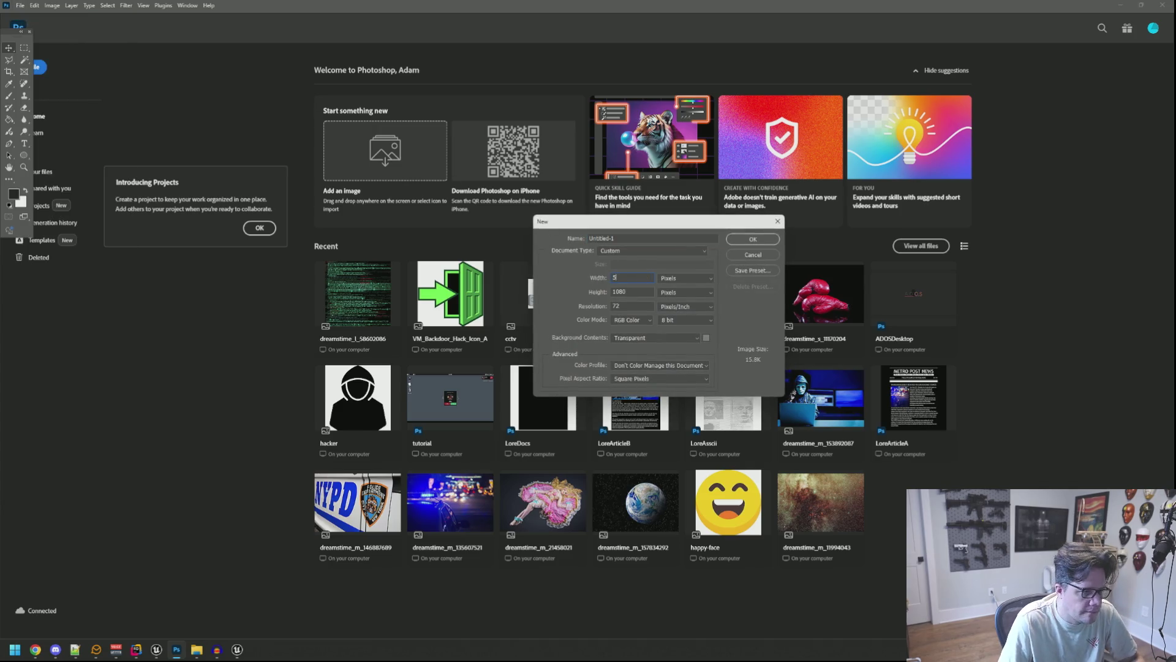
key(Return)
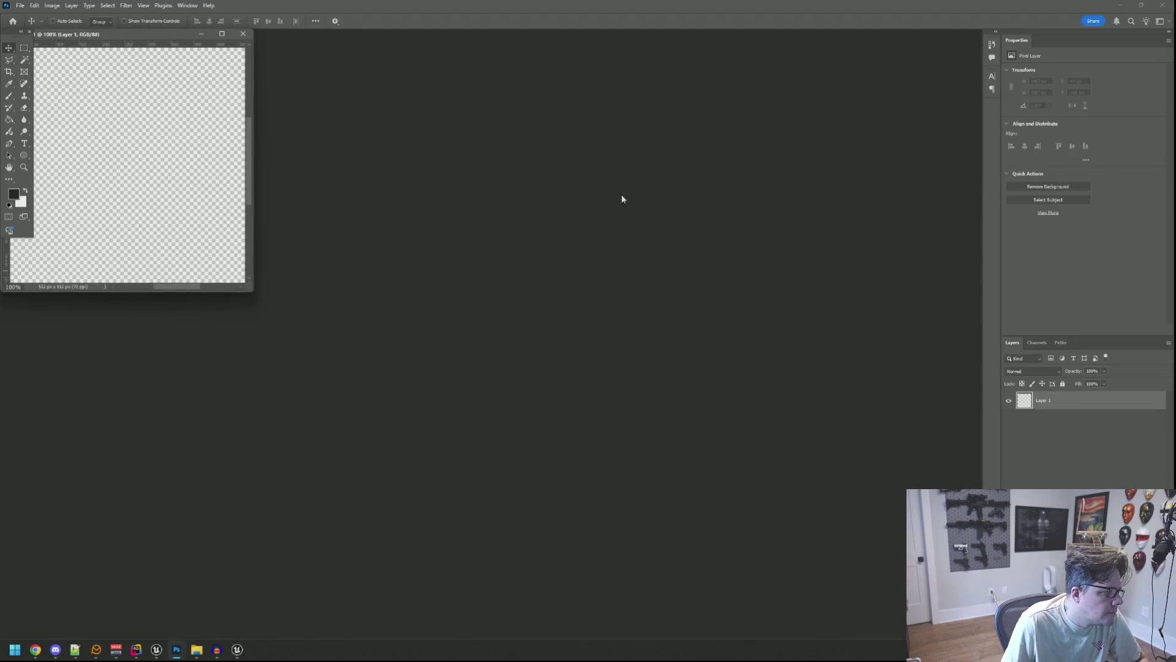
Step: Enlarge and reposition the blank canvas window, then open sledding.png from Downloads by dropping it on Photoshop
drag(254, 292, 323, 320)
drag(184, 37, 310, 92)
key(alt+Tab)
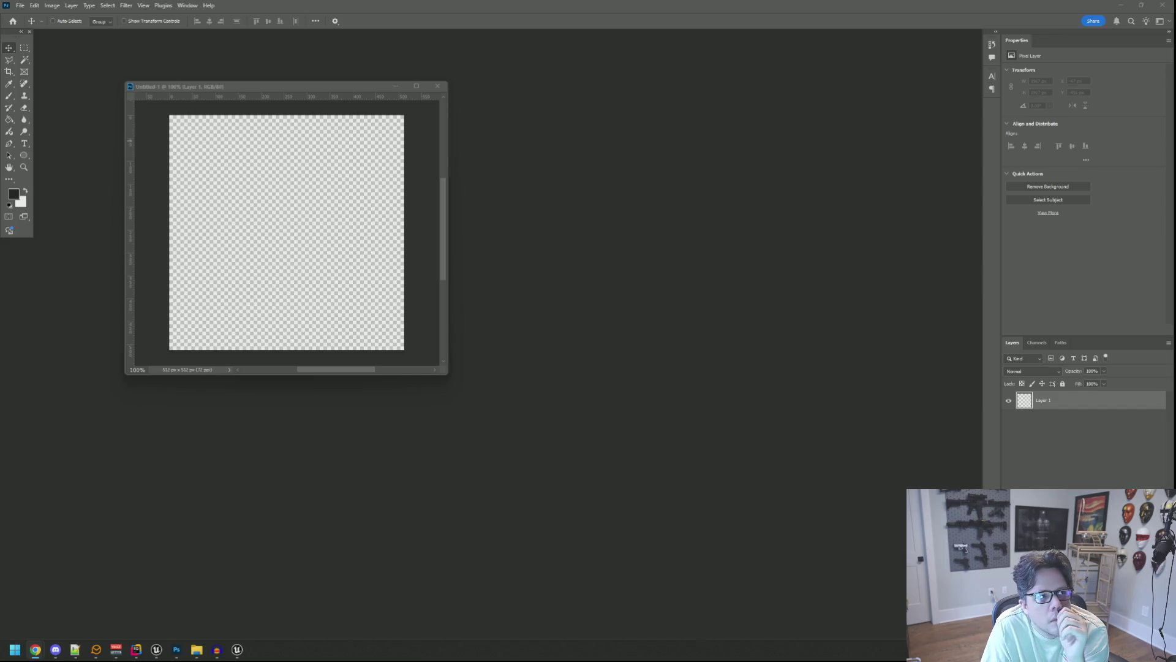
key(super+e)
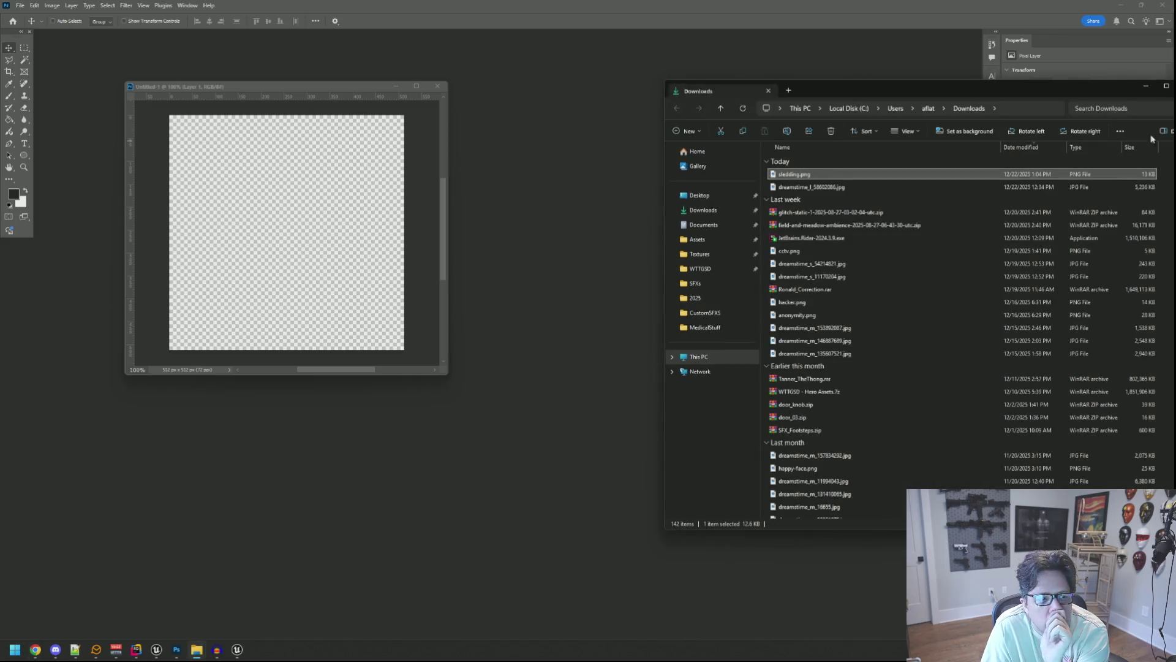
drag(1013, 91, 1175, 91)
drag(1175, 232, 674, 236)
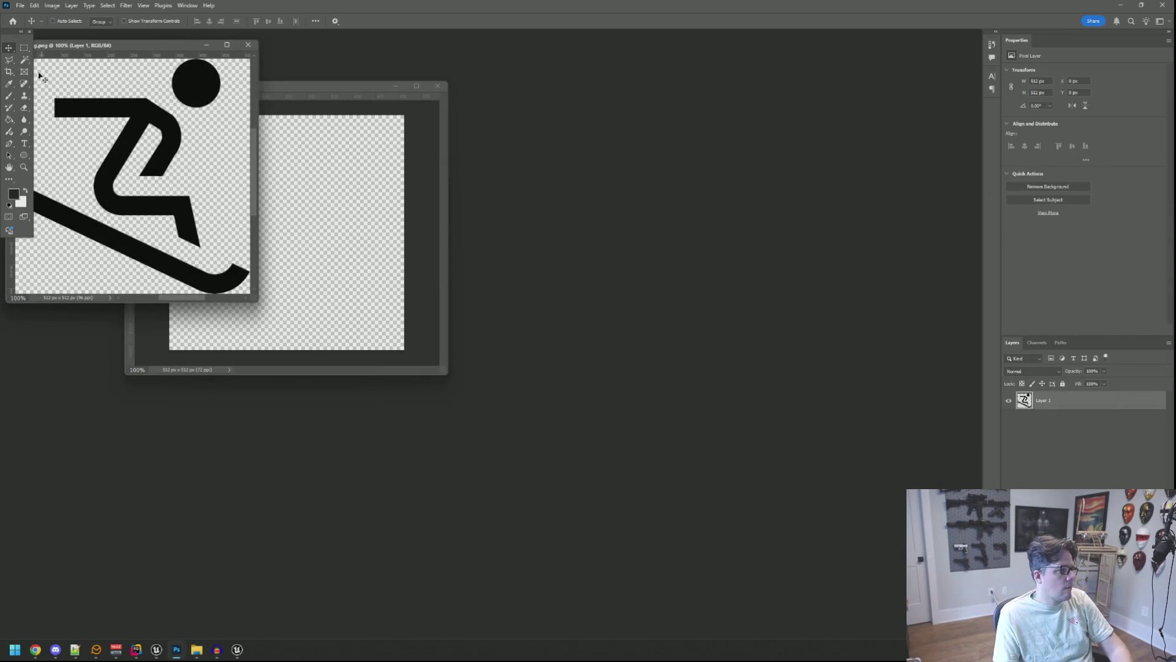
Step: Move the sled figure into Untitled-1 as Layer 2, scale it to about 96%, and nudge it into place
drag(232, 171, 341, 219)
drag(445, 373, 773, 478)
mouse_move(505, 303)
mouse_down()
mouse_move(484, 277)
mouse_move(494, 274)
mouse_up()
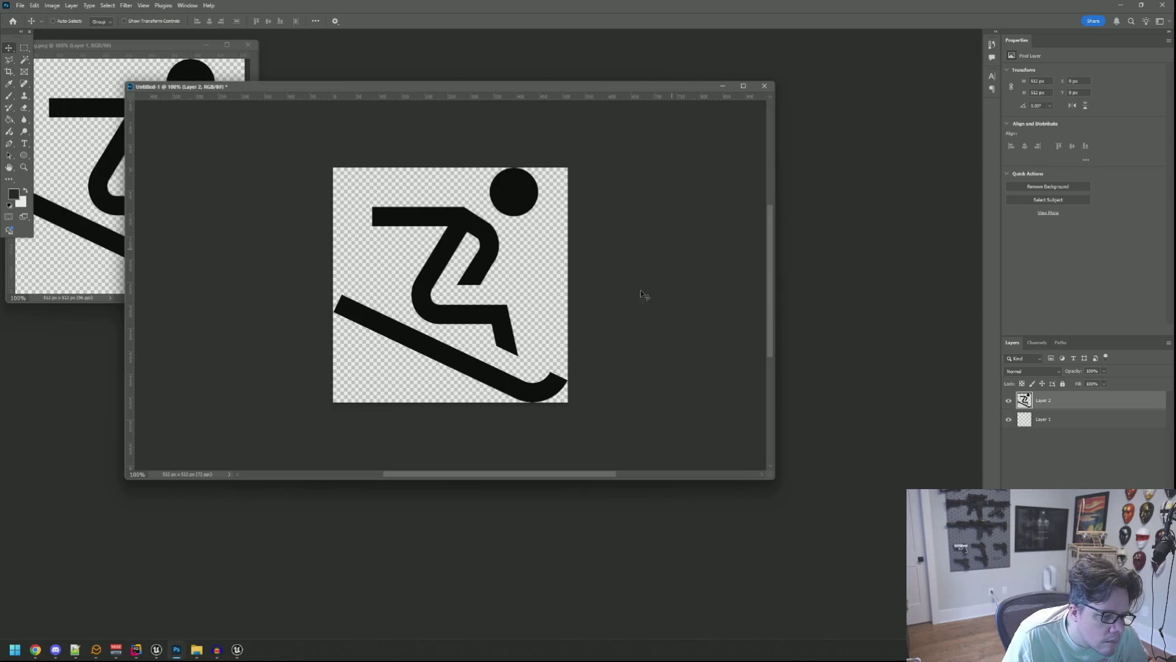
key(ctrl+r)
key(ctrl+t)
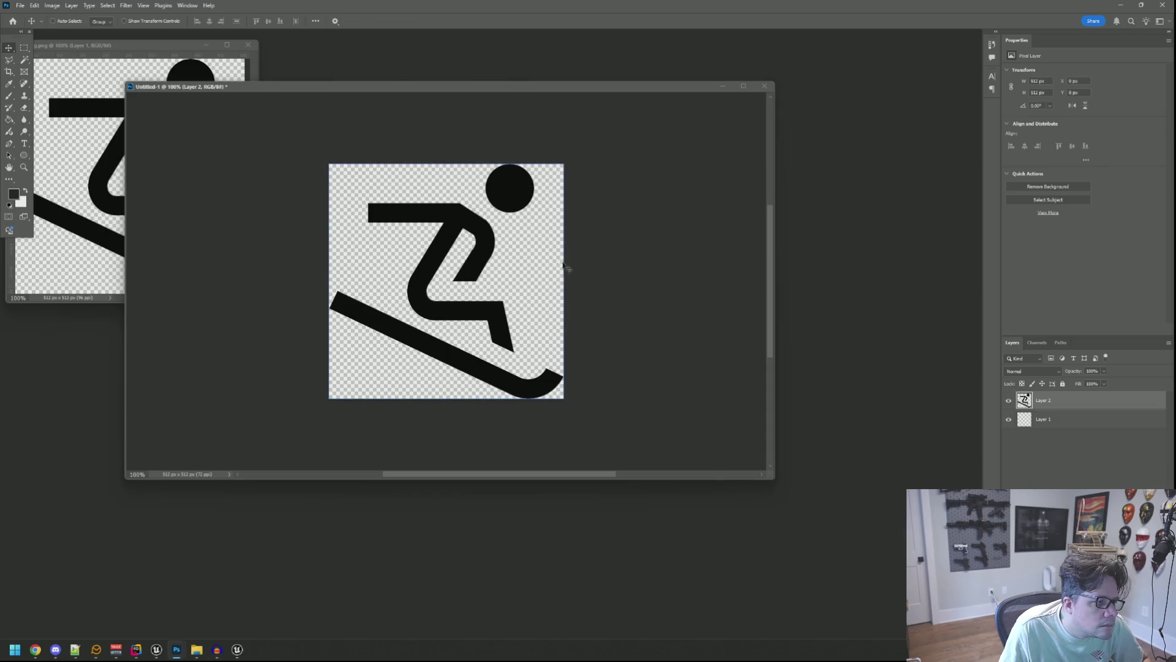
drag(564, 400, 555, 318)
click(454, 21)
mouse_move(465, 261)
mouse_down()
mouse_move(470, 271)
mouse_move(471, 247)
mouse_up()
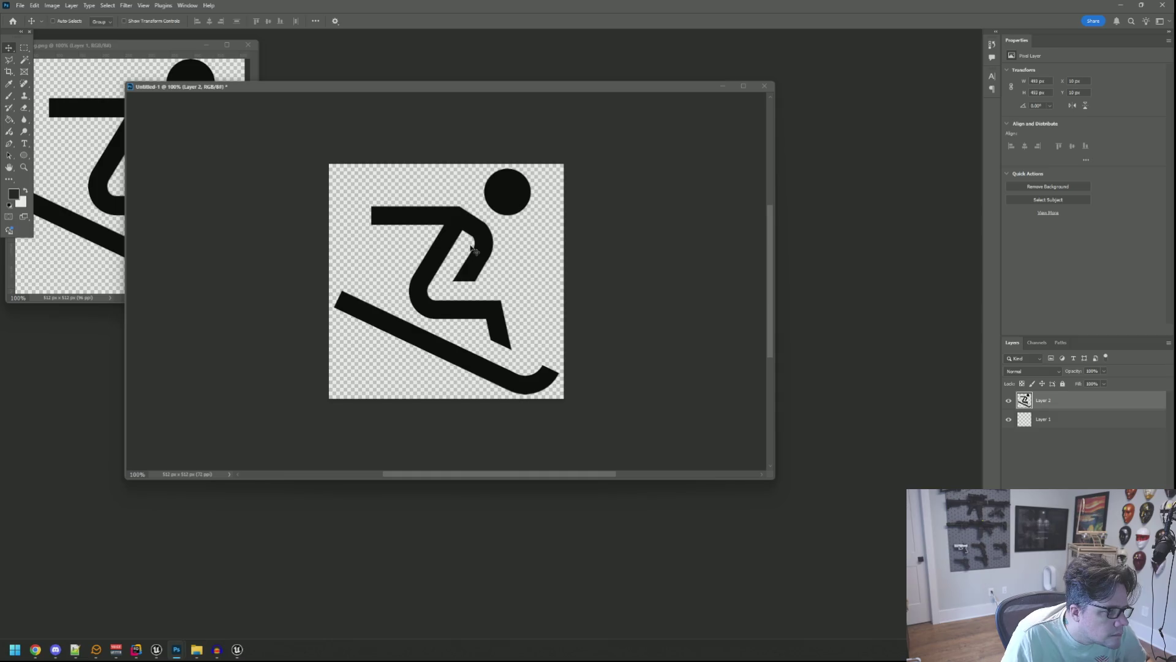
Step: Give Layer 2 a light-green Color Overlay, then open the Save for Web preview of the icon
right_click(1059, 408)
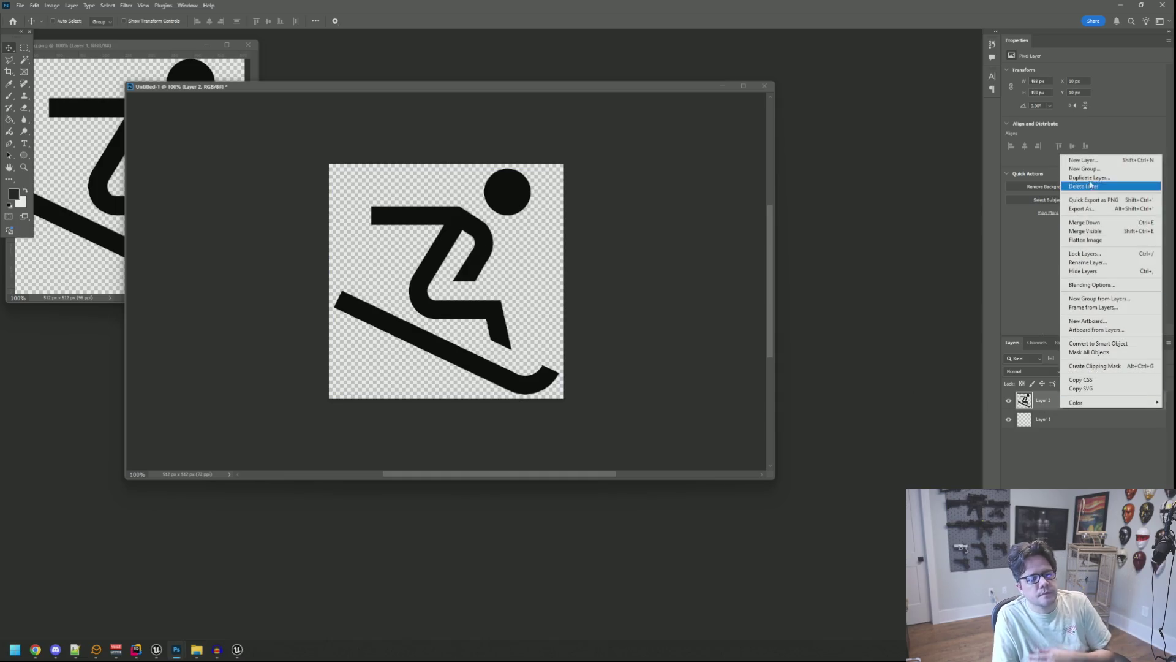
click(1101, 286)
click(707, 169)
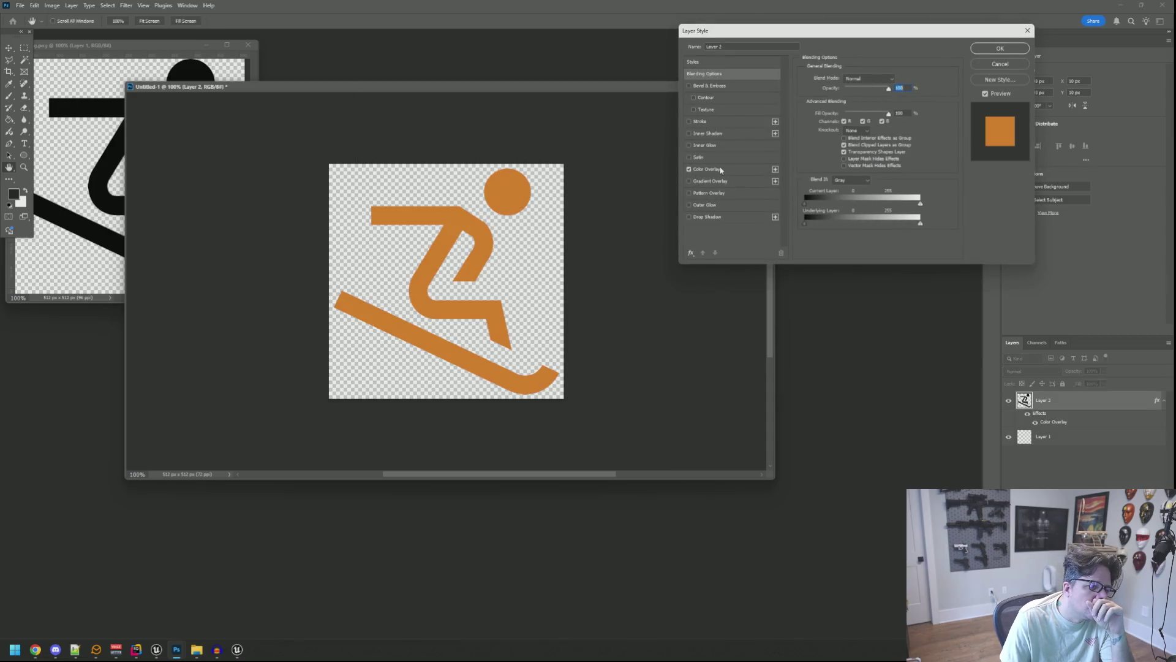
click(898, 79)
mouse_move(704, 197)
mouse_down()
mouse_move(710, 209)
mouse_move(711, 125)
mouse_move(728, 161)
mouse_move(717, 206)
mouse_up()
mouse_move(704, 126)
mouse_down()
mouse_move(704, 169)
mouse_move(657, 121)
mouse_up()
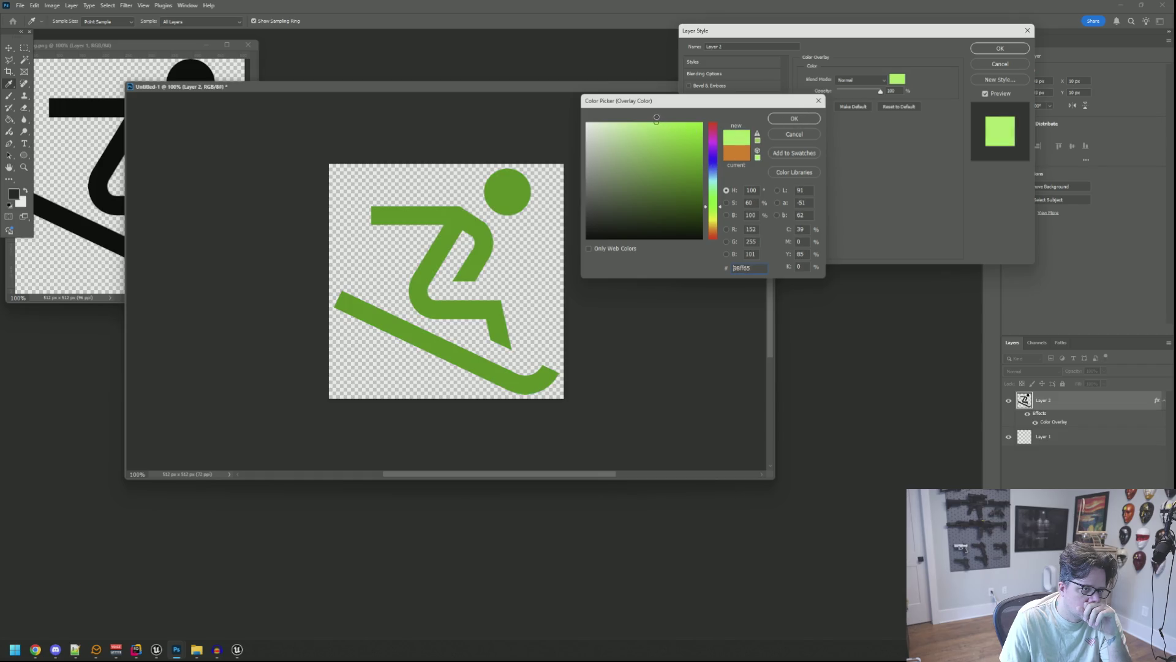
click(819, 118)
key(Return)
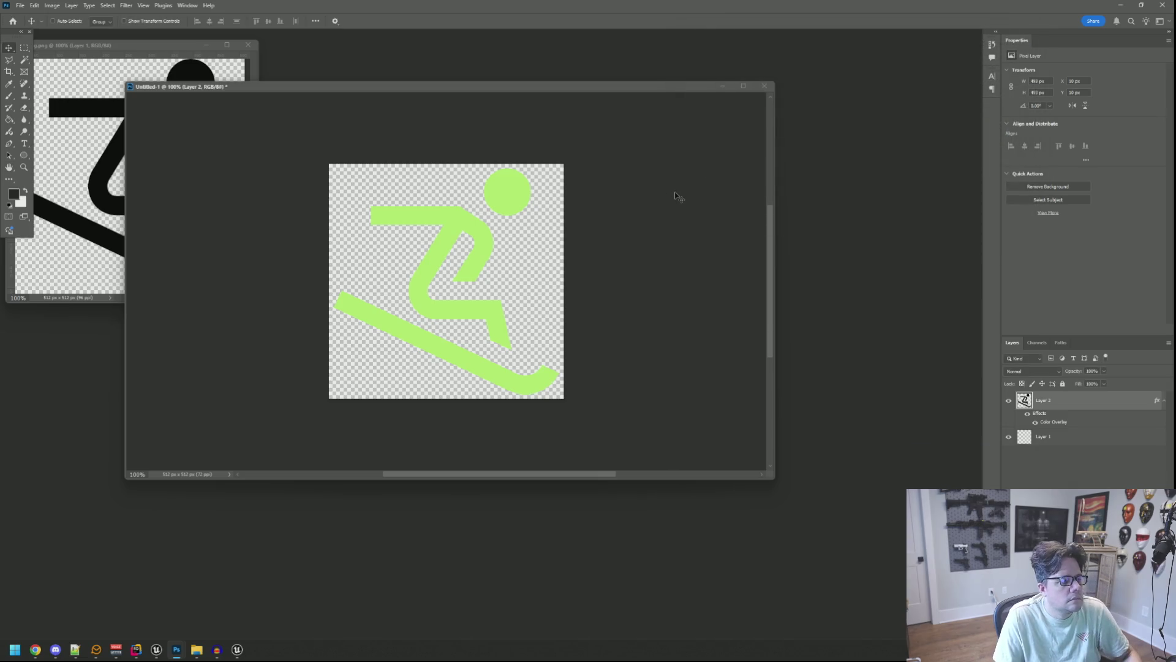
key(ctrl+alt+shift+s)
click(248, 86)
Step: Save the exported icon as NOPSledPop.png in the UI > Hacks folder
click(530, 384)
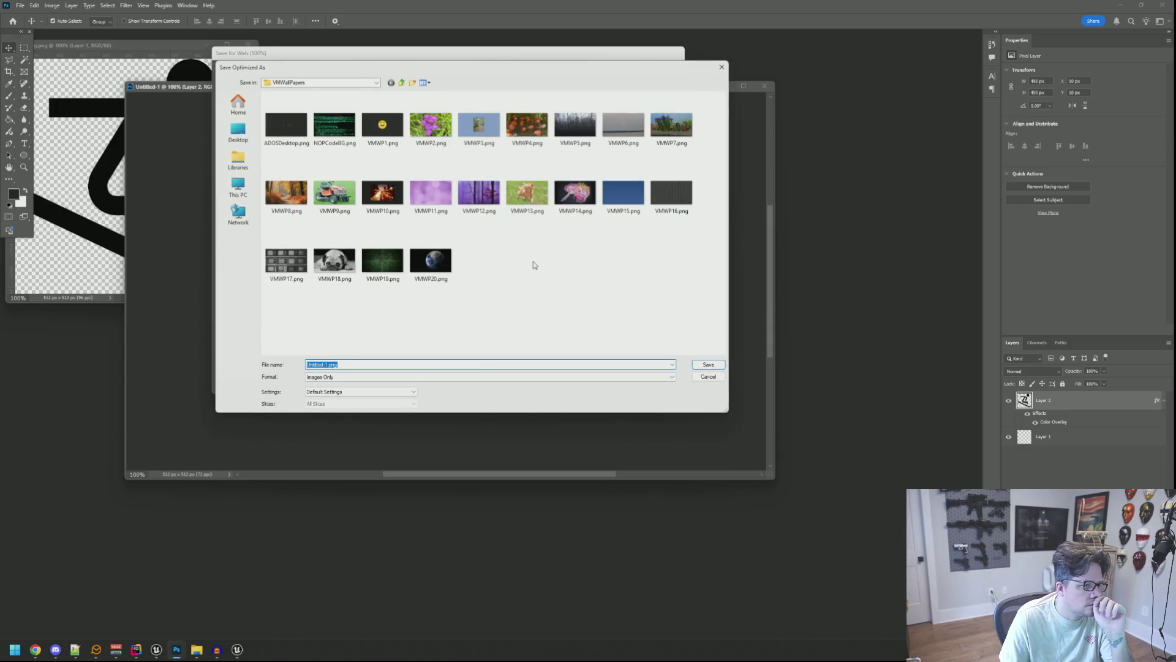
click(407, 85)
double_click(285, 122)
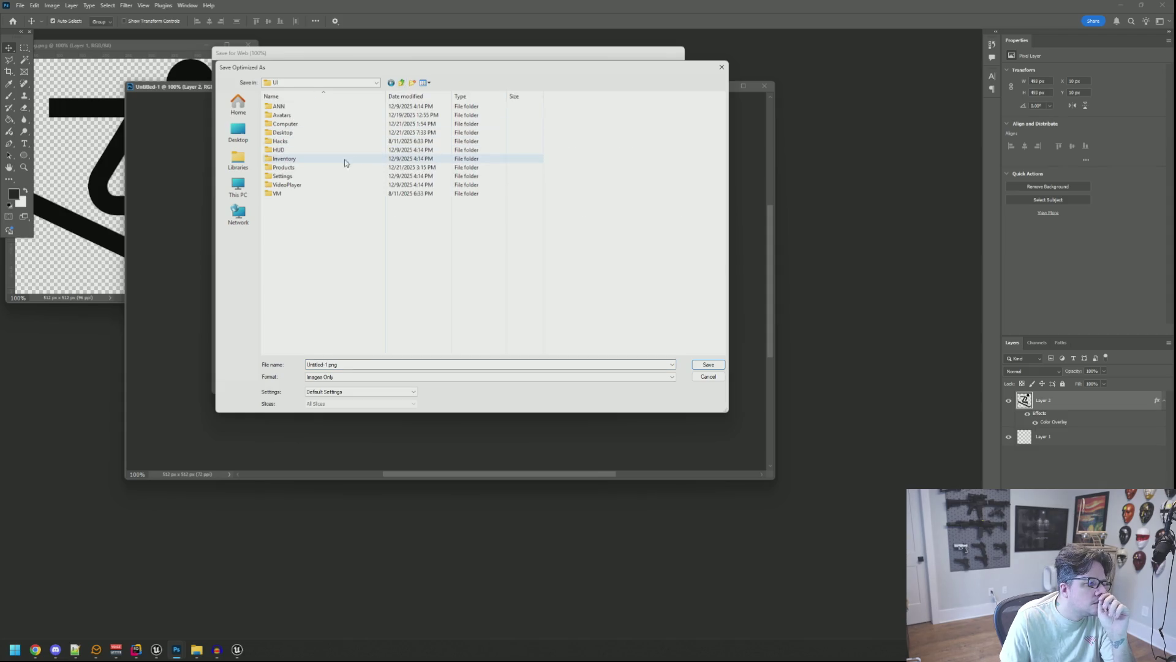
double_click(307, 141)
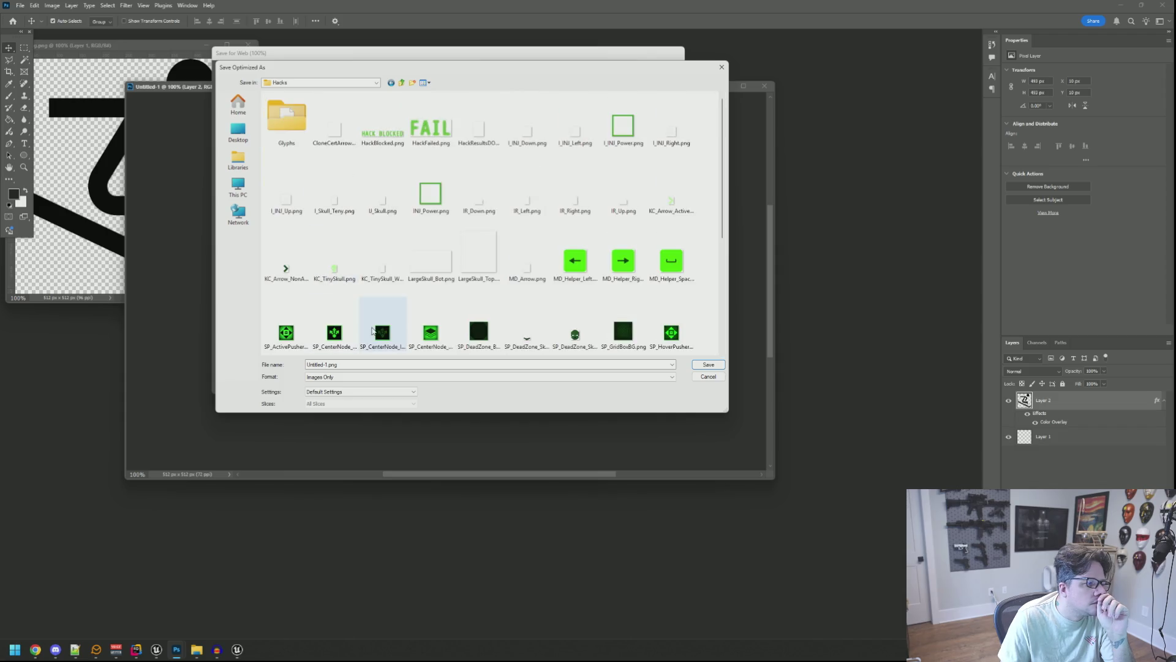
click(433, 363)
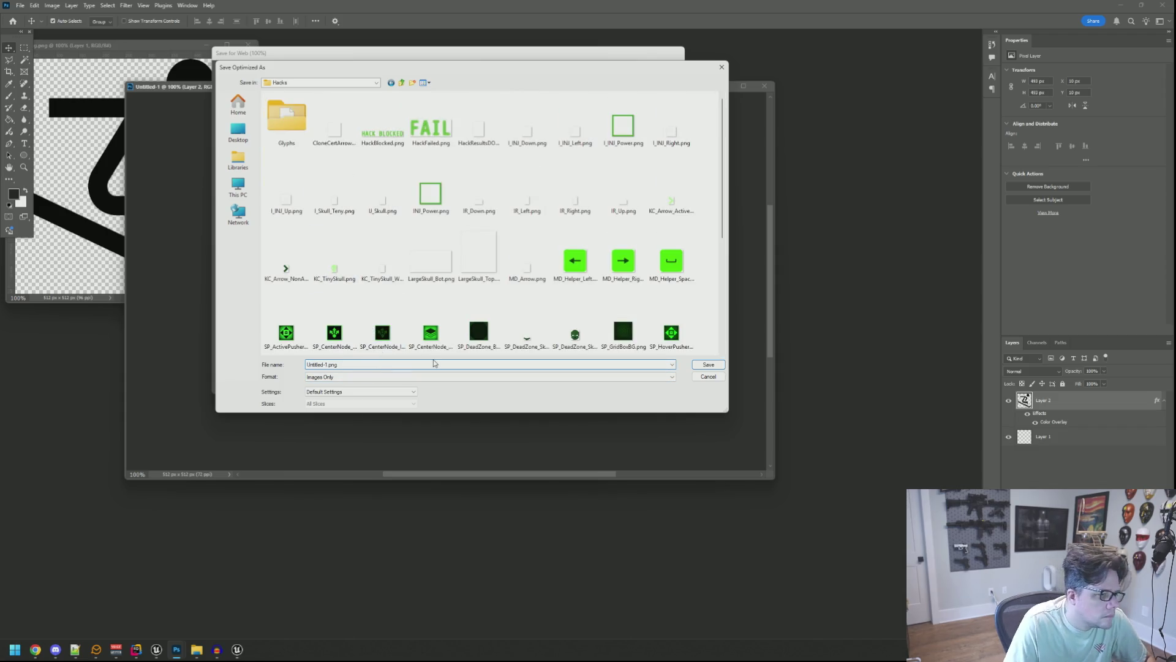
scroll(367, 343, down, 3)
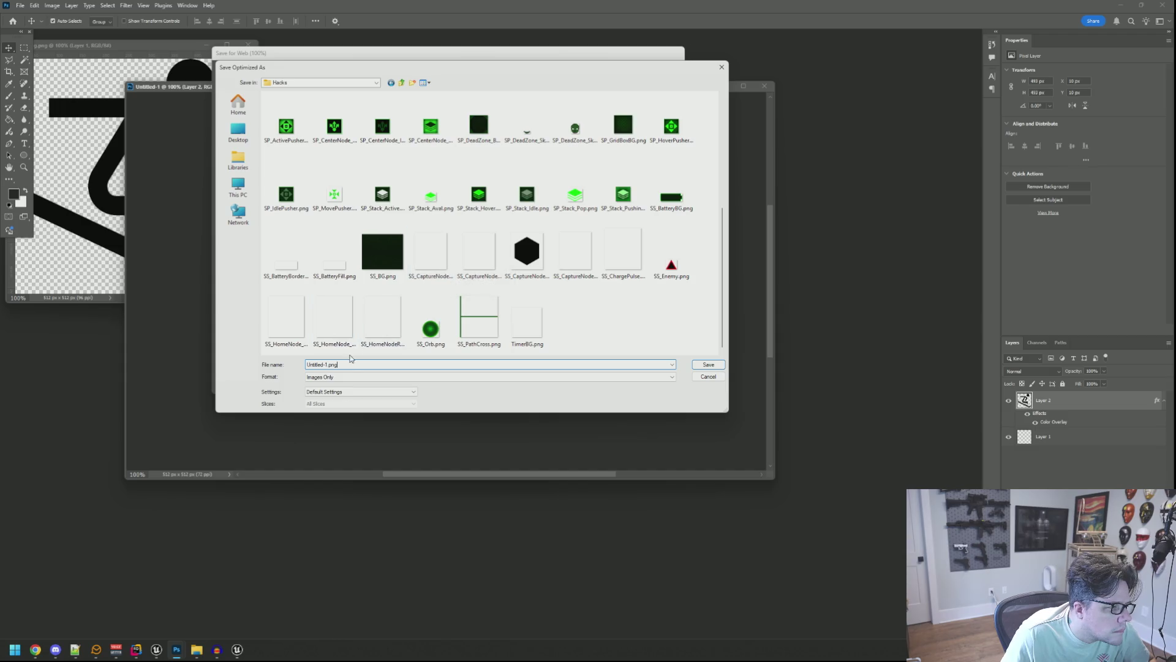
double_click(325, 364)
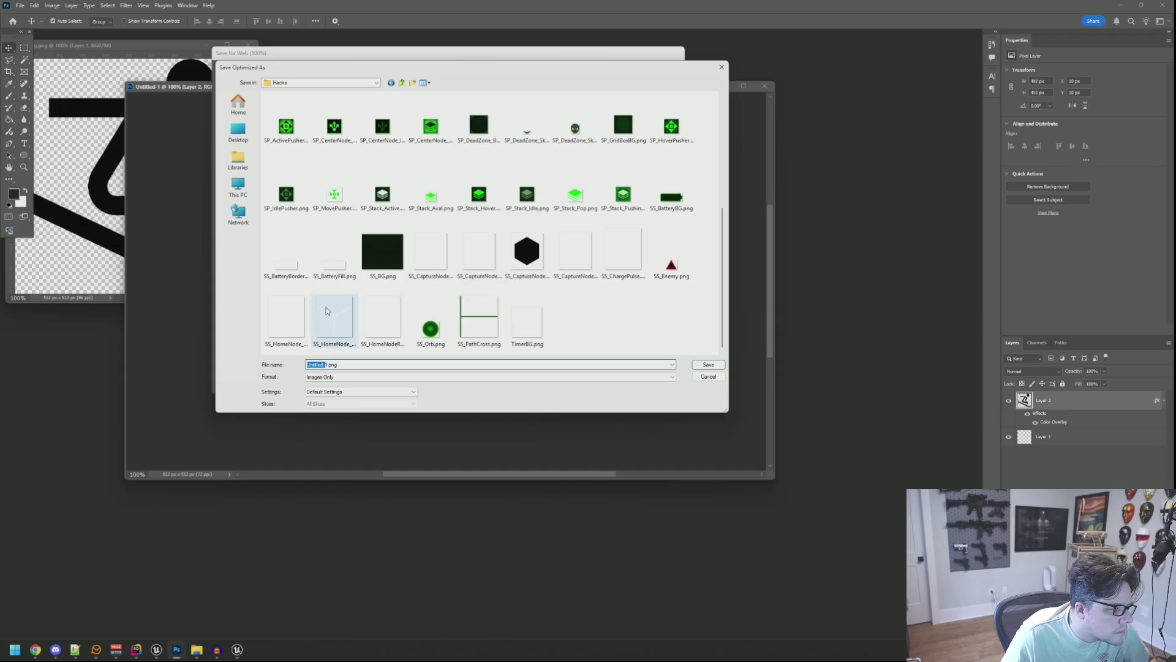
key(BackSpace)
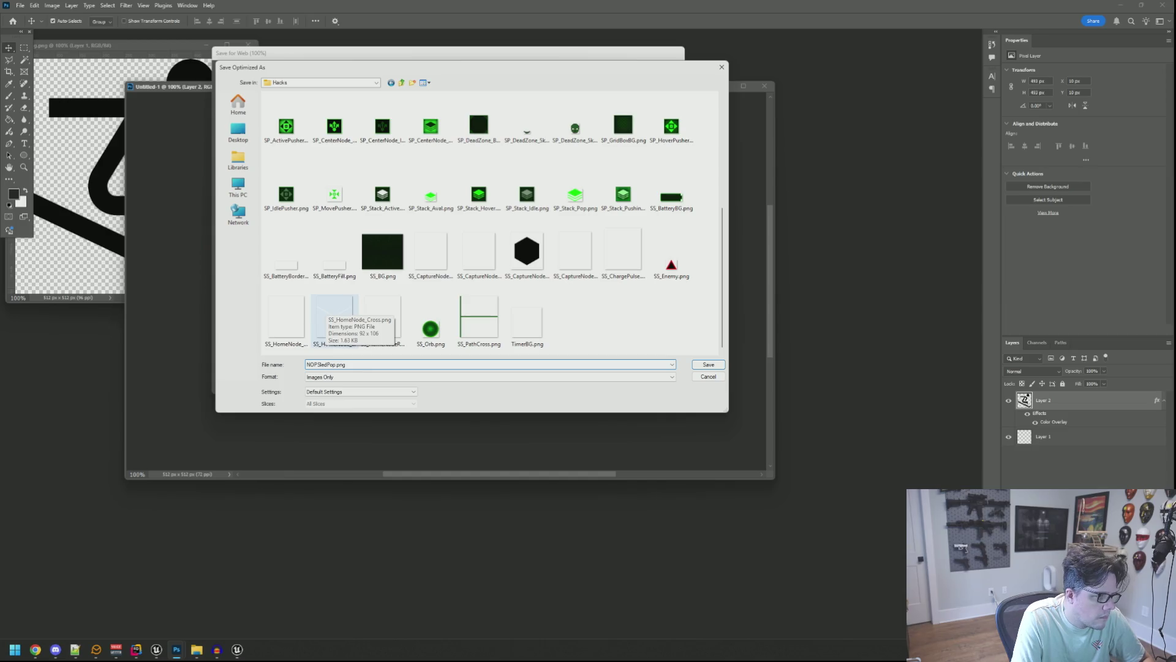
key(Return)
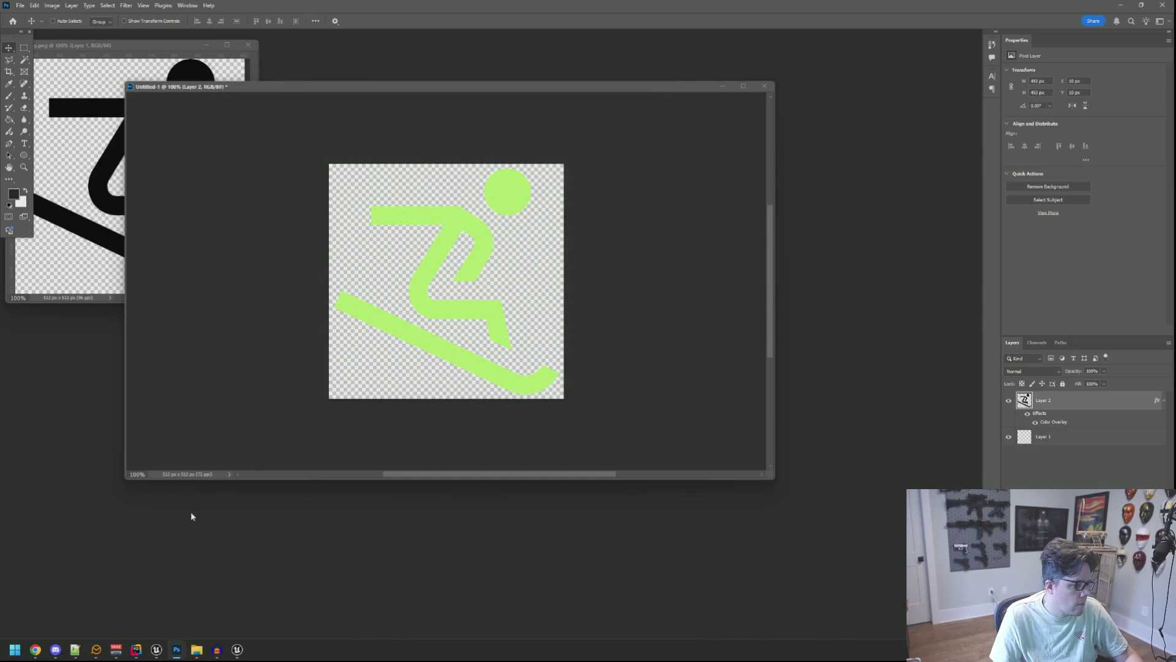
Step: Return to Unreal Editor's WBP_DemoComputer designer and bring up the Content Browser
mouse_move(156, 649)
click(211, 603)
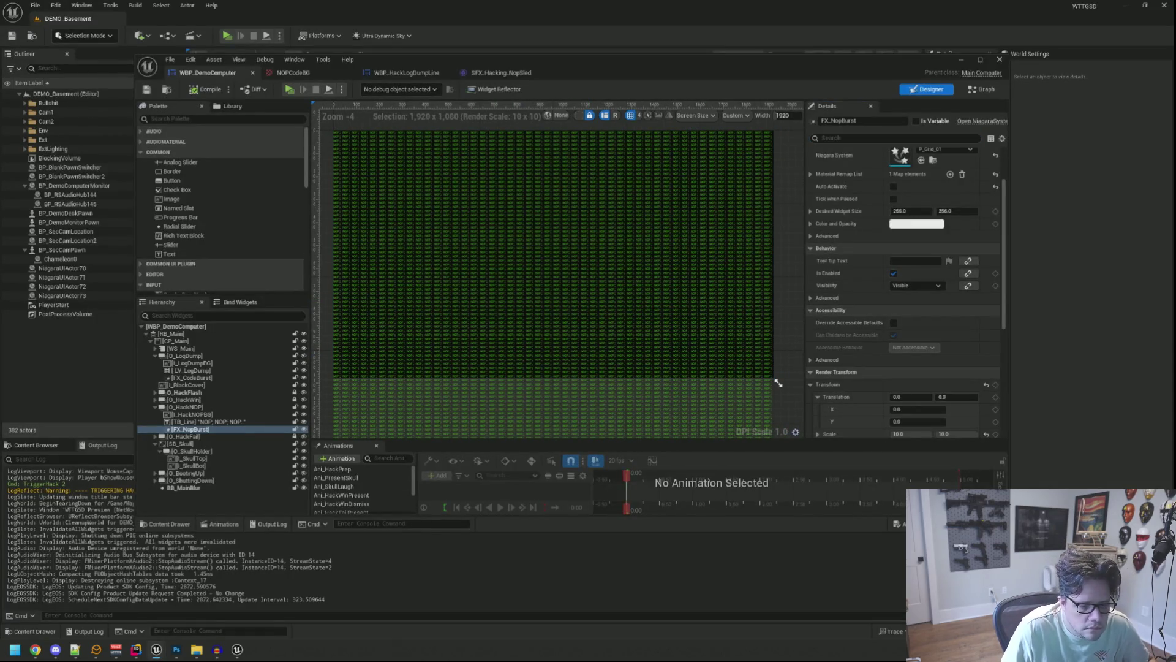
drag(1004, 528, 994, 432)
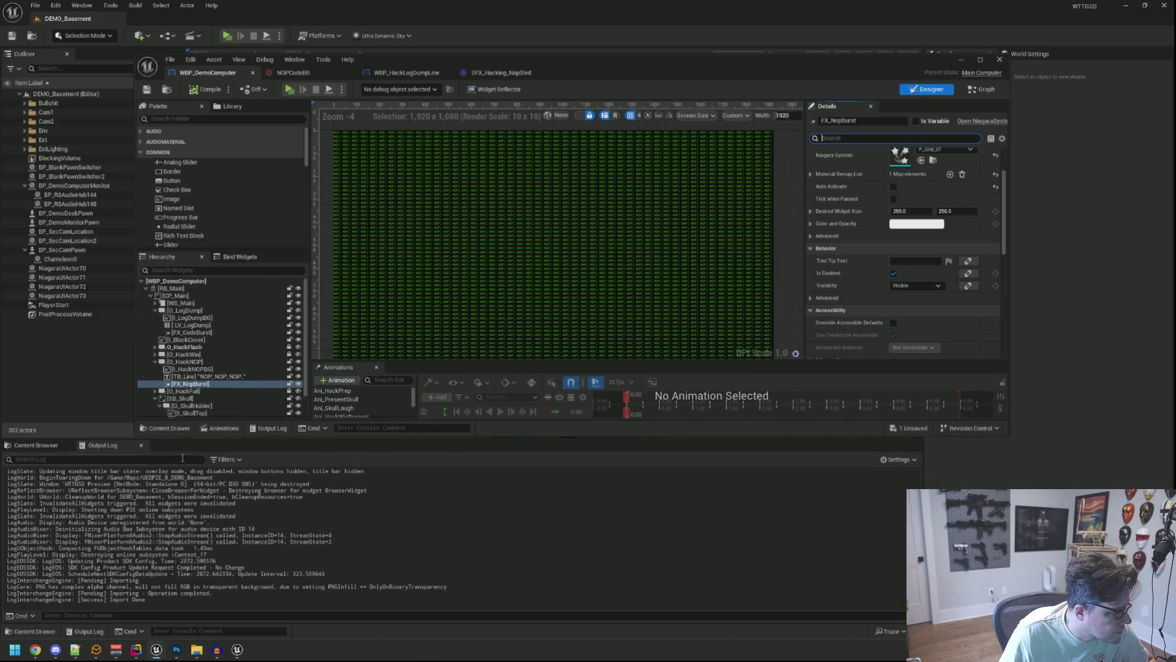
click(35, 445)
Step: Browse to Images > UI > Hacks and open the NOPSledPop texture
scroll(505, 348, up, 1)
scroll(575, 297, down, 1)
scroll(330, 488, up, 2)
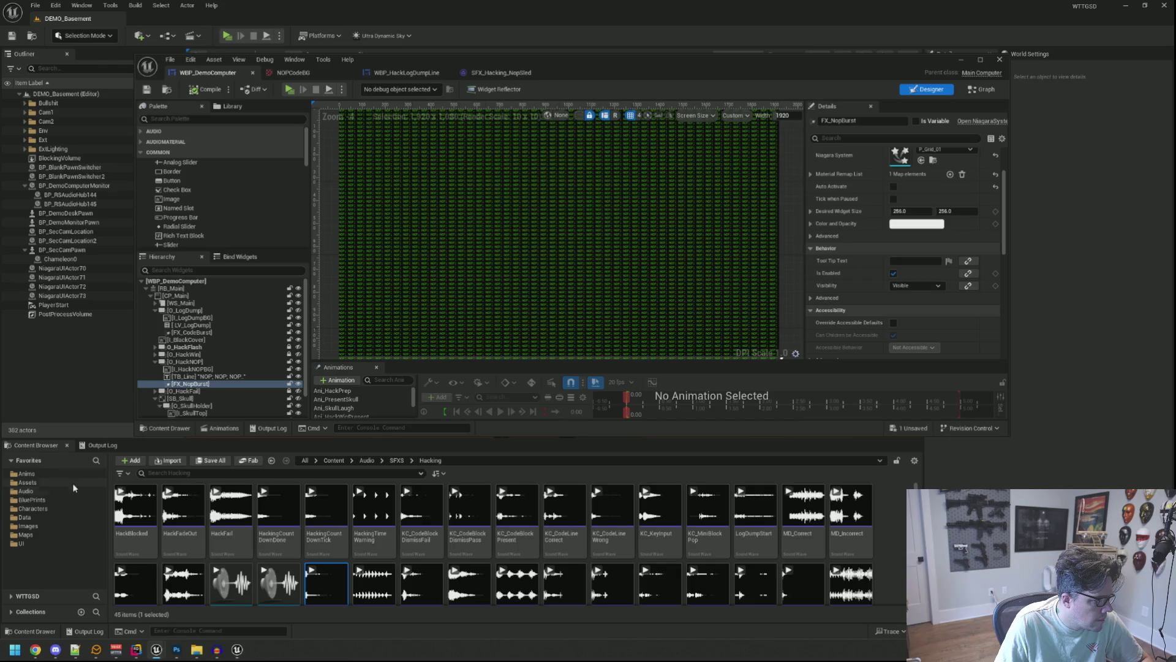
click(68, 544)
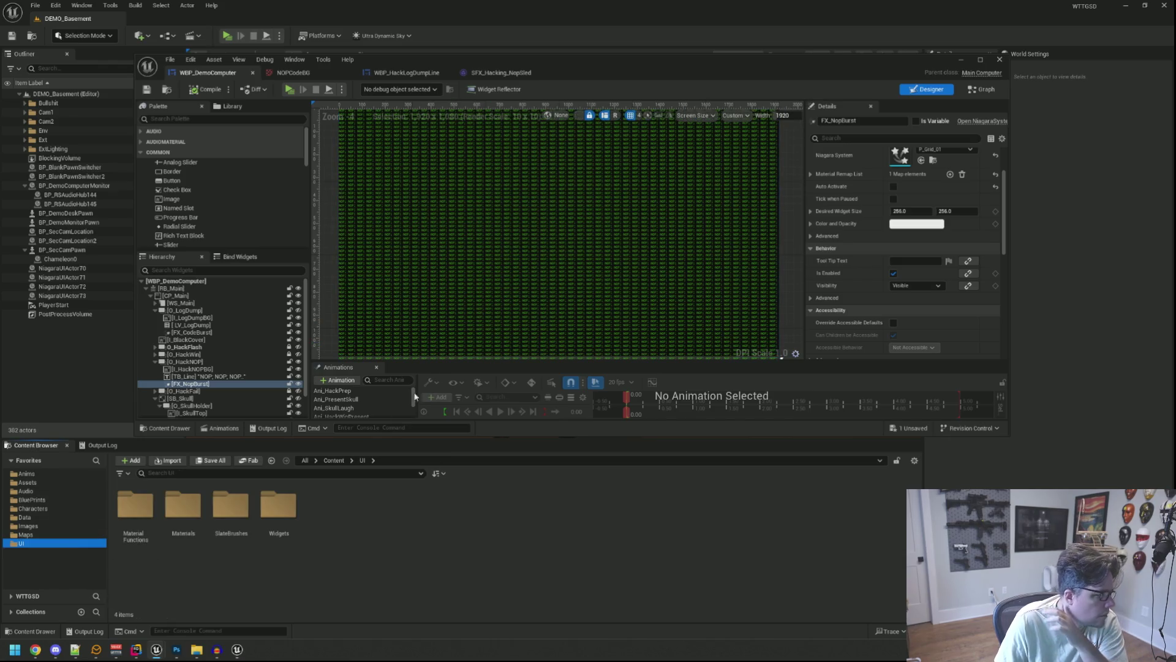
click(36, 526)
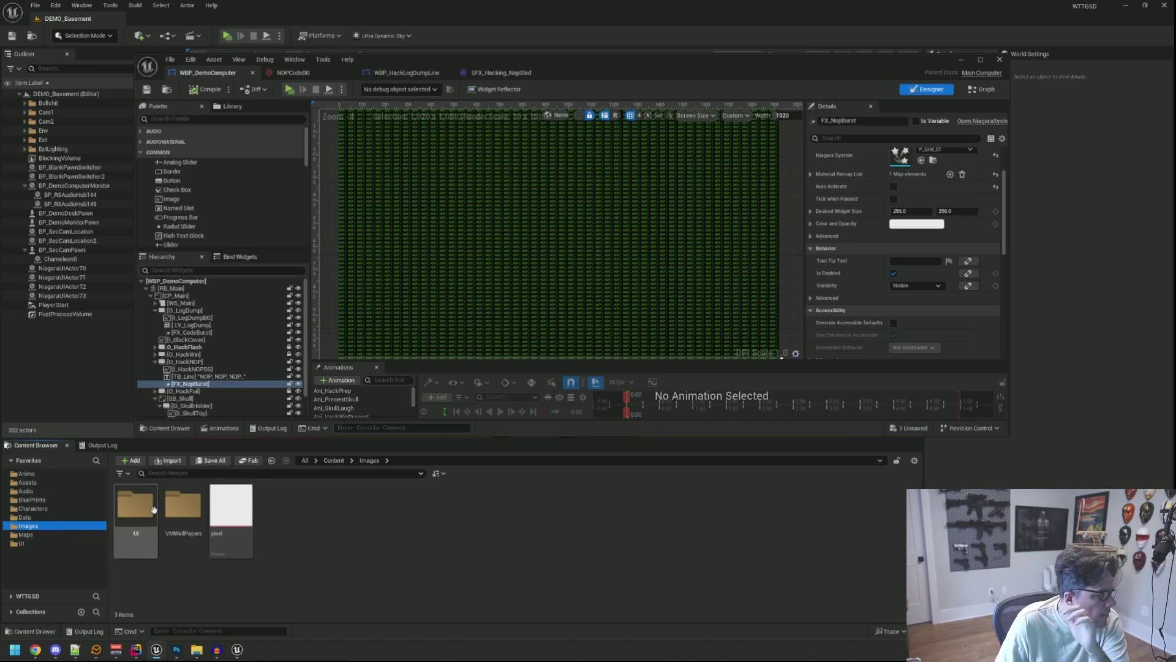
double_click(183, 507)
double_click(326, 511)
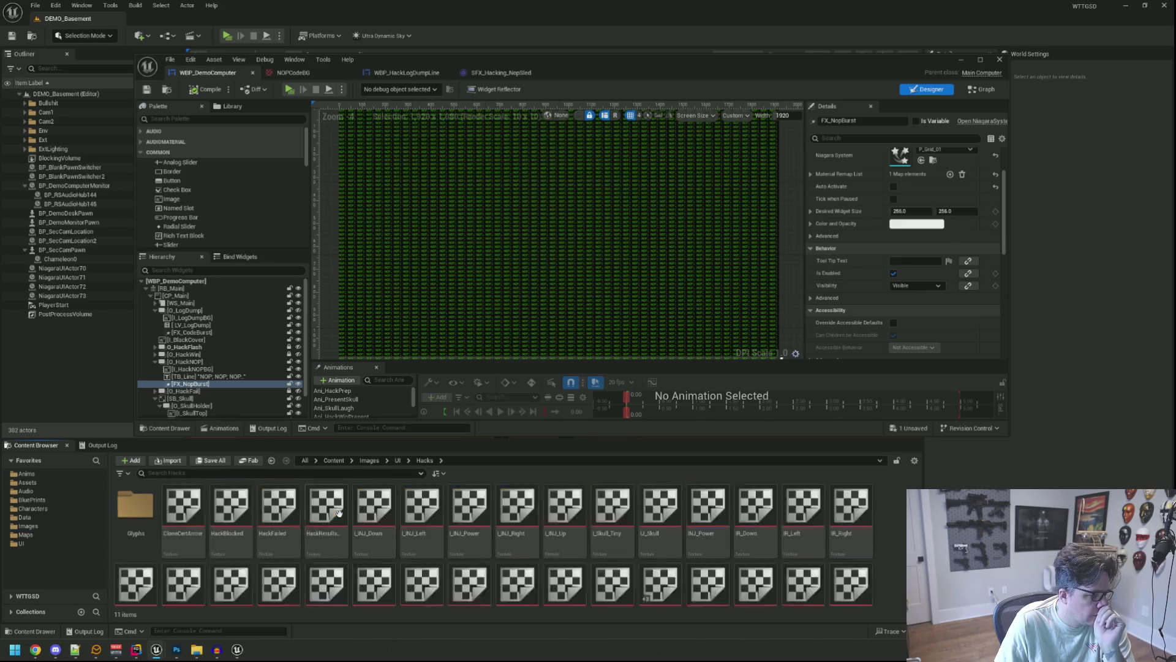
scroll(541, 536, down, 5)
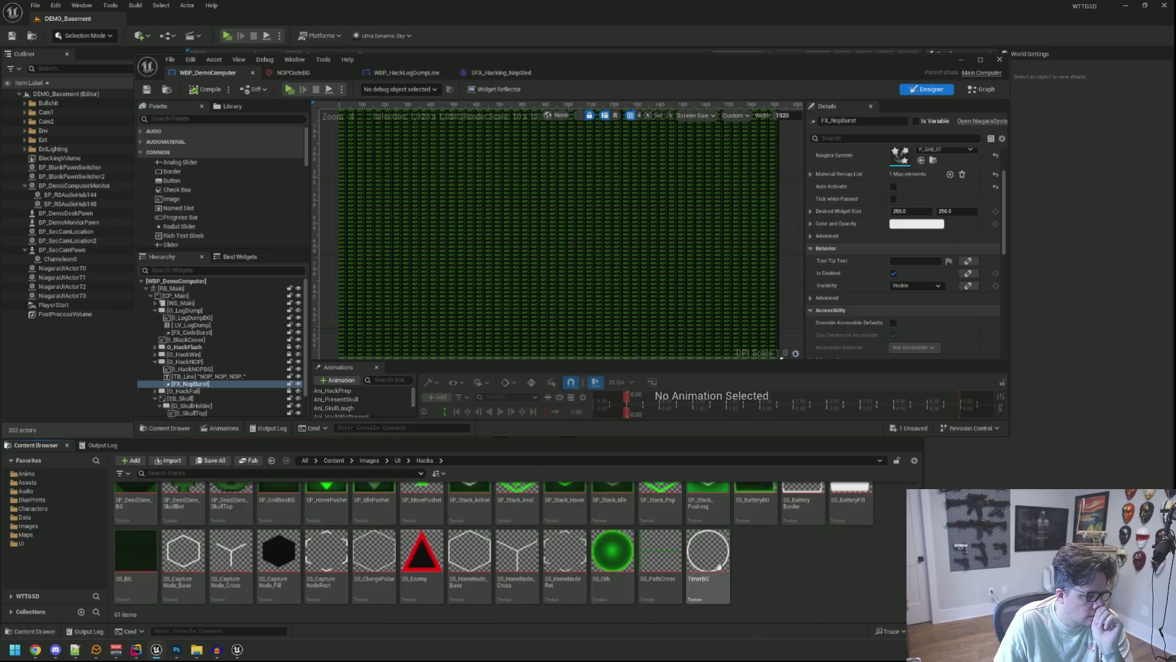
scroll(771, 576, up, 5)
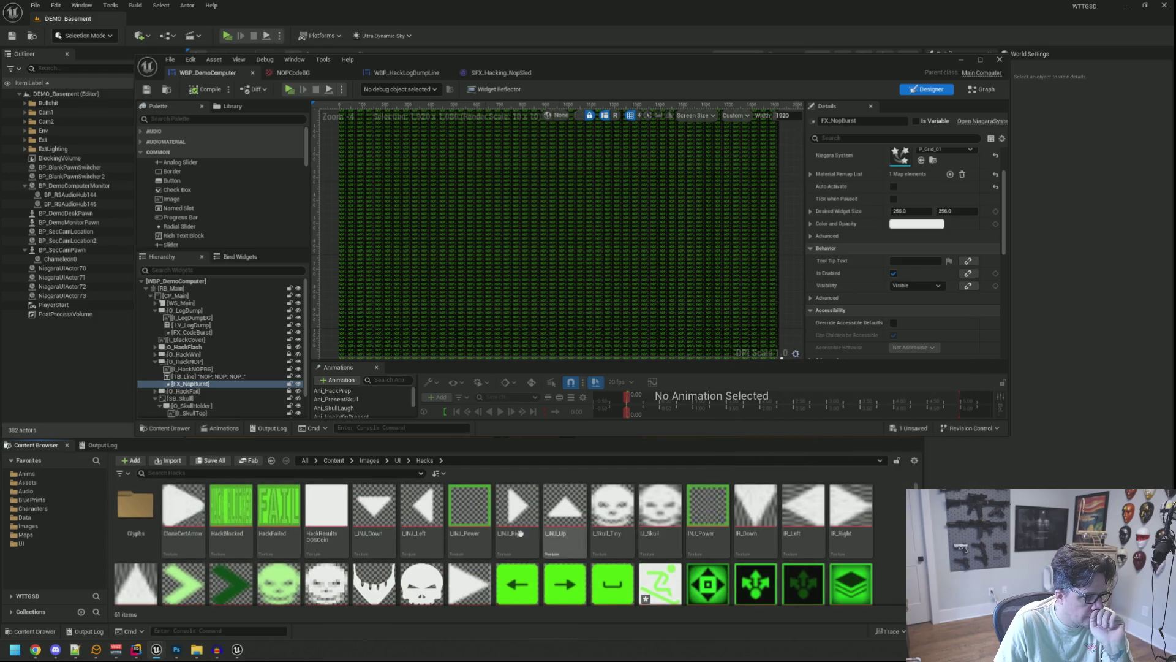
scroll(528, 536, down, 5)
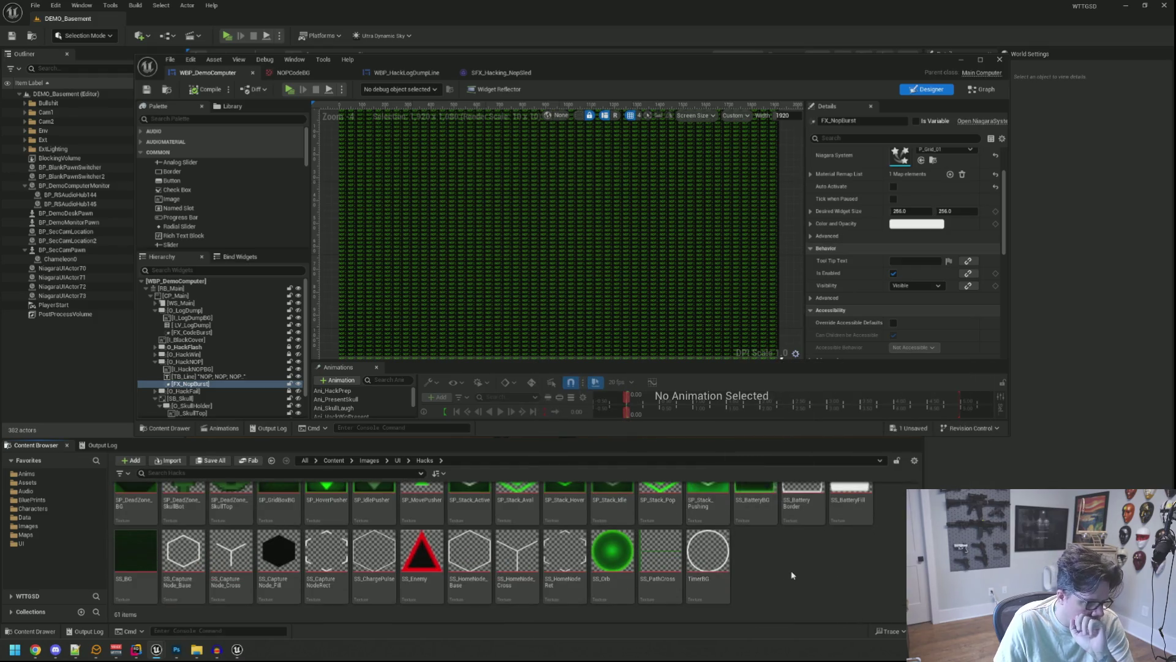
scroll(791, 577, up, 3)
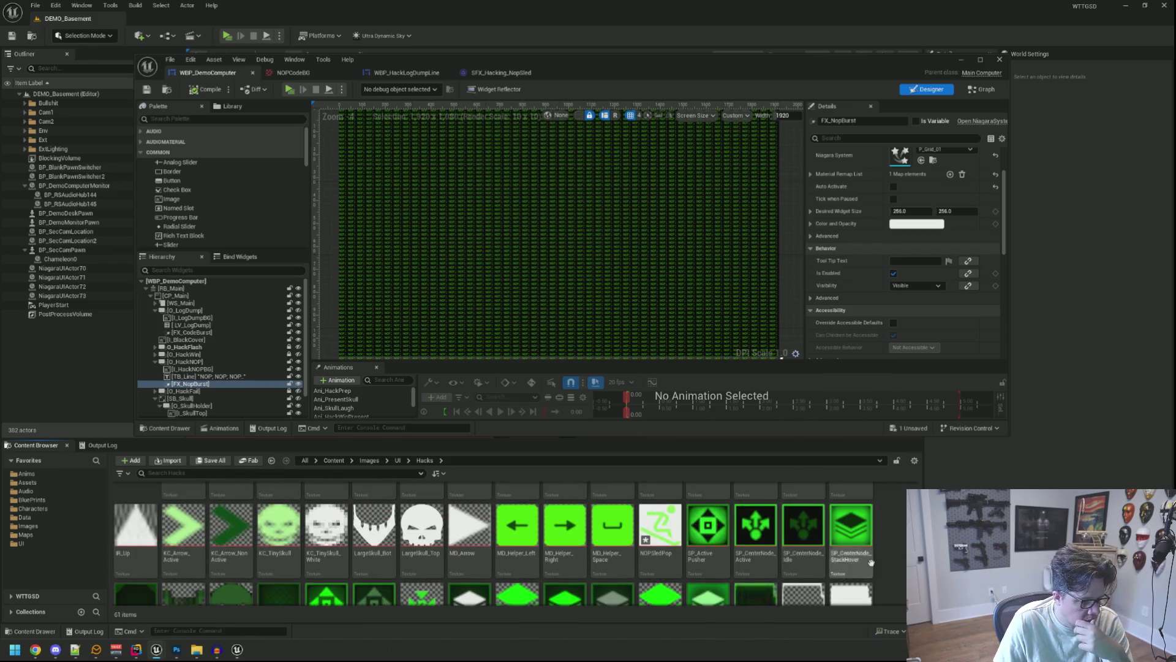
double_click(659, 525)
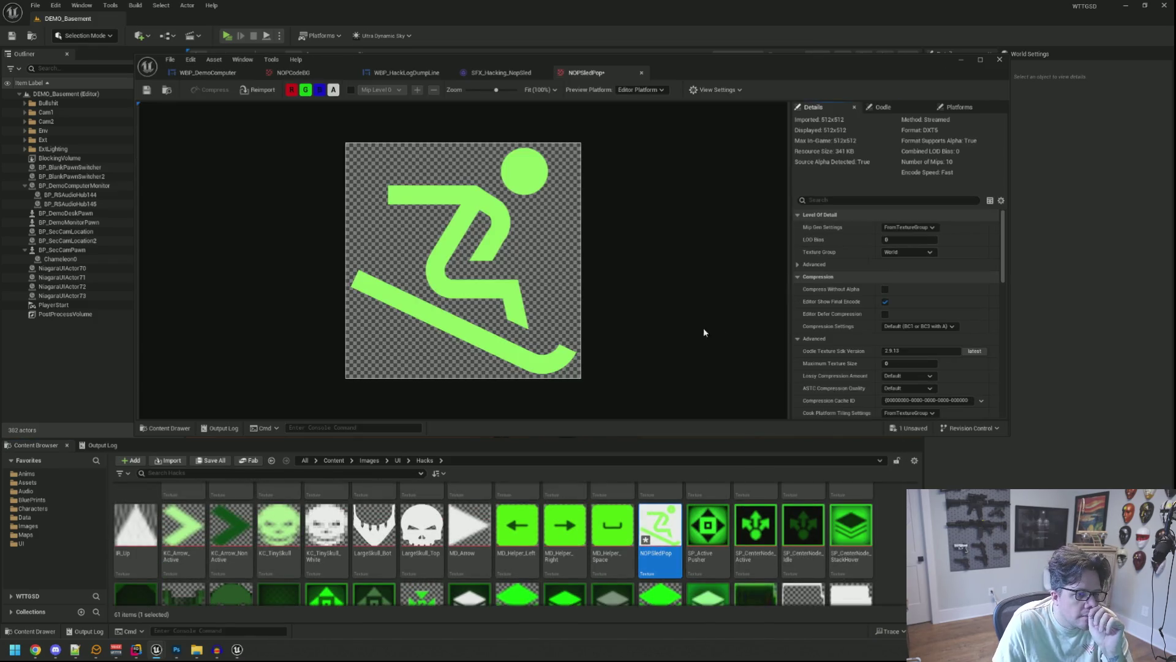
Step: Set NOPSledPop's Texture Group to UI and compression to UserInterface2D, then save it
click(901, 251)
click(894, 406)
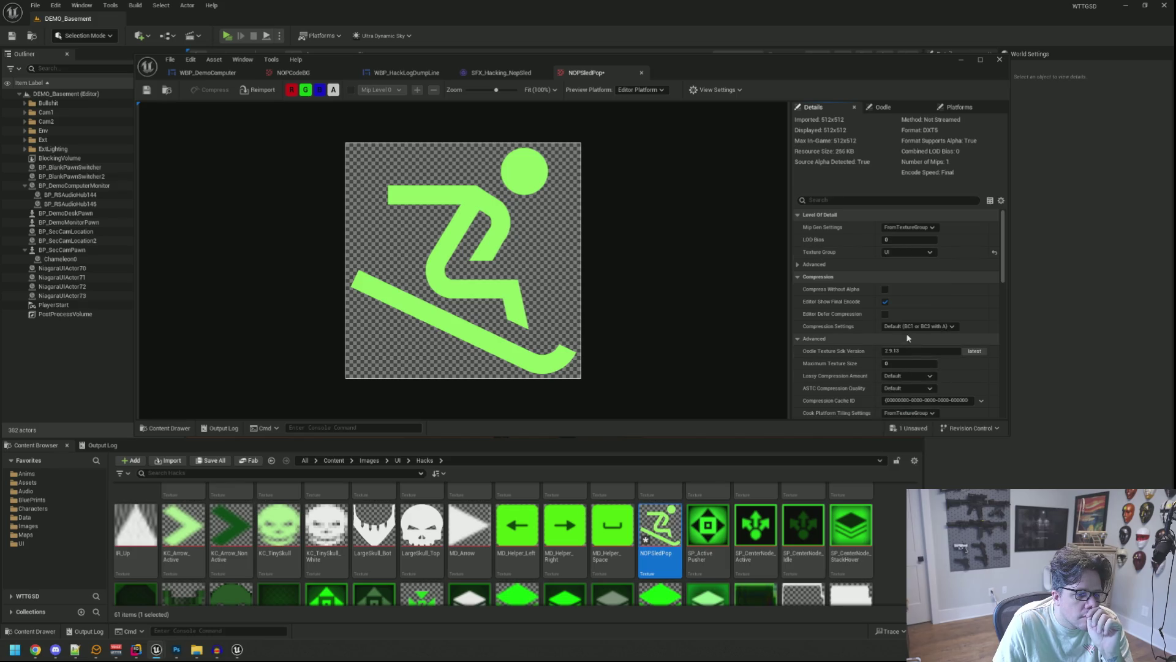
click(910, 328)
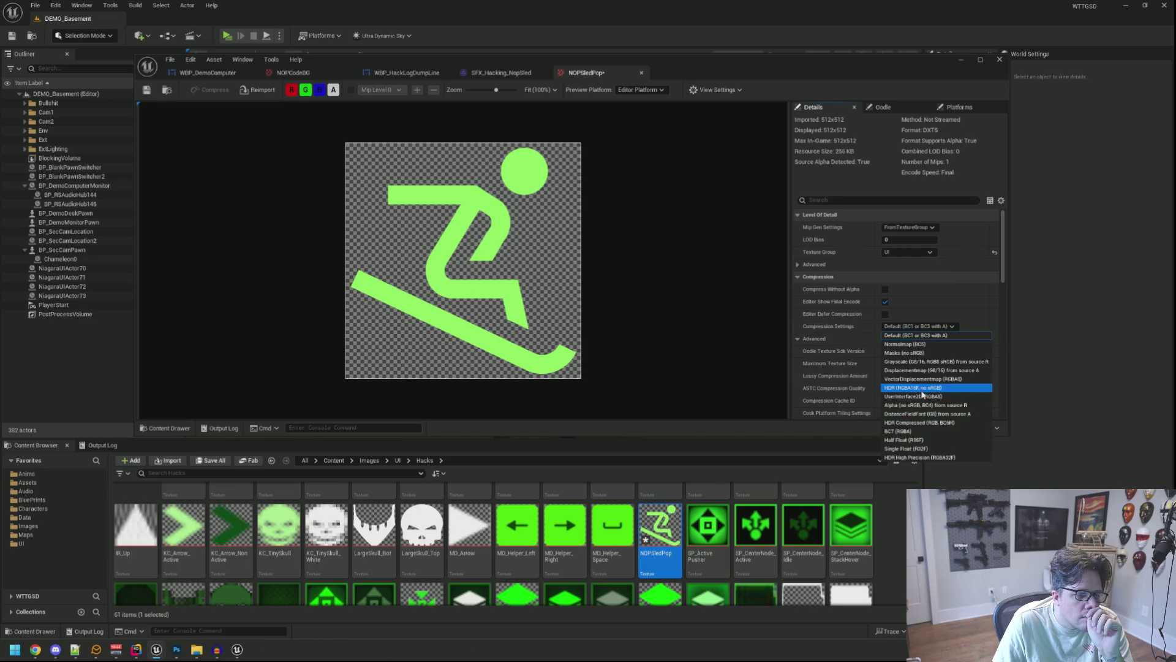
click(922, 396)
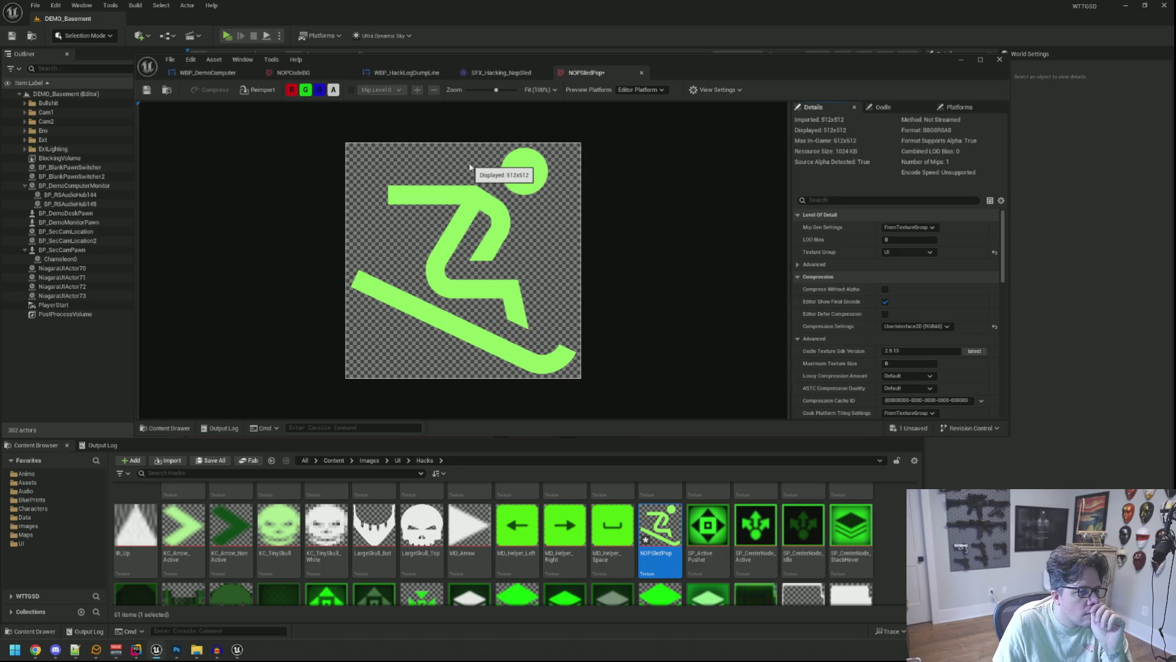
click(146, 90)
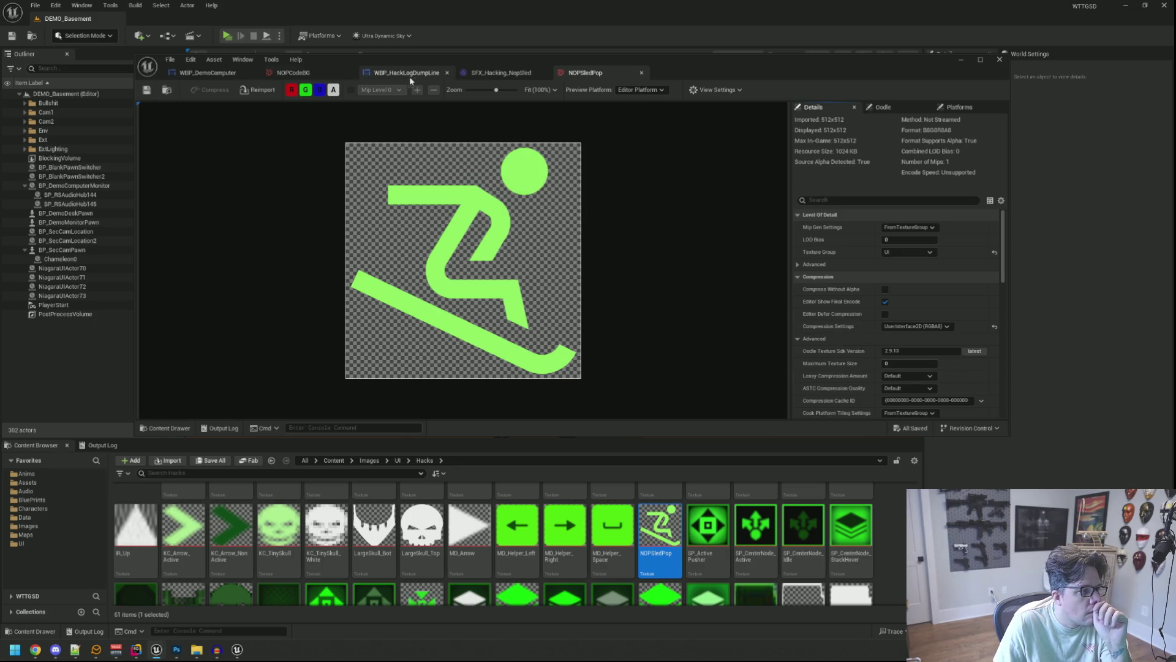
Step: Close the NOPCodeBG texture tab and enlarge the WBP_DemoComputer editor window
click(403, 77)
click(317, 76)
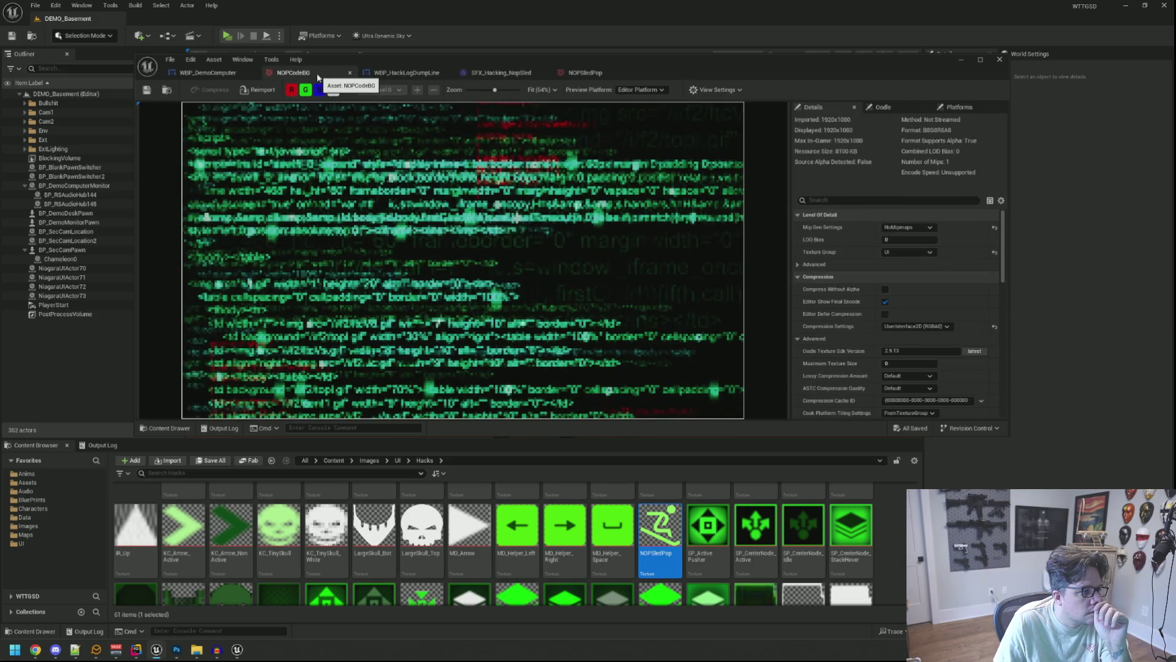
click(350, 73)
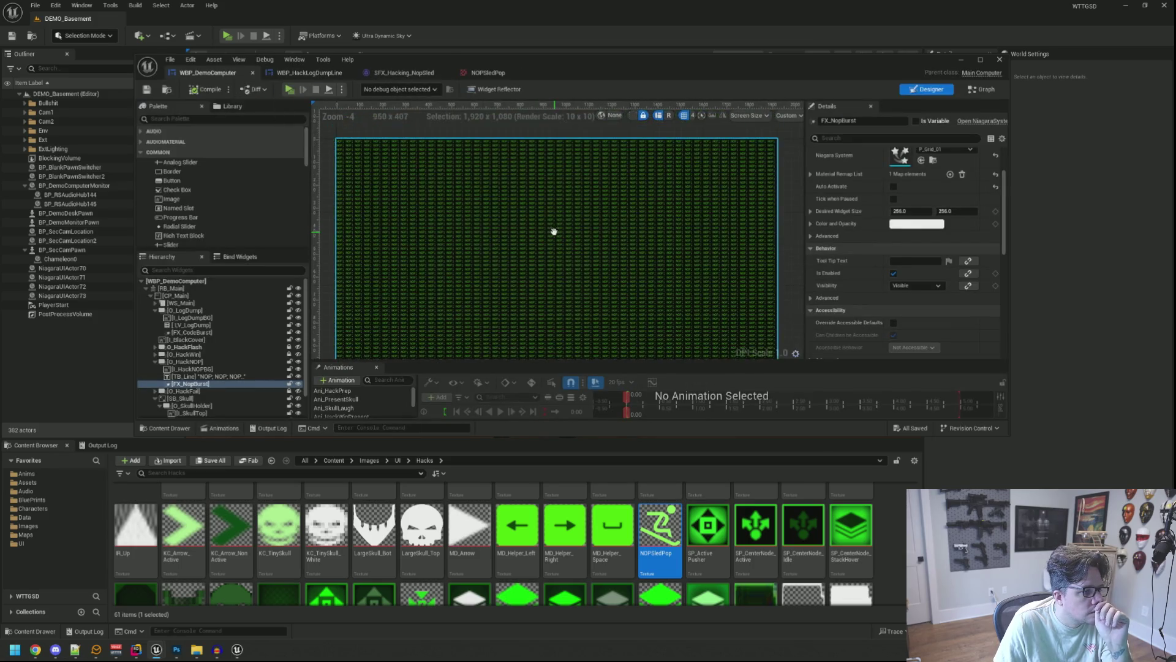
drag(1009, 437, 1044, 500)
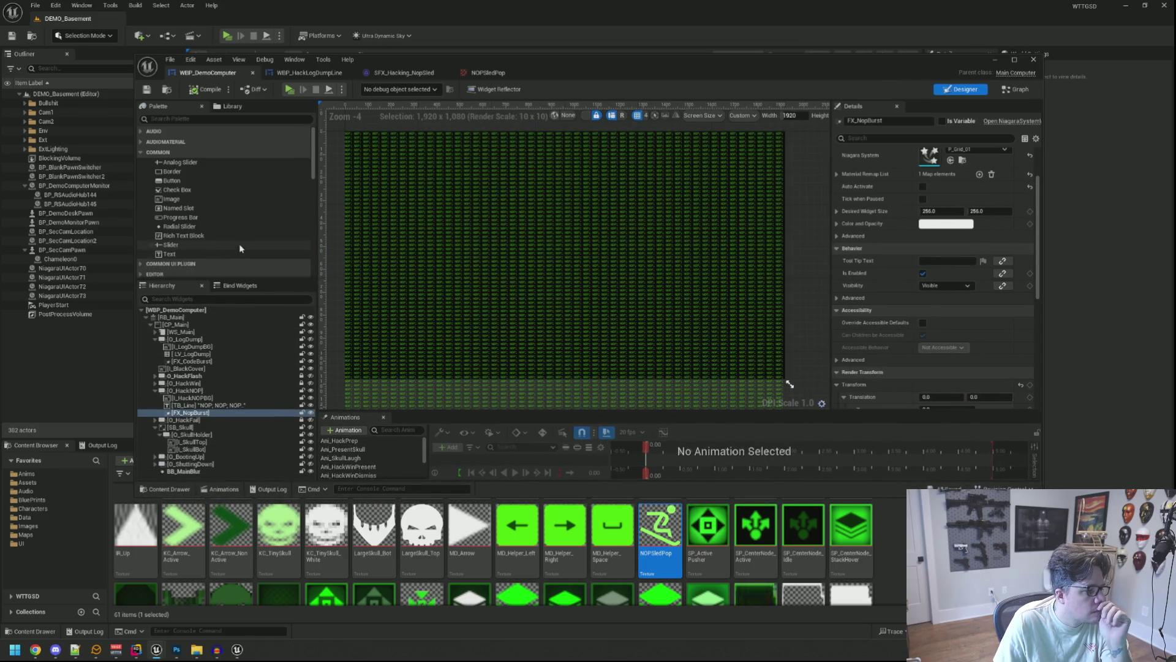
Step: Add an Image under O_HackNOP using the NOPSledPop texture, centred horizontally and vertically
mouse_move(197, 199)
mouse_down()
mouse_move(231, 417)
mouse_move(221, 392)
mouse_up()
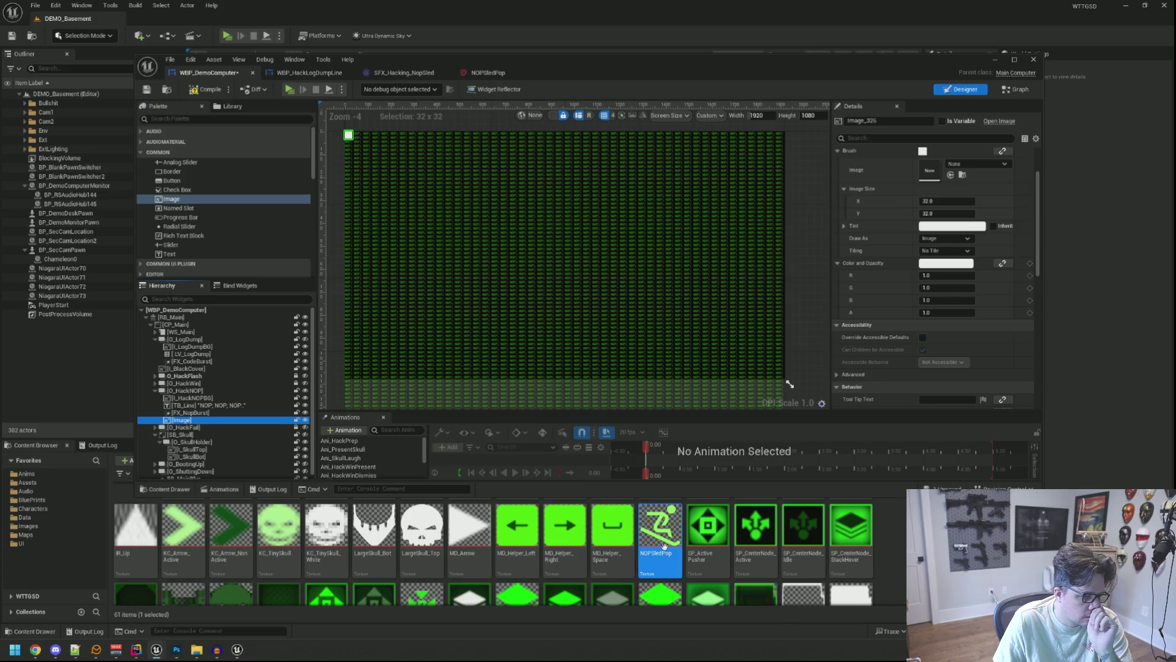
scroll(662, 548, down, 1)
scroll(665, 543, up, 1)
drag(664, 543, 934, 186)
scroll(934, 186, up, 2)
click(941, 178)
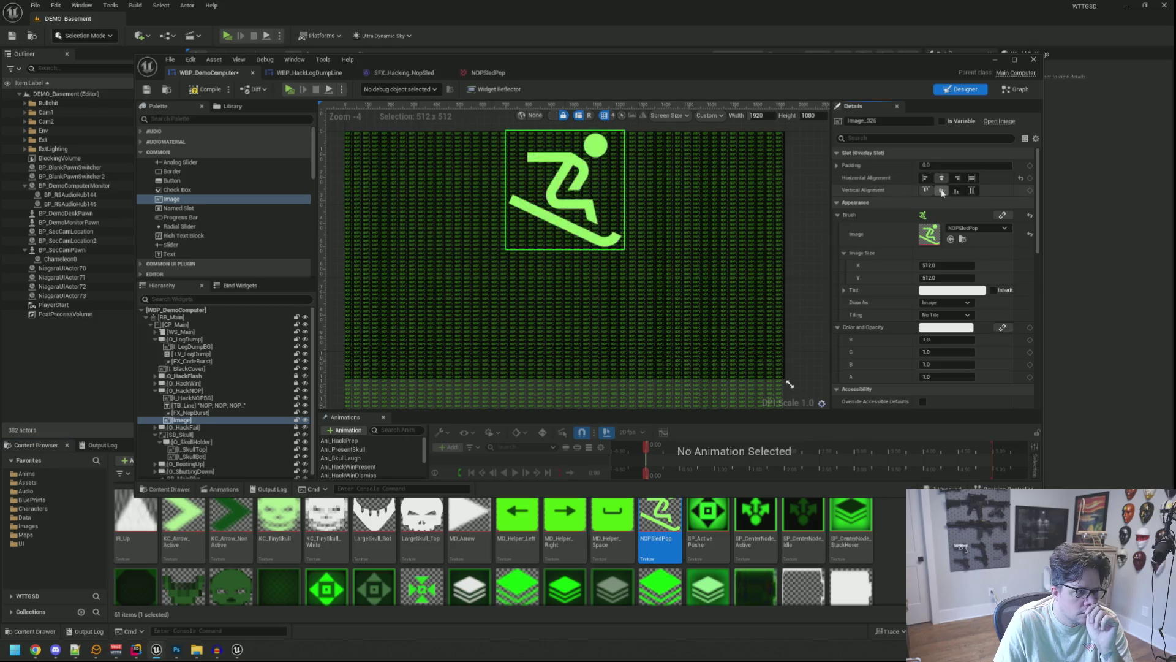
click(942, 190)
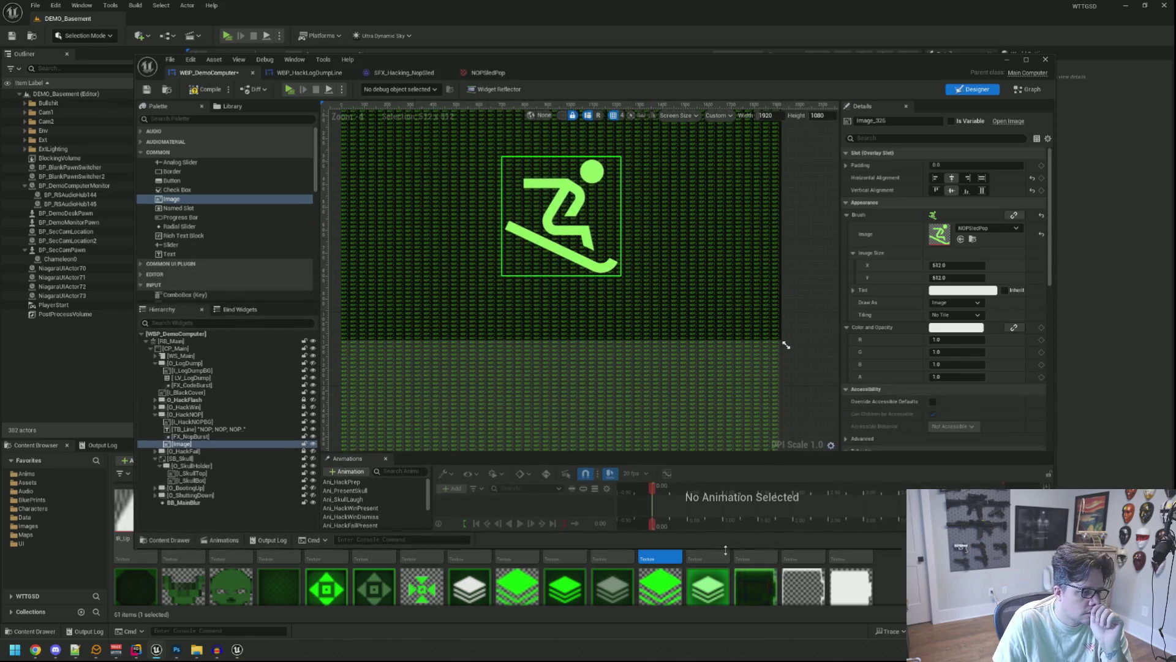
drag(508, 457, 508, 384)
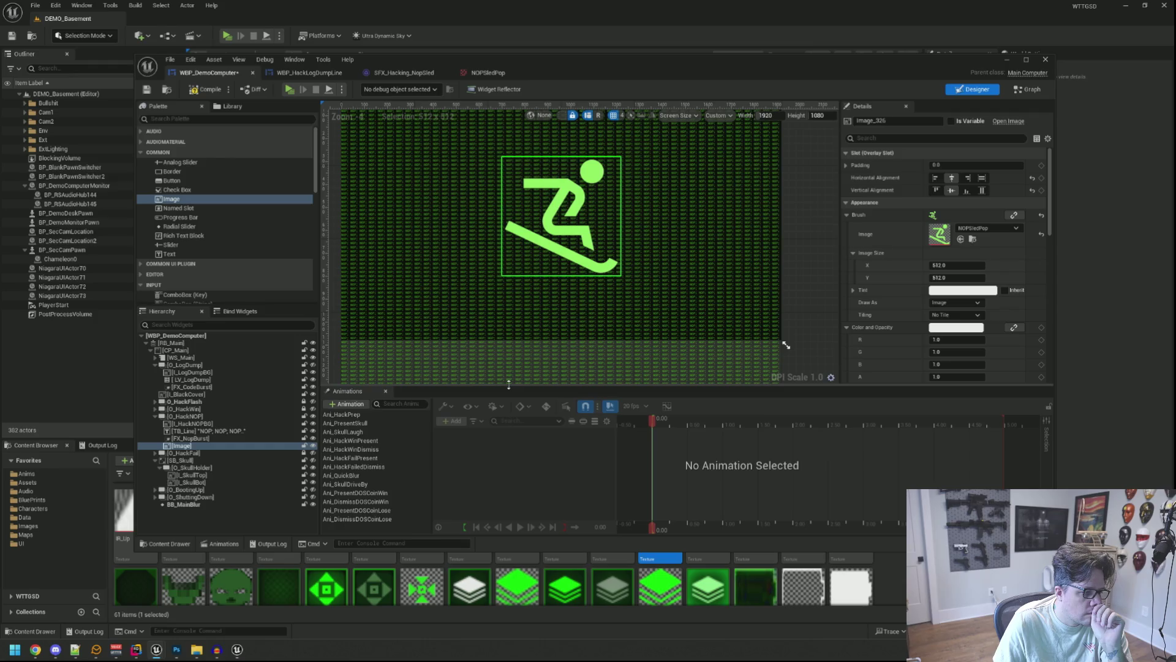
Step: Create the Ani_NopSledPop animation and rename the new image widget to I_NopSled
click(348, 404)
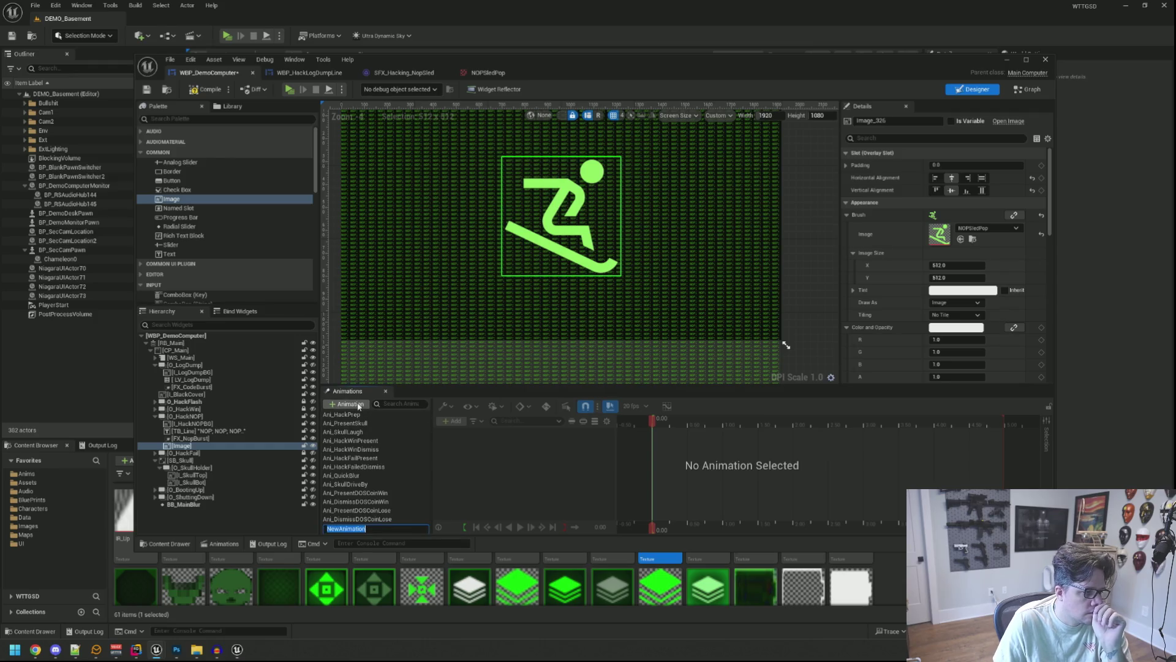
text(ANI)
key(BackSpace)
key(BackSpace)
key(BackSpace)
text(ni_No)
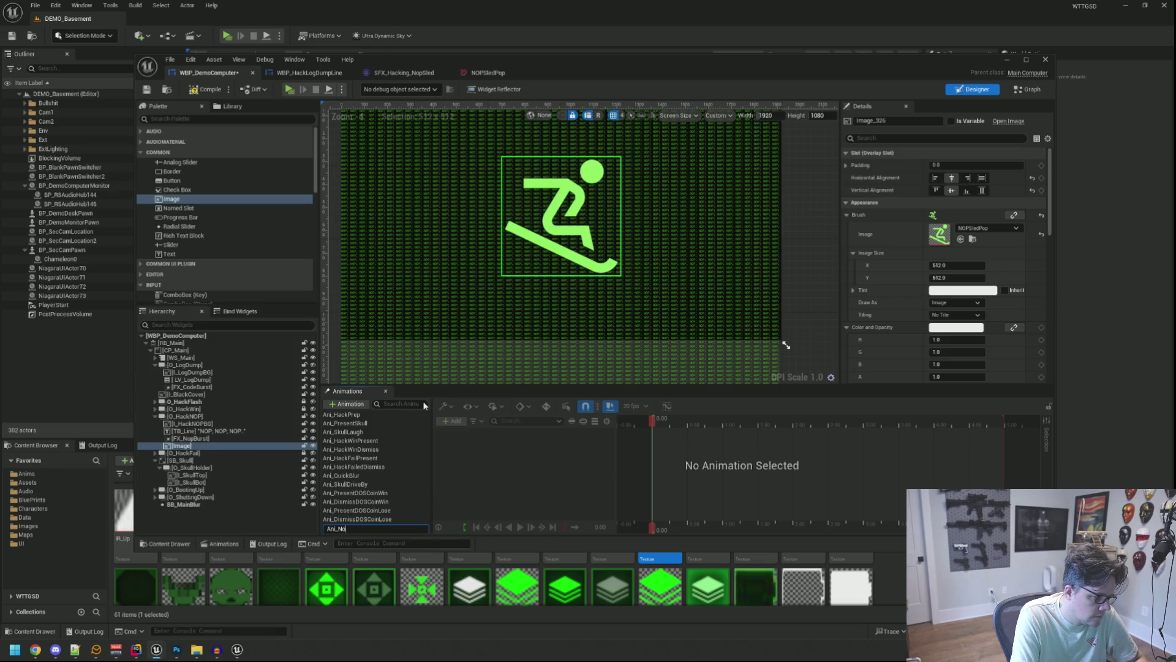
text(pSledPop)
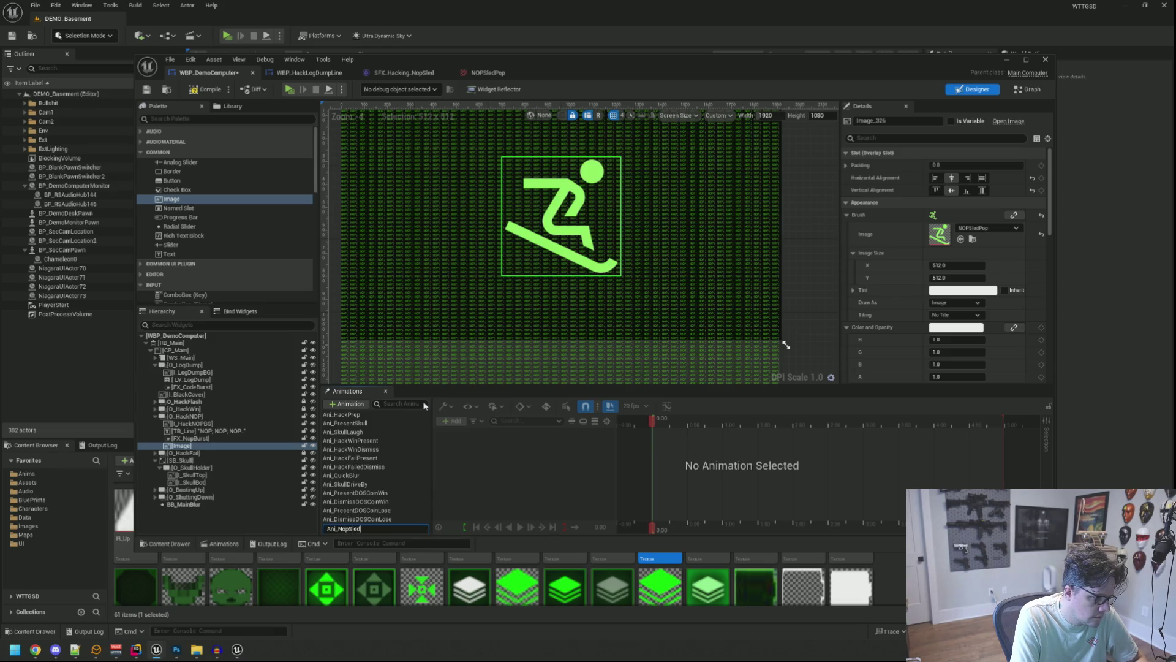
key(Return)
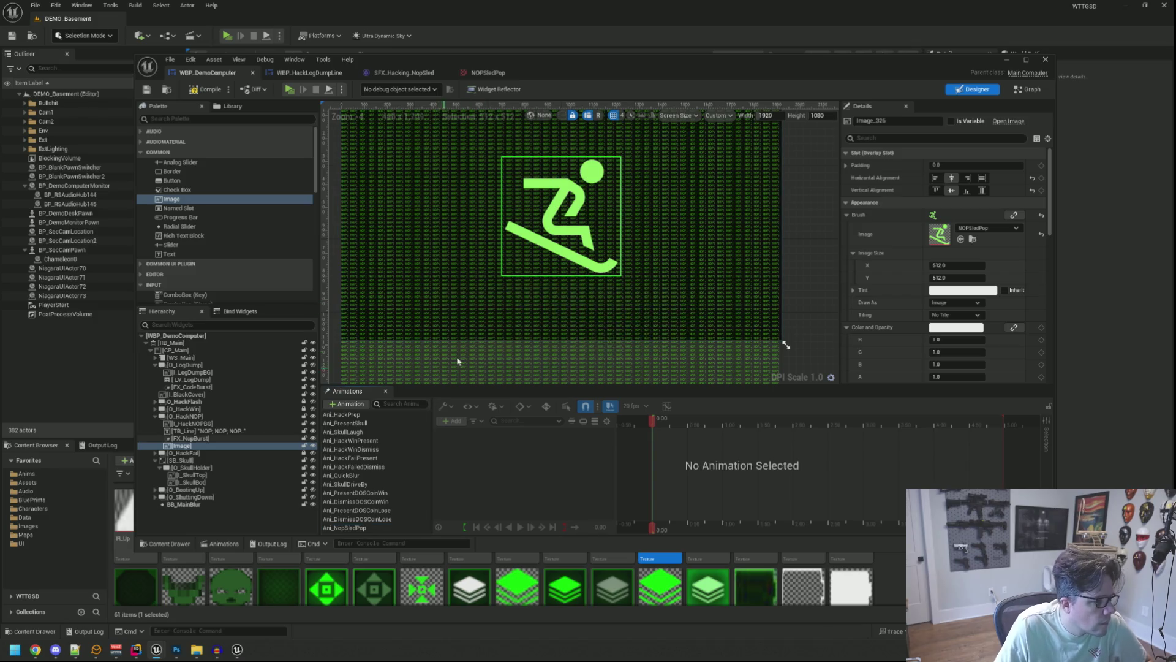
double_click(205, 447)
text(I_NopSled)
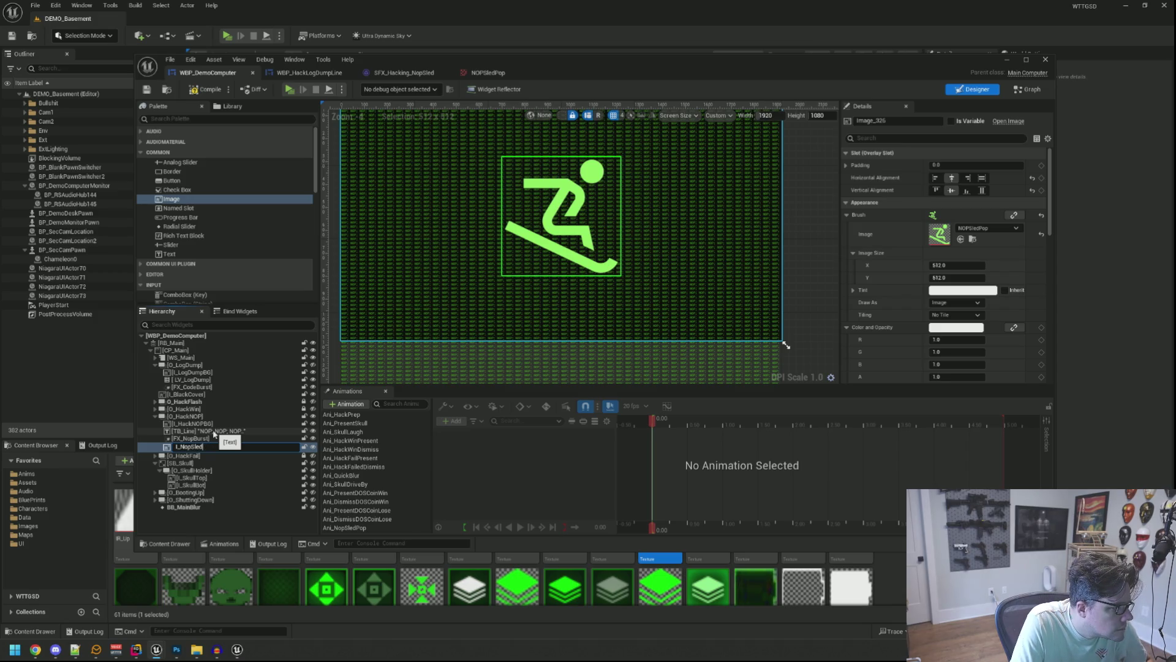
key(Return)
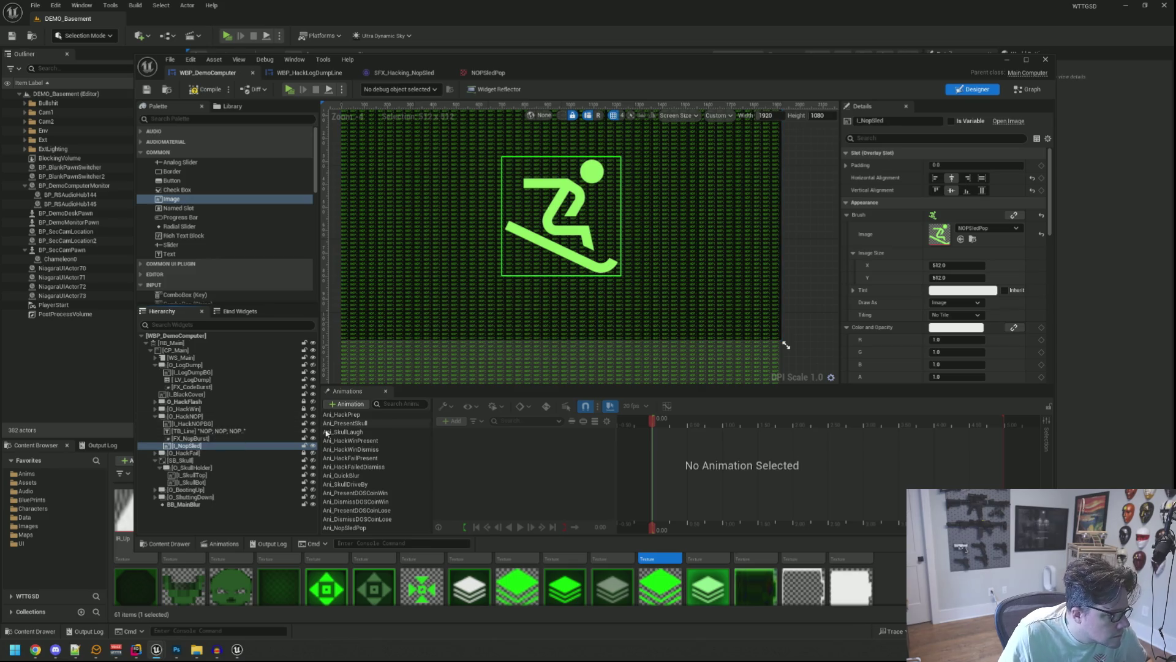
Step: Add an I_NopSled Transform track to Ani_NopSledPop, keeping only its Scale channel
click(365, 528)
click(230, 442)
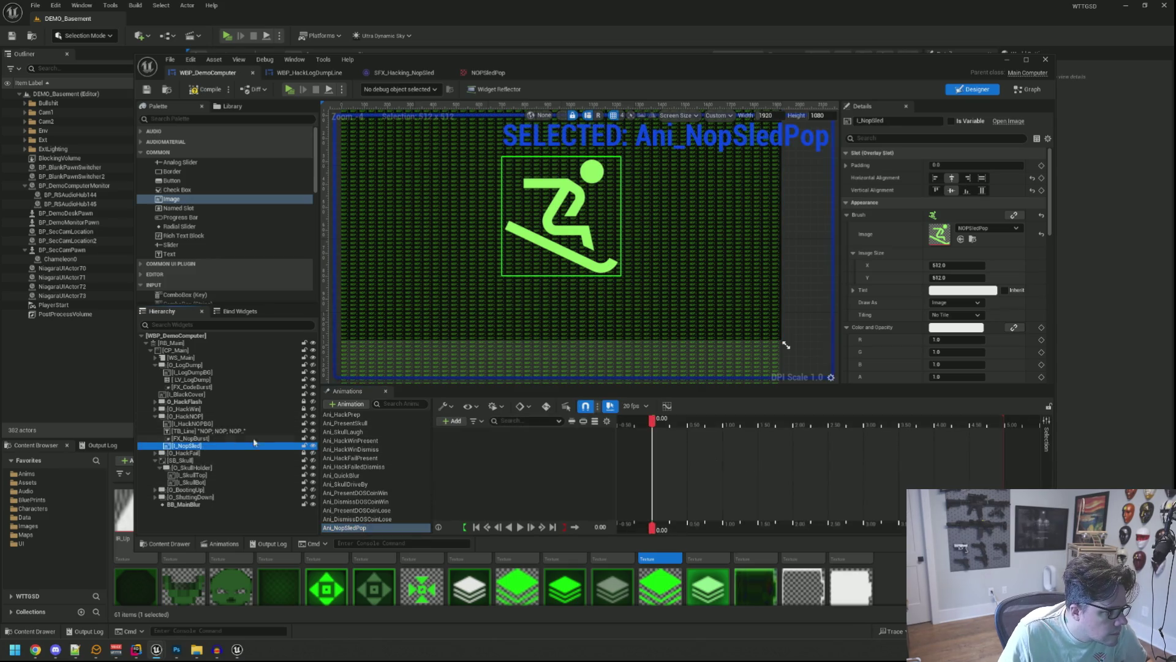
click(452, 421)
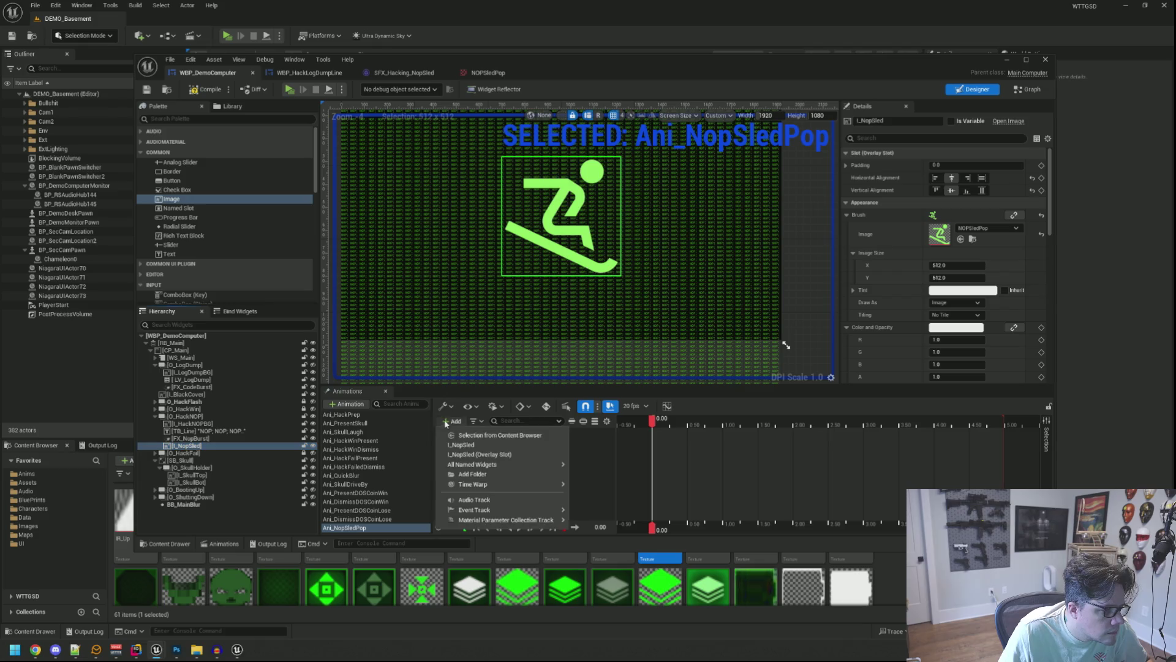
click(496, 453)
click(570, 433)
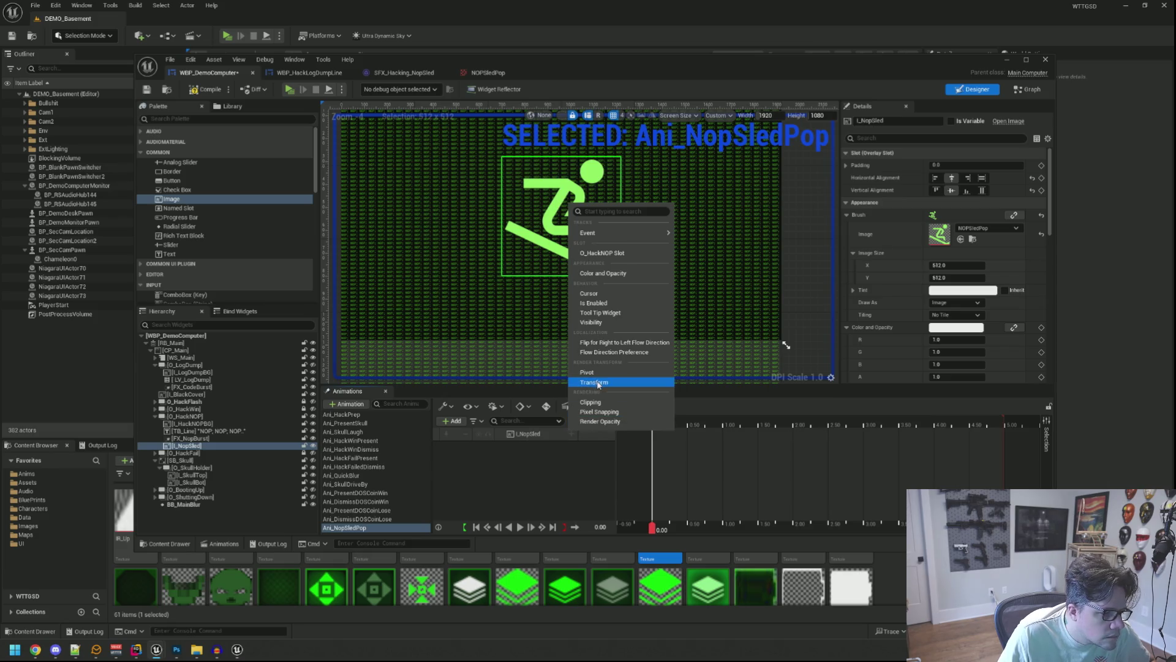
click(598, 382)
click(507, 447)
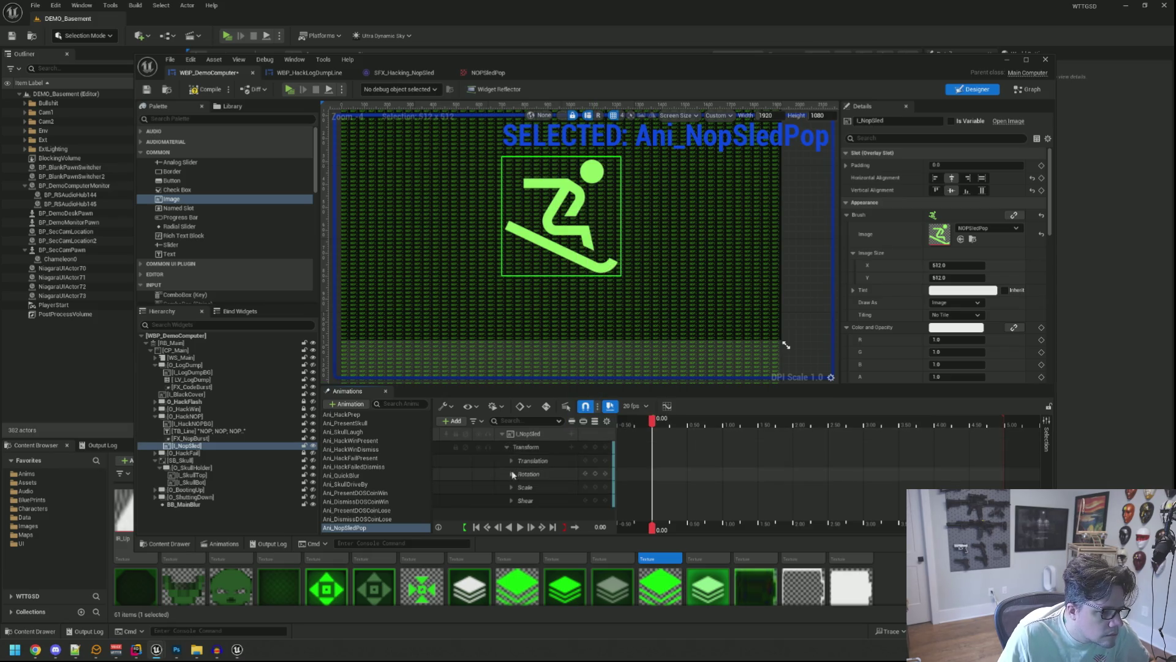
ctrl+click(535, 475)
ctrl+click(536, 461)
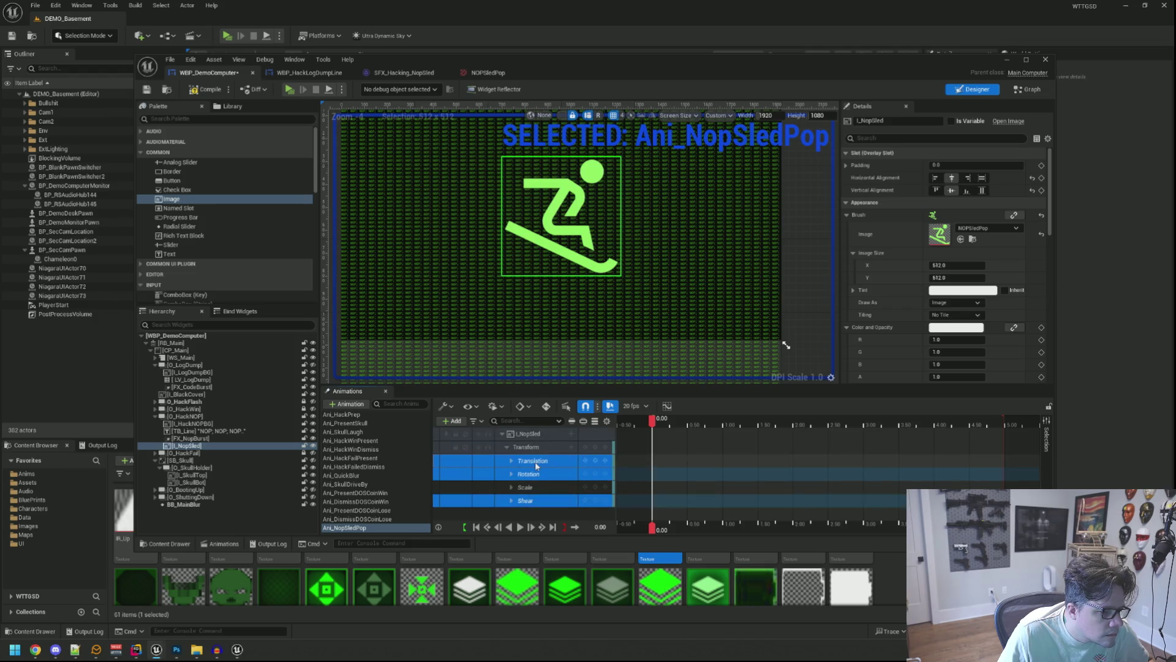
key(Delete)
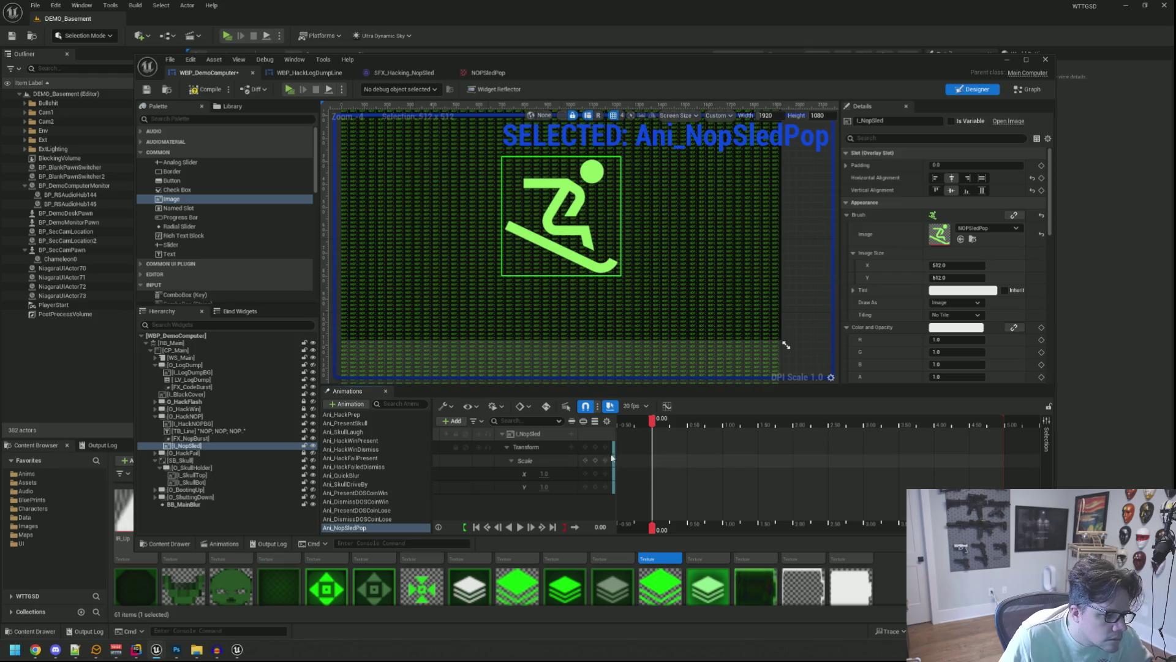
Step: Key the icon's scale down to 0.2 around 0.5 s and play to preview the shrink
drag(653, 425, 688, 427)
click(544, 473)
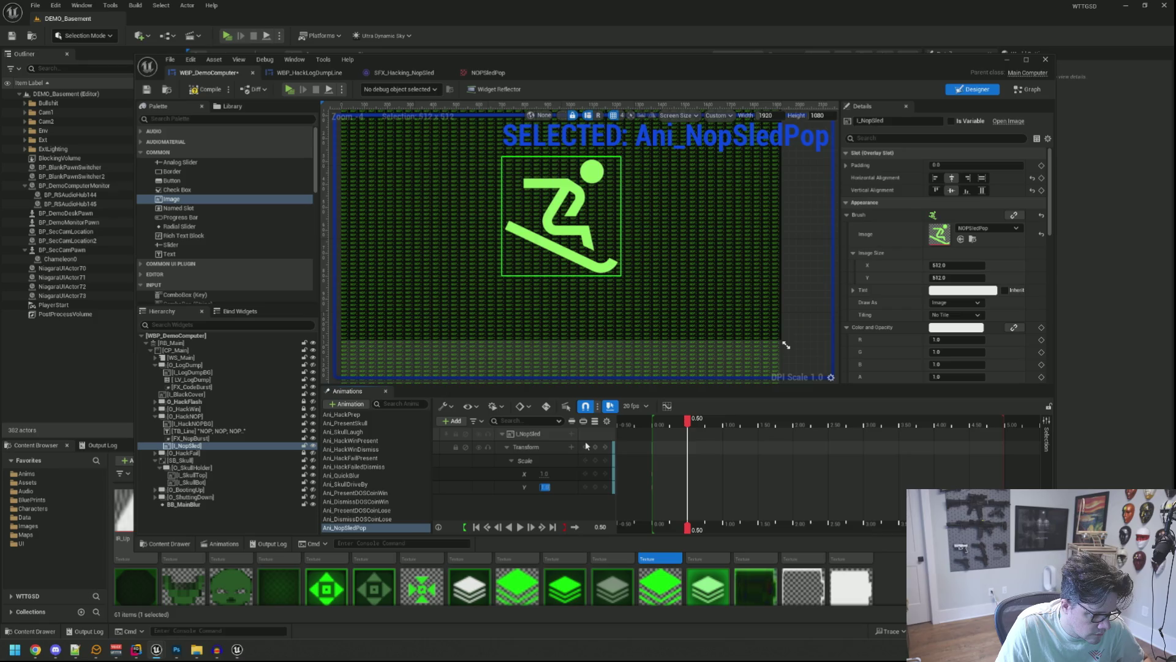
text(0.8)
key(Return)
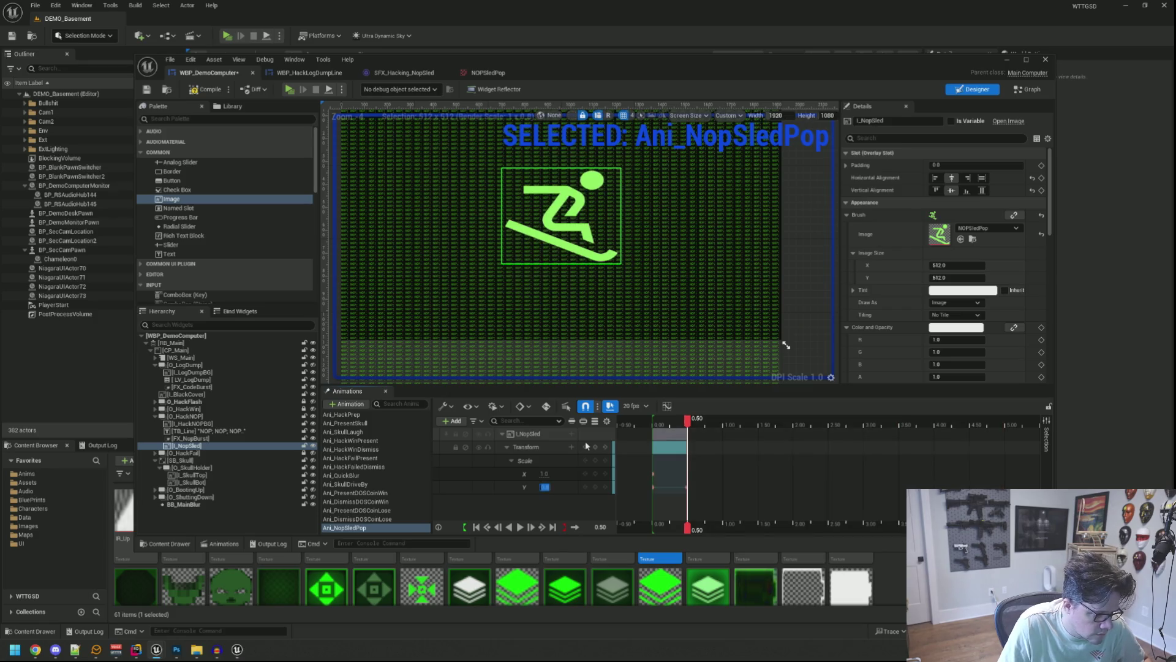
click(545, 473)
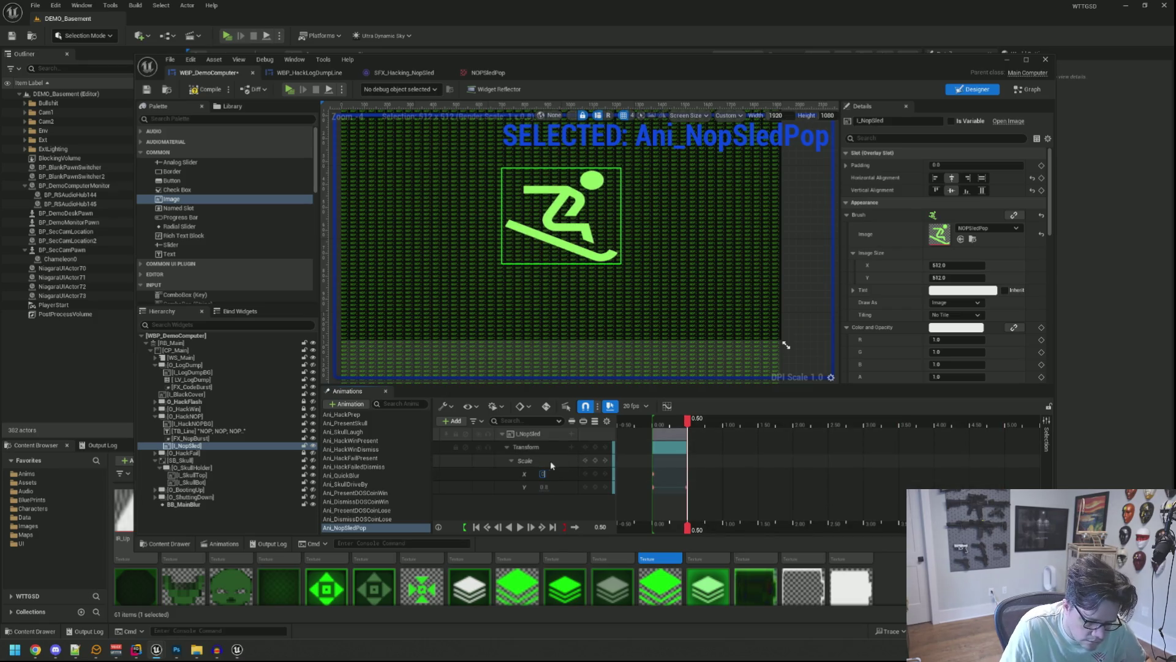
text(0.2)
key(Return)
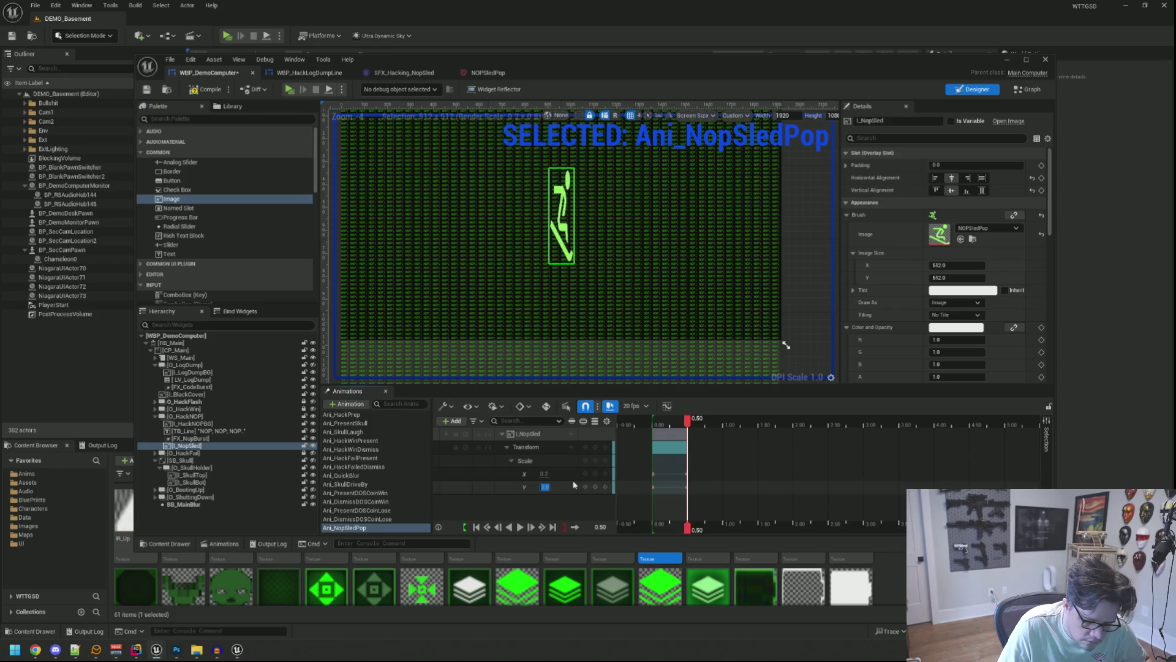
key(Return)
drag(688, 420, 653, 420)
key(space)
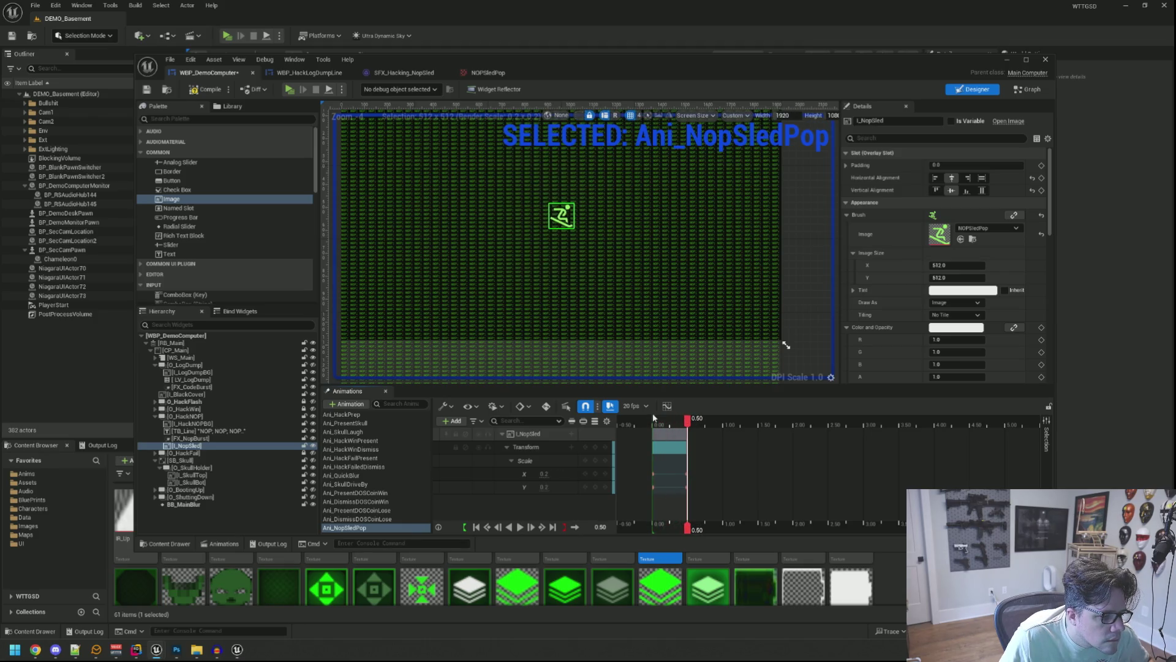
Step: Key Scale X and Y rebounding to 0.4 slightly later, around 0.60 s
mouse_move(691, 421)
mouse_down()
mouse_move(706, 421)
mouse_move(696, 423)
mouse_up()
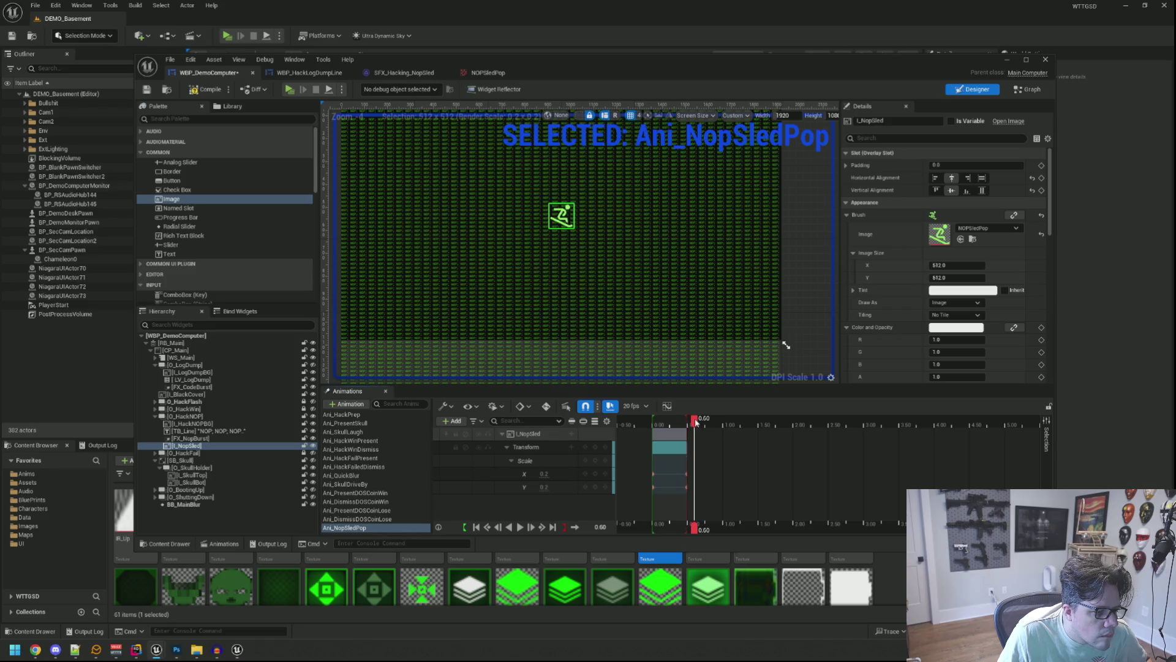
click(544, 473)
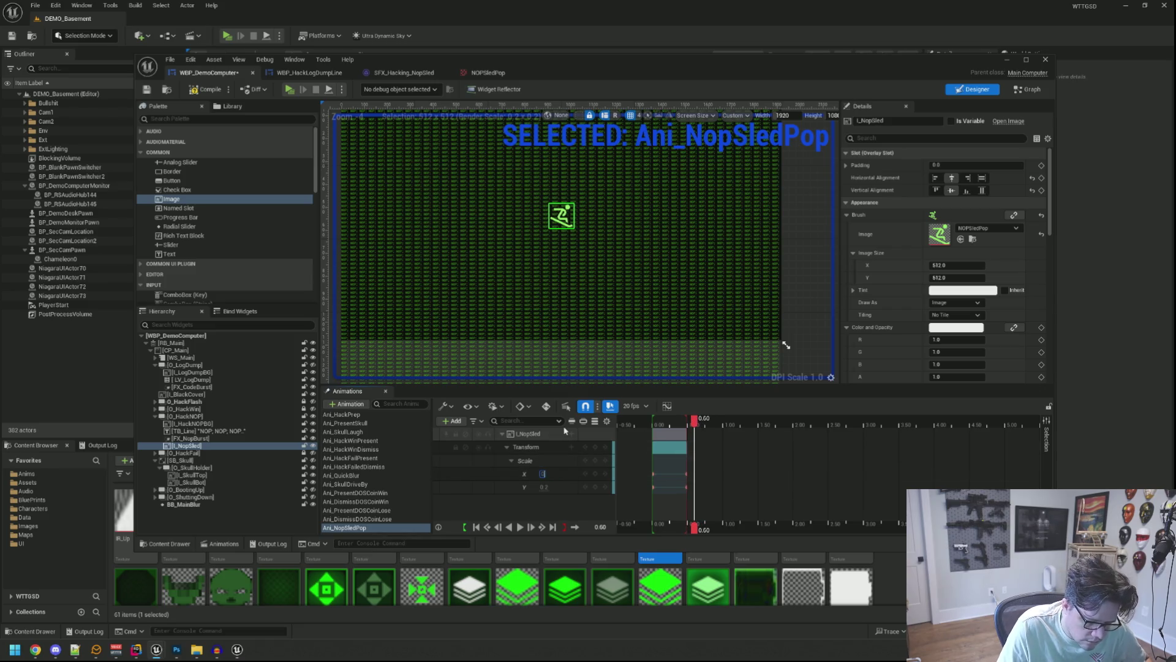
key(Return)
click(545, 487)
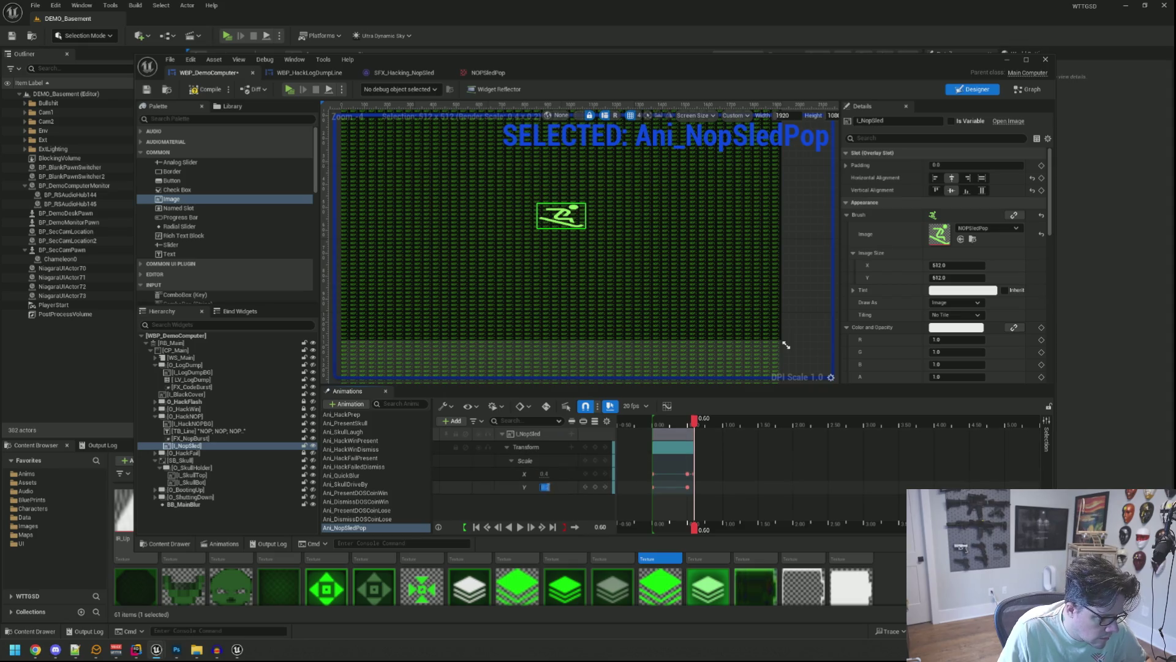
key(Return)
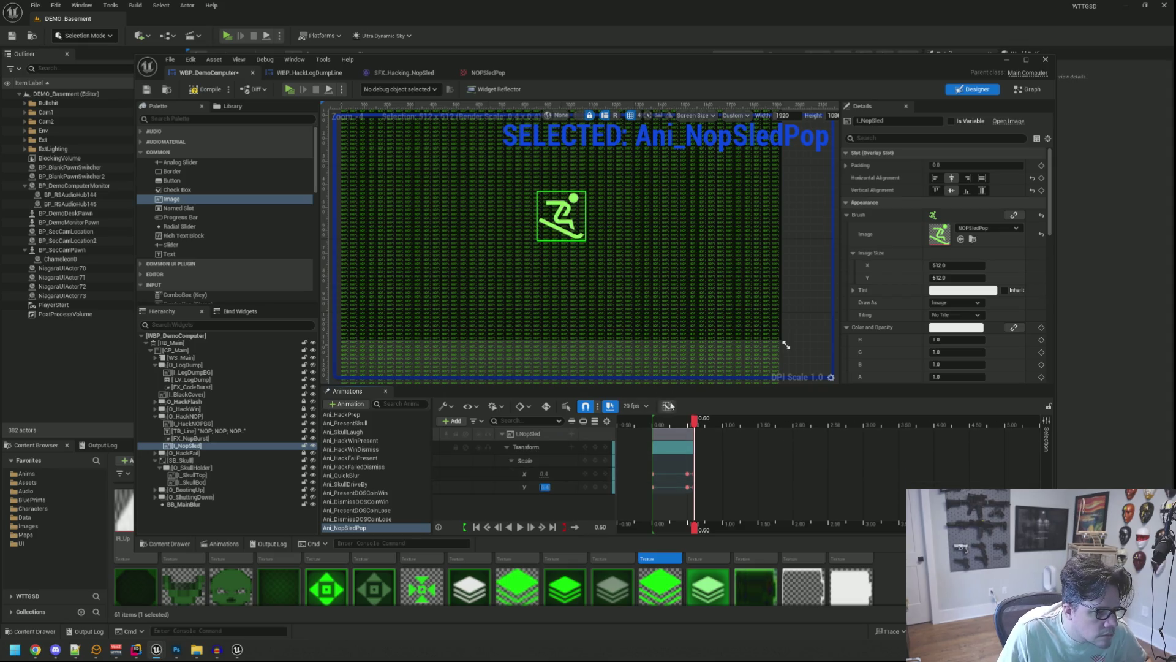
Step: Key the icon's scale to 0 at 0.75 seconds
drag(696, 423, 705, 424)
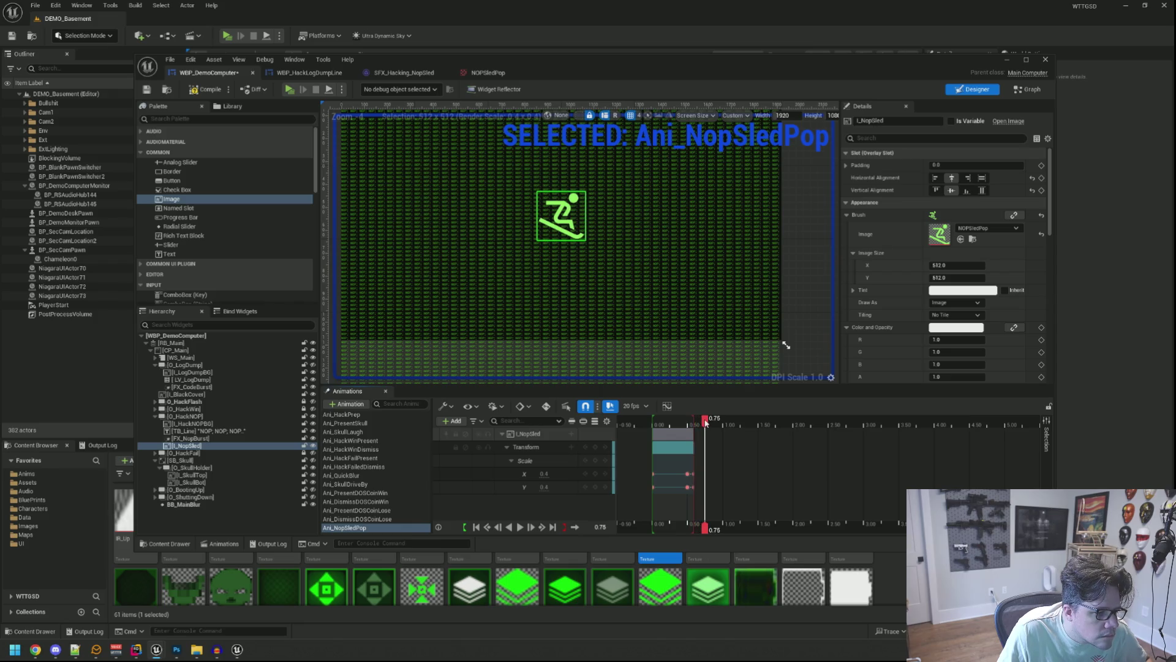
click(543, 473)
click(543, 474)
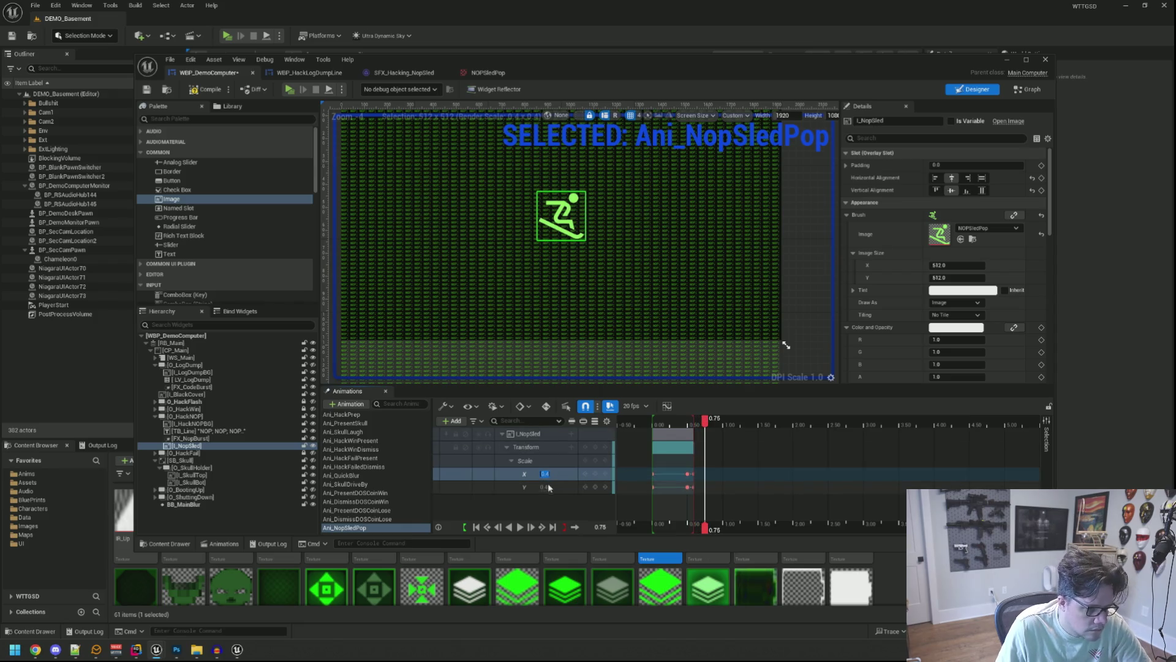
key(BackSpace)
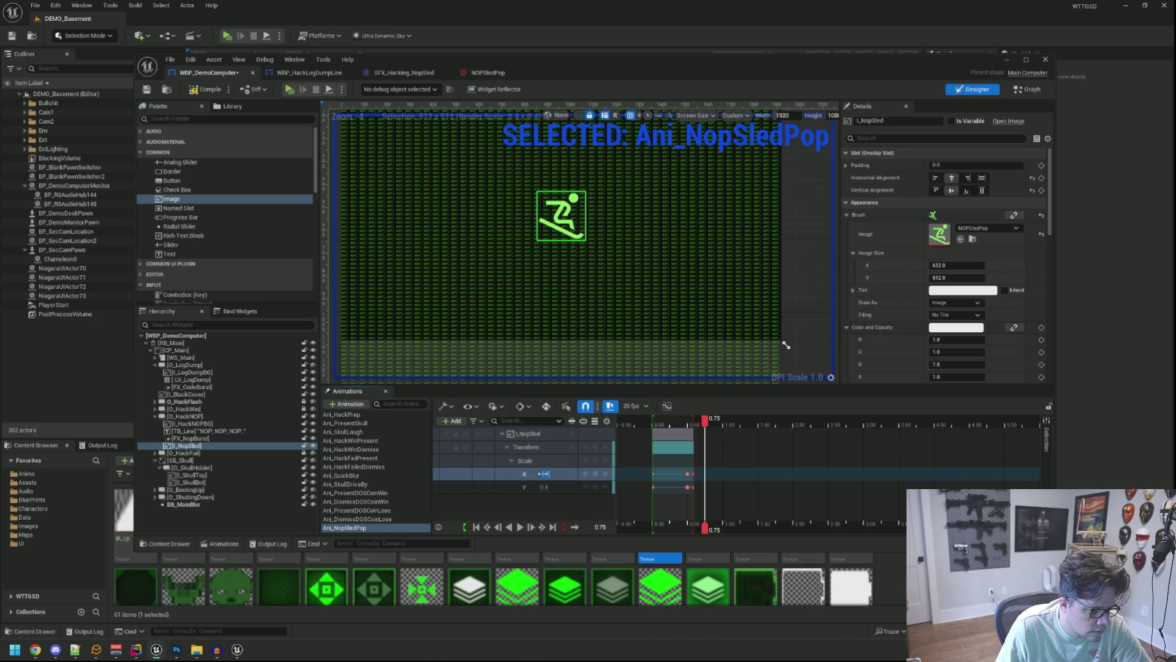
text(0)
key(Return)
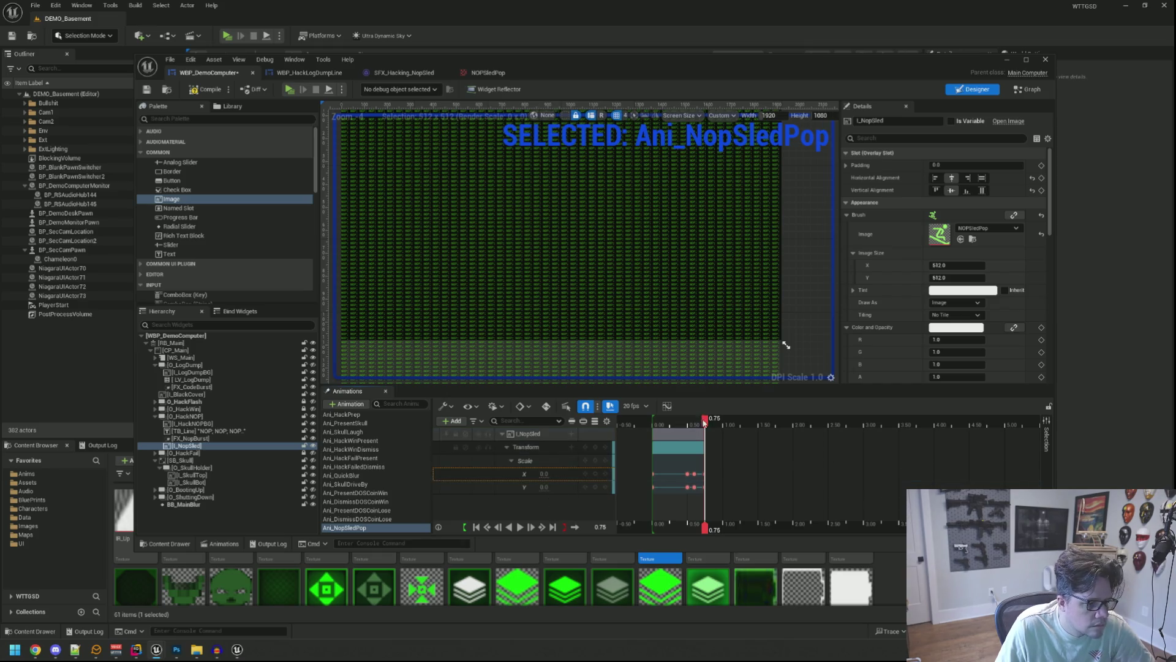
Step: Play the animation from early on to preview the shrink-away, then re-expand the I_NopSled track
drag(705, 421, 661, 421)
key(space)
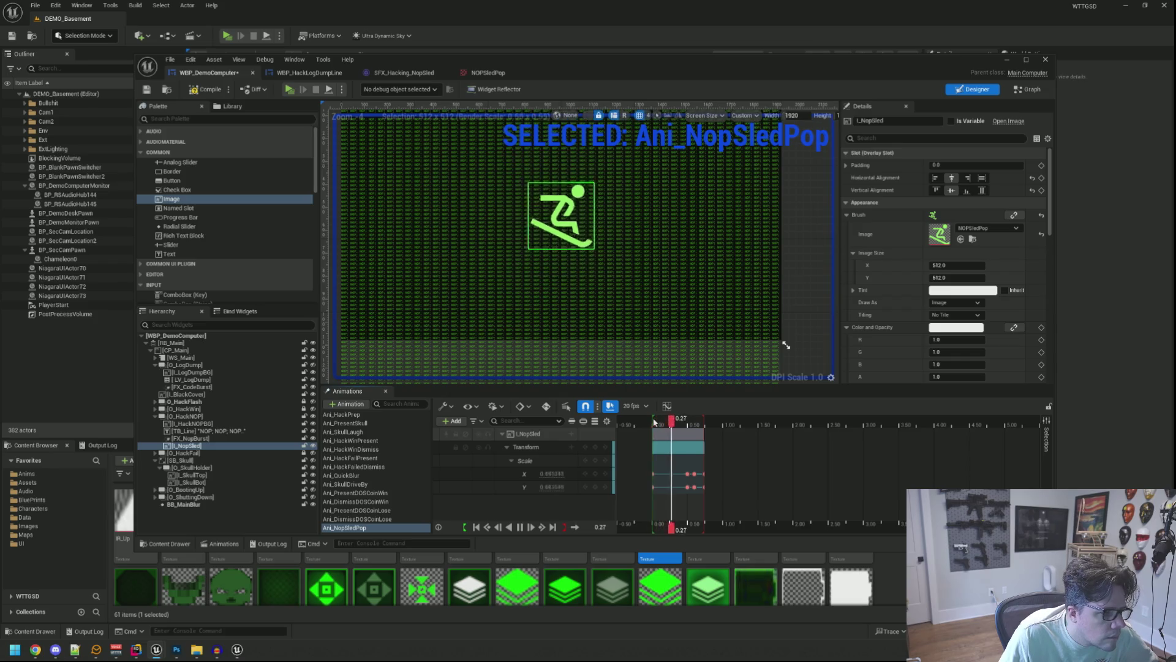
double_click(519, 435)
click(547, 436)
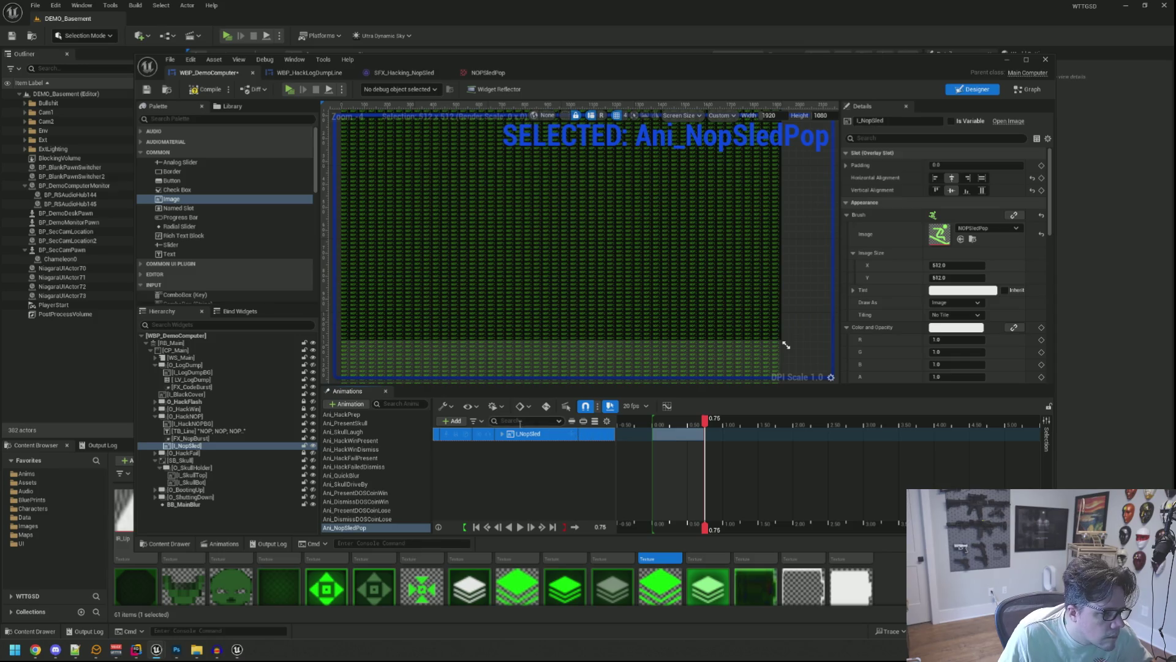
click(506, 435)
Step: Add a Render Opacity track to I_NopSled and key it to 1.0 at 0.60 s
click(506, 447)
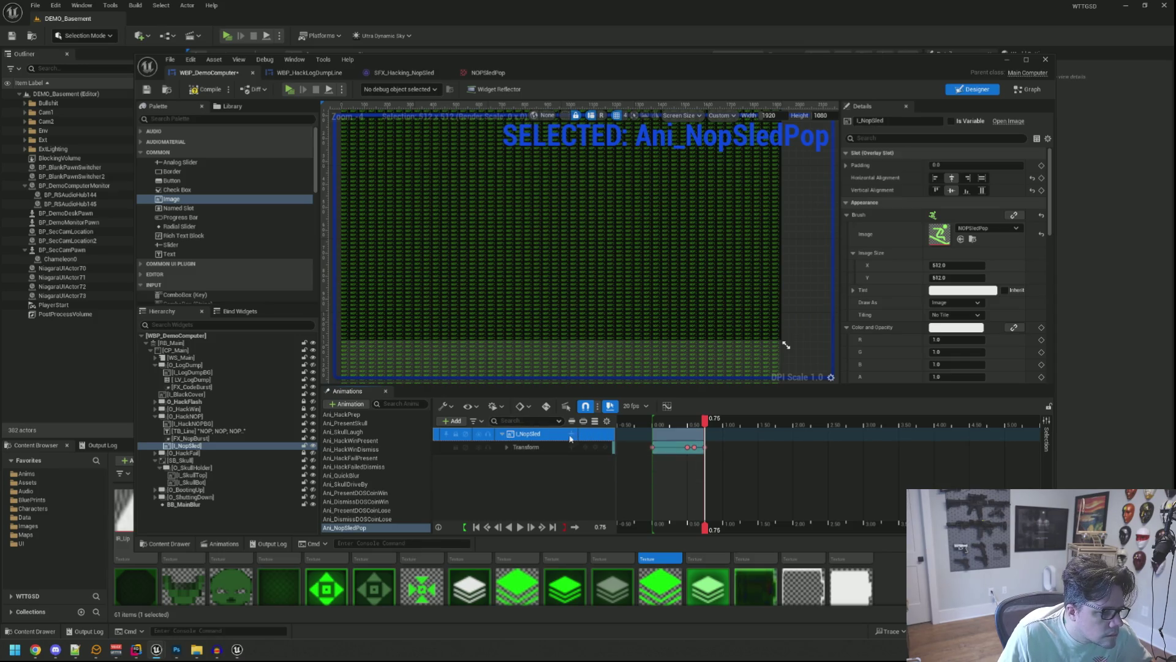
click(572, 435)
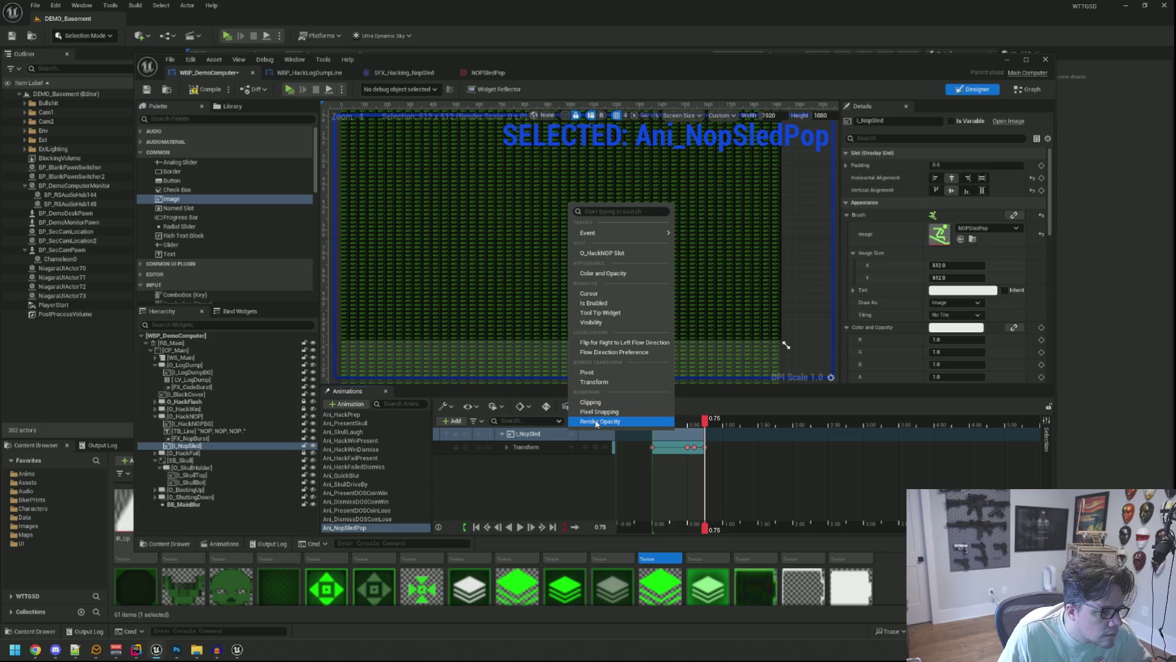
click(597, 422)
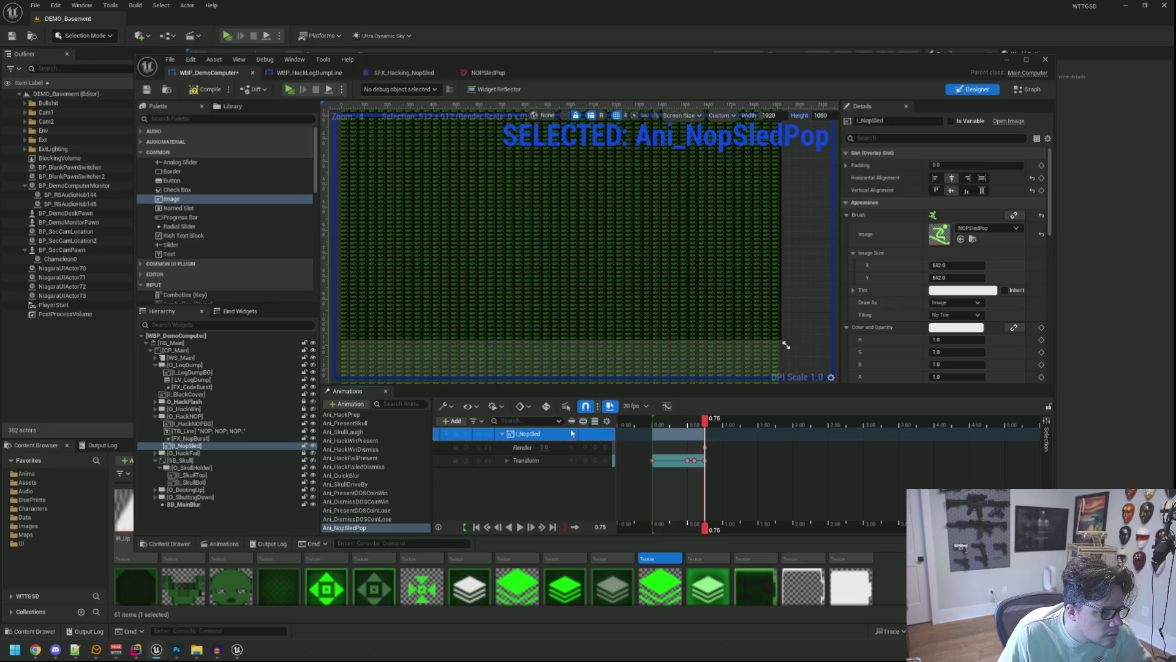
click(544, 447)
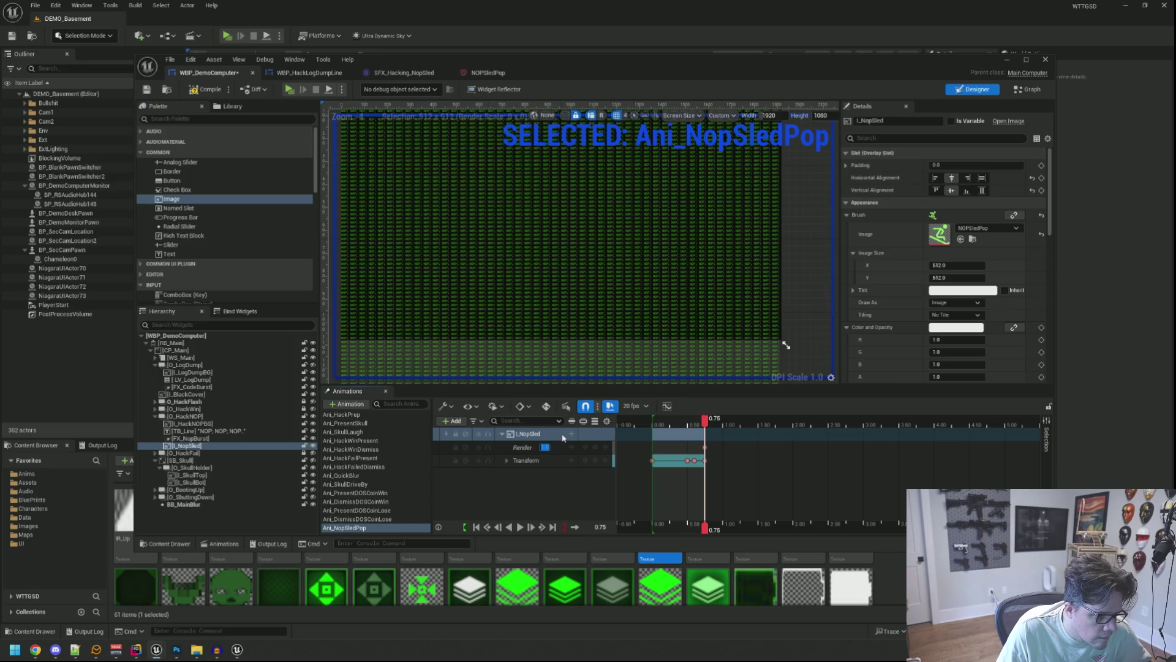
drag(703, 425, 694, 426)
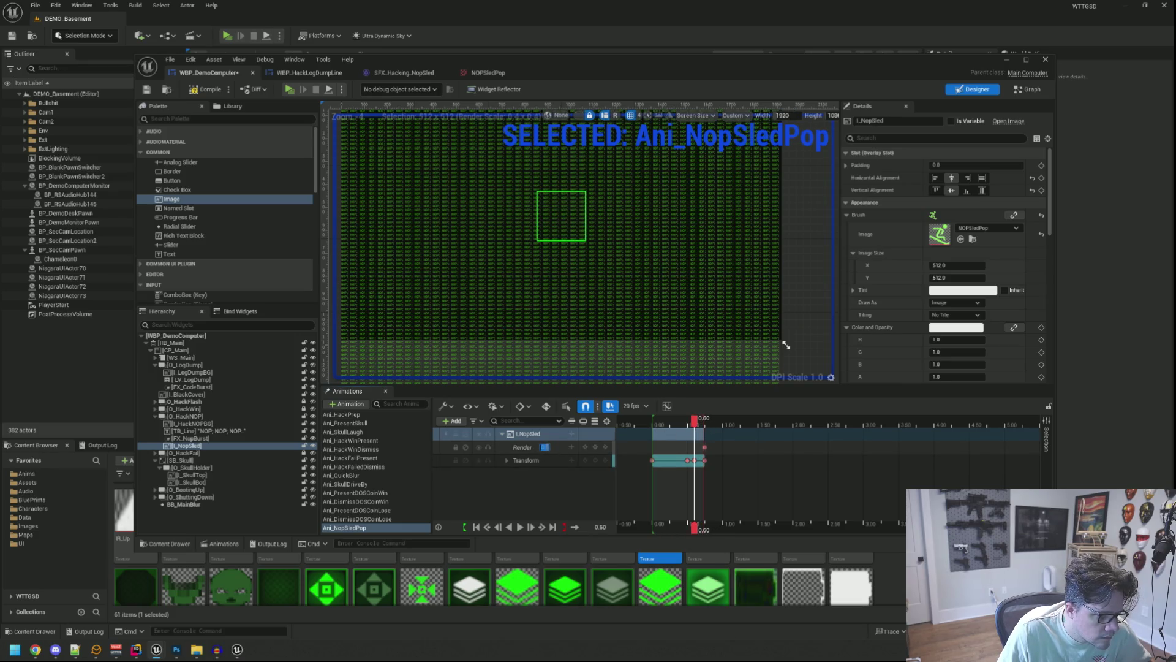
key(Return)
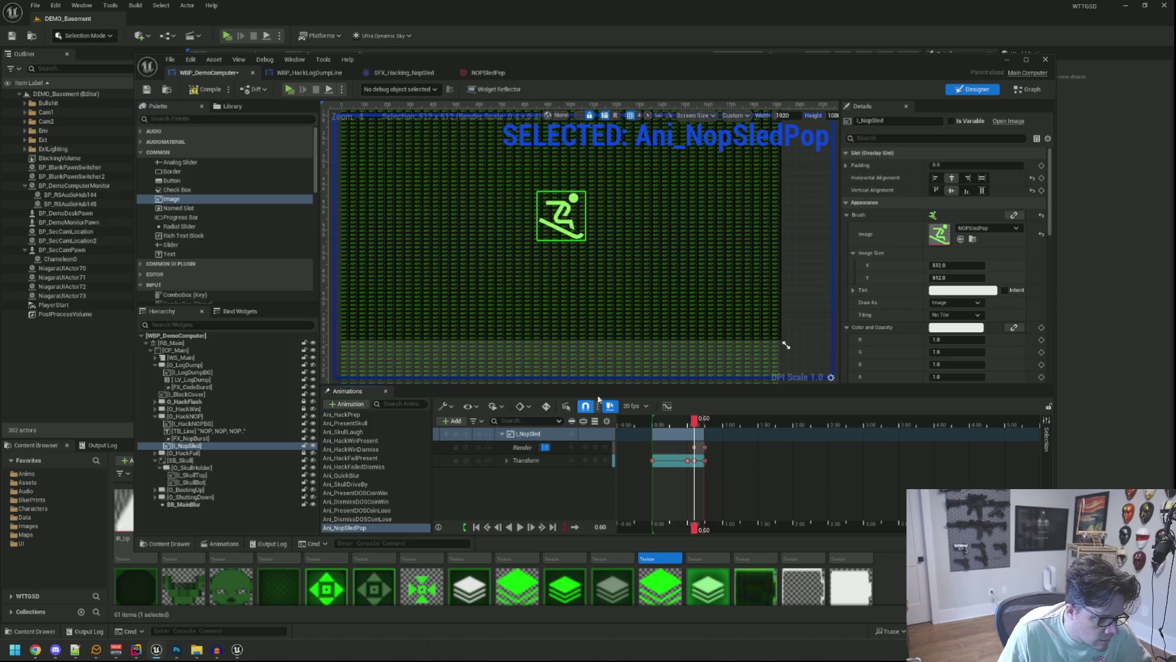
Step: Key I_NopSled's render opacity to 0 at the start of Ani_NopSledPop
drag(696, 426, 666, 427)
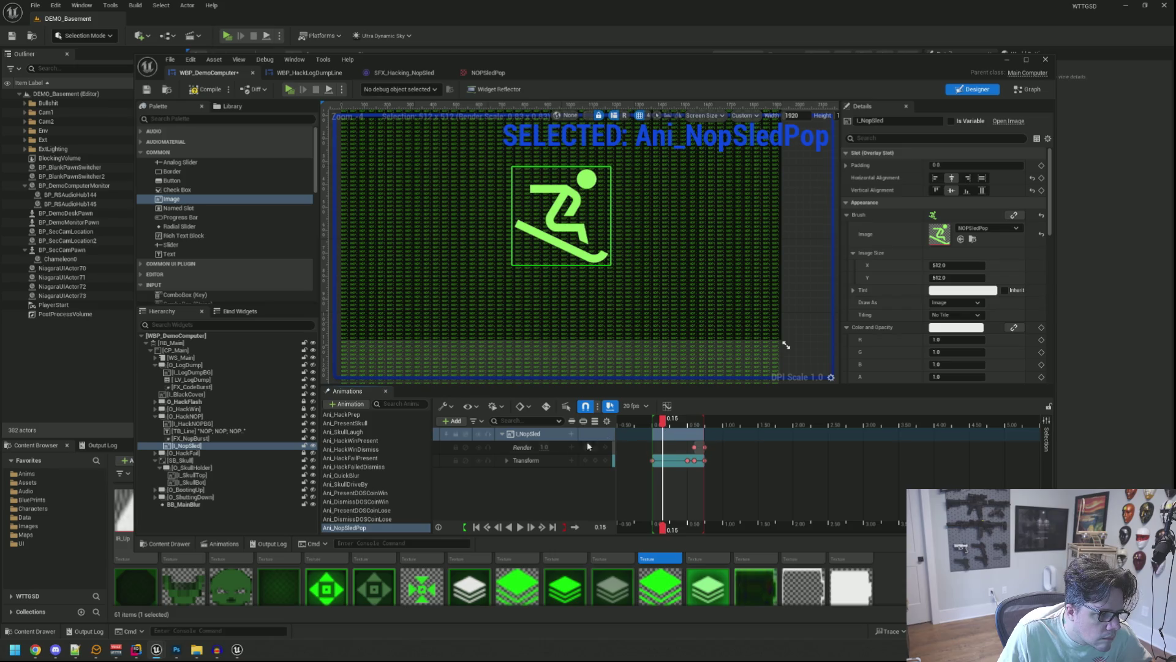
click(667, 424)
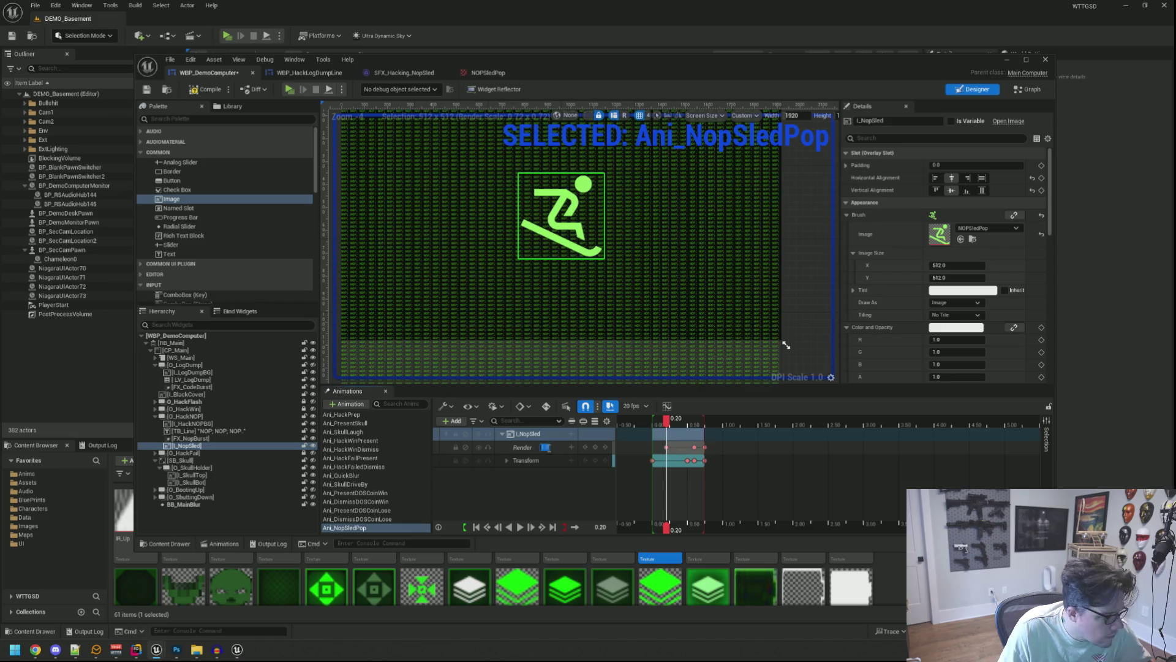
click(653, 422)
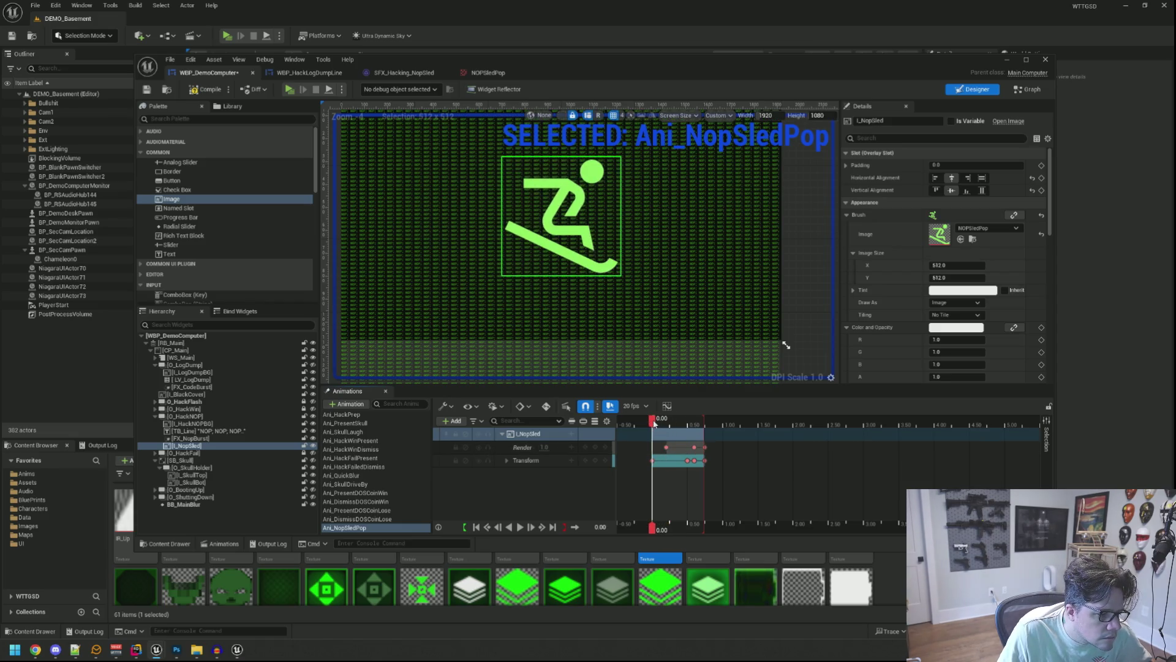
click(542, 447)
click(542, 447)
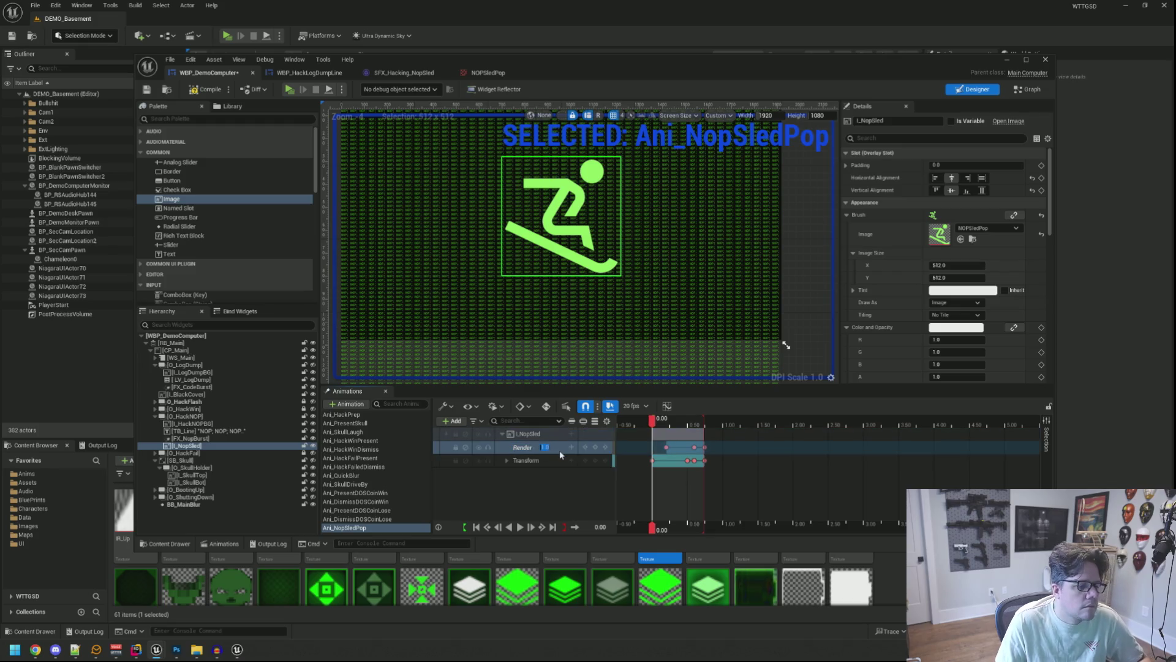
text(0)
key(Return)
Step: Preview the pop animation several times, then reselect I_NopSled's render opacity track
click(521, 528)
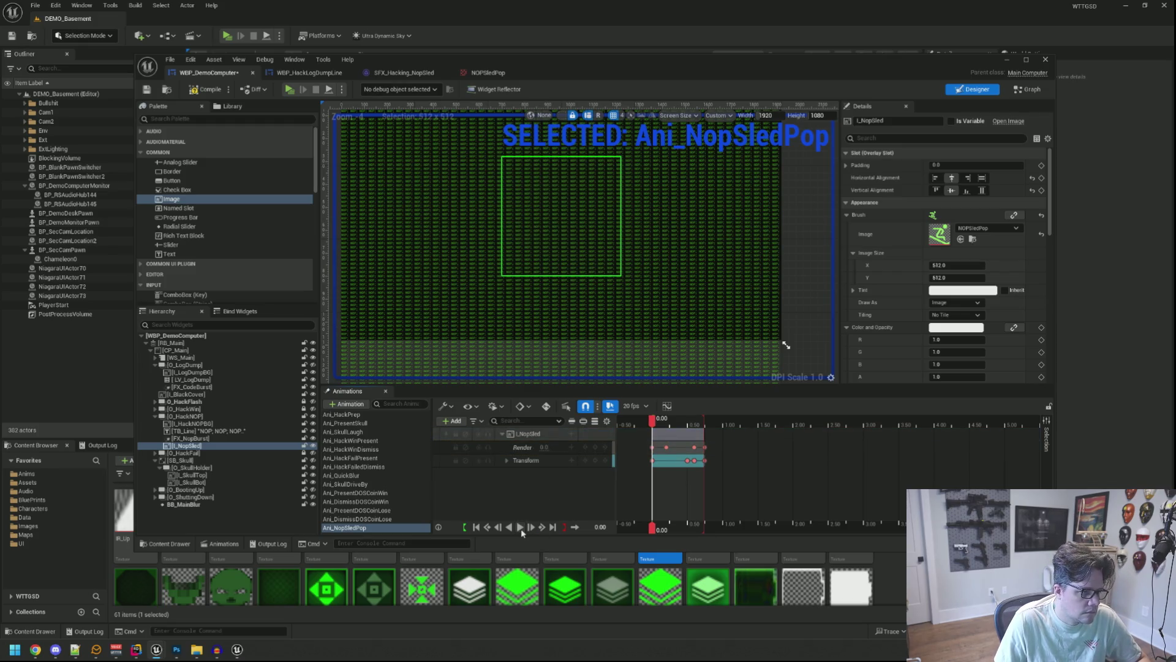
click(521, 528)
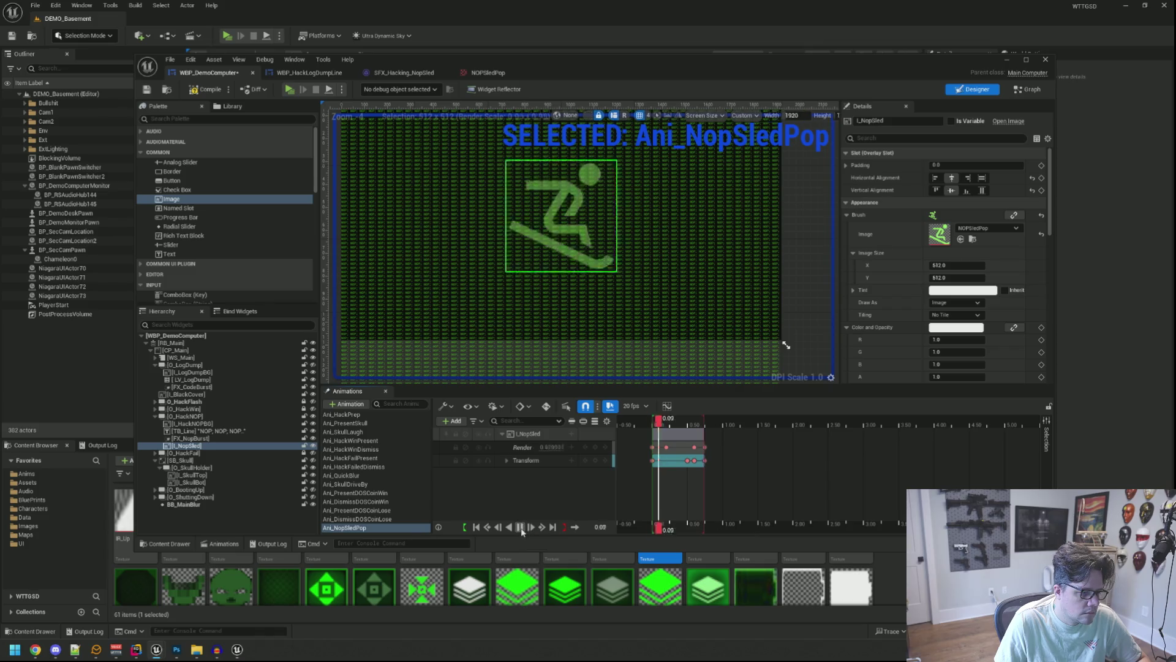
click(520, 528)
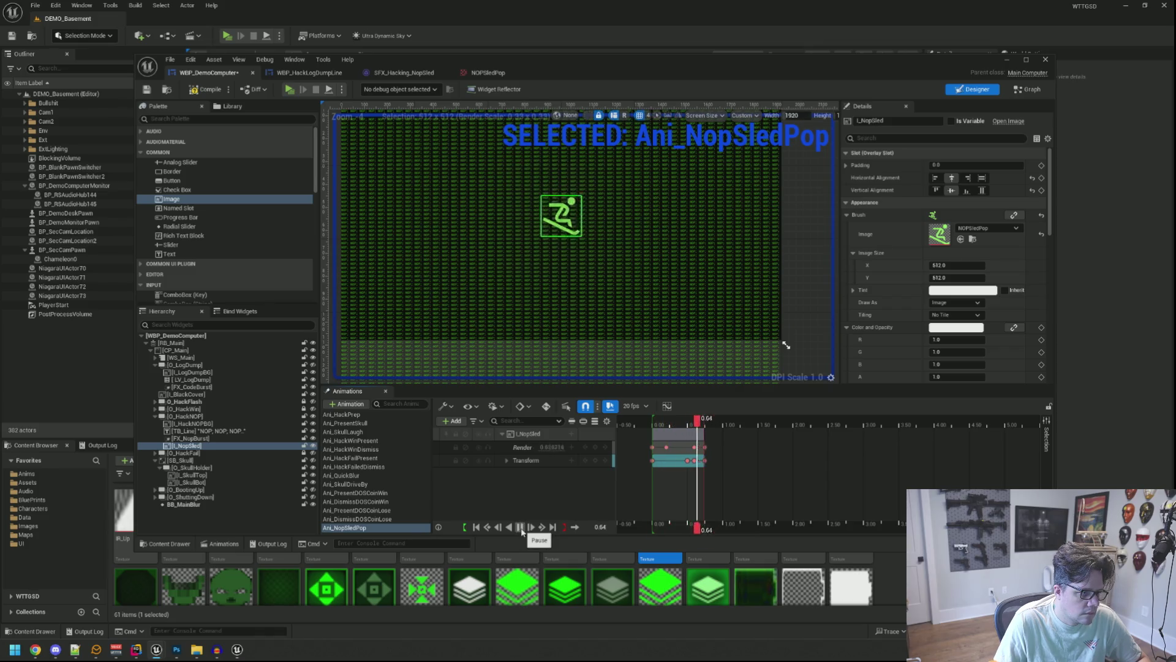
click(229, 461)
click(230, 446)
click(352, 528)
click(490, 504)
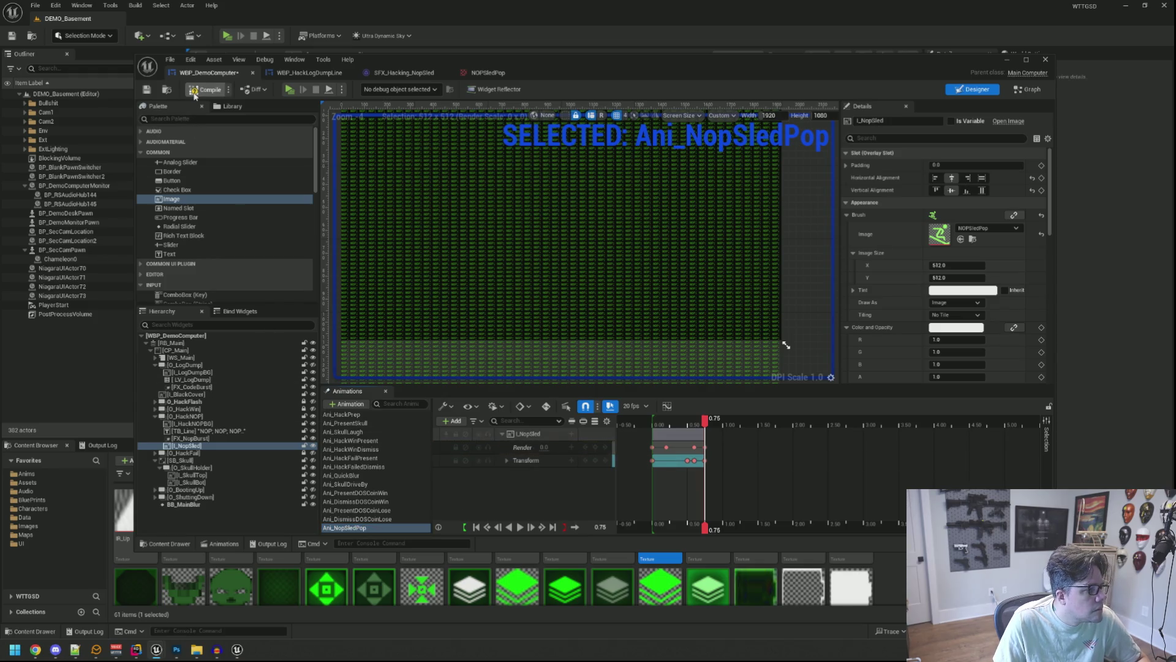
Step: Set I_NopSled's default Render Opacity to 0.0 in the Details panel
click(147, 92)
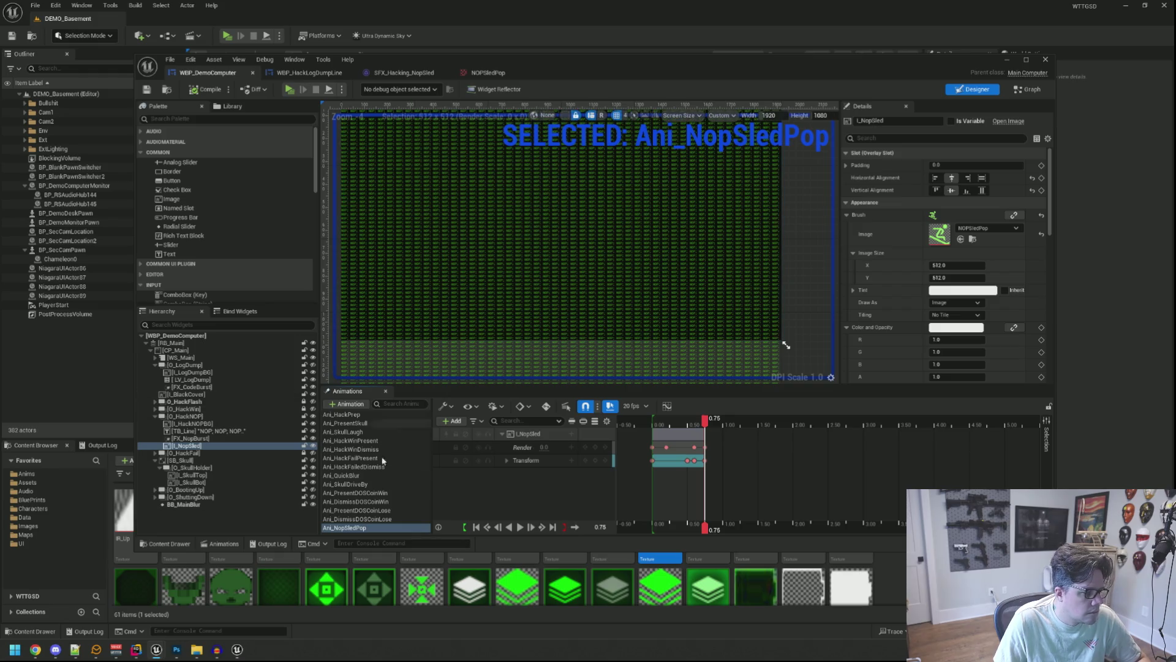
click(338, 527)
click(338, 537)
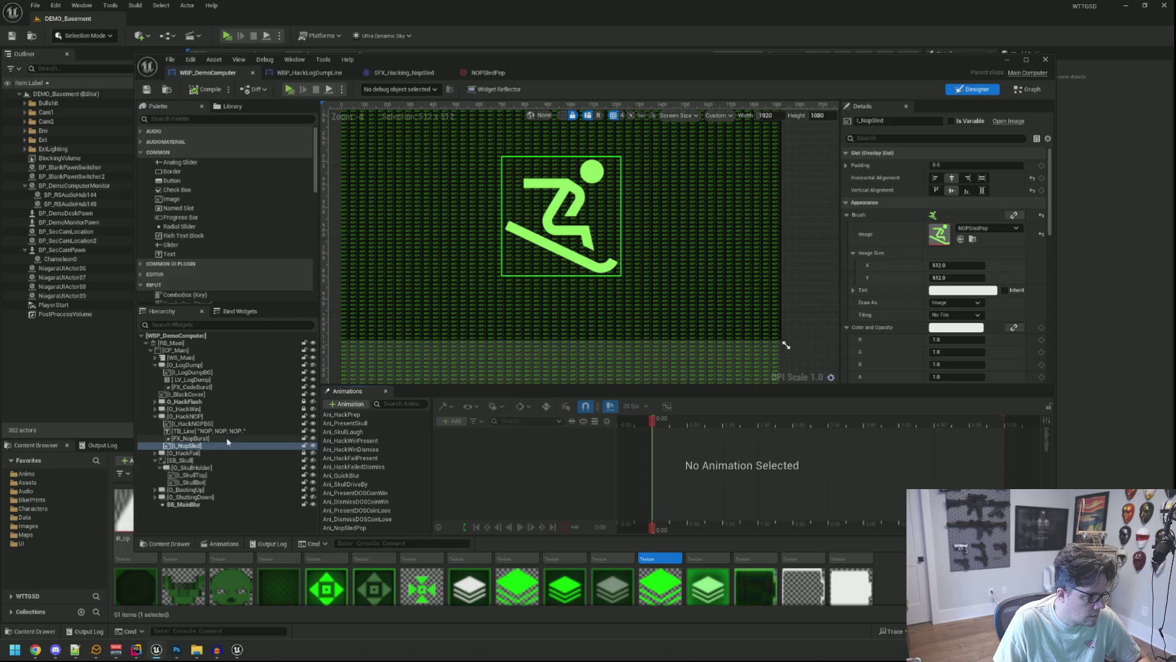
click(913, 137)
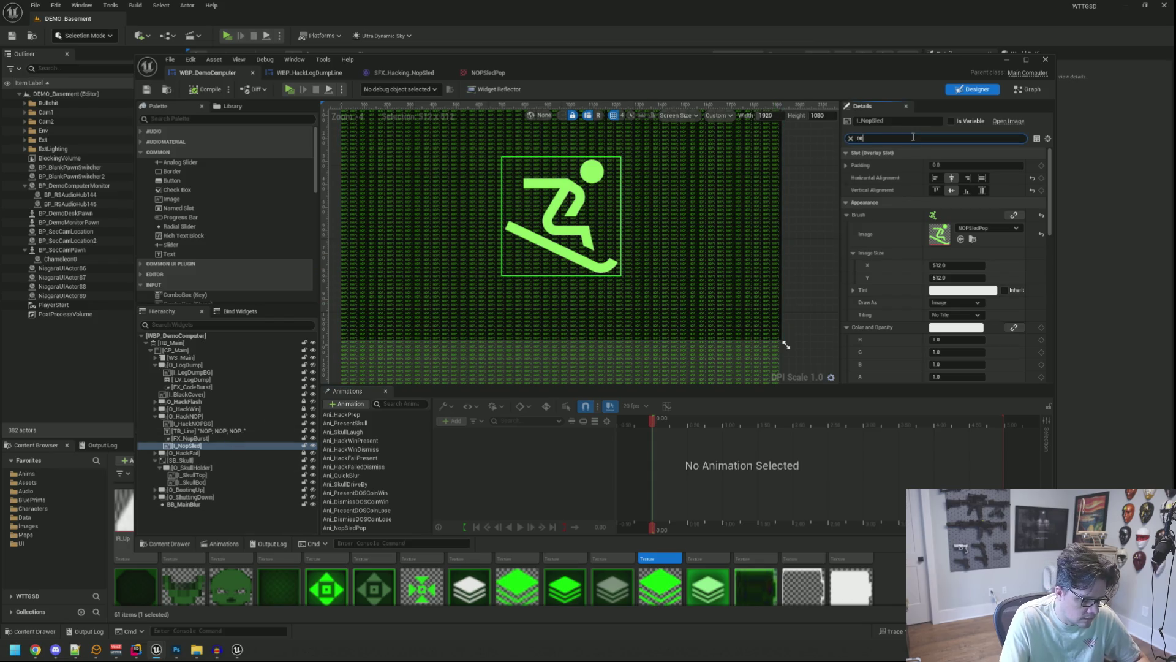
text(ender)
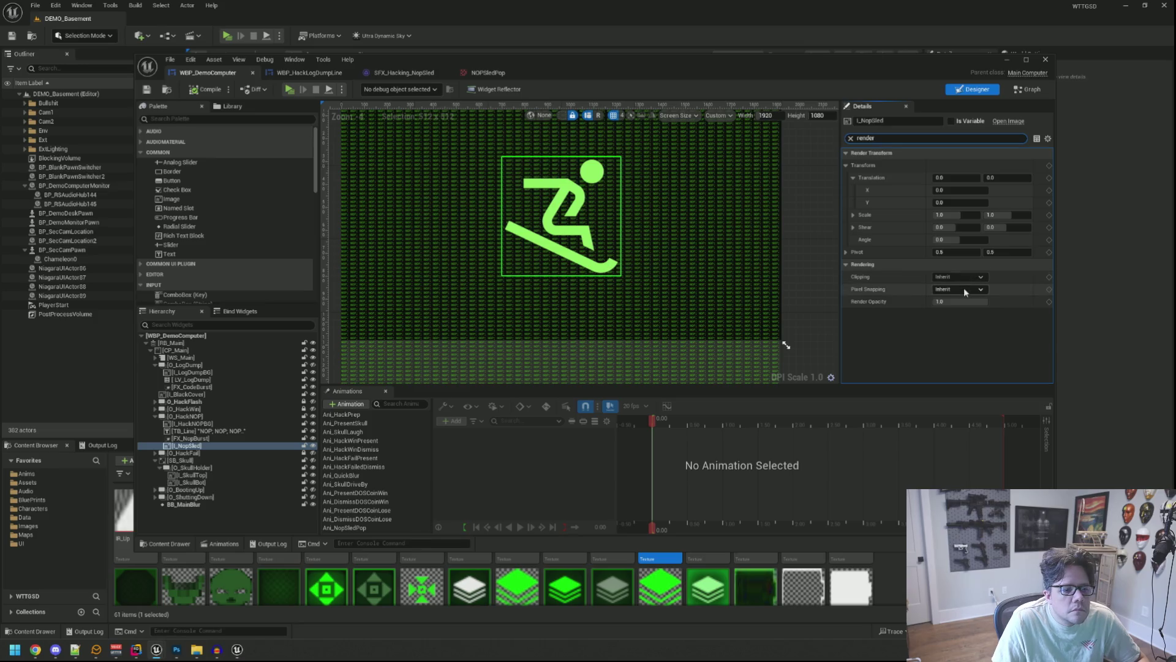
click(960, 300)
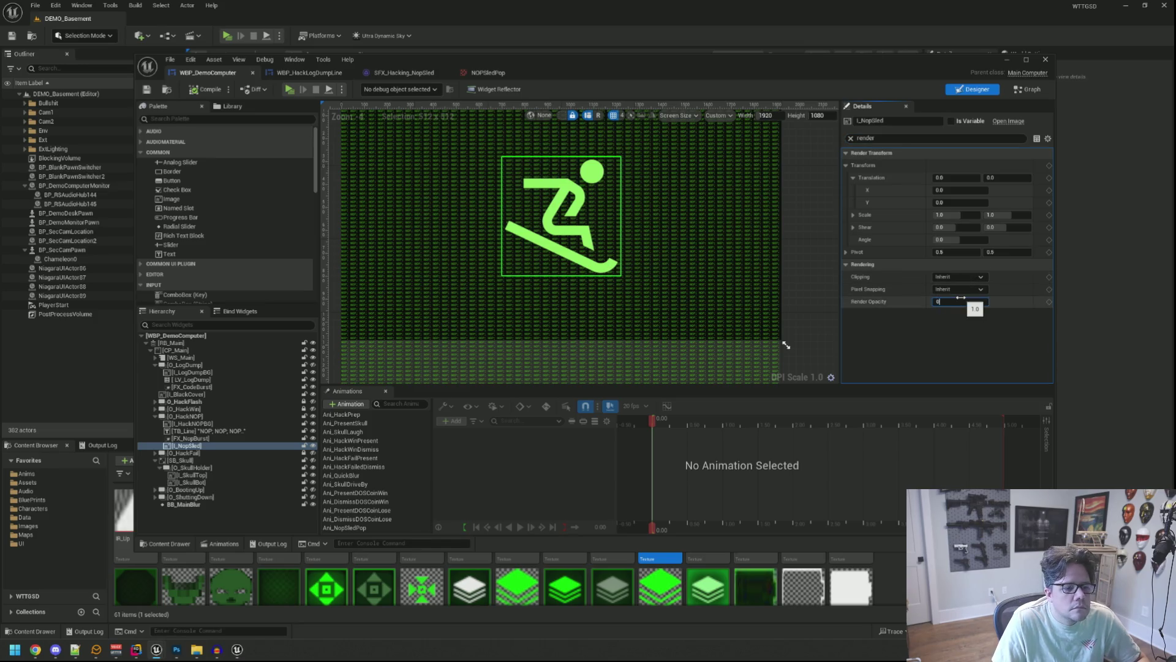
key(Return)
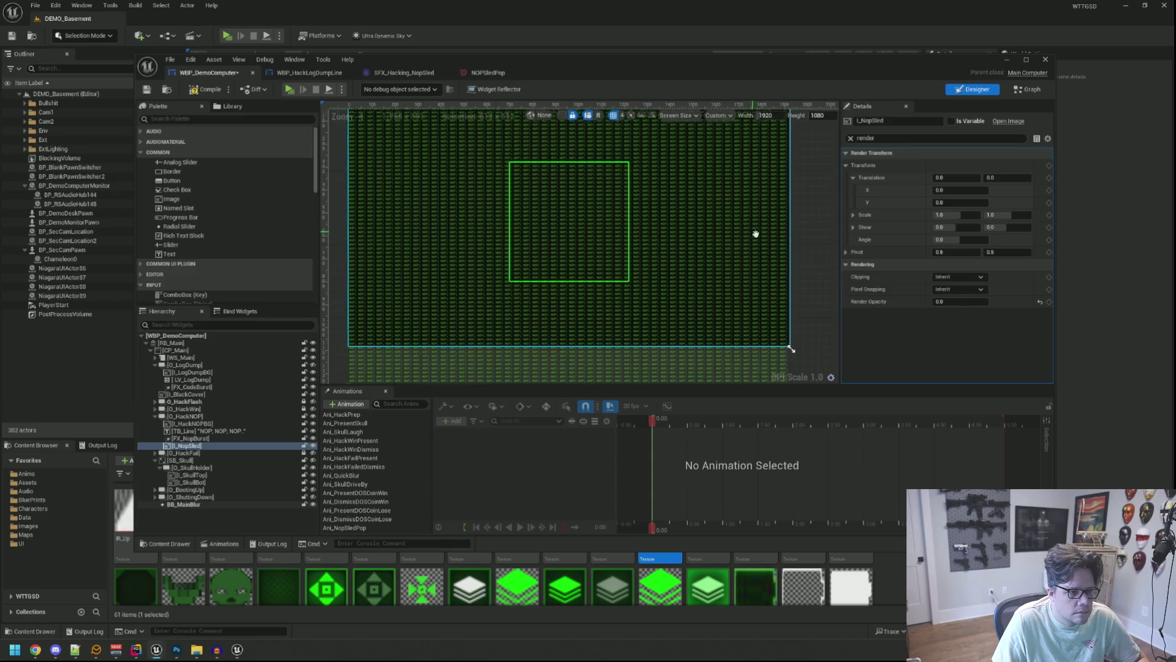
Step: Set its Visibility to Not Hit-Testable (Self & All Children) and save the blueprint
click(850, 139)
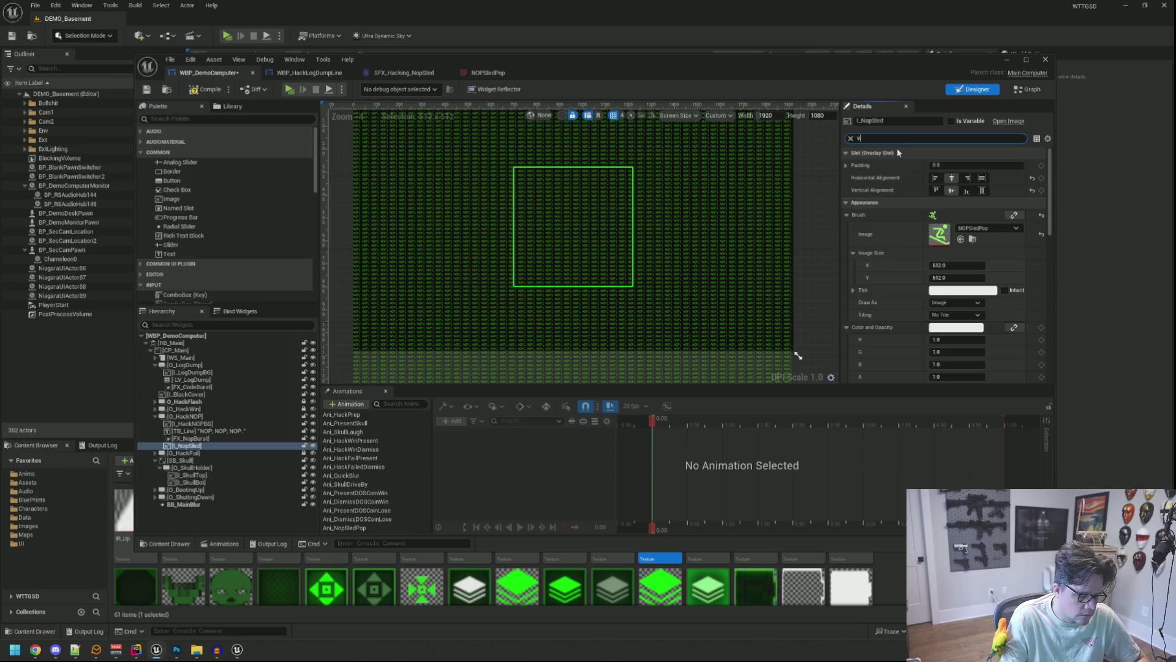
text(is)
click(958, 165)
click(971, 200)
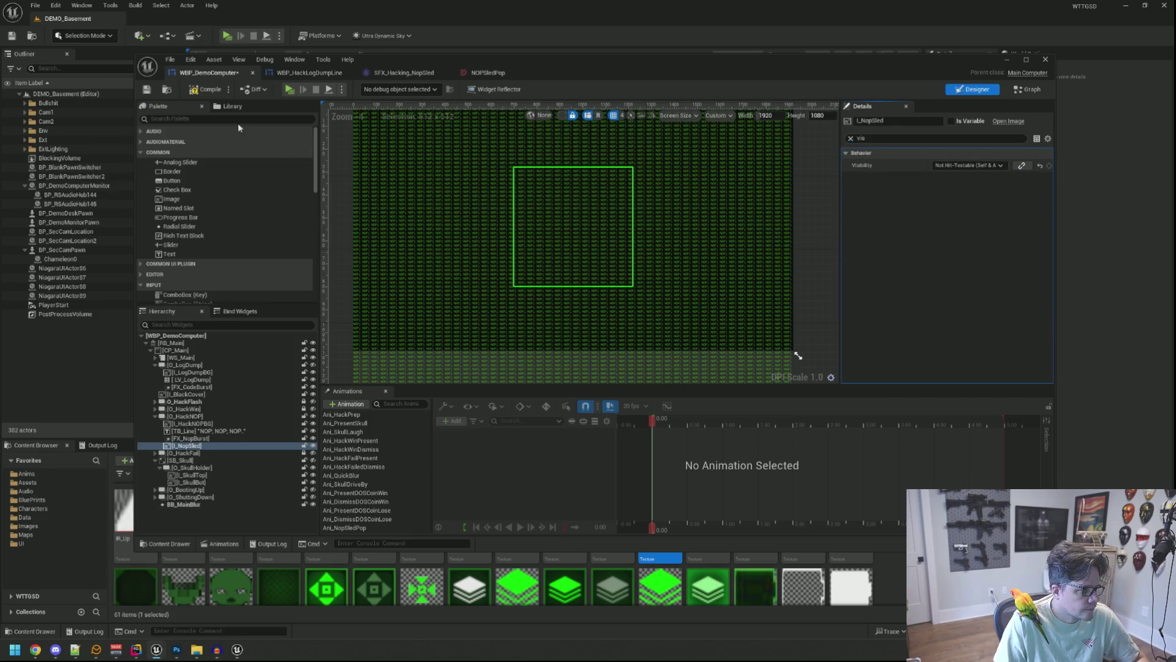
click(147, 89)
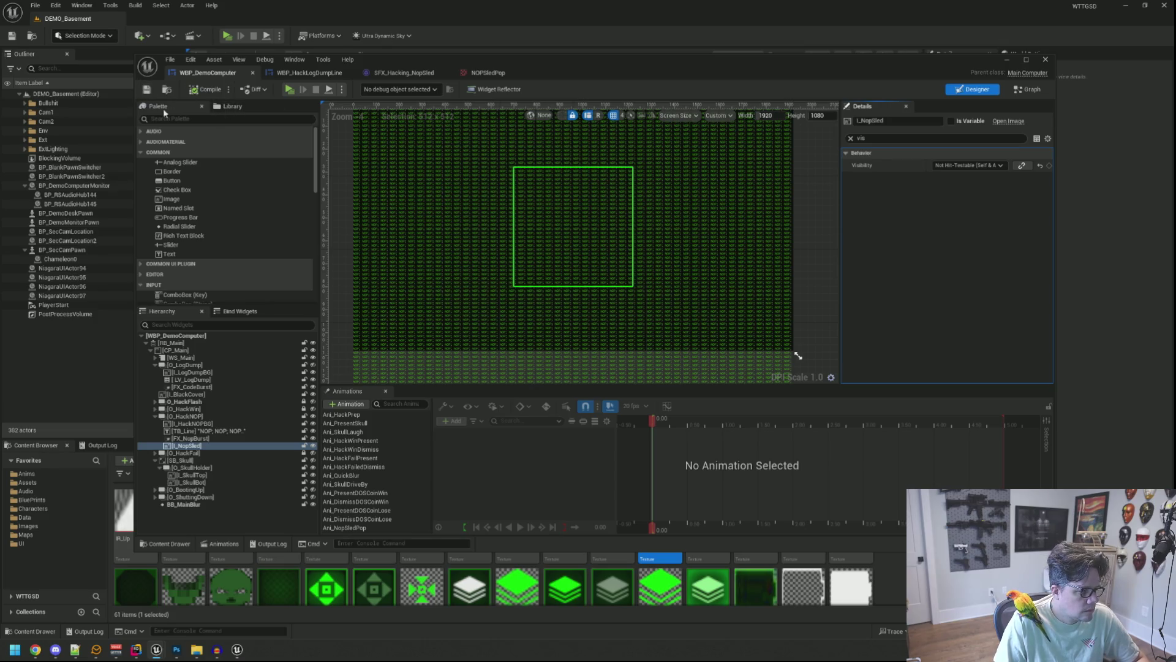
Step: Declare a Transient BindWidgetAnim TObjectPtr<UWidgetAnimation> Ani_NopSledPop in MainComputer.h
mouse_move(176, 649)
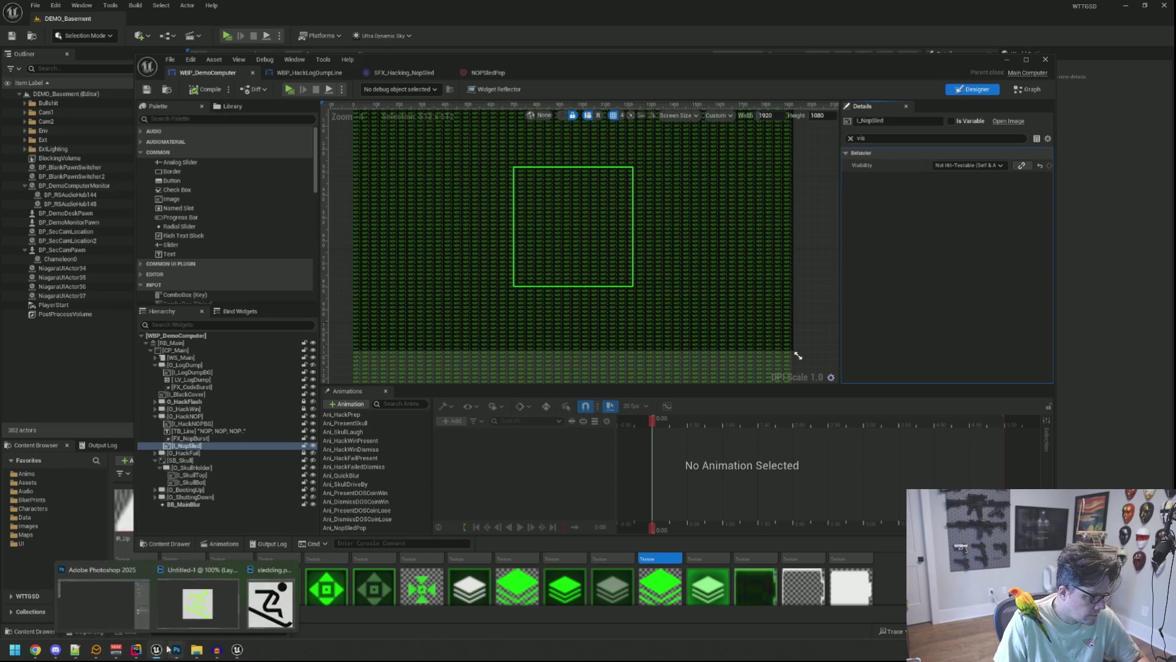
click(136, 597)
click(352, 395)
scroll(362, 367, down, 20)
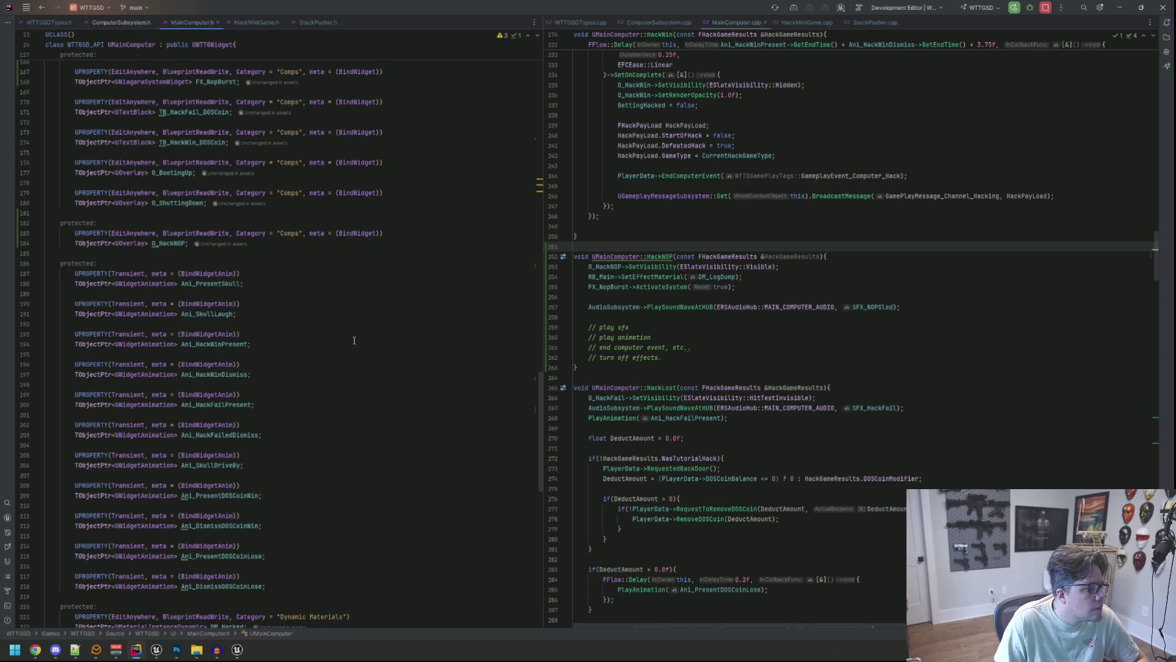
scroll(354, 340, down, 5)
click(334, 436)
key(Return)
key(Return)
key(Return)
key(Up)
text(UPROPERTY(Transient, )
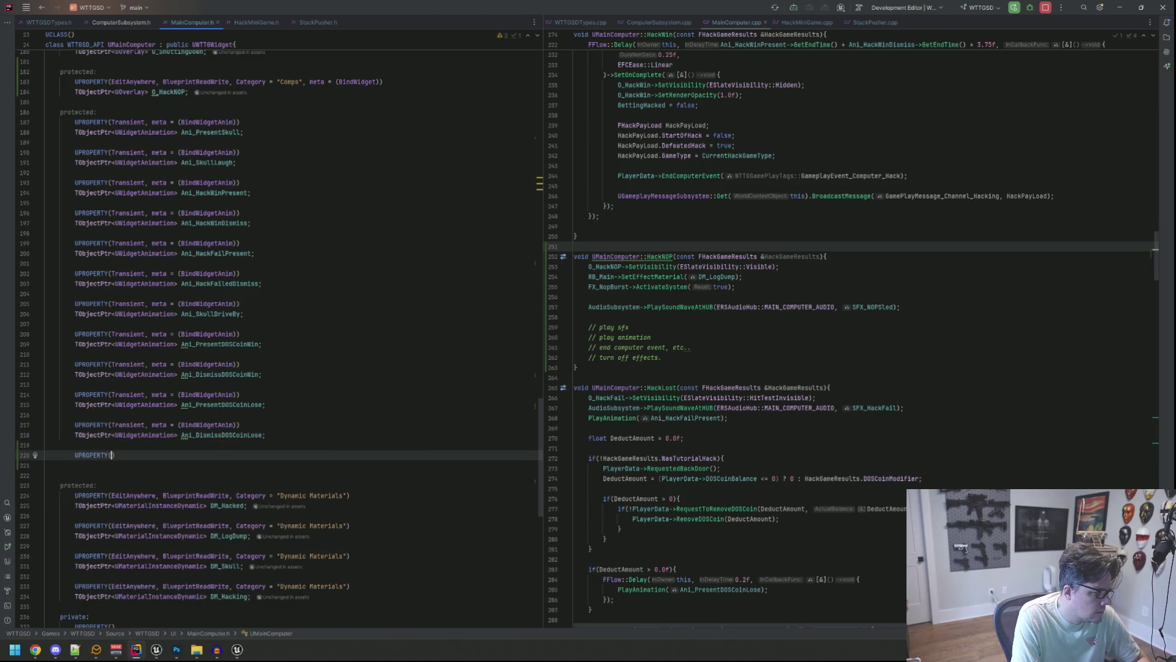
text(meta = )
text((Bind)
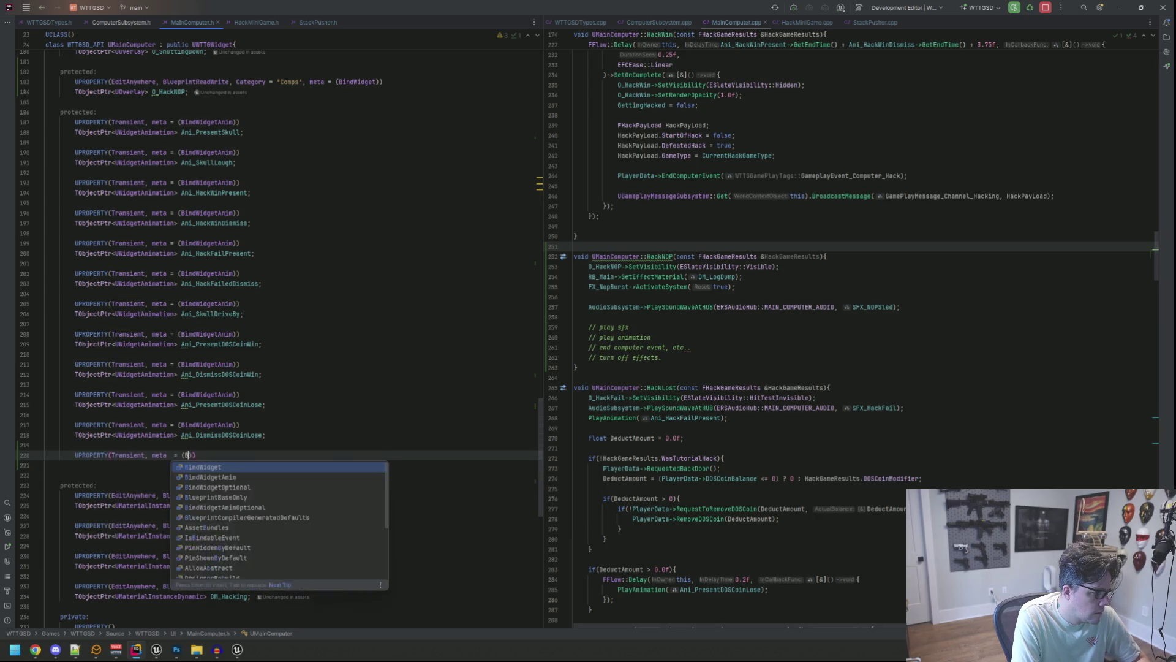
text(WidgetA)
key(Return)
text()))
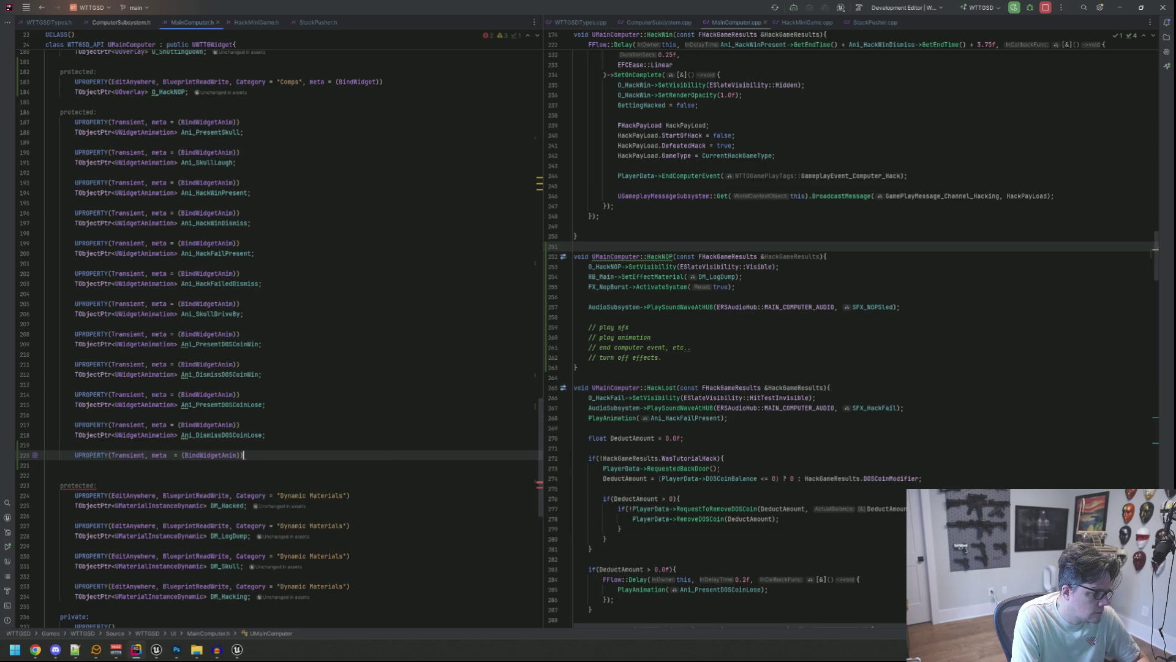
key(Return)
text(TObjectPtr<UWidgetA)
key(Return)
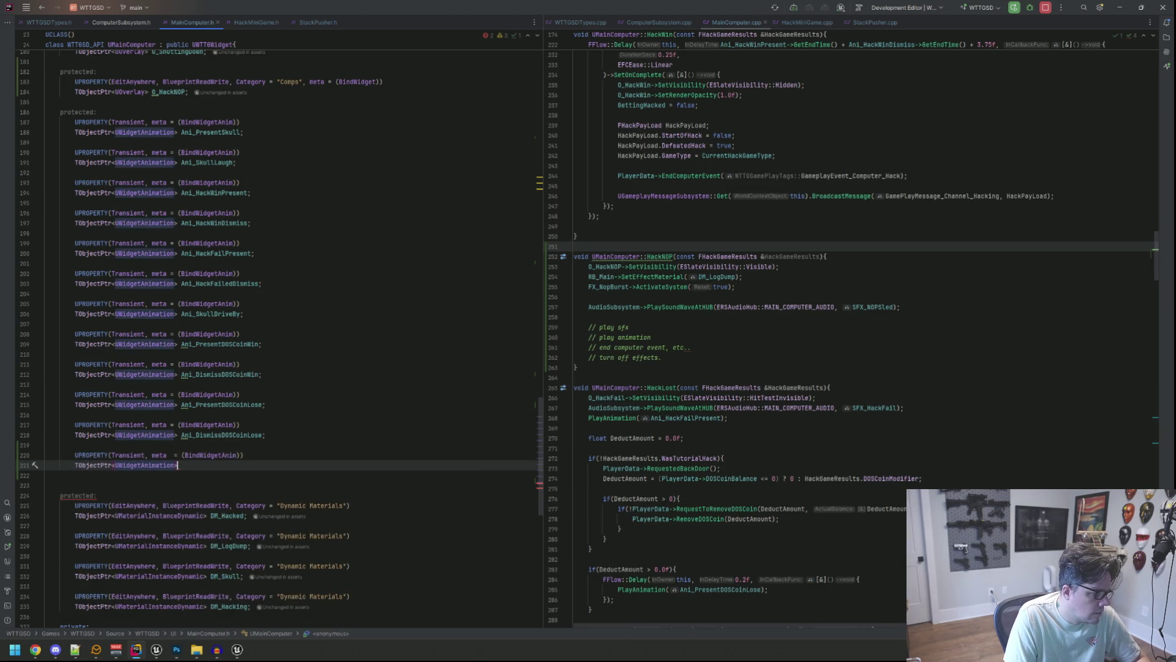
text(Ani_NopSledPop;)
key(Up)
key(Up)
key(Up)
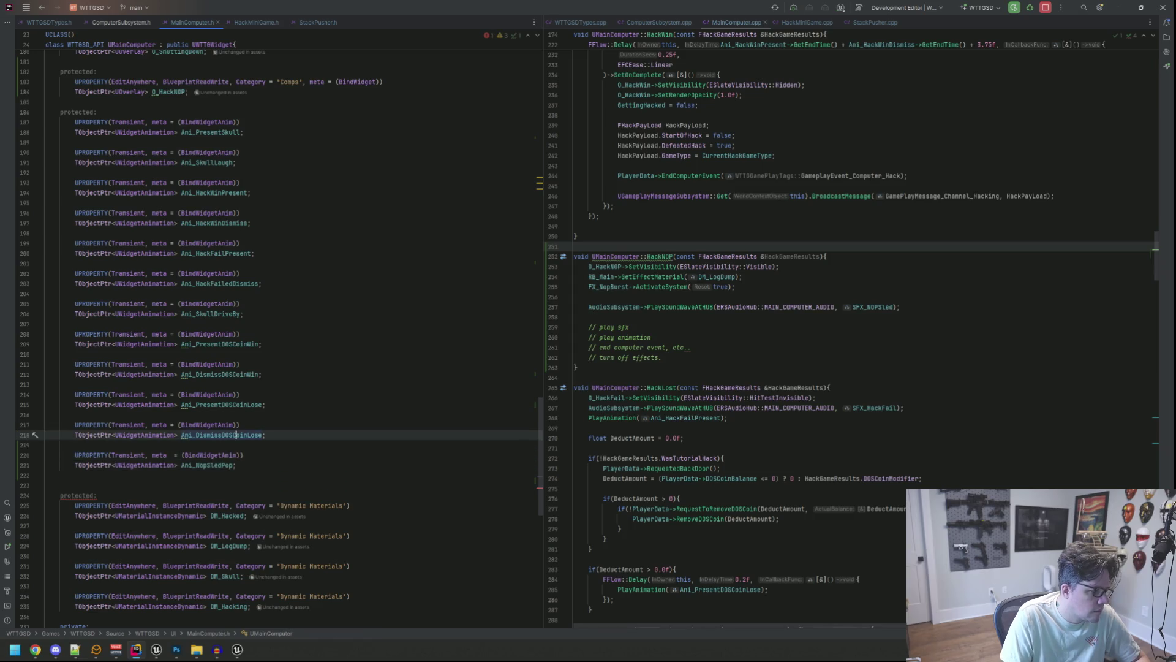
Step: Add PlayAnimation(Ani_NopSledPop); in HackNOP right after the sled sound call
click(691, 317)
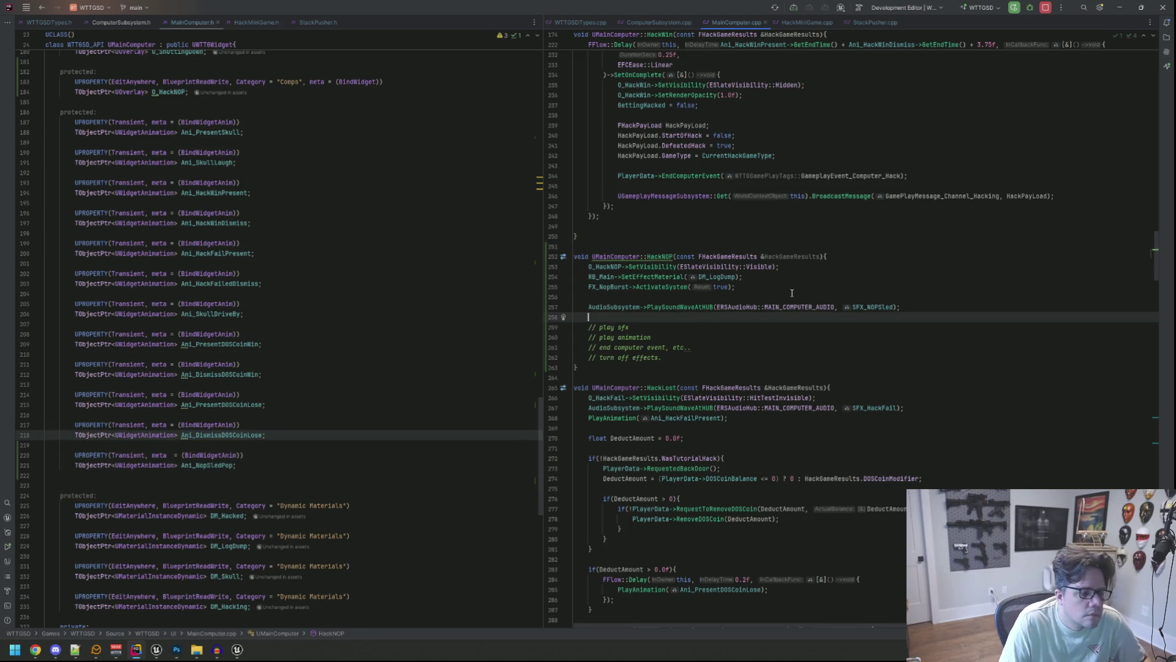
key(Return)
text(PlayAnim)
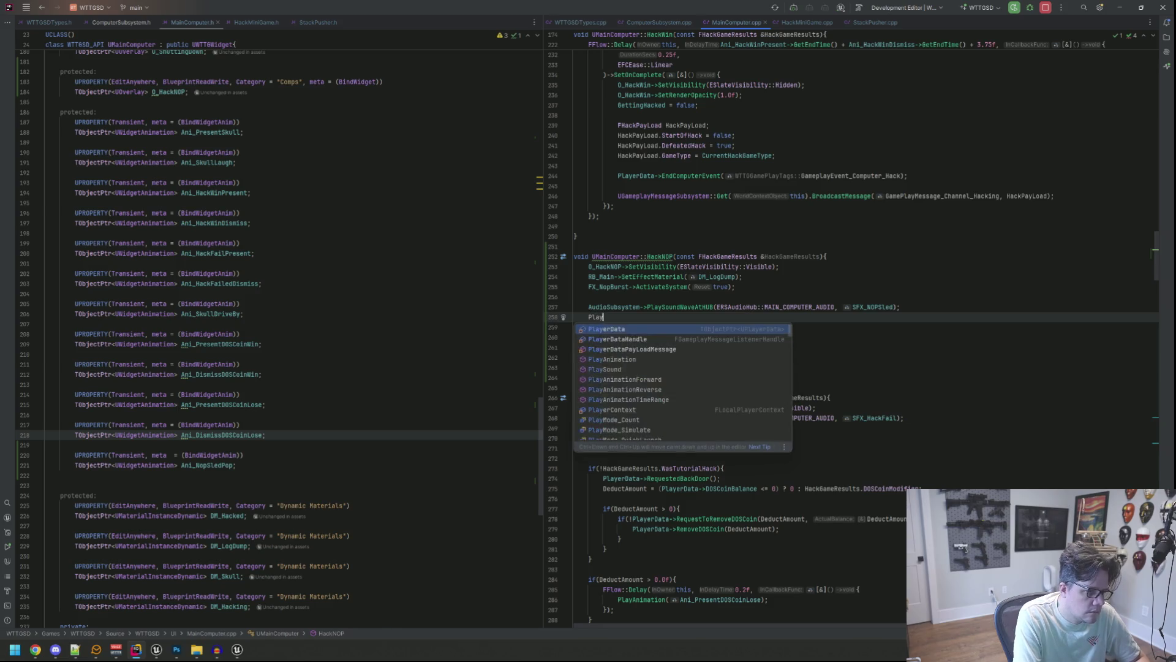
key(Return)
text(Nop)
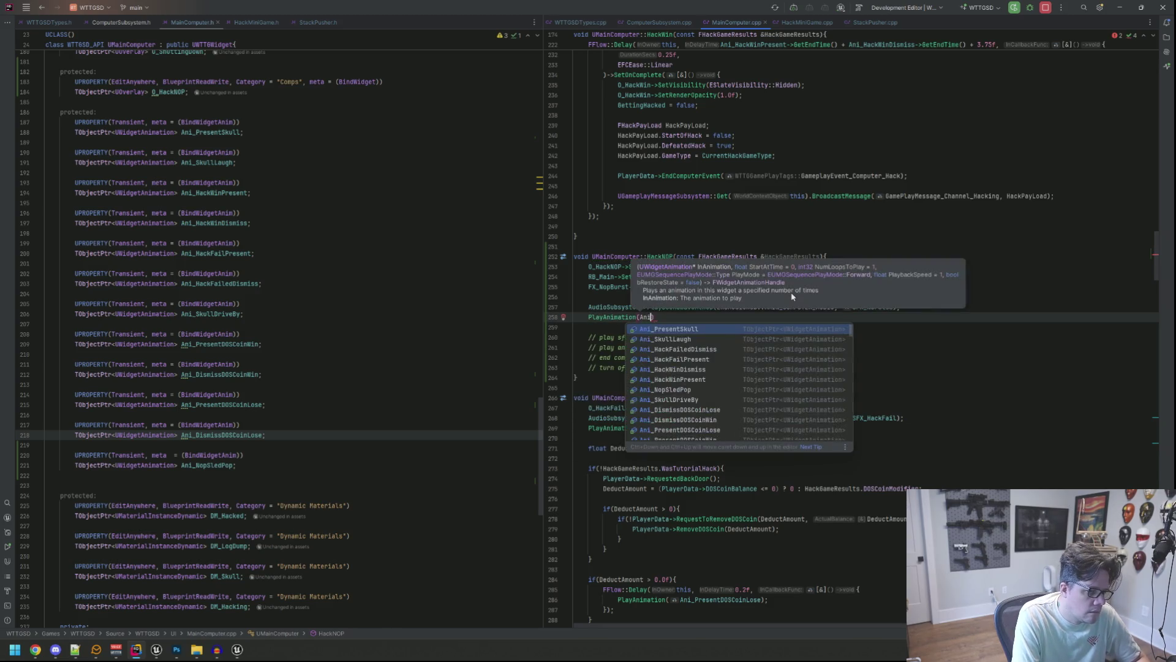
key(Return)
text(;)
key(alt+Tab)
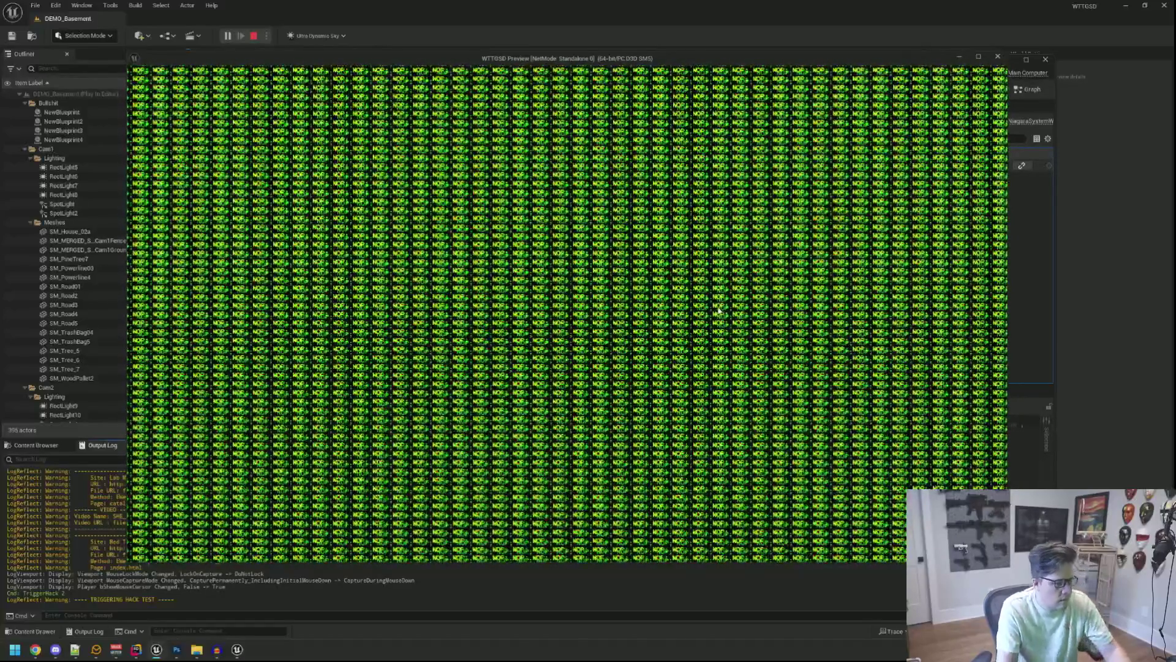
Step: Stop the running NOP-burst game preview with Esc
key(Escape)
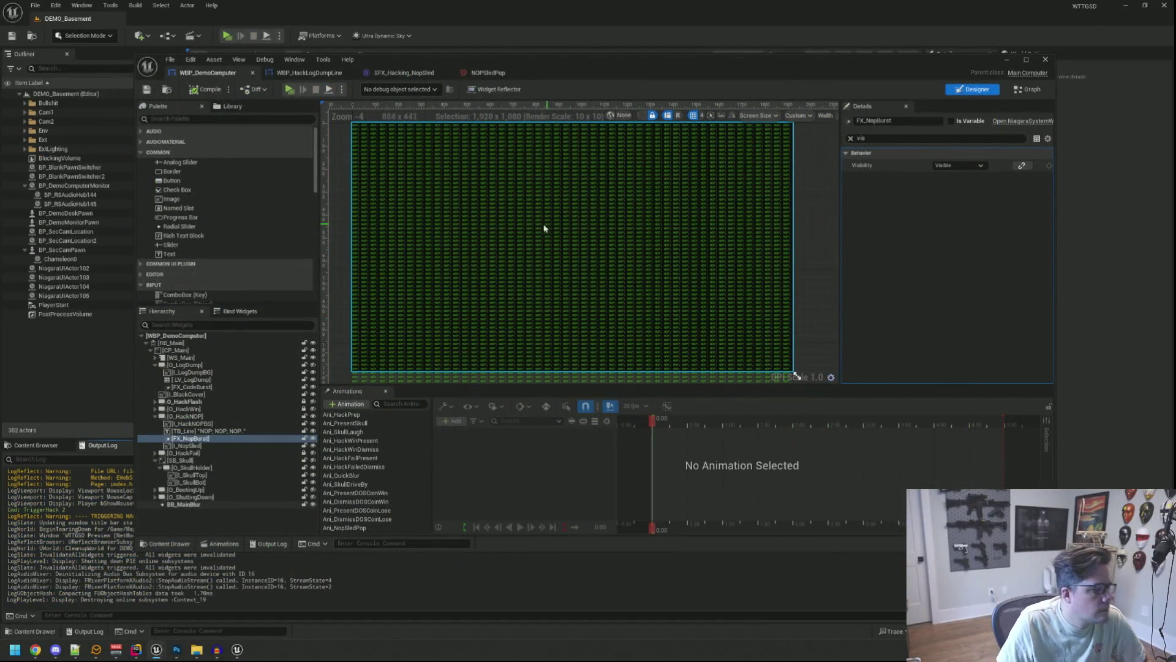
Step: Set Ani_NopSledPop's opening Scale X and Y keys to 5.0, then save and start a test play
click(381, 528)
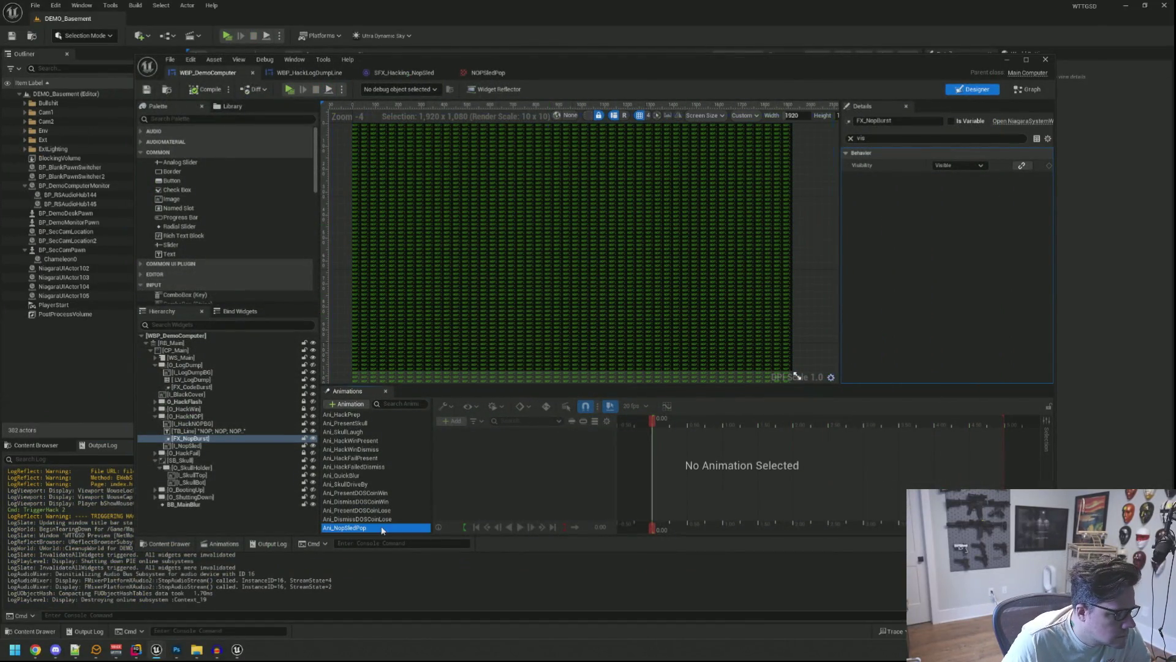
click(506, 461)
click(544, 487)
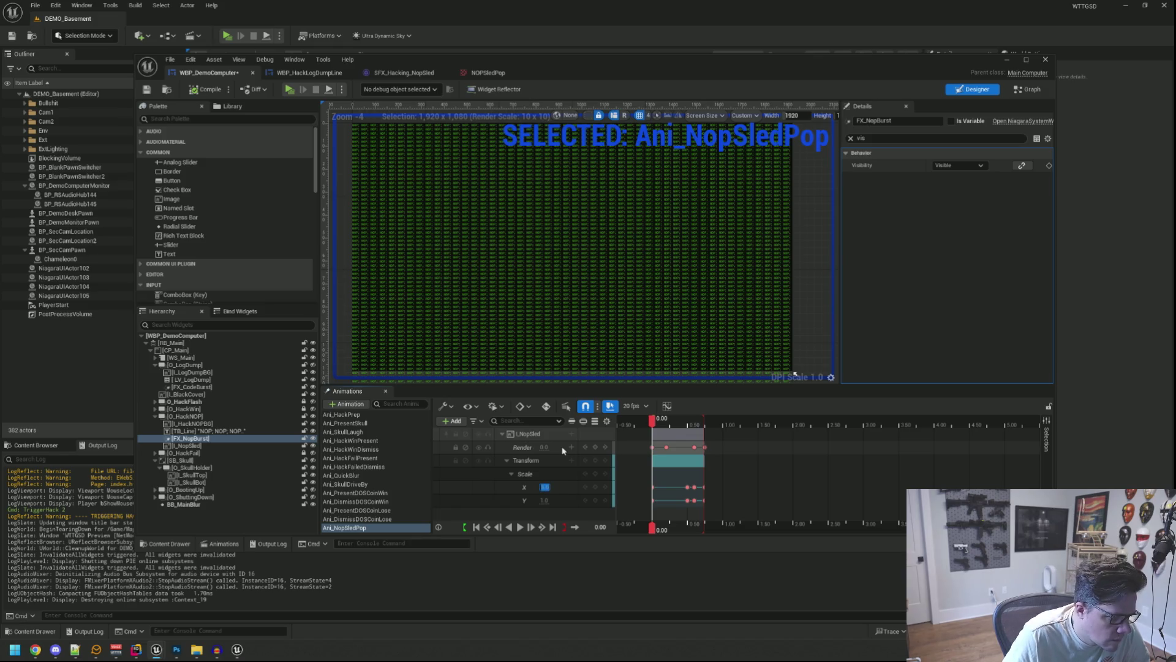
text(5)
key(Tab)
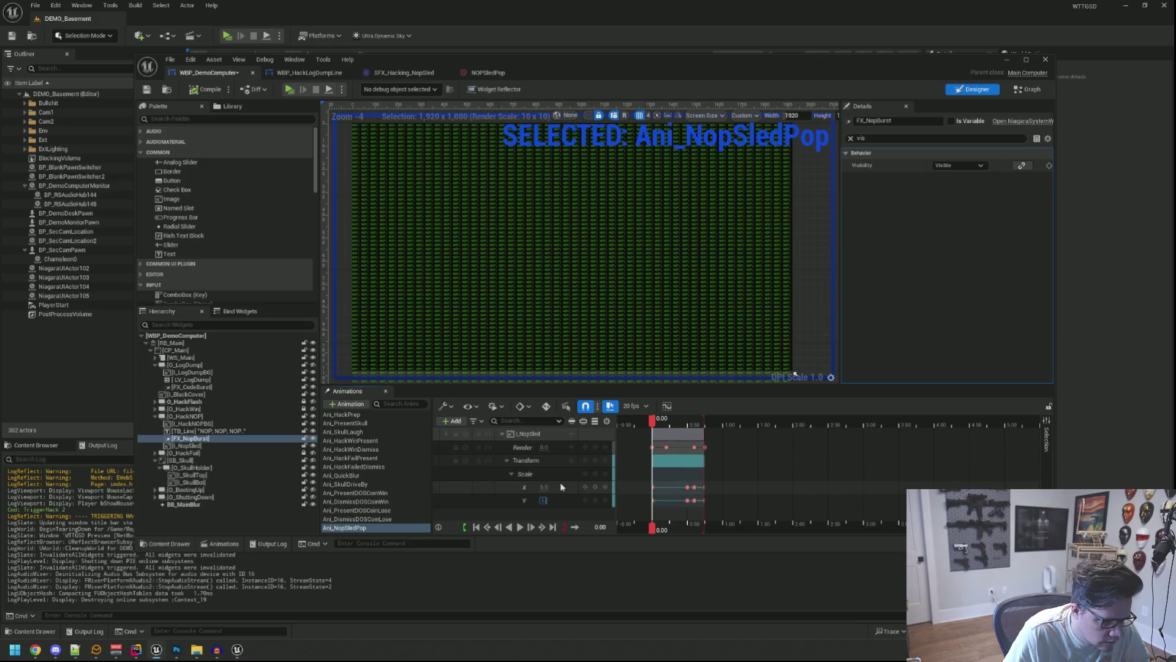
drag(651, 422, 678, 431)
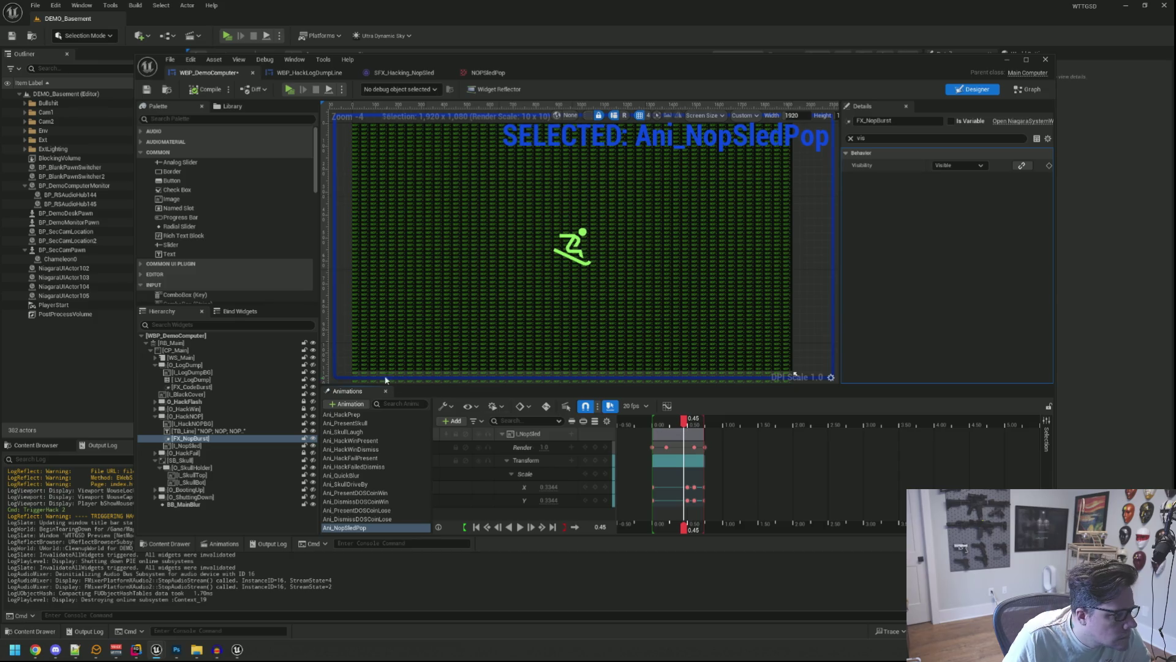
click(150, 89)
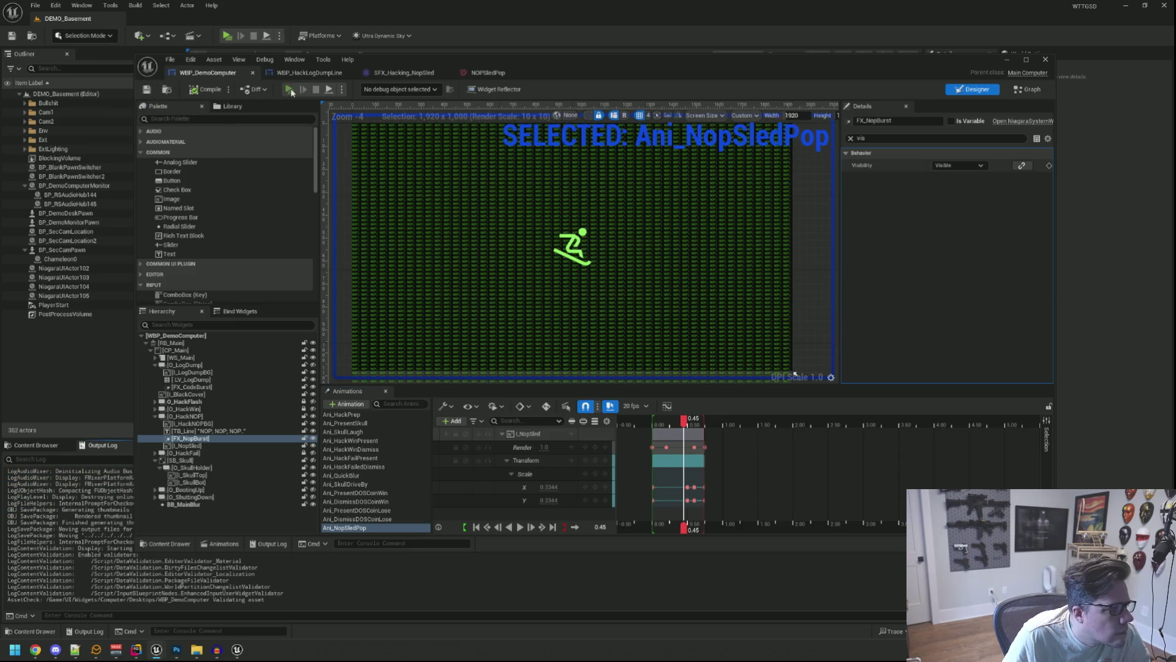
click(290, 90)
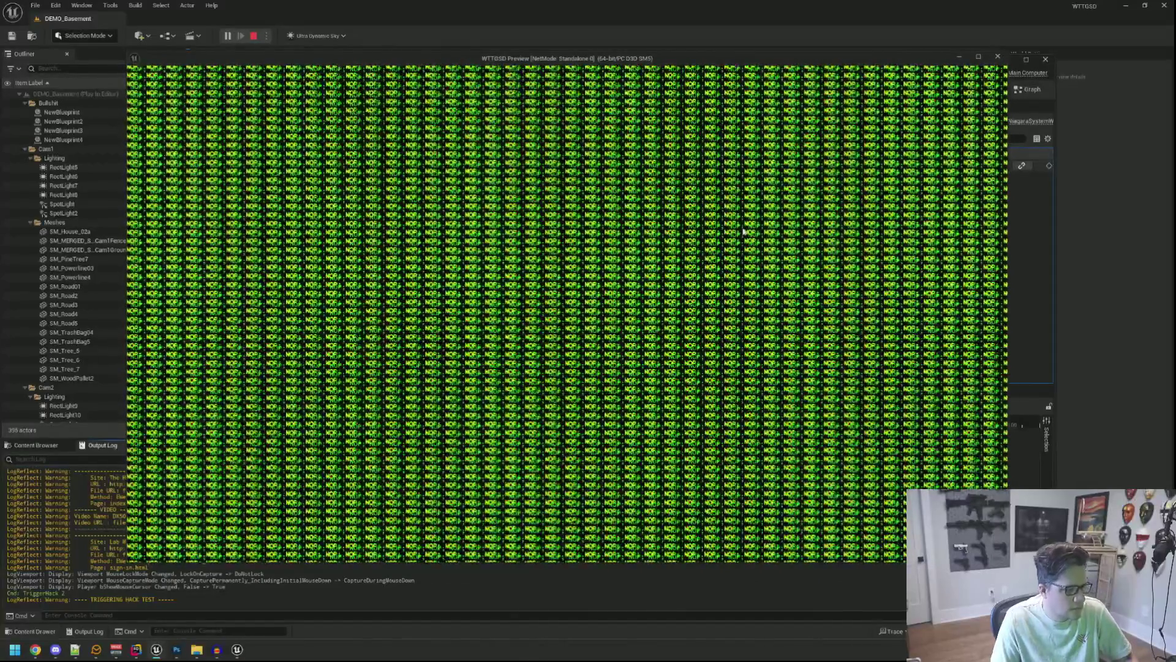
Step: Stop the test play and scrub Ani_NopSledPop's timeline to review the icon's motion
key(Escape)
mouse_move(687, 421)
mouse_down()
mouse_move(658, 421)
mouse_move(701, 426)
mouse_up()
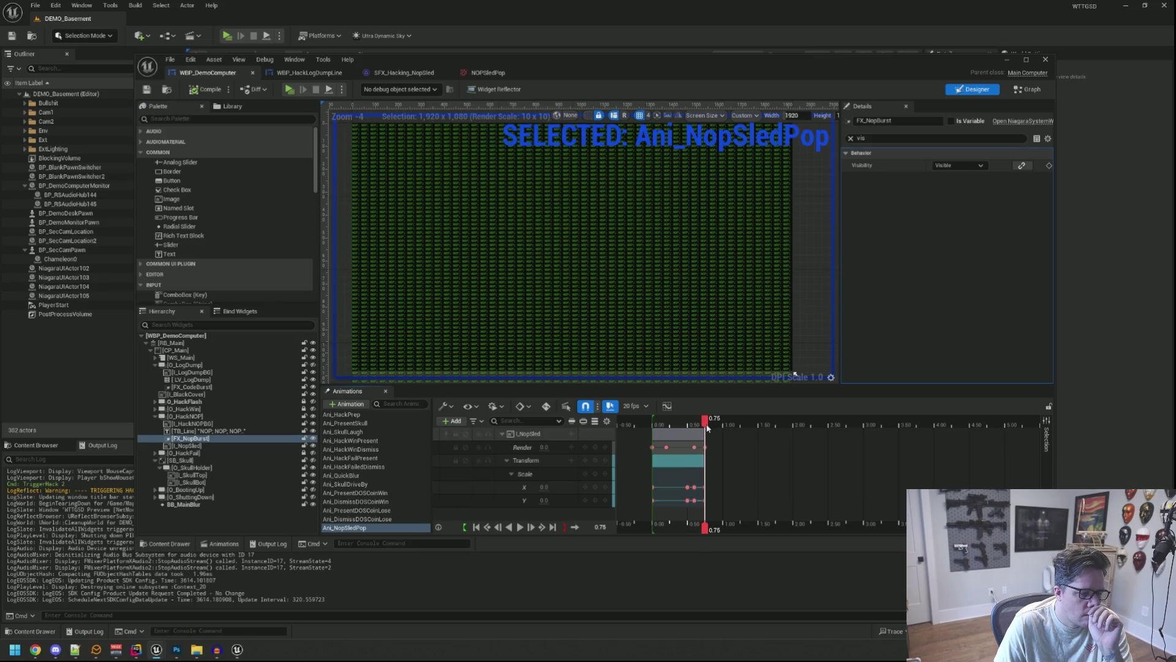
Step: Preview the sled icon's scale animation from 0.05, save WBP_DemoComputer, and launch a play preview
mouse_move(701, 427)
mouse_down()
mouse_move(679, 426)
mouse_move(699, 429)
mouse_up()
click(551, 489)
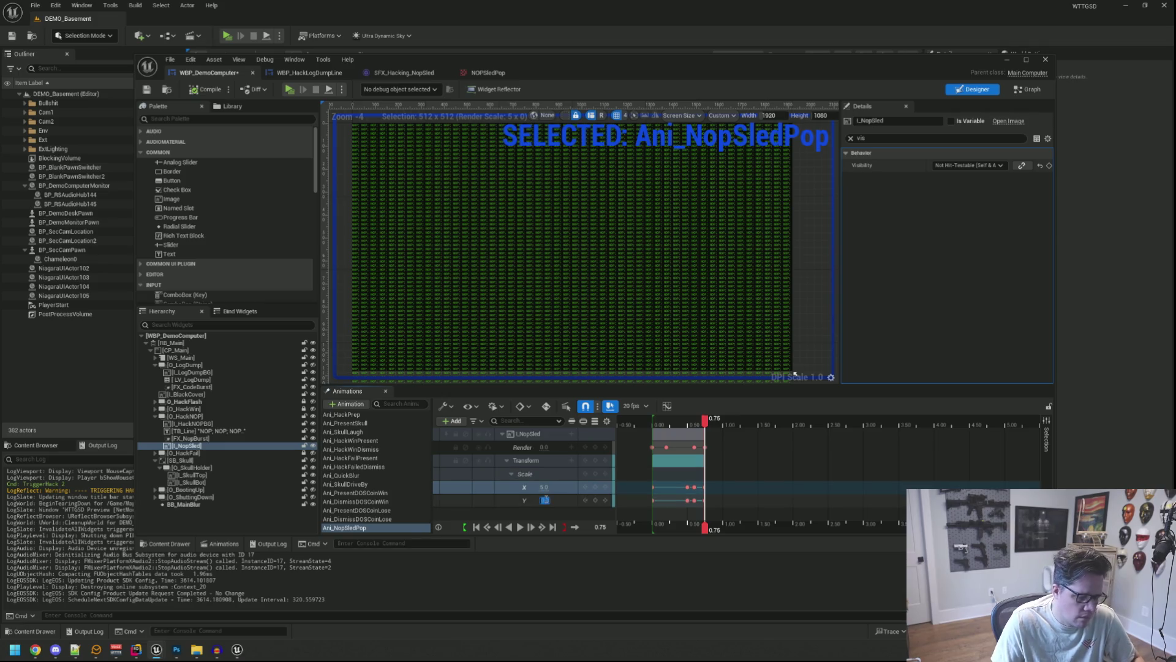
drag(706, 425, 658, 428)
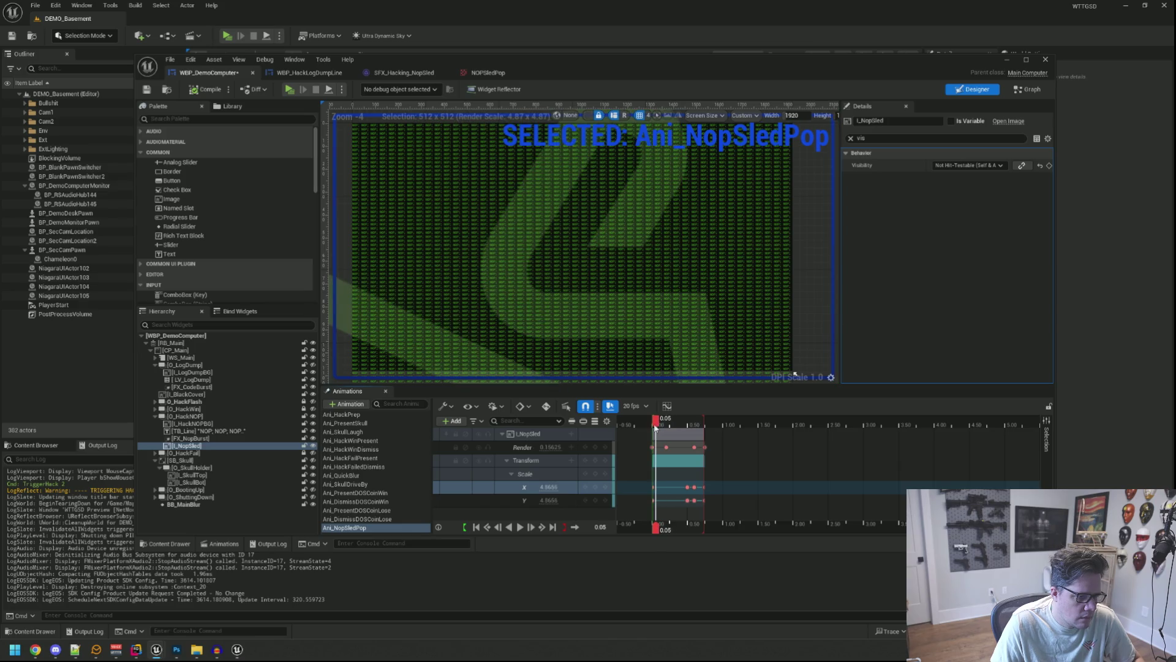
key(space)
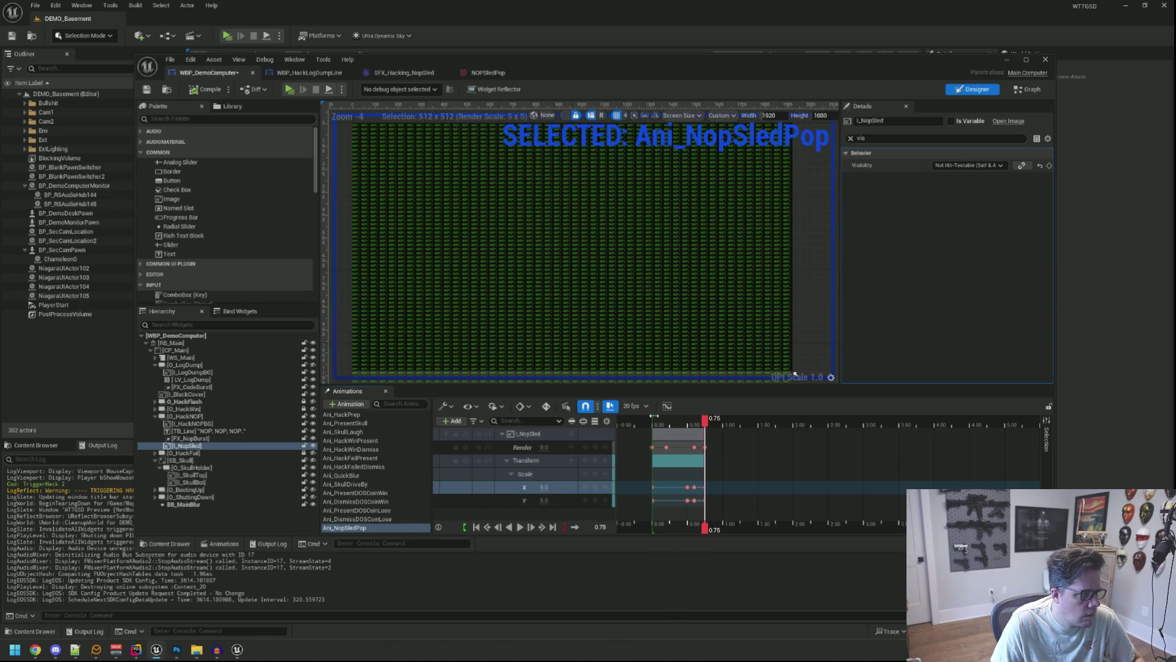
click(146, 89)
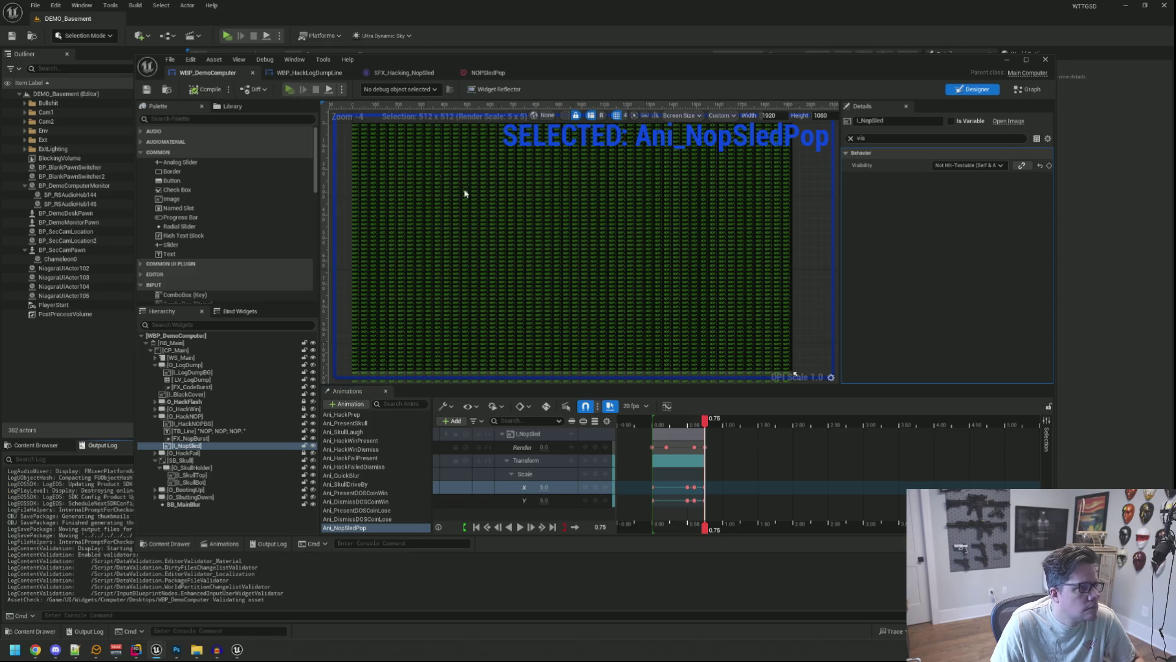
key(alt+p)
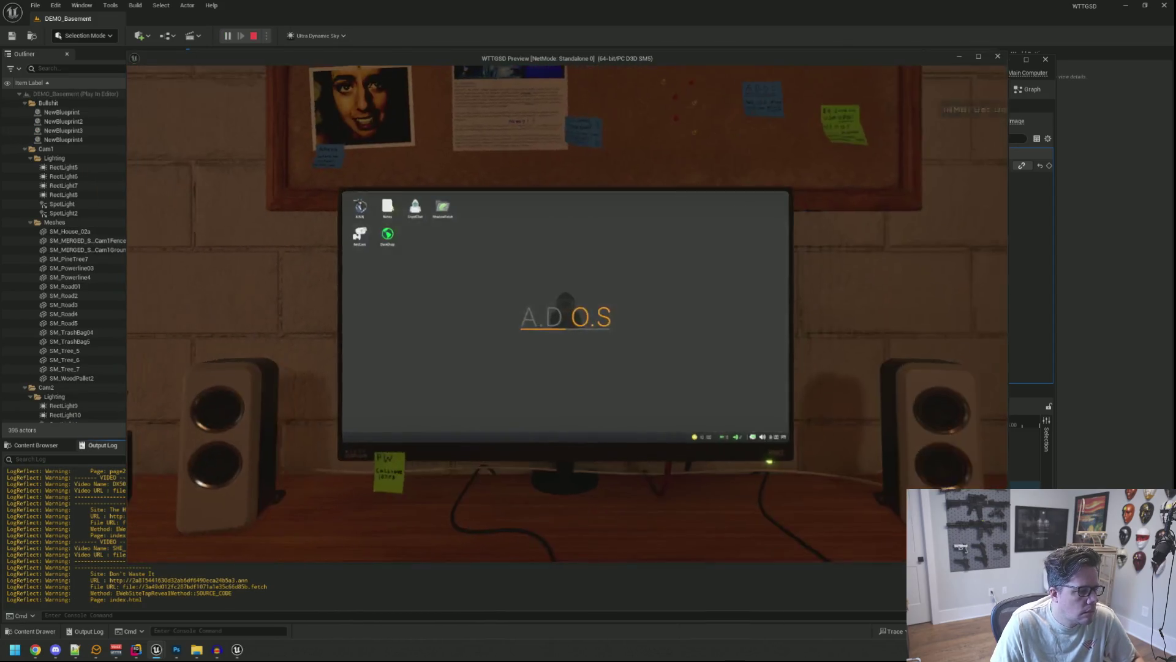
Step: Run TriggerHack 2 from the game console, watch the NOP burst, then stop the preview
key(grave)
text(TriggerHack 2)
key(Return)
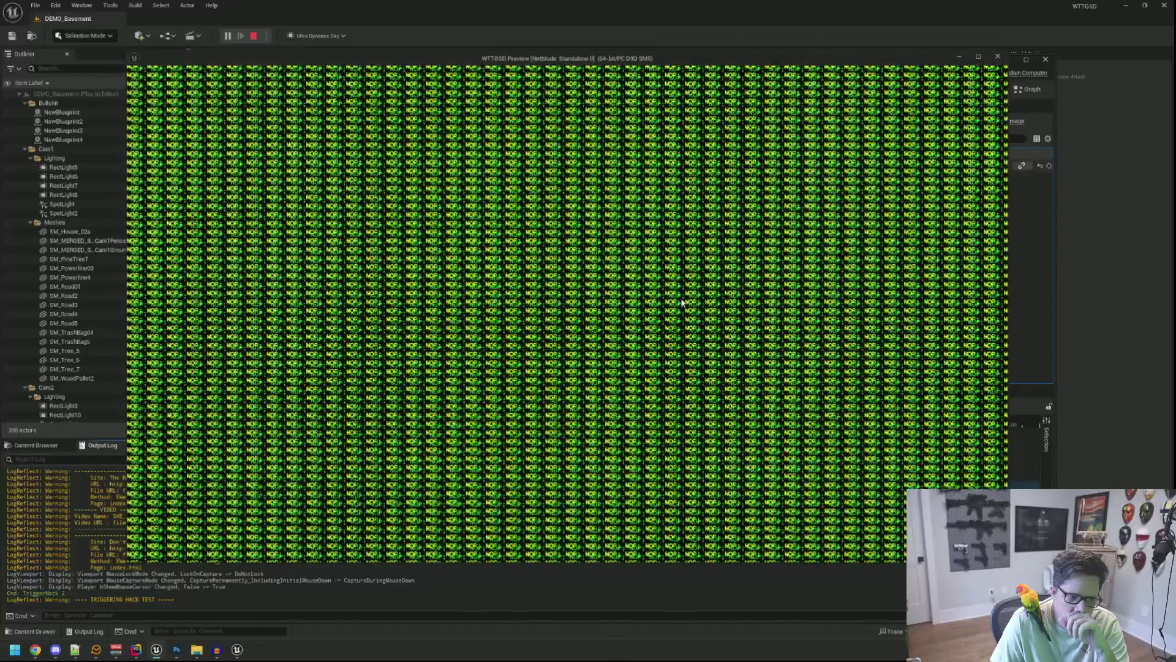
key(Escape)
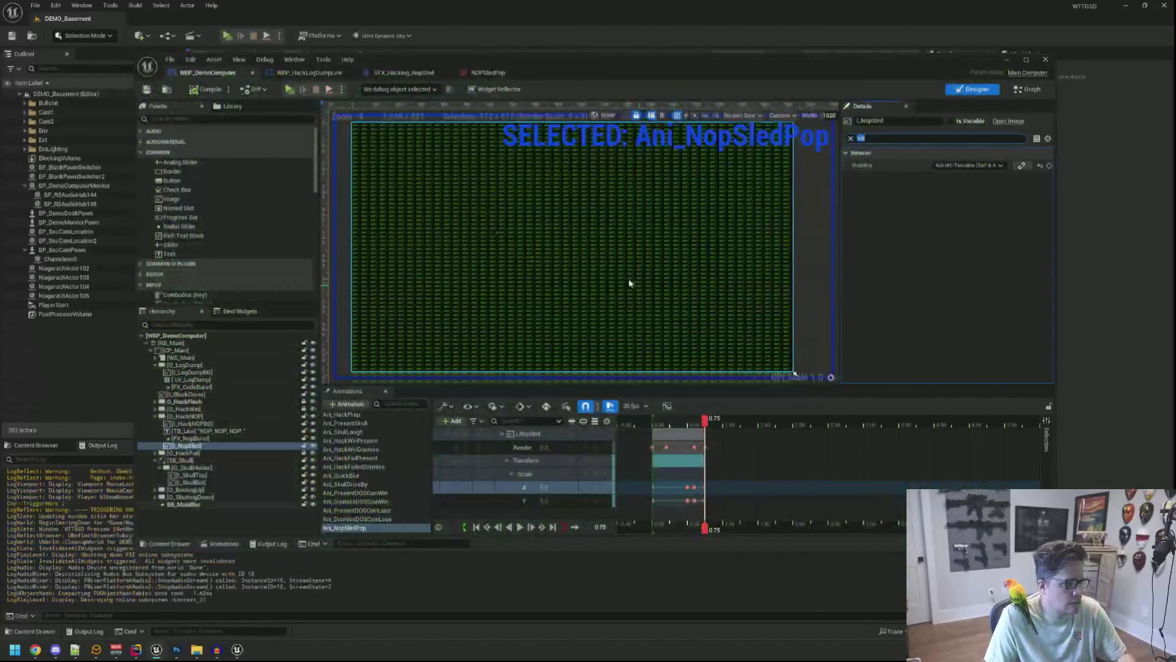
Step: Give the sled icon's Layer 2 a white (ffffff) Color Overlay, then bring up File > Open
click(238, 650)
mouse_move(178, 650)
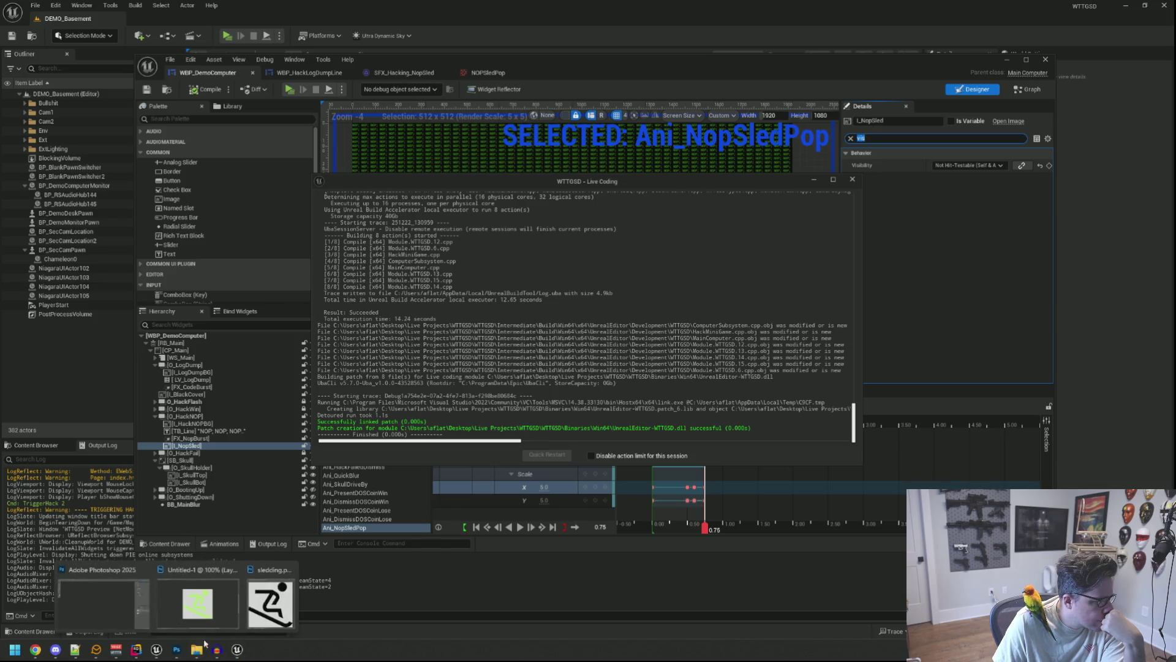
click(264, 597)
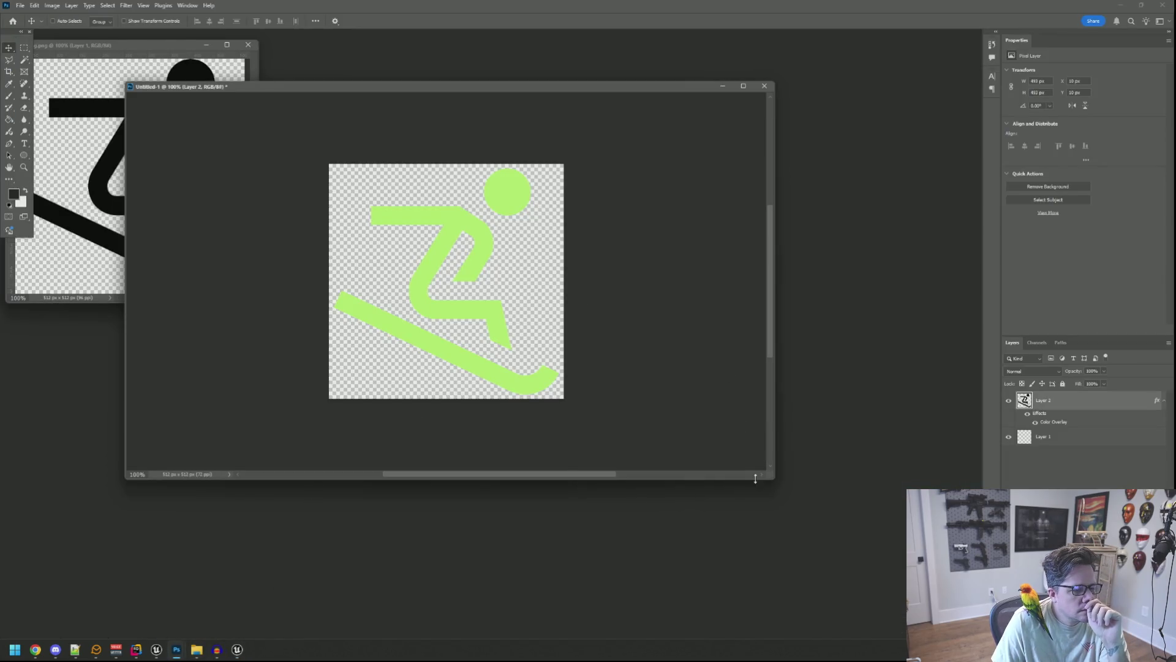
drag(767, 475, 823, 501)
right_click(1063, 400)
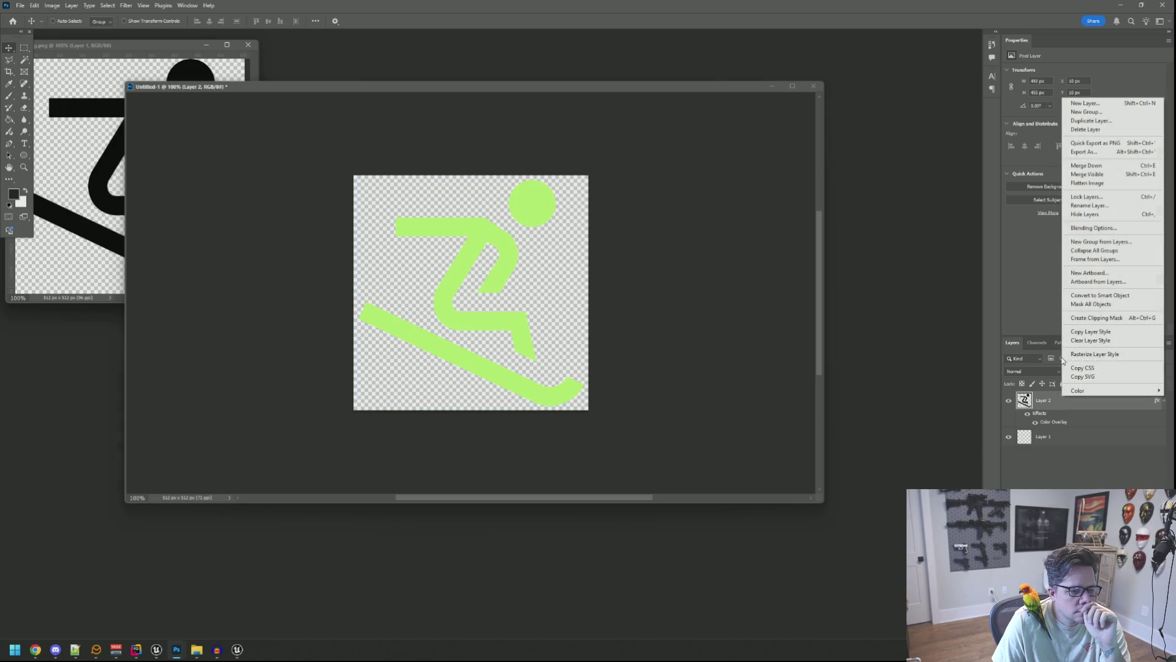
click(1092, 228)
click(710, 169)
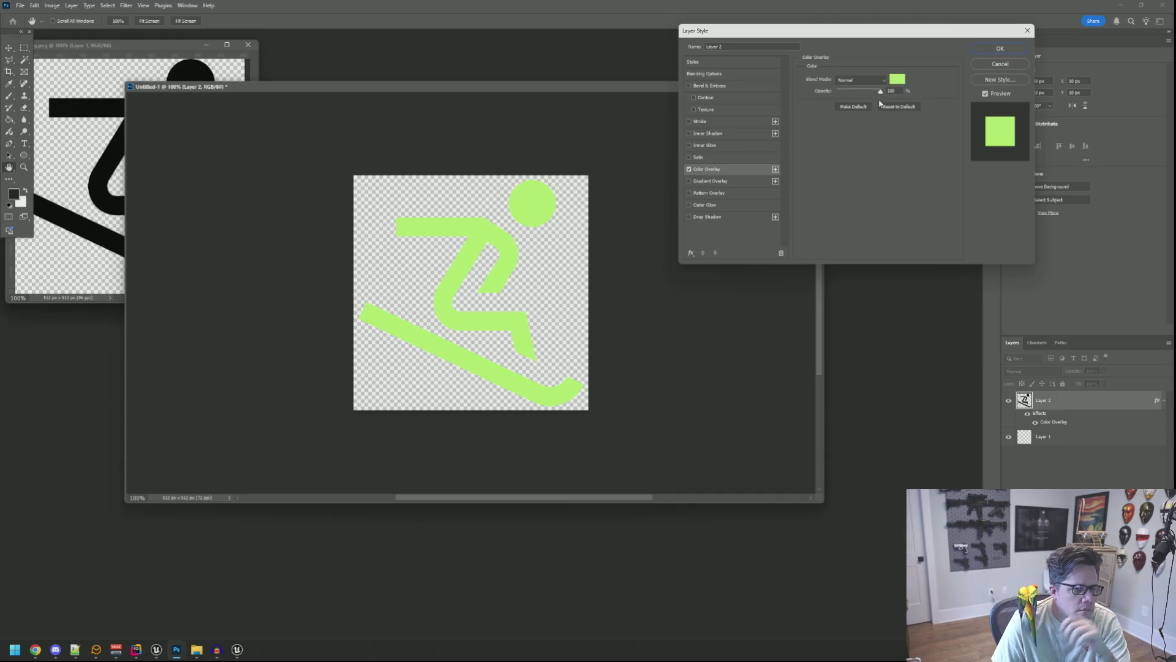
click(897, 79)
click(586, 124)
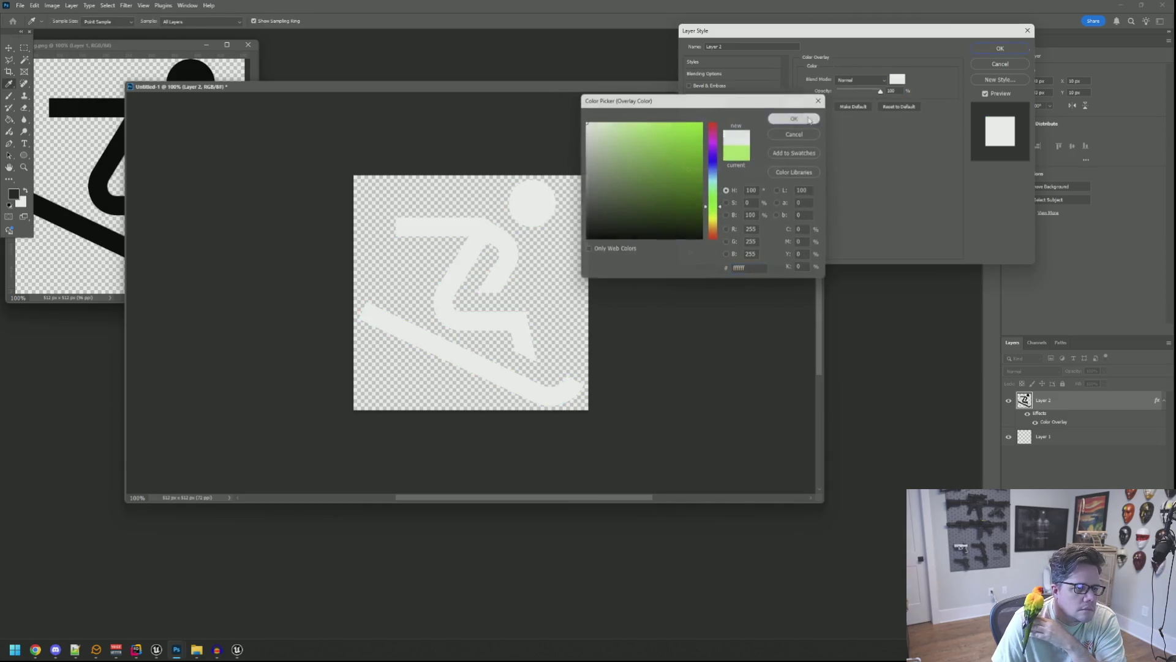
click(805, 120)
click(995, 51)
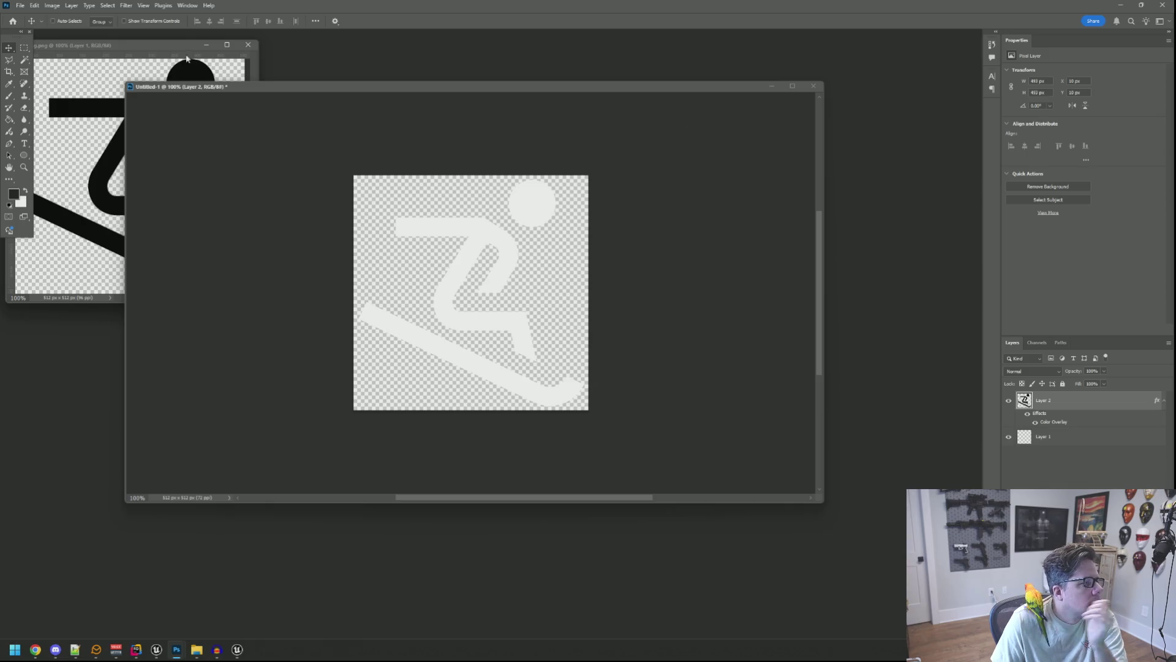
click(20, 5)
click(31, 27)
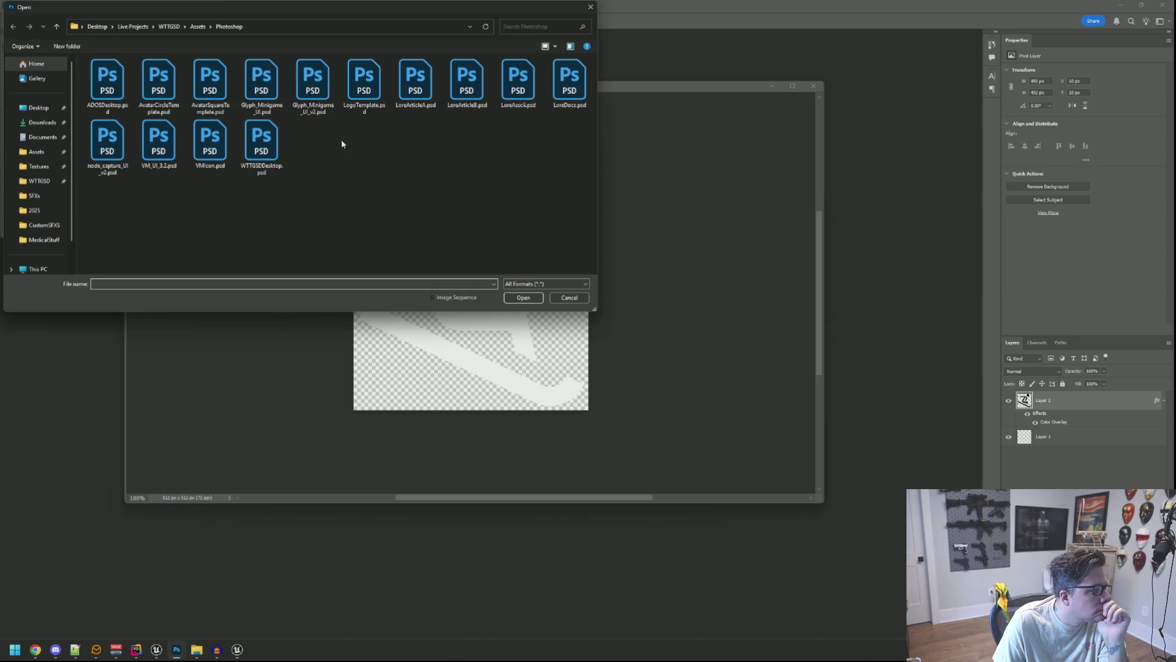
Step: Browse the Desktop's Live Projects > WTTGSD folder in the Open dialog
click(58, 109)
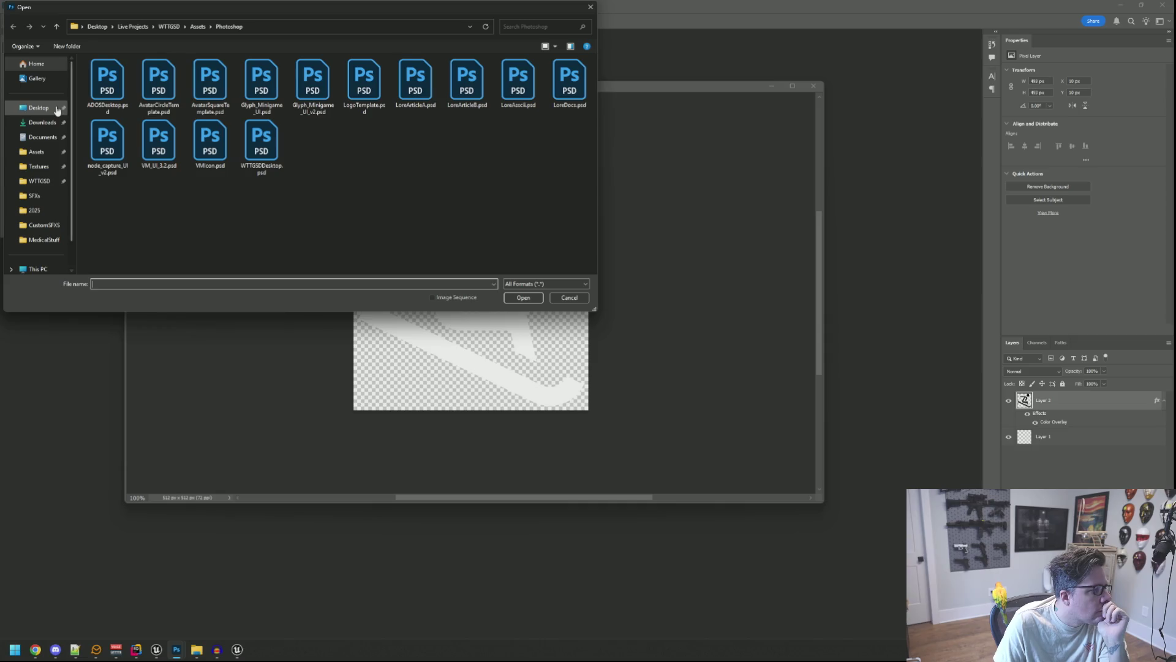
click(143, 130)
double_click(143, 130)
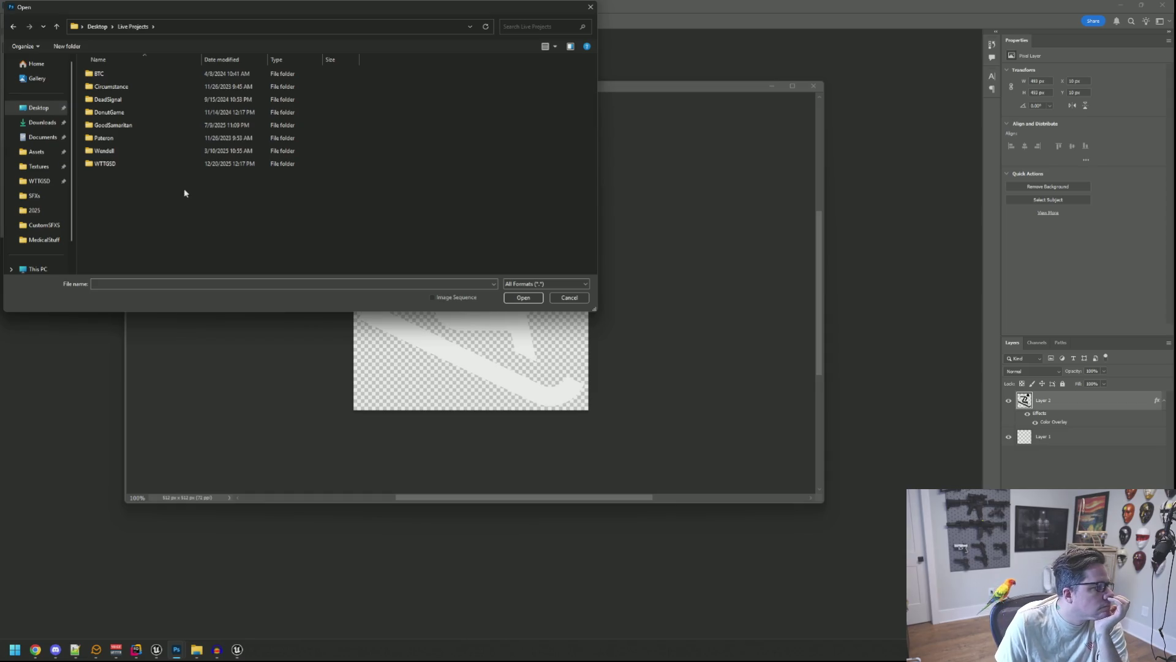
double_click(148, 163)
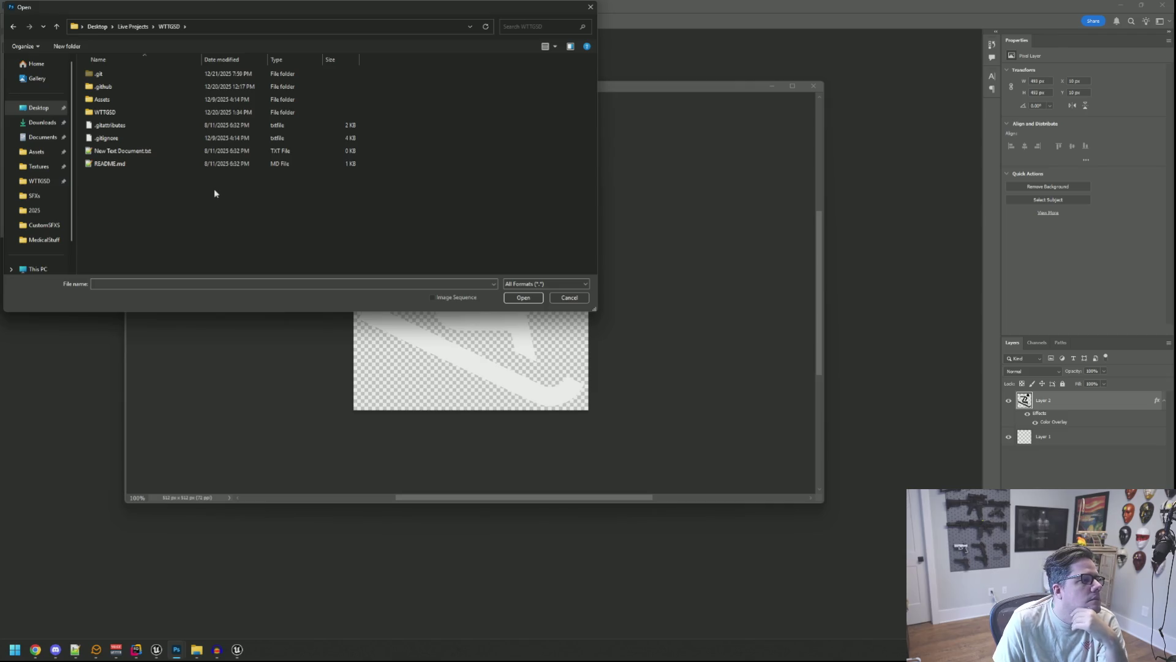
mouse_move(219, 3)
mouse_down()
mouse_move(280, 61)
mouse_move(292, 90)
mouse_up()
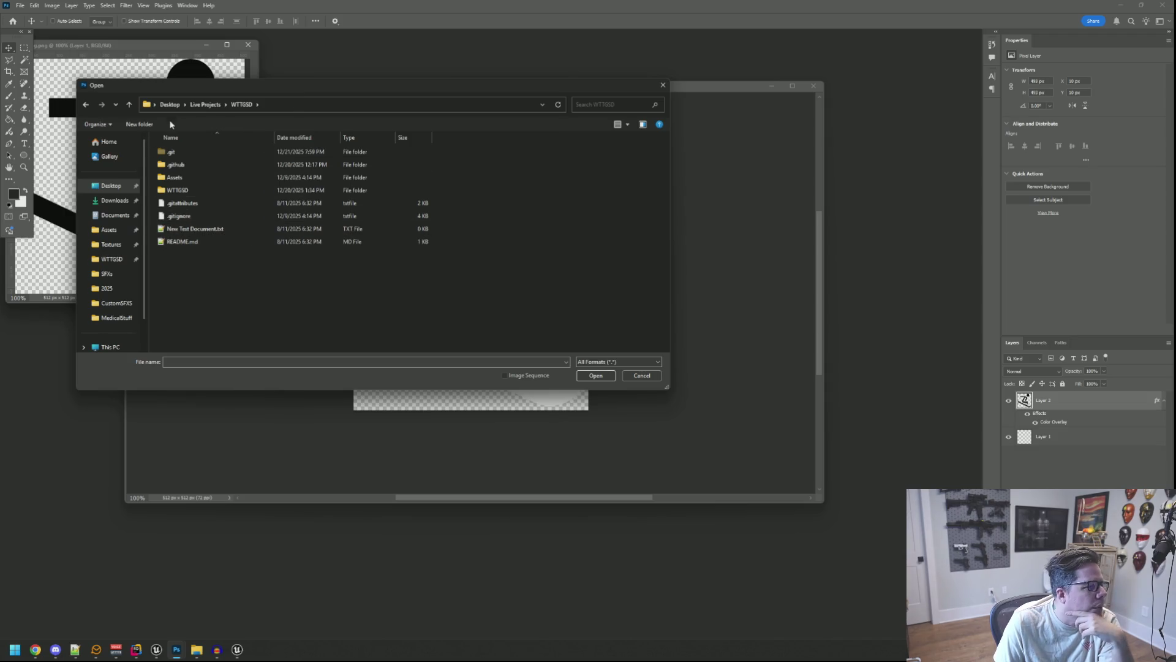
Step: Open skull2-hi-res.png from Storage (E:) > Projects > WTTG2 > Assets
click(122, 188)
click(114, 346)
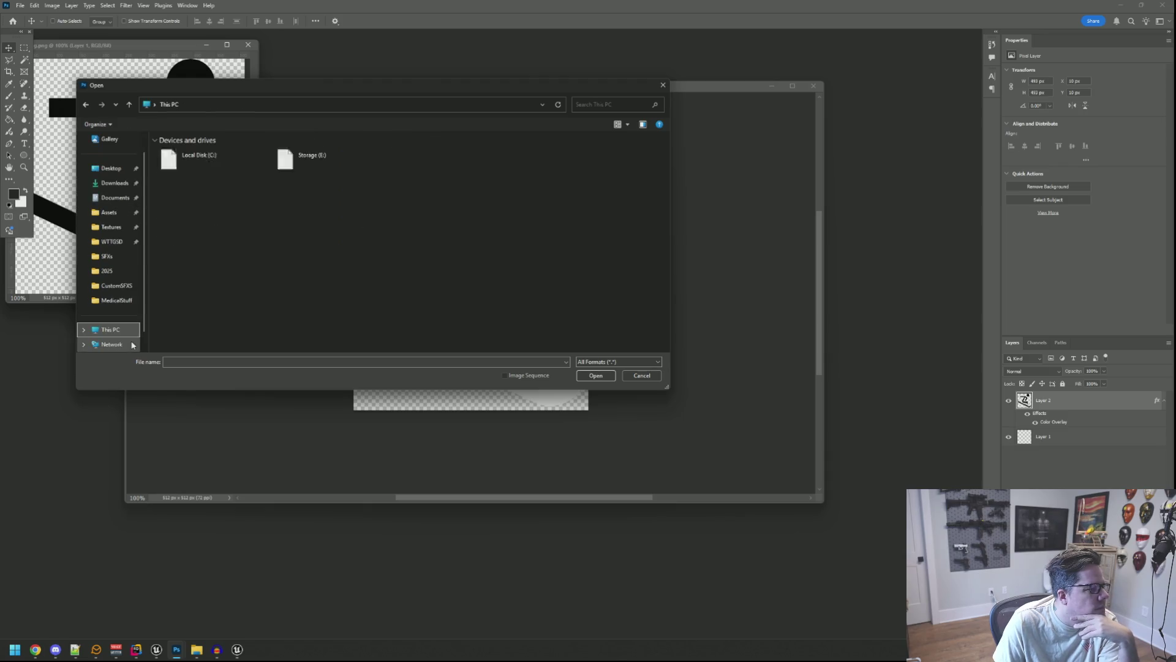
double_click(318, 166)
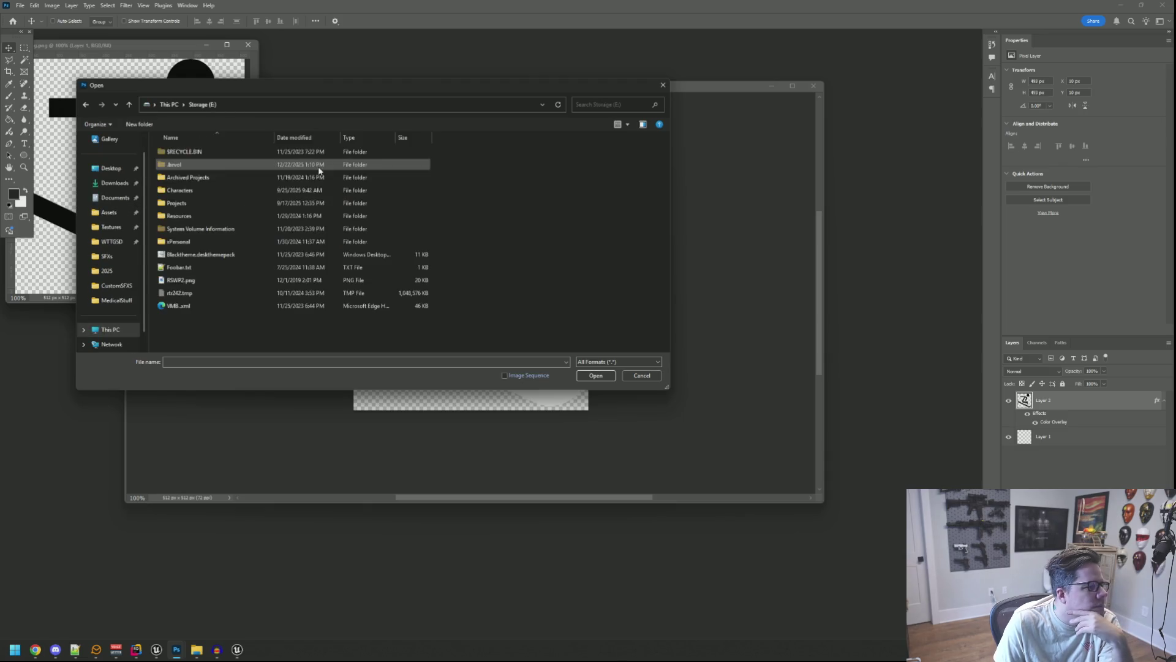
click(229, 215)
double_click(227, 205)
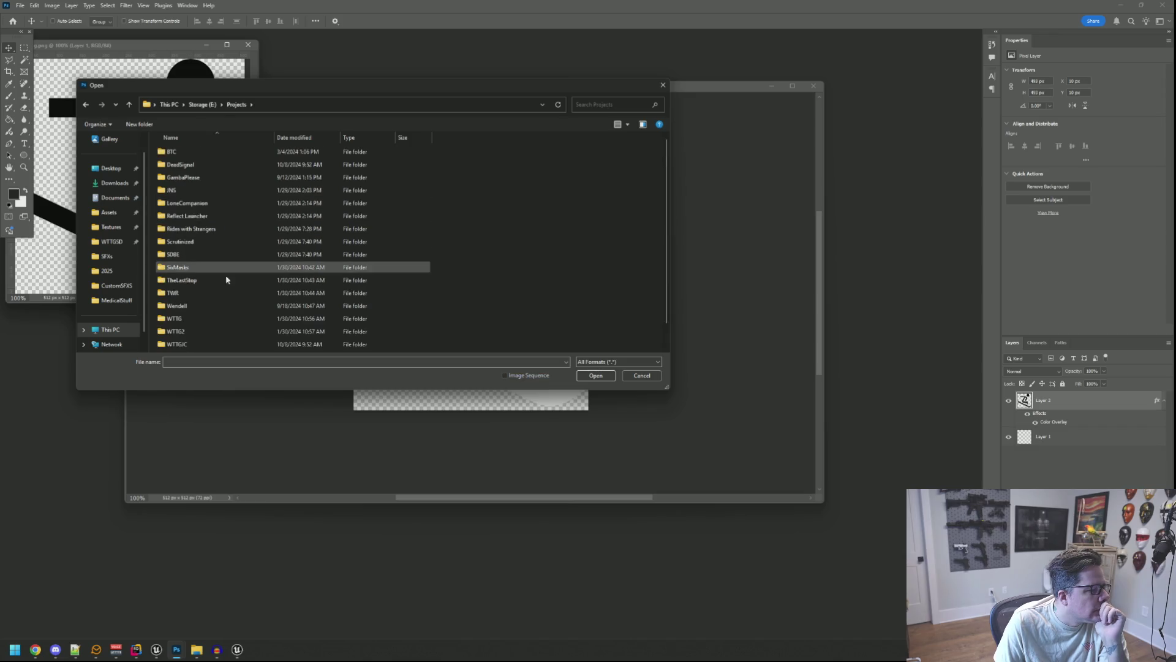
double_click(226, 266)
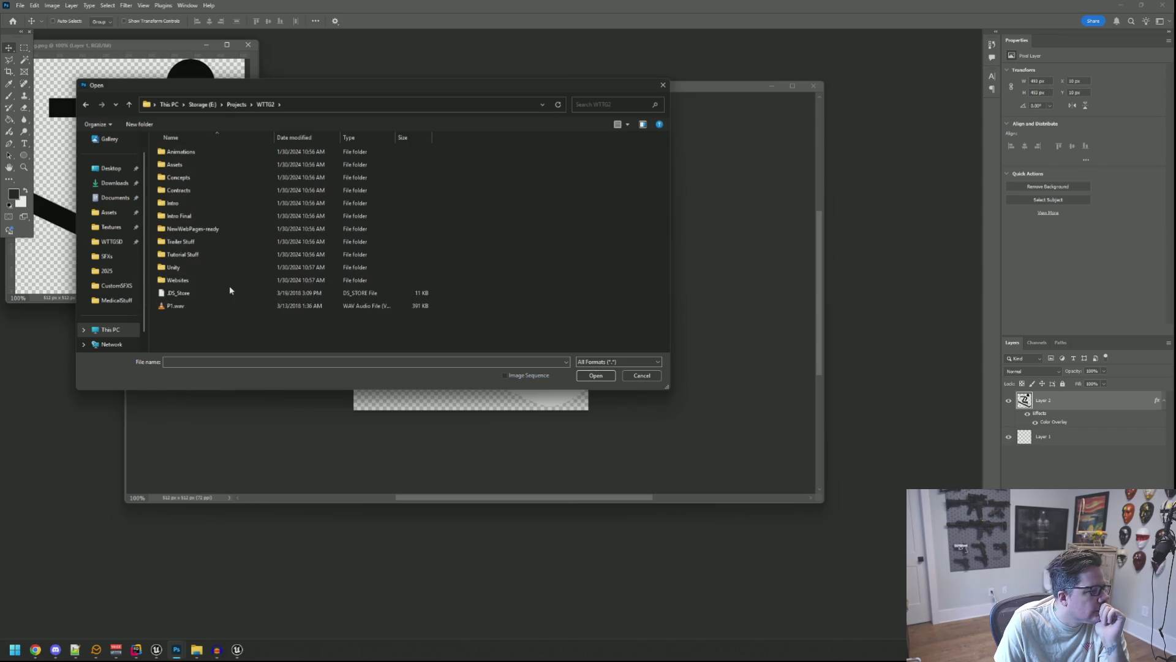
double_click(219, 164)
double_click(222, 331)
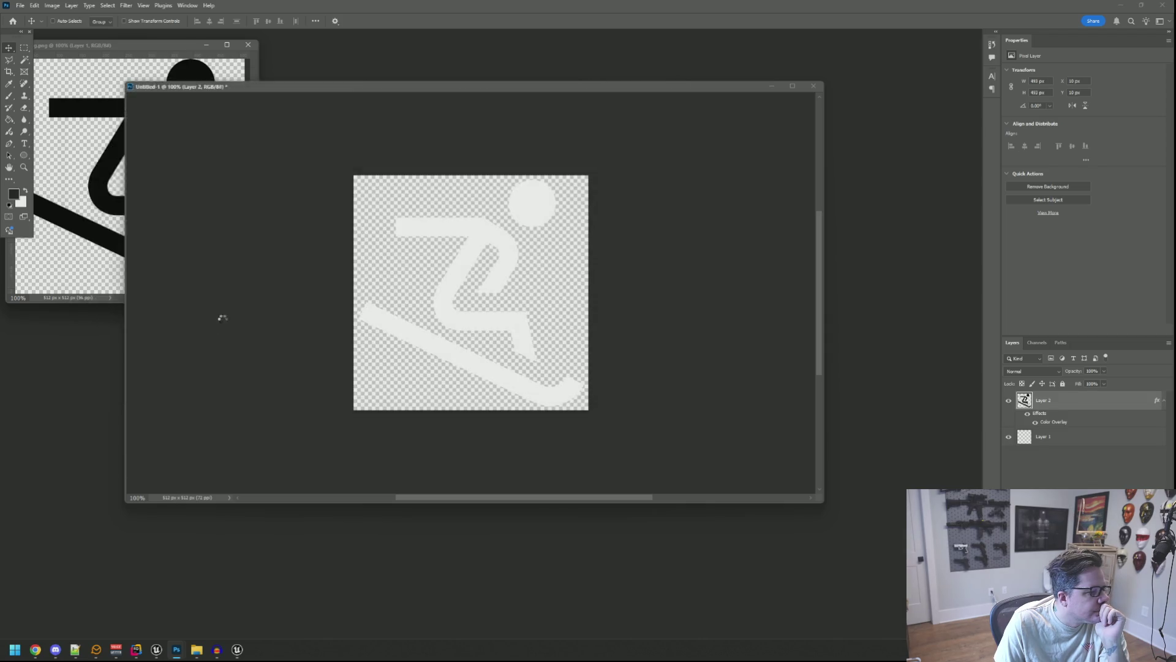
right_click(1048, 401)
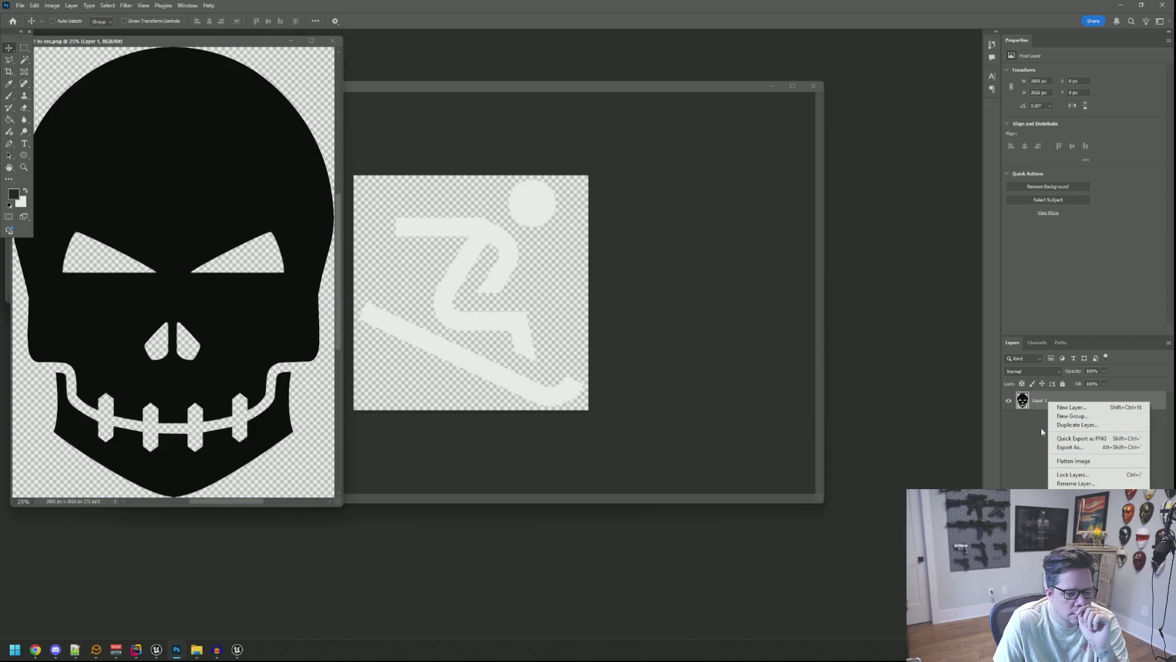
Step: Copy the black skull layer into the Untitled-1 sled icon document
click(363, 247)
mouse_move(296, 226)
mouse_down()
mouse_move(551, 260)
mouse_move(557, 281)
mouse_up()
scroll(582, 279, down, 5)
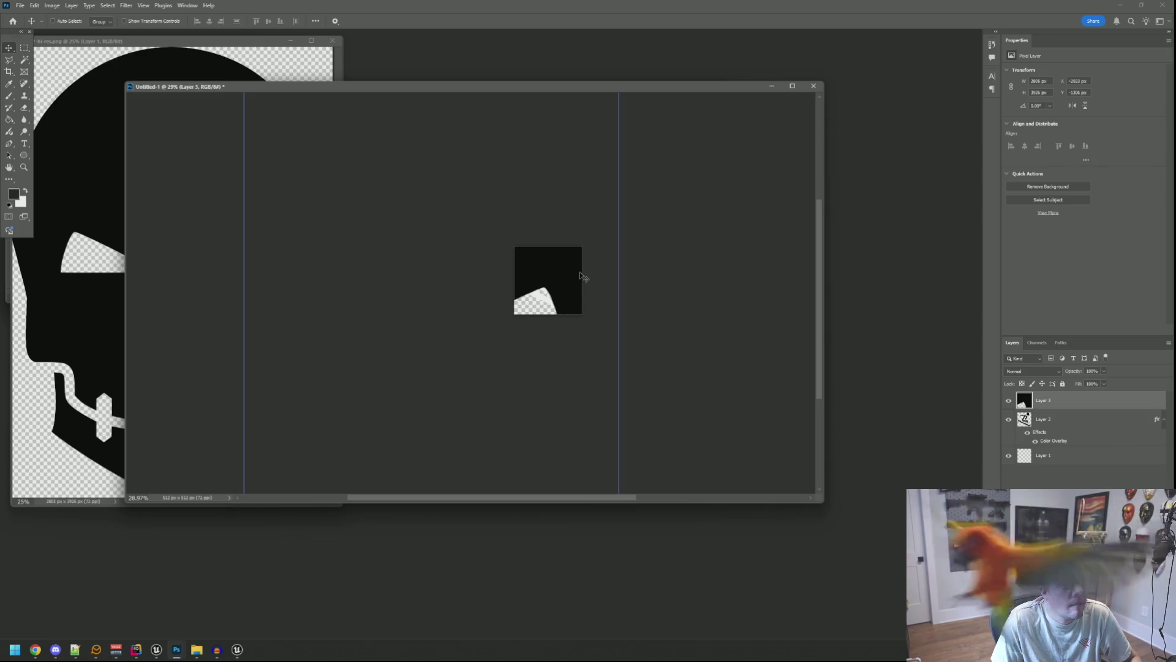
scroll(582, 277, down, 3)
Step: Shrink the skull with free transform and place it top-right over the rider's head
key(ctrl+t)
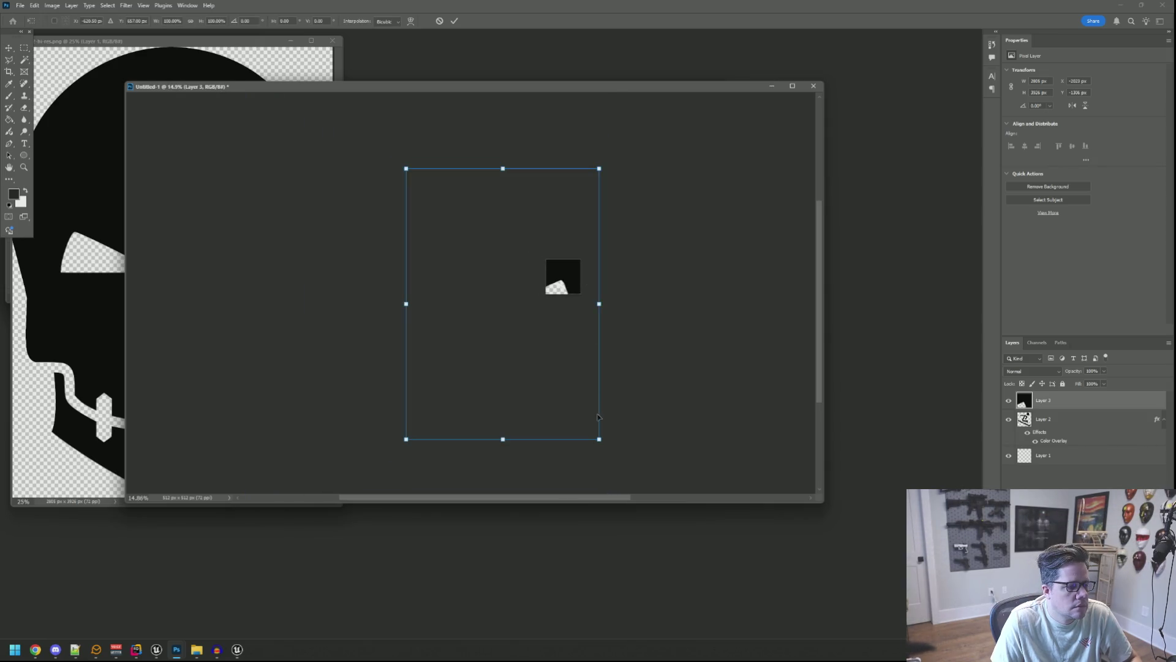
mouse_move(599, 438)
mouse_down()
mouse_move(457, 249)
mouse_move(552, 264)
mouse_move(567, 291)
mouse_up()
scroll(563, 284, up, 5)
scroll(563, 285, up, 1)
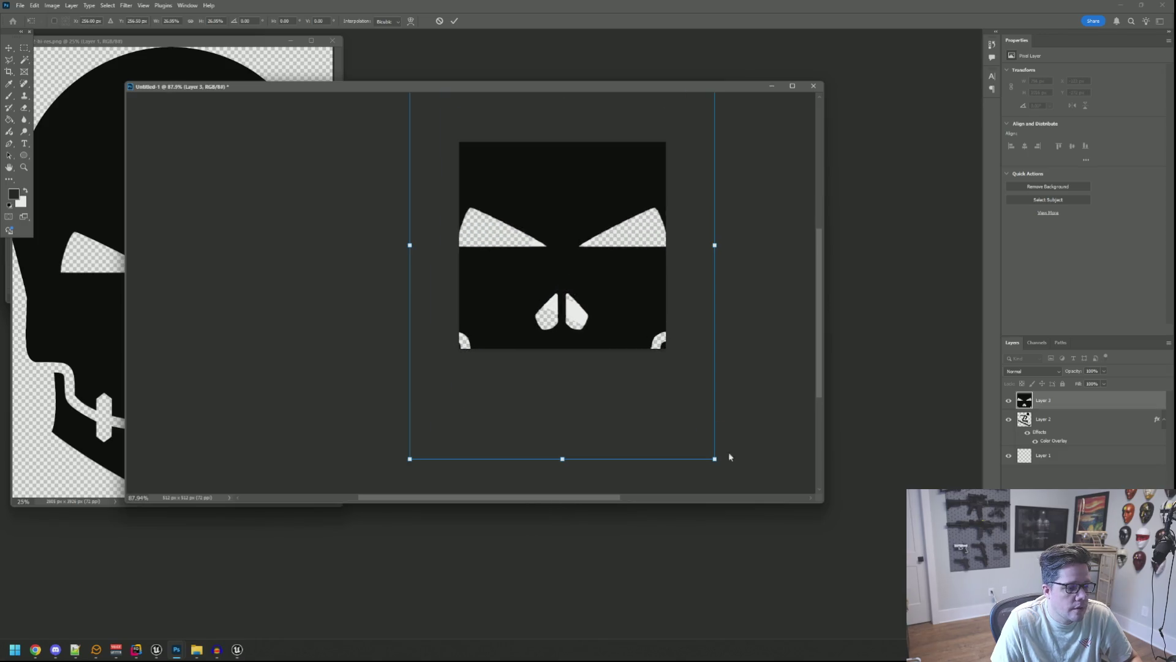
mouse_move(716, 460)
mouse_down()
mouse_move(515, 184)
mouse_move(569, 281)
mouse_move(608, 288)
mouse_up()
scroll(591, 269, up, 4)
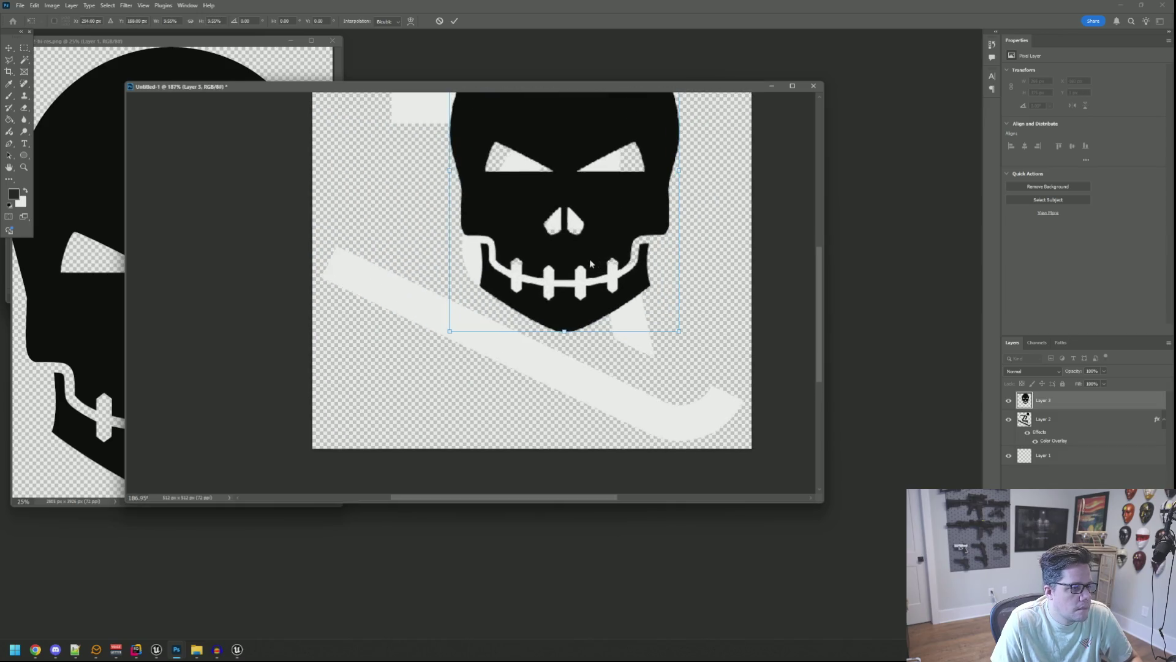
scroll(580, 278, up, 1)
scroll(580, 278, up, 1)
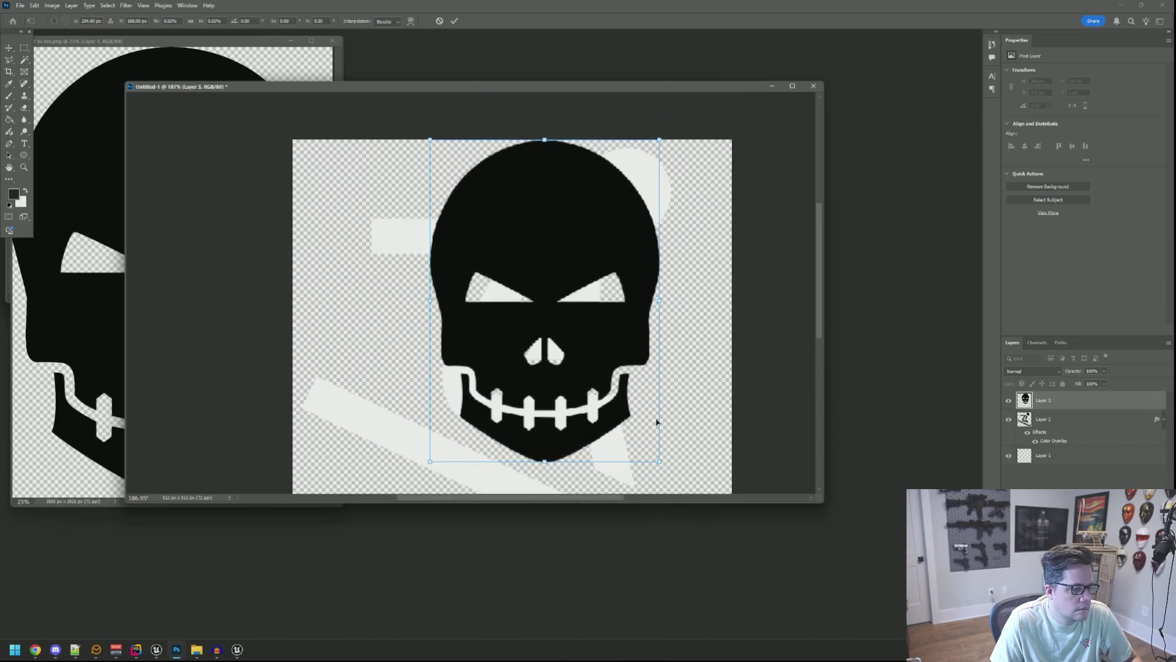
mouse_move(659, 462)
mouse_down()
mouse_move(555, 288)
mouse_move(517, 270)
mouse_move(602, 207)
mouse_move(682, 209)
mouse_move(654, 210)
mouse_up()
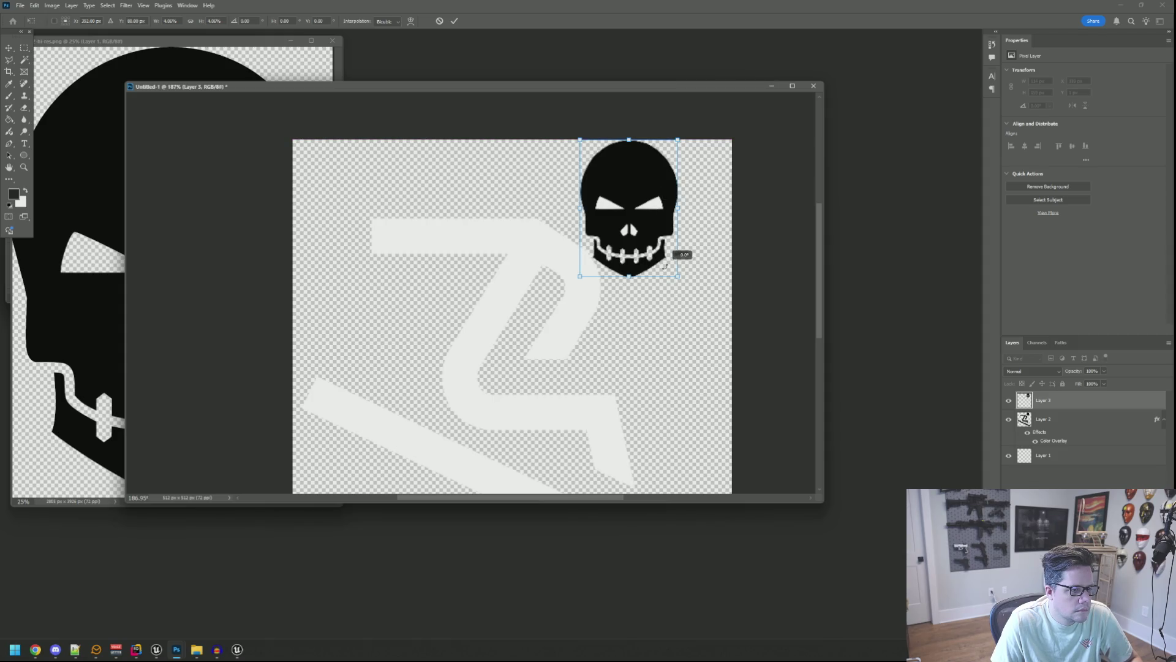